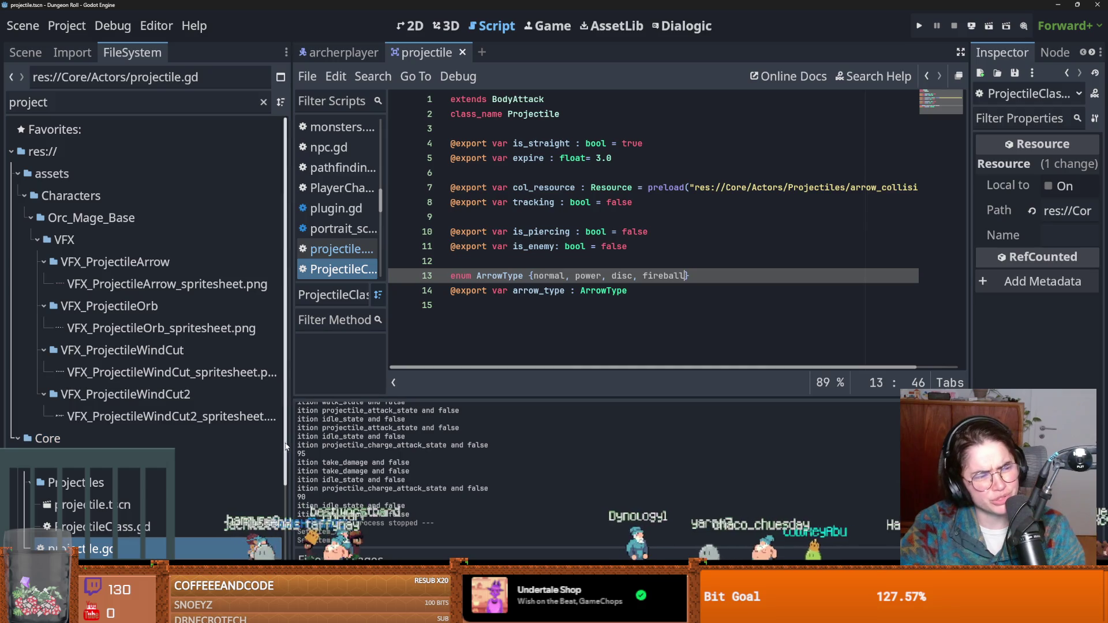
Open the projectile.gd Arrow script in the Script editor and save it
{"action": "left_click", "coordinate": [154, 550]}
{"action": "double_click", "coordinate": [154, 547]}
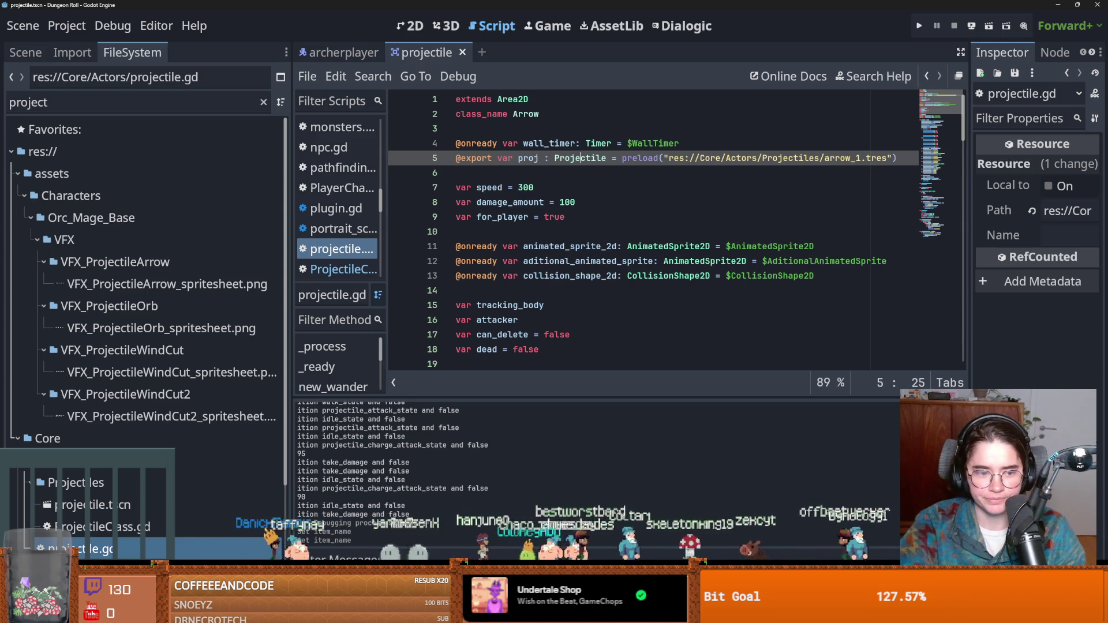
{"action": "key", "text": "ctrl+s"}
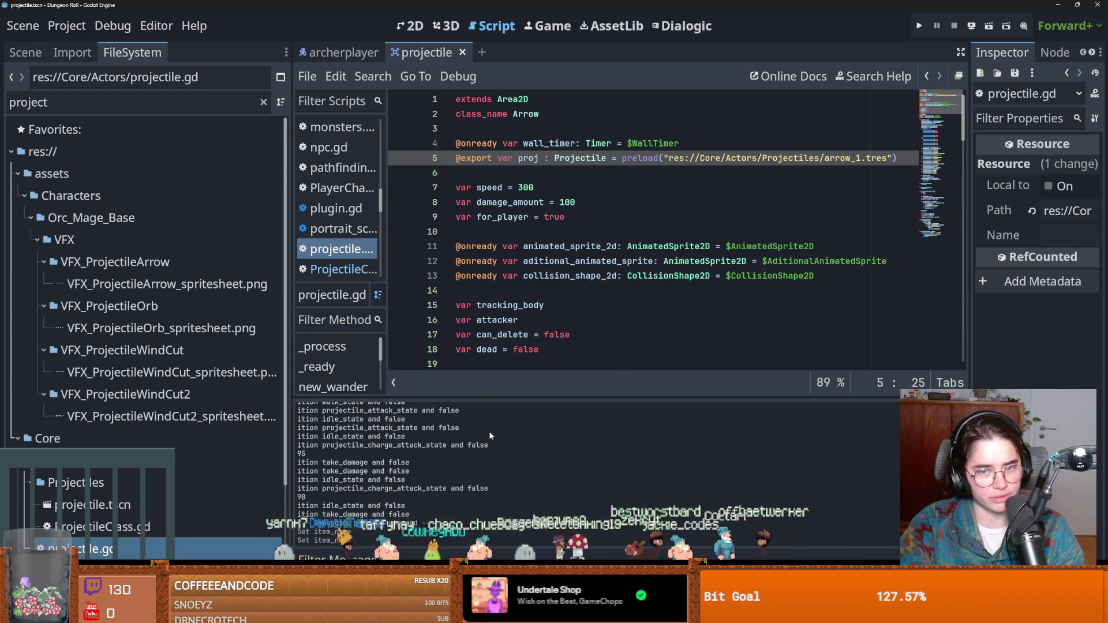
{"action": "key", "text": "ctrl+s"}
{"action": "key", "text": "Down"}
{"action": "key", "text": "Down"}
{"action": "key", "text": "Down"}
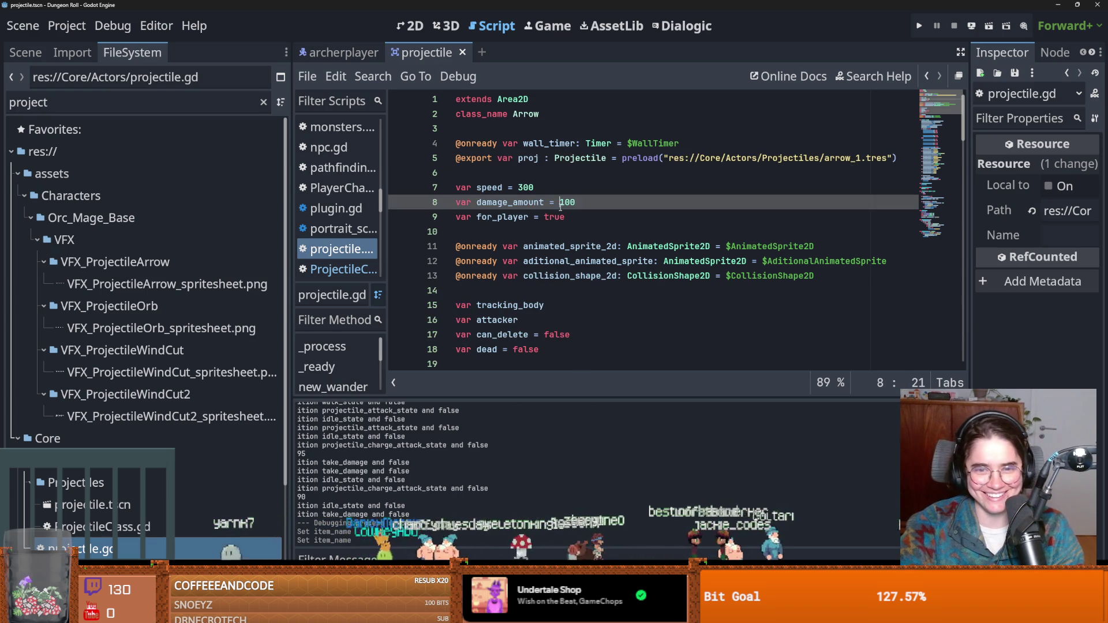
{"action": "key", "text": "Up"}
{"action": "key", "text": "ctrl+s"}
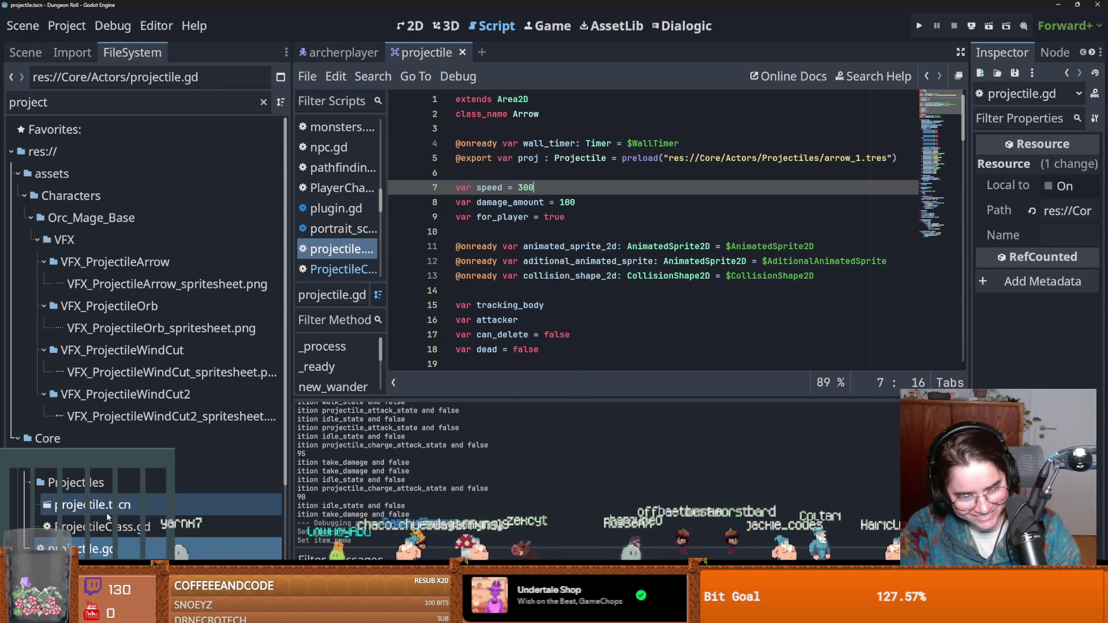
Open ProjectileClass.gd alongside it, then reopen projectile.gd
{"action": "left_click", "coordinate": [189, 505]}
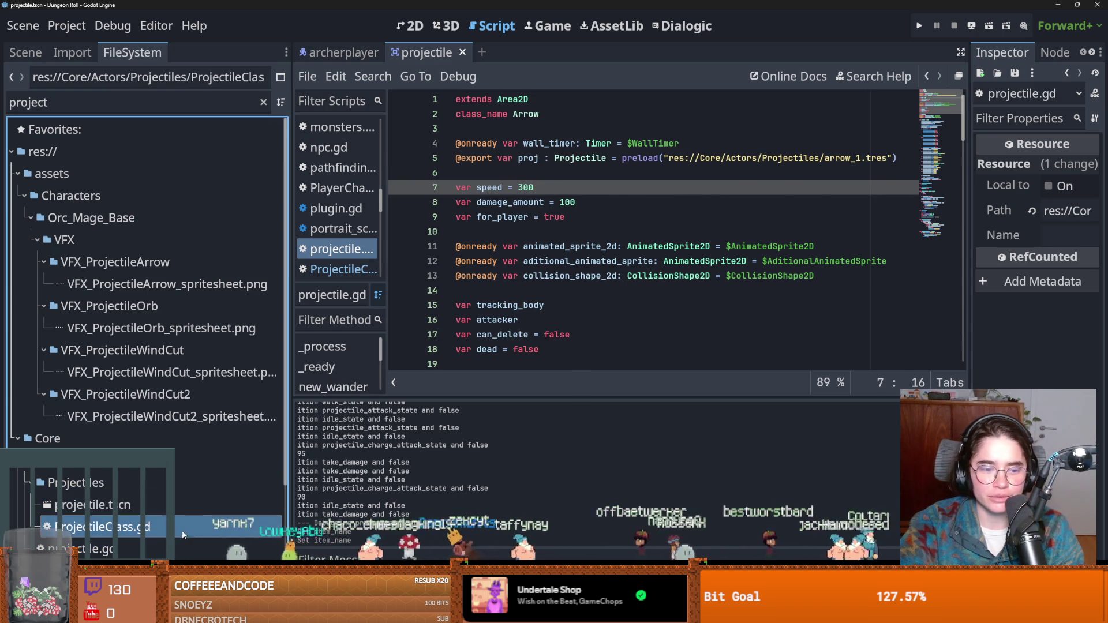
{"action": "double_click", "coordinate": [182, 531]}
{"action": "key", "text": "ctrl+s"}
{"action": "left_click", "coordinate": [193, 542]}
{"action": "double_click", "coordinate": [193, 541]}
Replace the Fireball weapon-name check with proj.arrow_type == ArrowType.fireball
{"action": "scroll", "coordinate": [608, 265], "scroll_direction": "down", "scroll_amount": 8}
{"action": "left_click", "coordinate": [609, 263]}
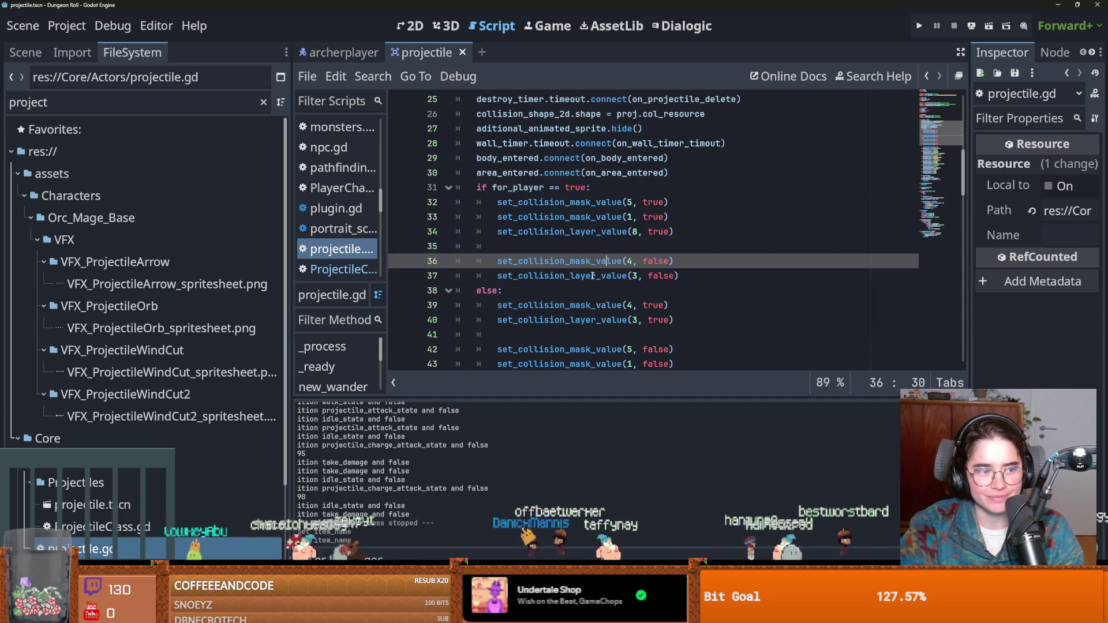
{"action": "scroll", "coordinate": [611, 283], "scroll_direction": "down", "scroll_amount": 2}
{"action": "scroll", "coordinate": [615, 298], "scroll_direction": "down", "scroll_amount": 3}
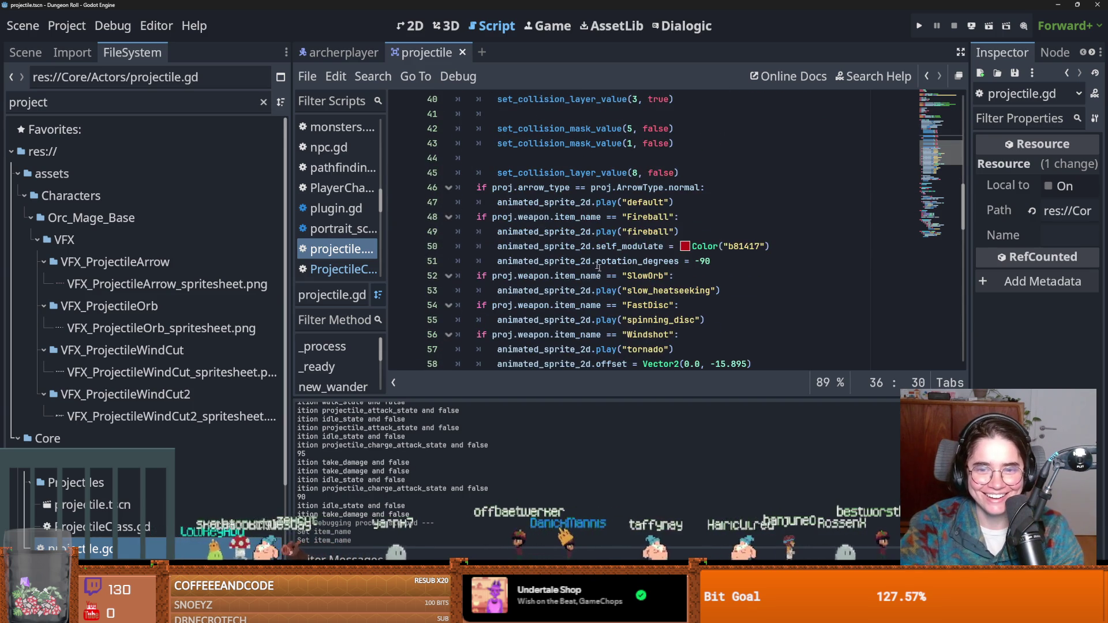
{"action": "left_click", "coordinate": [577, 247]}
{"action": "left_click_drag", "start_coordinate": [701, 189], "coordinate": [492, 189]}
{"action": "key", "text": "ctrl+c"}
{"action": "left_click", "coordinate": [661, 222]}
{"action": "left_click_drag", "start_coordinate": [677, 217], "coordinate": [492, 217]}
{"action": "key", "text": "ctrl+v"}
{"action": "double_click", "coordinate": [685, 217]}
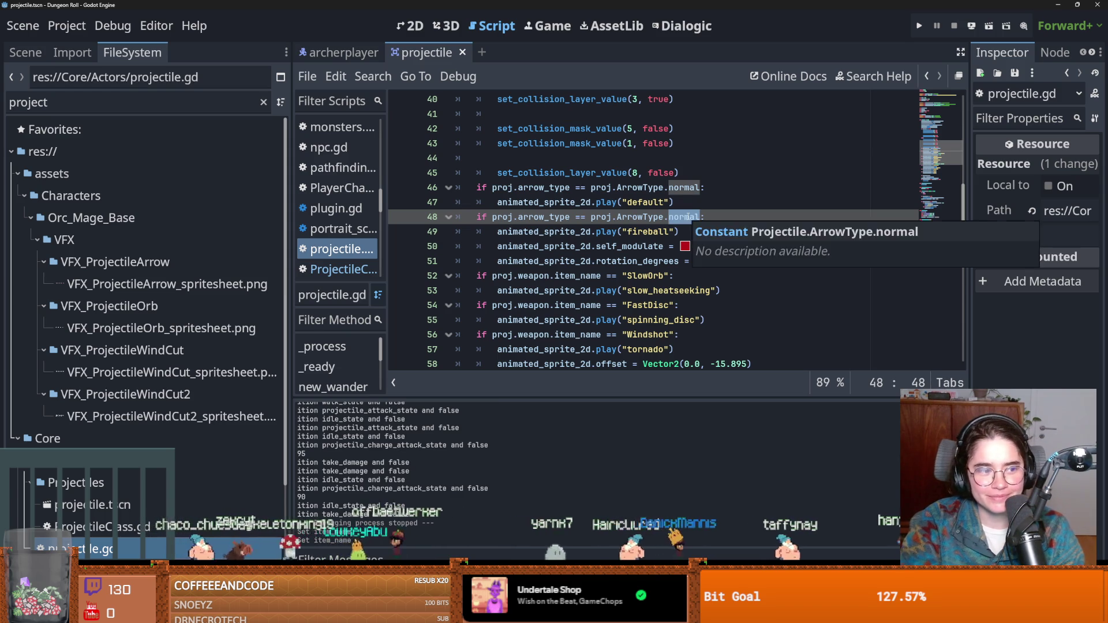
{"action": "type", "text": "fireball"}
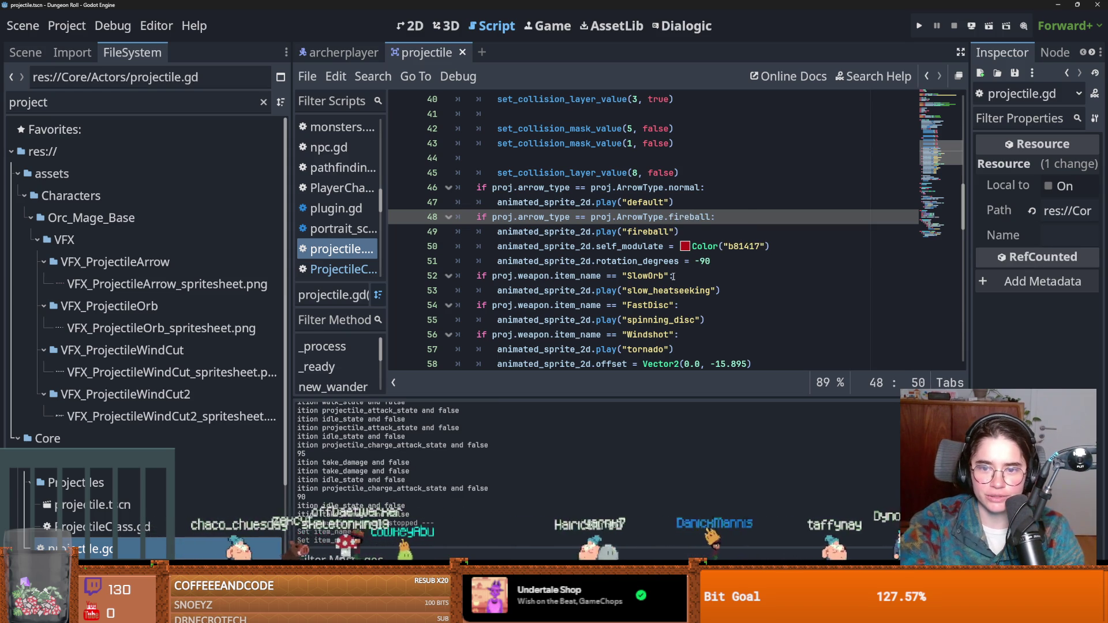
Delete the SlowOrb check and change the FastDisc check to ArrowType.disc
{"action": "scroll", "coordinate": [635, 231], "scroll_direction": "down", "scroll_amount": 1}
{"action": "left_click_drag", "start_coordinate": [722, 247], "coordinate": [618, 246]}
{"action": "key", "text": "shift+Up"}
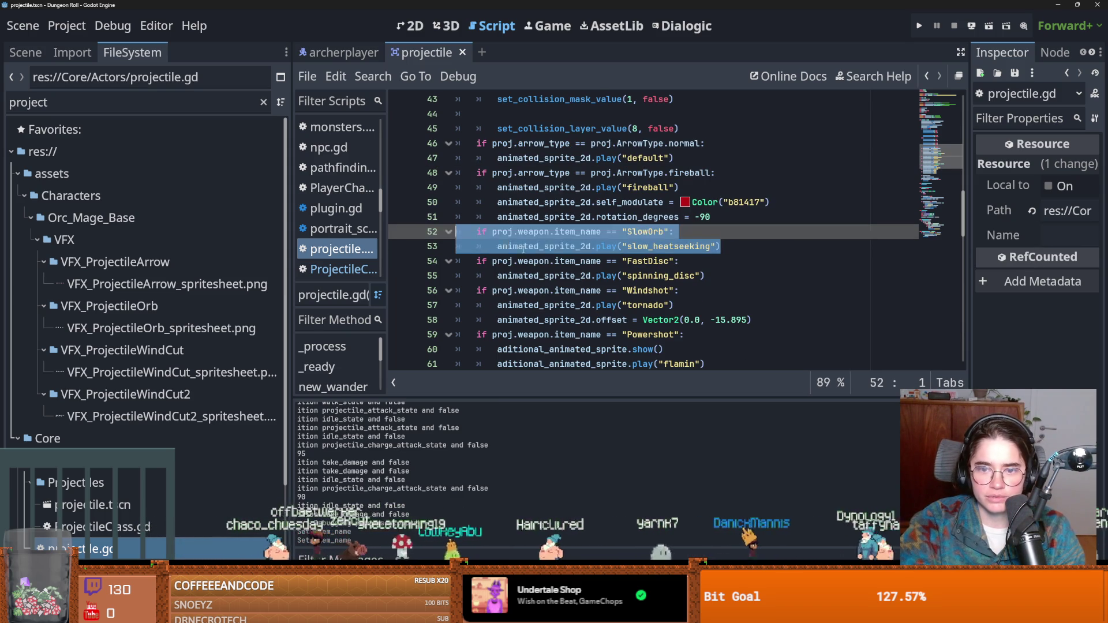
{"action": "key", "text": "ctrl+x"}
{"action": "key", "text": "ctrl+v"}
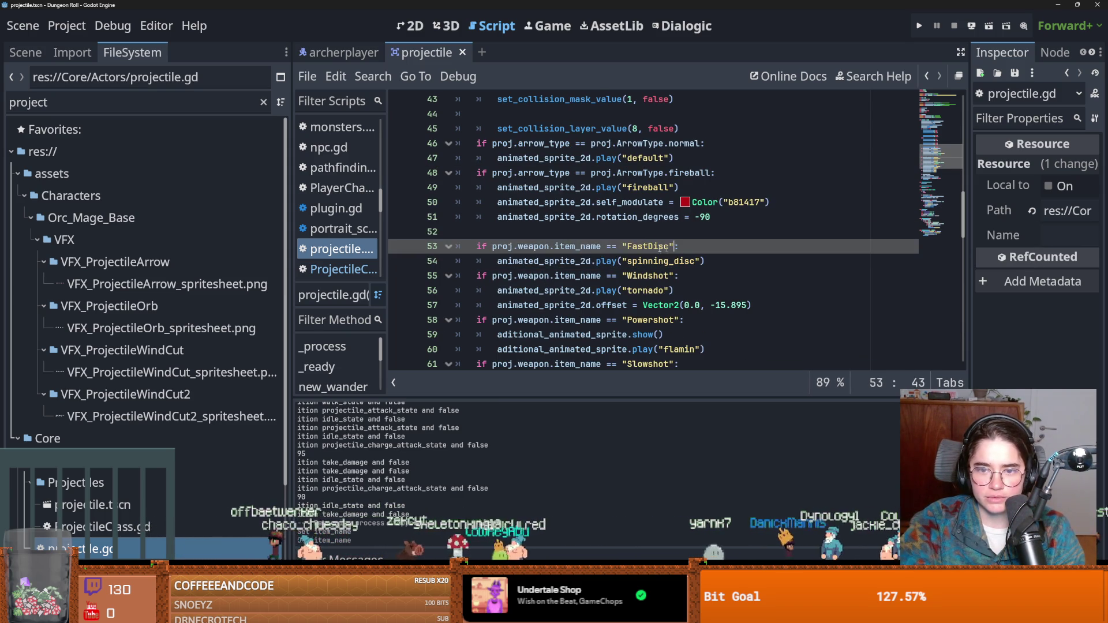
{"action": "double_click", "coordinate": [685, 247]}
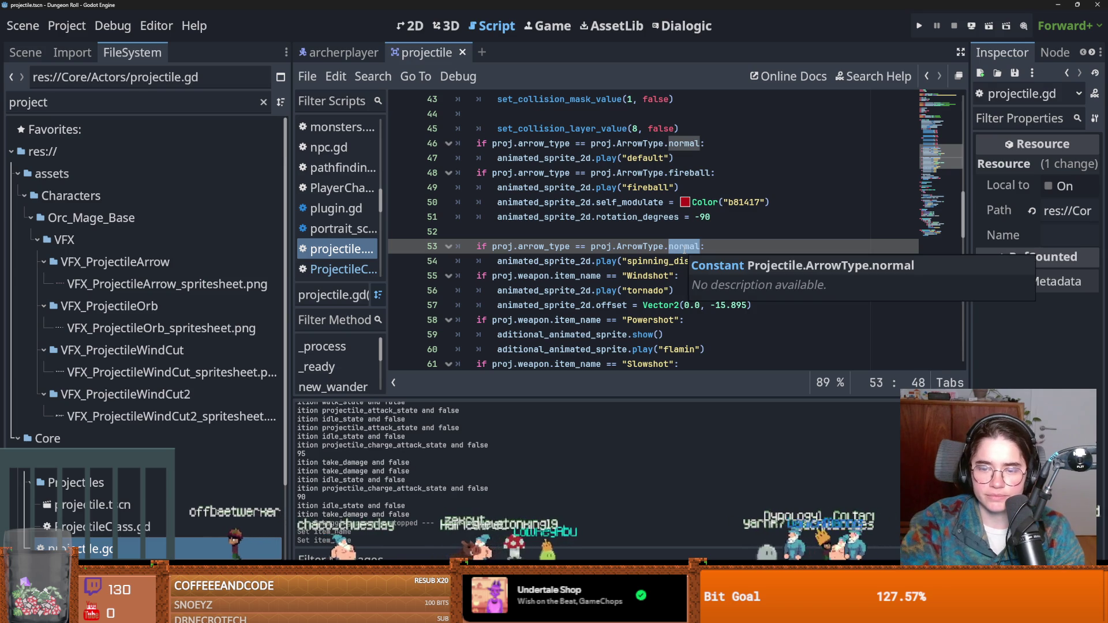
{"action": "type", "text": "di"}
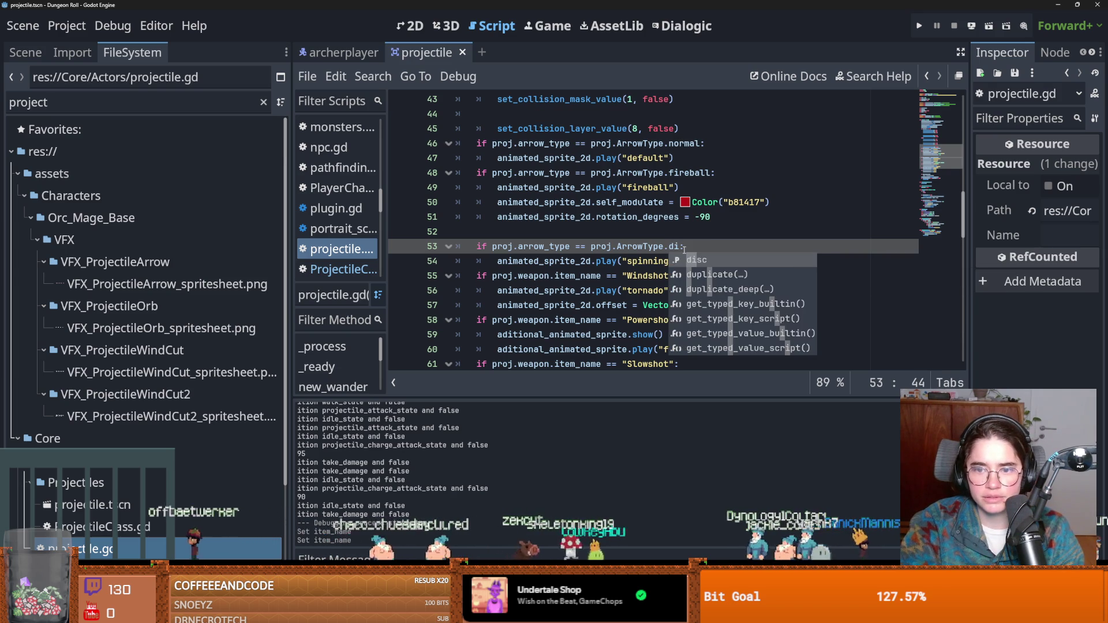
{"action": "key", "text": "Return"}
Comment out the Windshot block with Ctrl+K
{"action": "left_click_drag", "start_coordinate": [693, 291], "coordinate": [437, 280]}
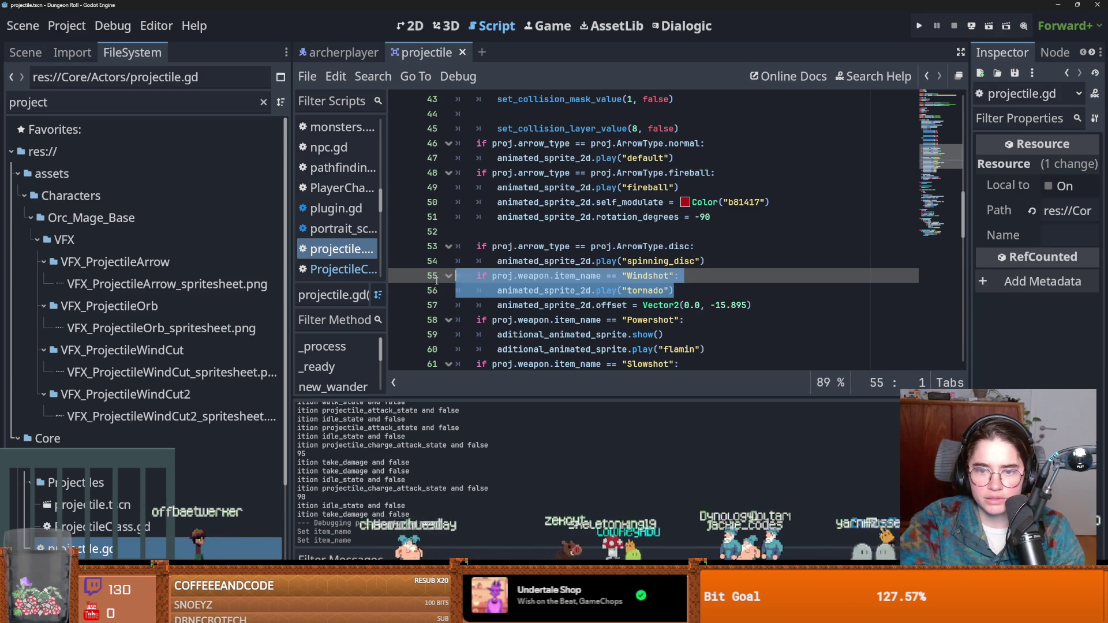
{"action": "left_click", "coordinate": [773, 303], "text": "shift"}
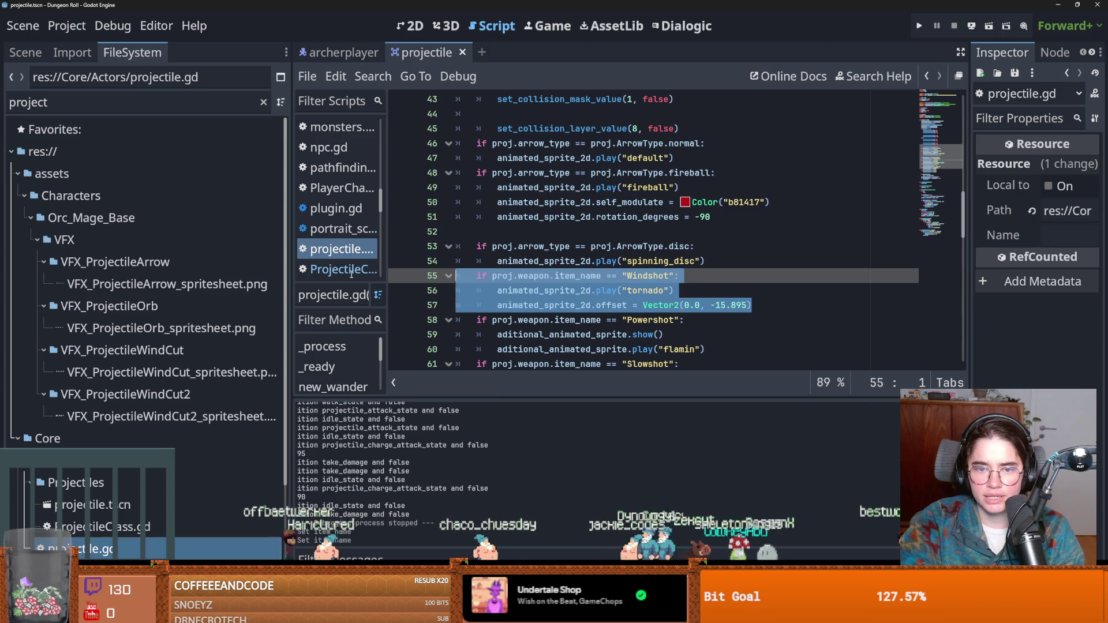
{"action": "key", "text": "ctrl+k"}
{"action": "left_click", "coordinate": [587, 290]}
{"action": "scroll", "coordinate": [635, 260], "scroll_direction": "down", "scroll_amount": 2}
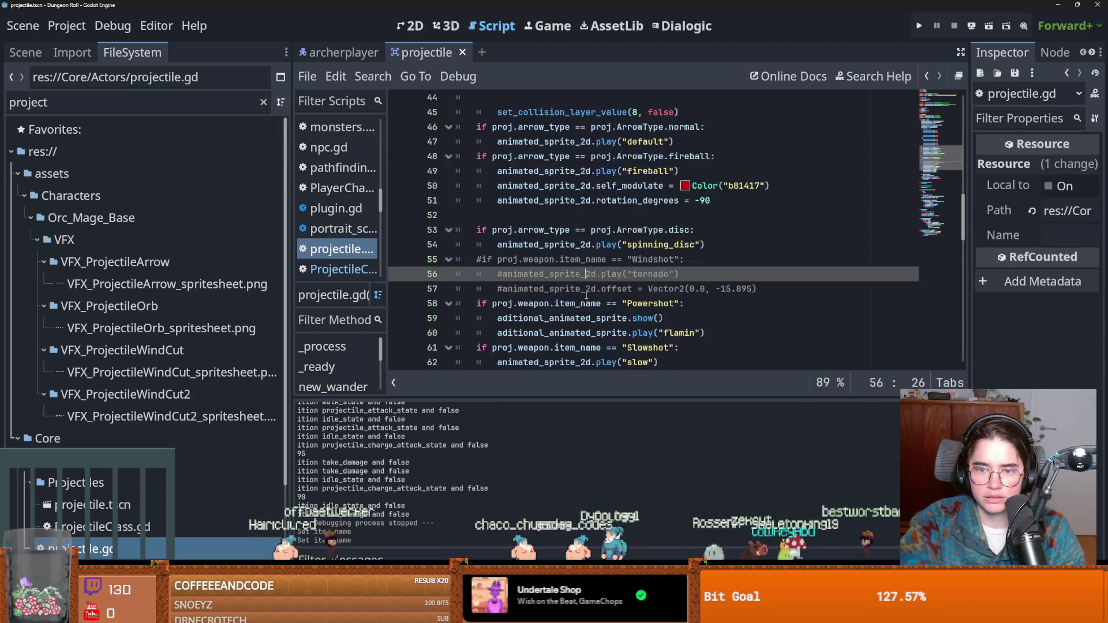
Switch the Powershot check to the arrow_type condition, comment out Slowshot and Echo, and save
{"action": "left_click_drag", "start_coordinate": [680, 232], "coordinate": [487, 234]}
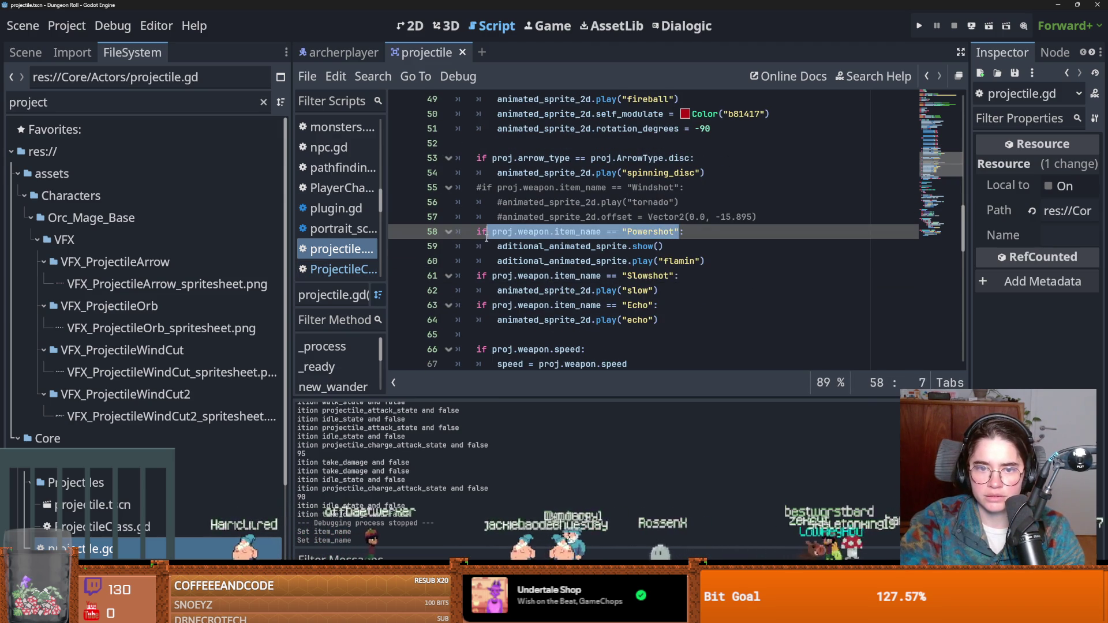
{"action": "key", "text": "ctrl+v"}
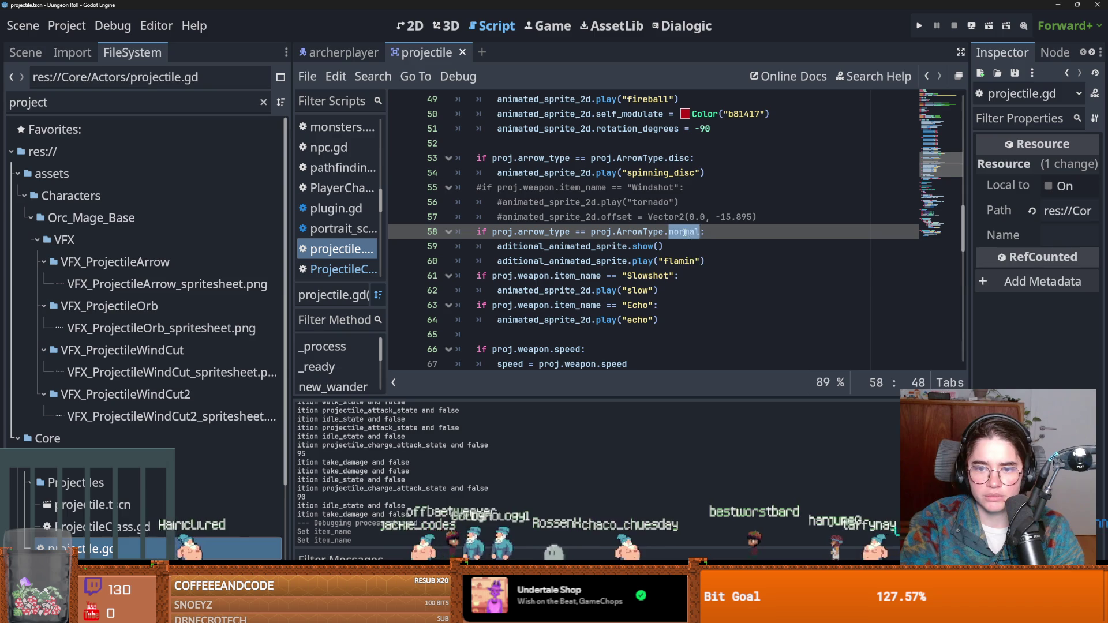
{"action": "key", "text": "ctrl+s"}
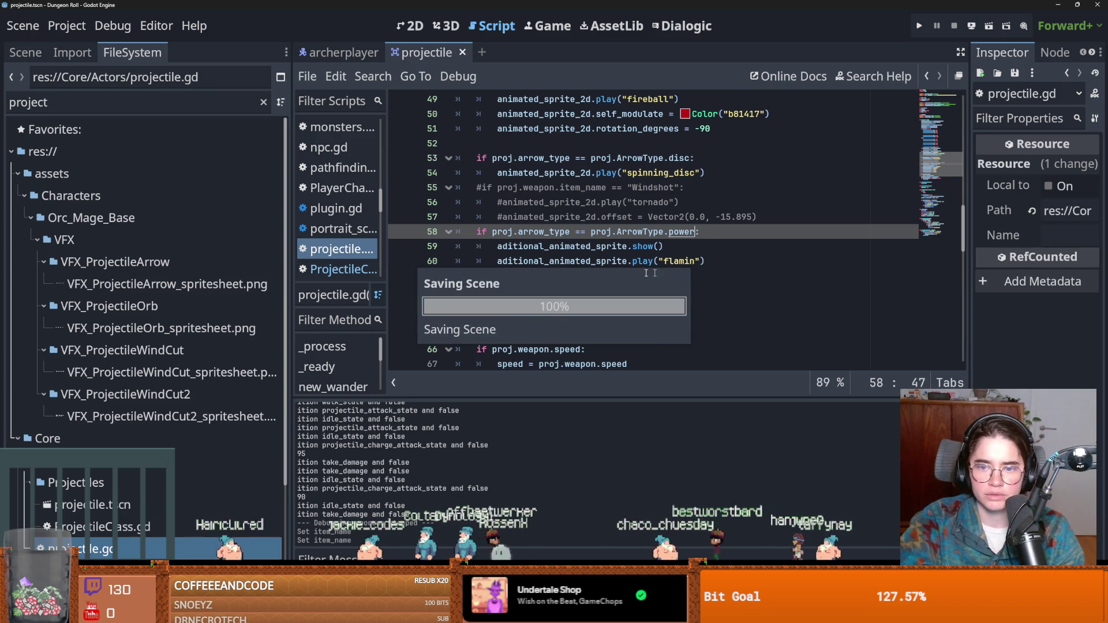
{"action": "left_click", "coordinate": [623, 276]}
{"action": "scroll", "coordinate": [688, 315], "scroll_direction": "down", "scroll_amount": 1}
{"action": "mouse_move", "coordinate": [664, 276]}
{"action": "left_mouse_down"}
{"action": "mouse_move", "coordinate": [404, 219]}
{"action": "mouse_move", "coordinate": [397, 231]}
{"action": "left_mouse_up"}
{"action": "key", "text": "ctrl+k"}
{"action": "key", "text": "ctrl+s"}
Review the power arrow and fireball rotation code in projectile.gd
{"action": "left_click", "coordinate": [669, 202]}
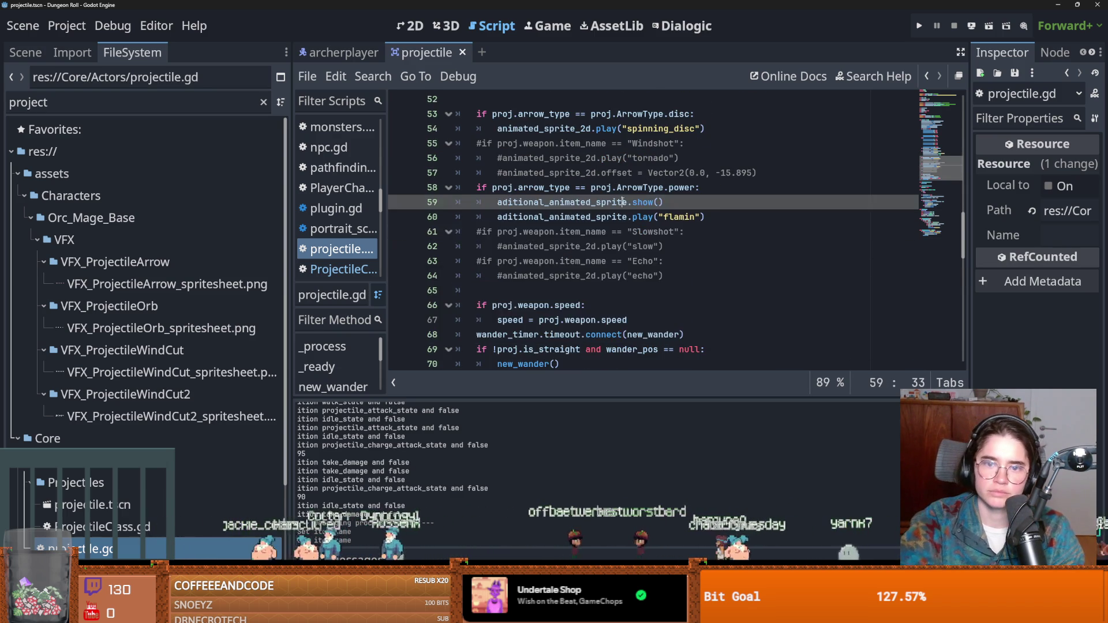
{"action": "scroll", "coordinate": [616, 226], "scroll_direction": "up", "scroll_amount": 3}
{"action": "scroll", "coordinate": [618, 224], "scroll_direction": "down", "scroll_amount": 1}
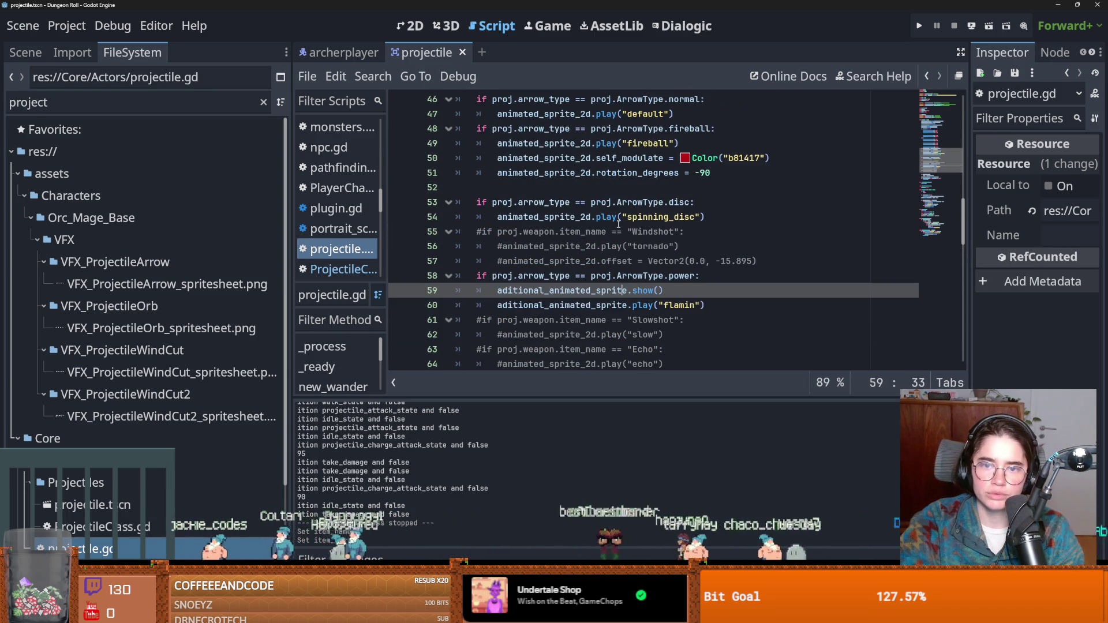
{"action": "scroll", "coordinate": [618, 224], "scroll_direction": "up", "scroll_amount": 2}
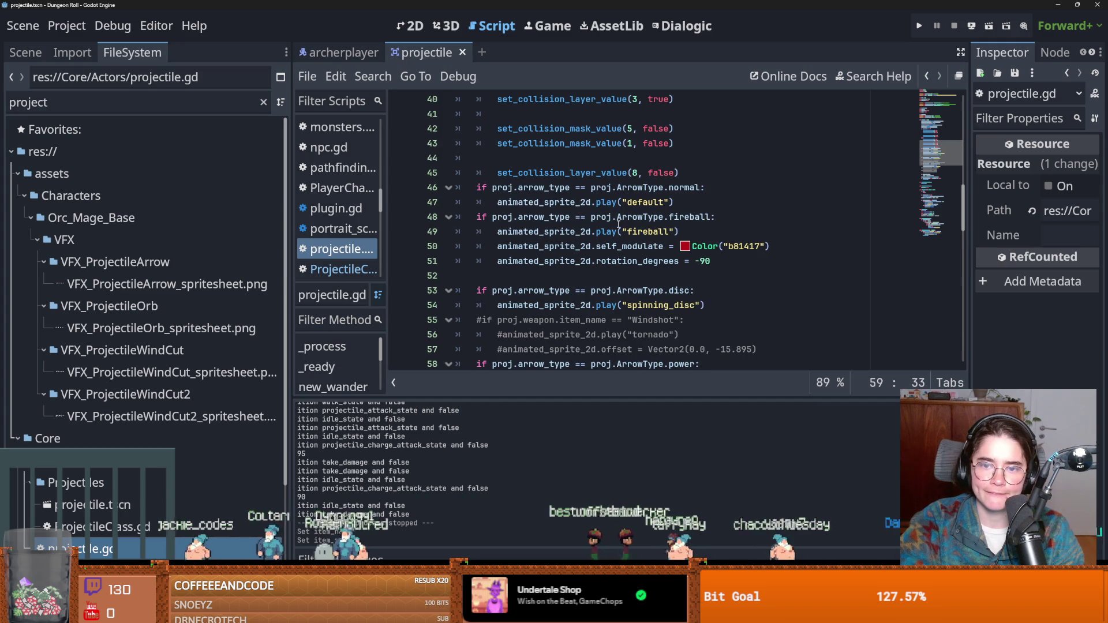
{"action": "left_click", "coordinate": [543, 261]}
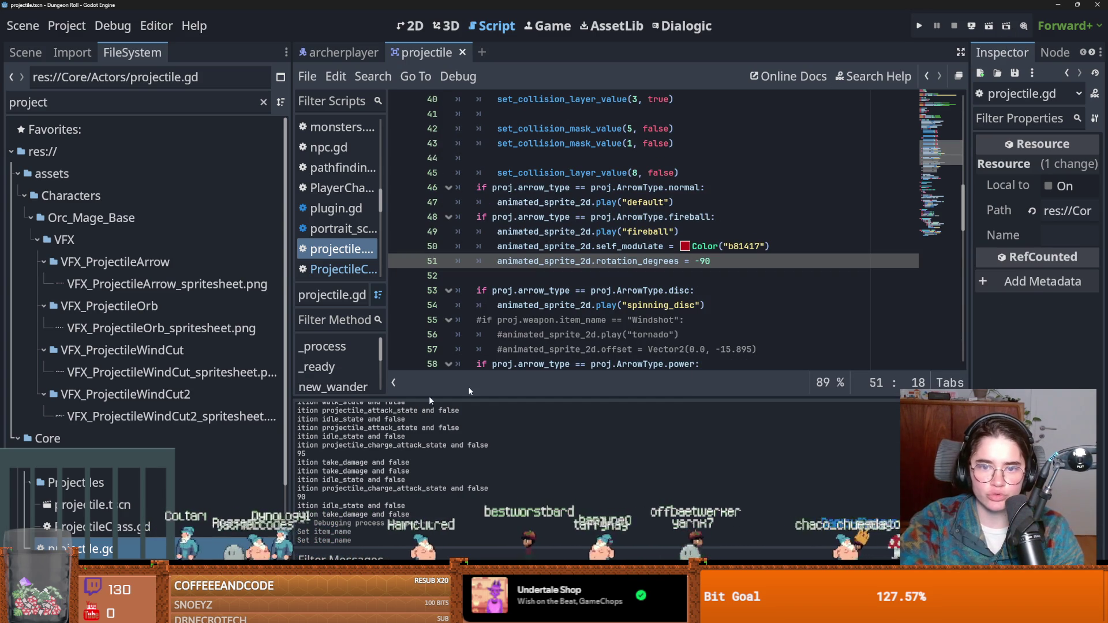
{"action": "left_click", "coordinate": [19, 57]}
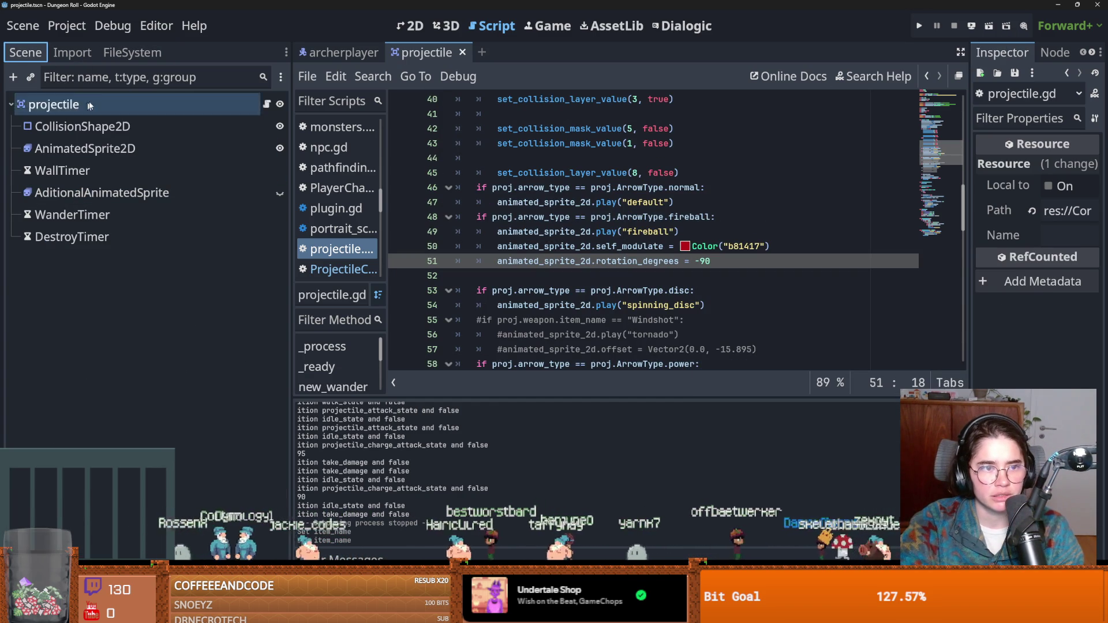
Set projectile_charge_attack_state's Special Projectile arrow type to Power, then run the project
{"action": "left_click", "coordinate": [121, 57]}
{"action": "left_click", "coordinate": [344, 52]}
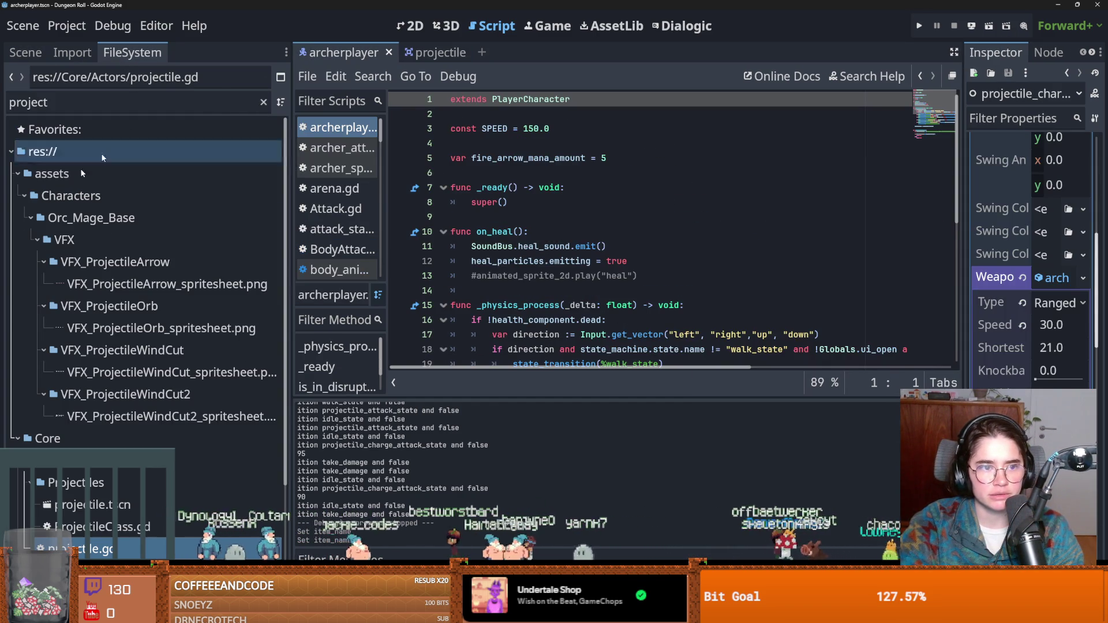
{"action": "left_click", "coordinate": [264, 102]}
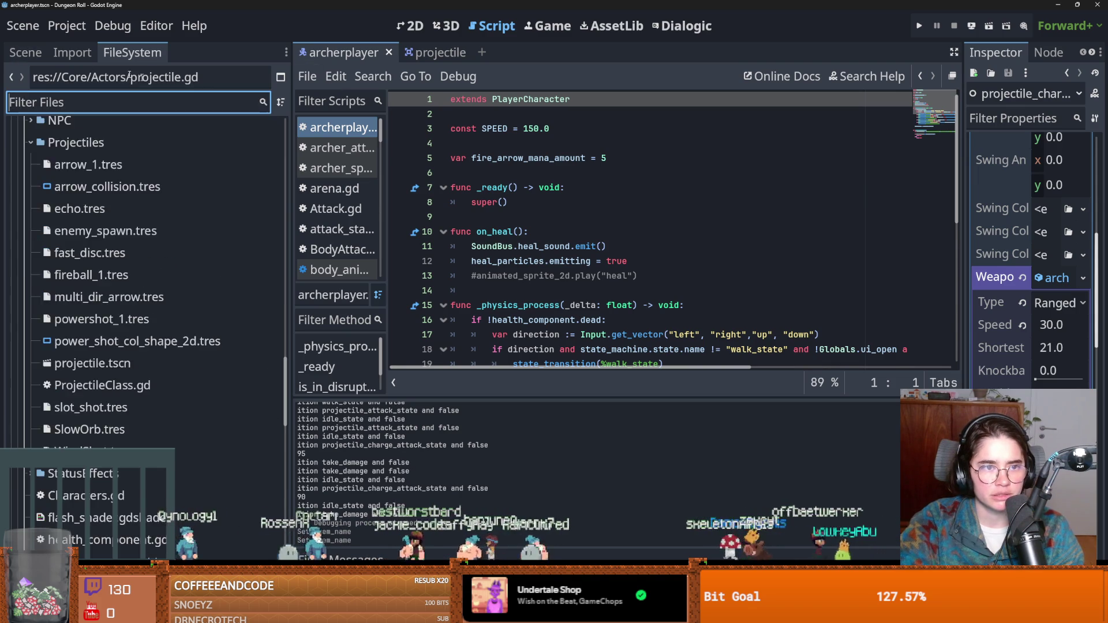
{"action": "left_click", "coordinate": [26, 52]}
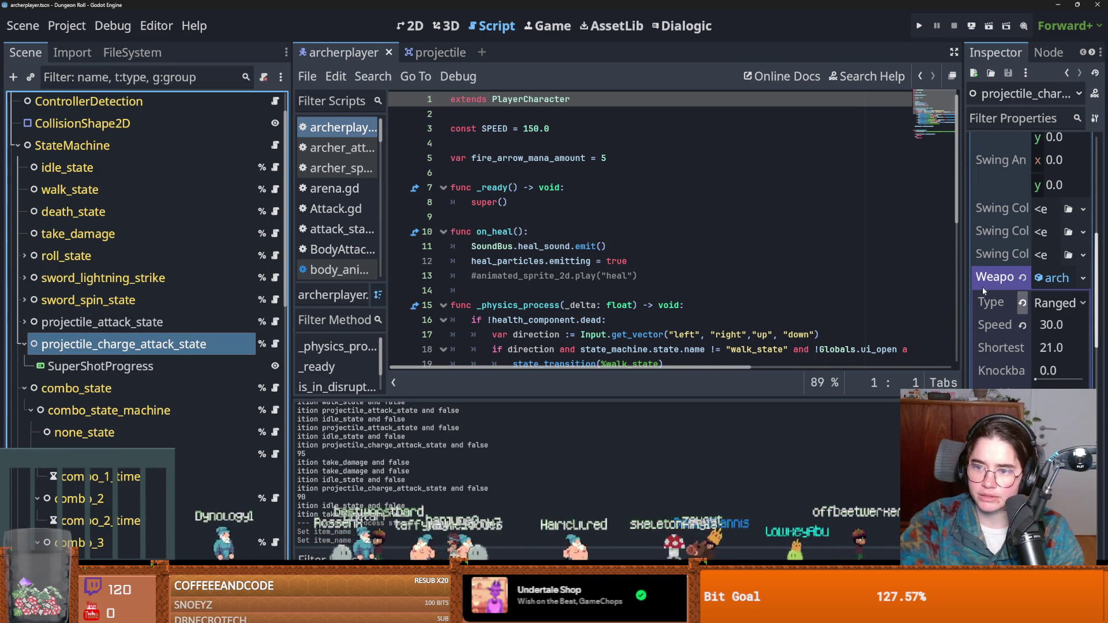
{"action": "left_click_drag", "start_coordinate": [966, 298], "coordinate": [709, 297]}
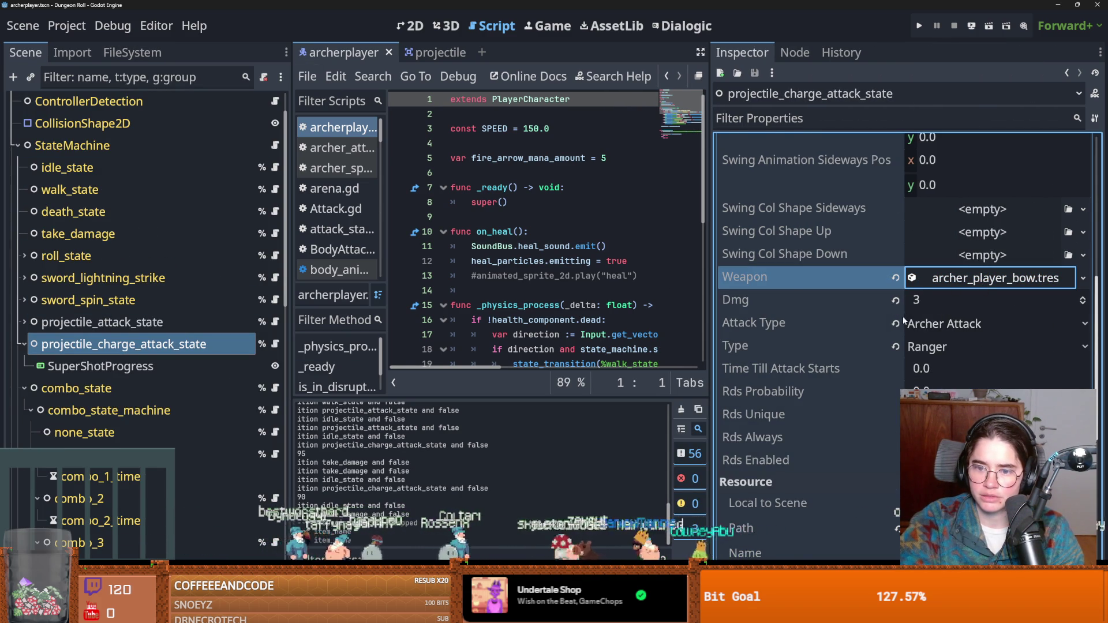
{"action": "scroll", "coordinate": [903, 321], "scroll_direction": "up", "scroll_amount": 7}
{"action": "left_click", "coordinate": [920, 329]}
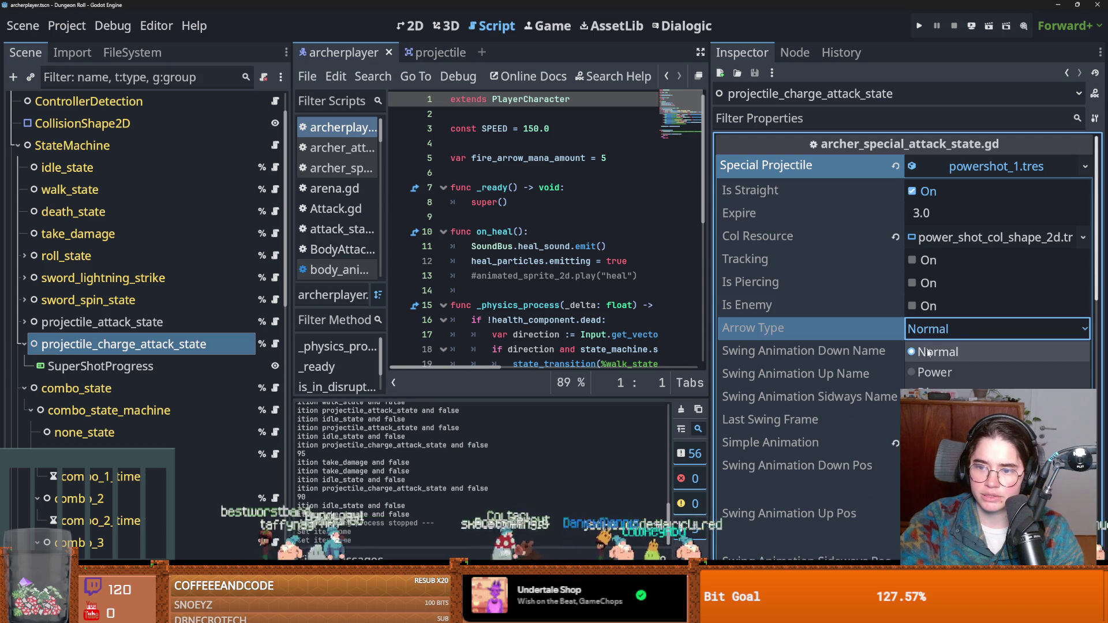
{"action": "left_click", "coordinate": [930, 364]}
{"action": "left_click", "coordinate": [919, 26]}
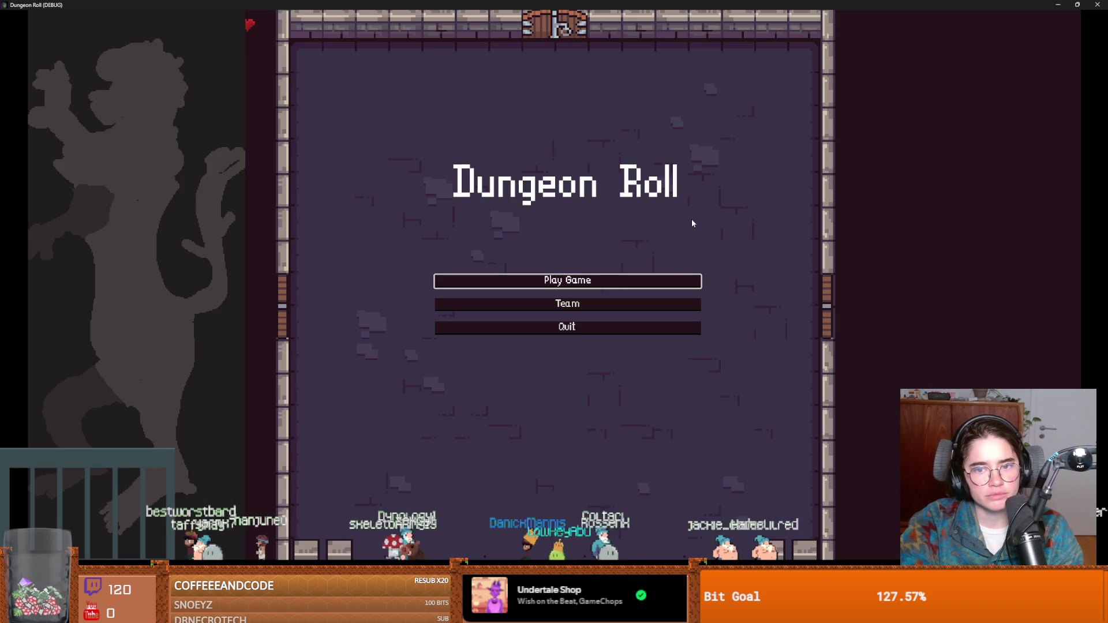
Start a new game as the Archer and fire the first shots
{"action": "left_click", "coordinate": [595, 280]}
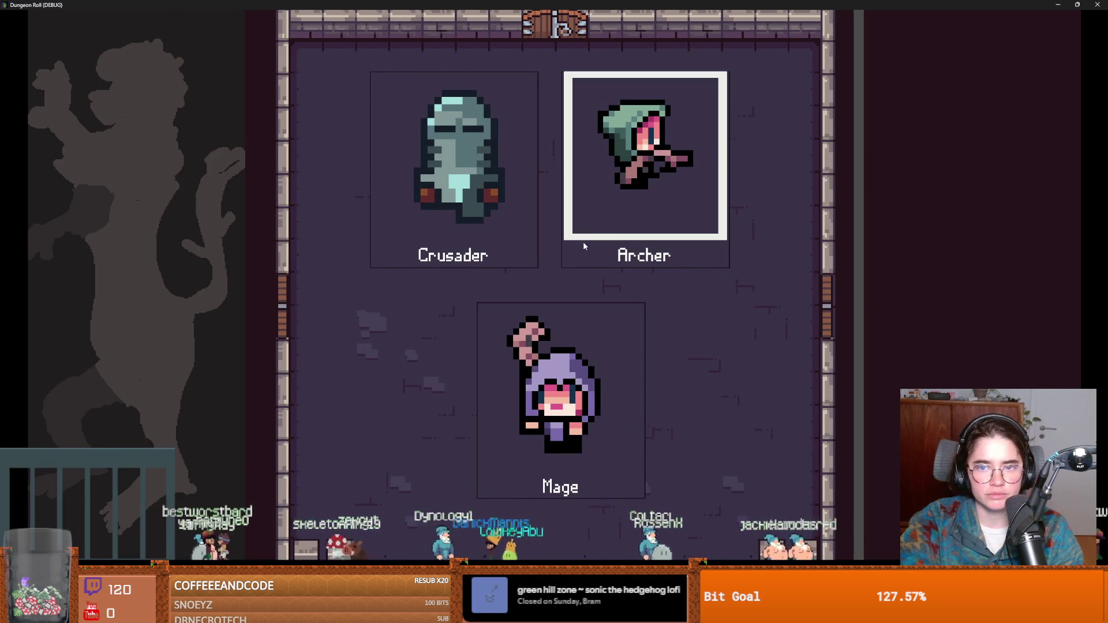
{"action": "left_click", "coordinate": [595, 231]}
{"action": "left_click", "coordinate": [612, 255]}
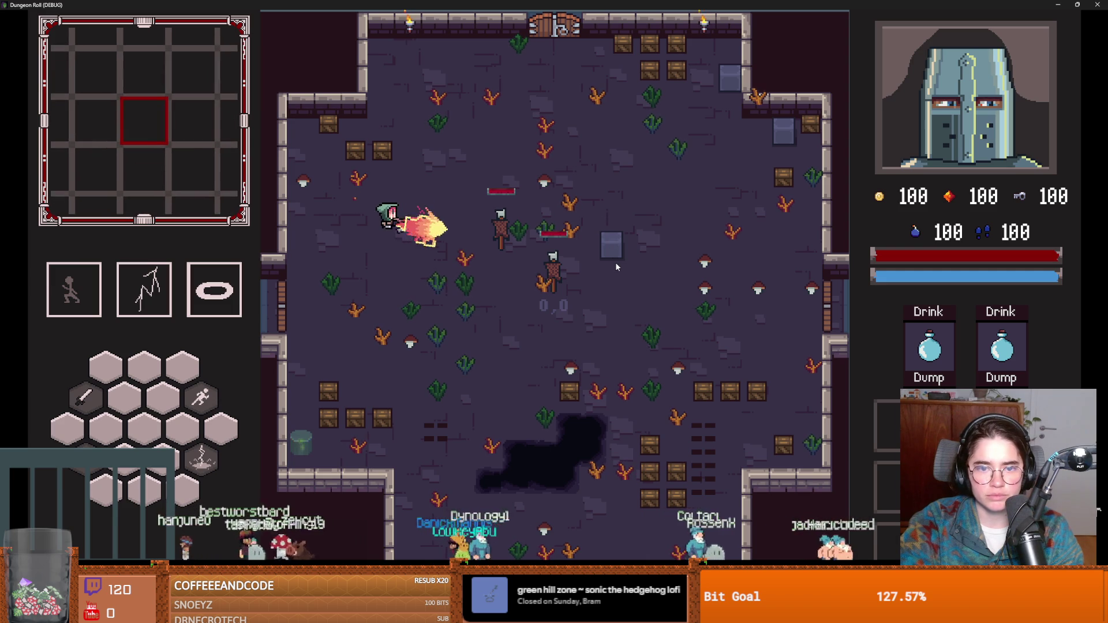
{"action": "key", "text": "s"}
{"action": "left_click", "coordinate": [587, 203]}
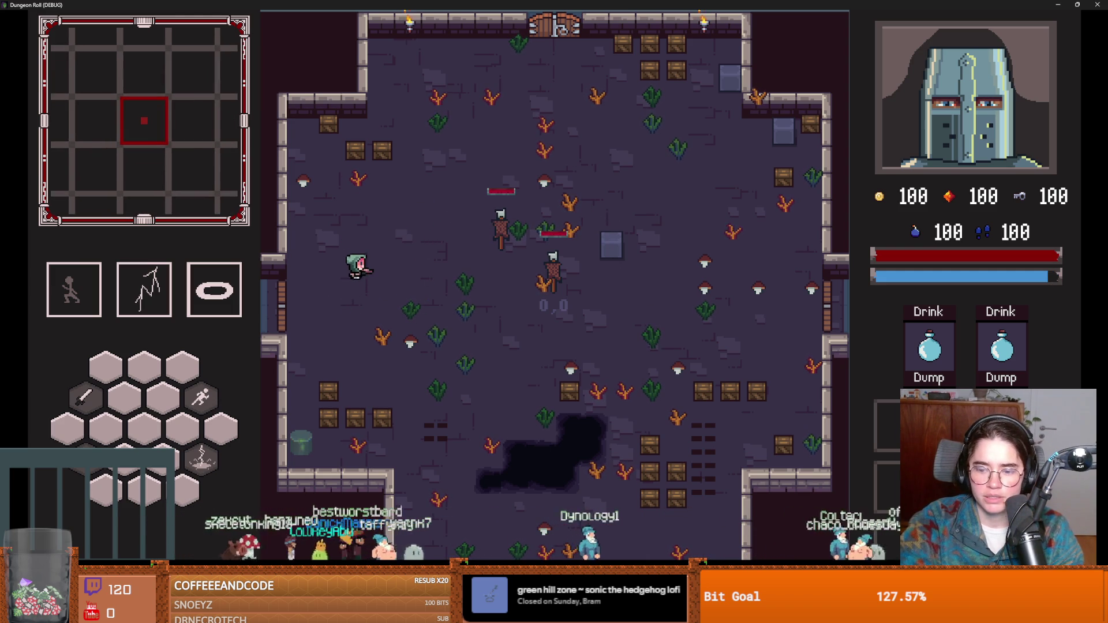
{"action": "key", "text": "alt+Tab"}
{"action": "key", "text": "alt+Tab"}
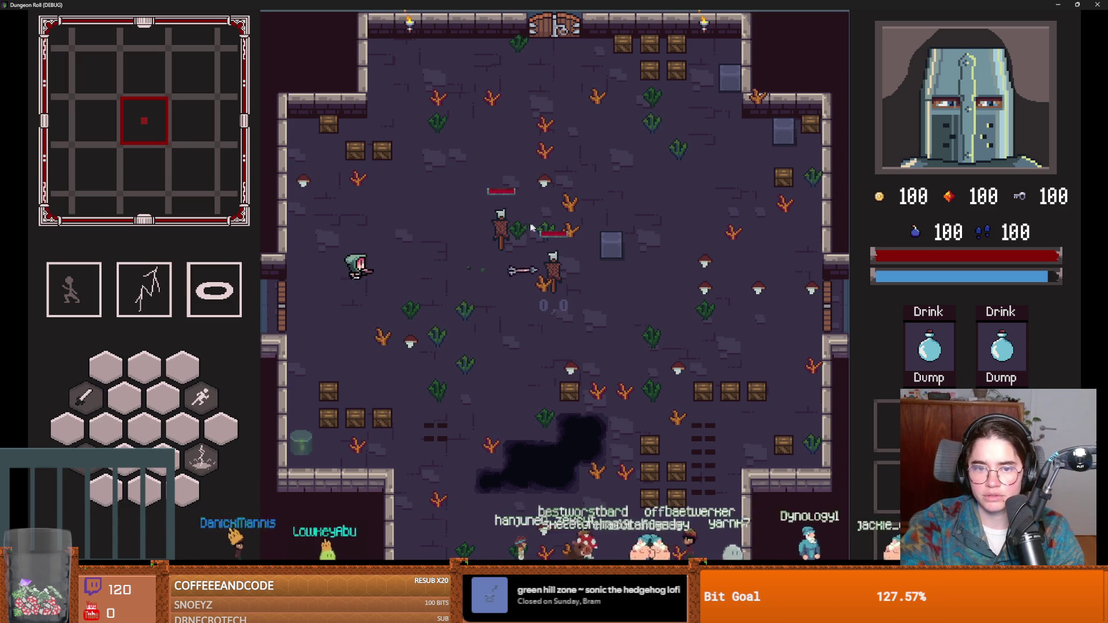
Shoot a series of arrows at the training dummies
{"action": "left_click", "coordinate": [577, 269]}
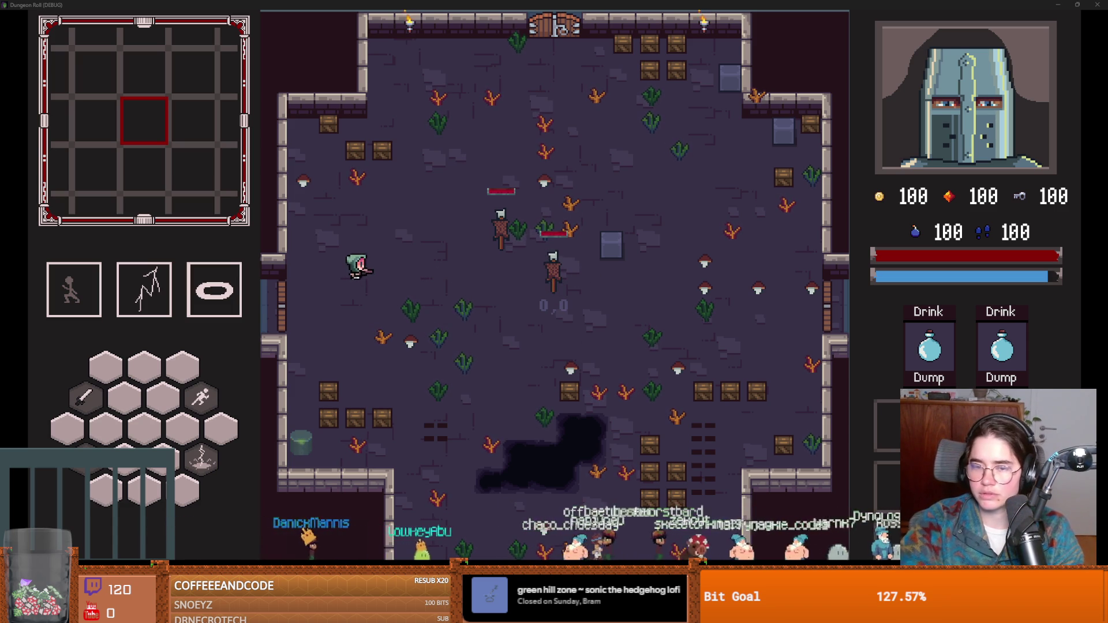
{"action": "left_click", "coordinate": [645, 299]}
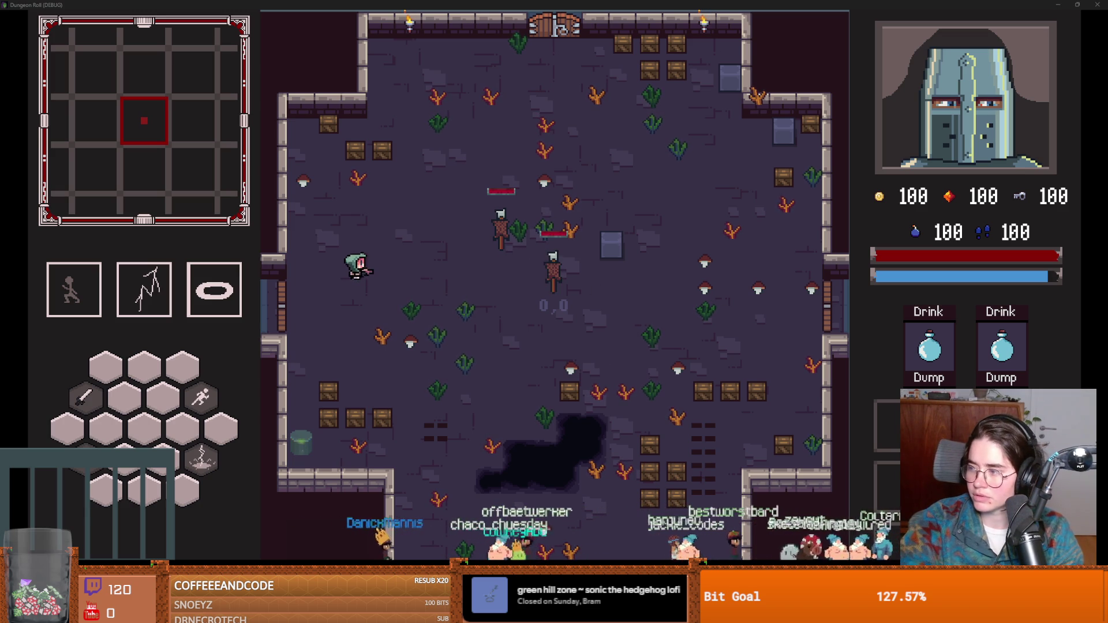
{"action": "left_click", "coordinate": [627, 275]}
{"action": "left_click", "coordinate": [628, 277]}
{"action": "left_click", "coordinate": [628, 277]}
{"action": "left_click", "coordinate": [585, 268]}
{"action": "left_click", "coordinate": [585, 268]}
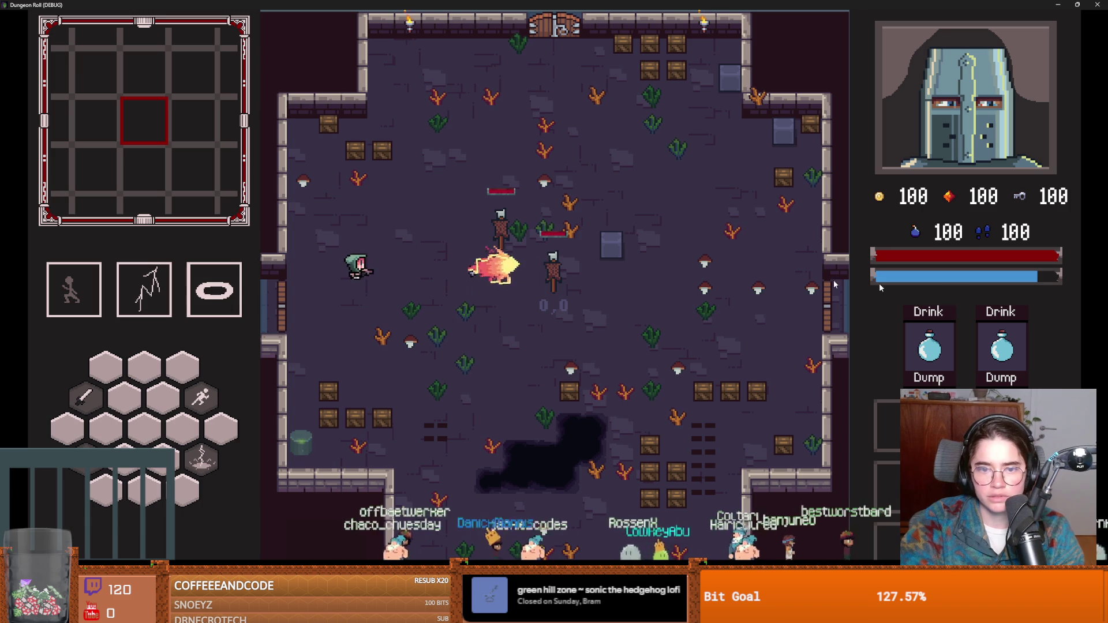
{"action": "left_click", "coordinate": [600, 288]}
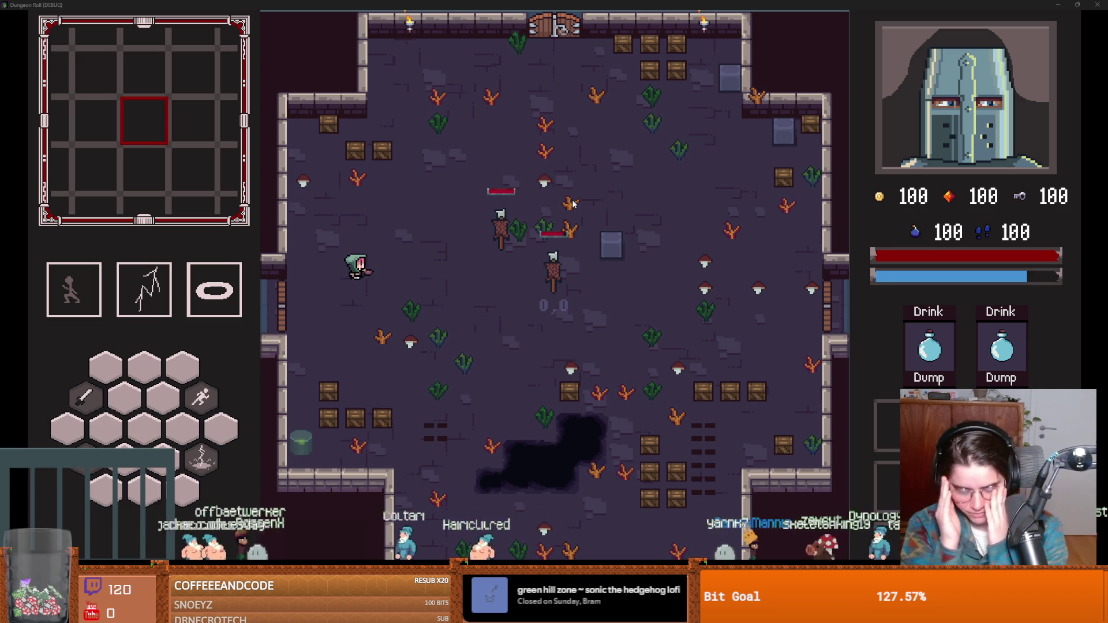
{"action": "left_click", "coordinate": [612, 293]}
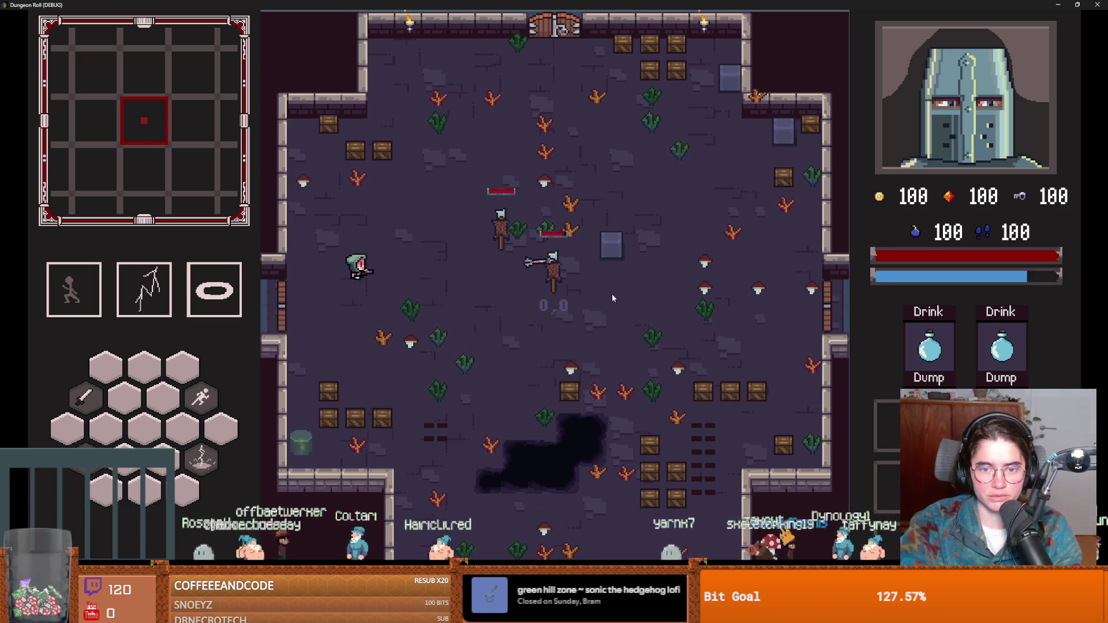
{"action": "left_click", "coordinate": [515, 229]}
{"action": "left_click", "coordinate": [464, 247]}
Go through the left door, fight enemies, quit at Game Over, and save the Jackie_Game script
{"action": "key", "text": "a"}
{"action": "key", "text": "s"}
{"action": "key", "text": "a"}
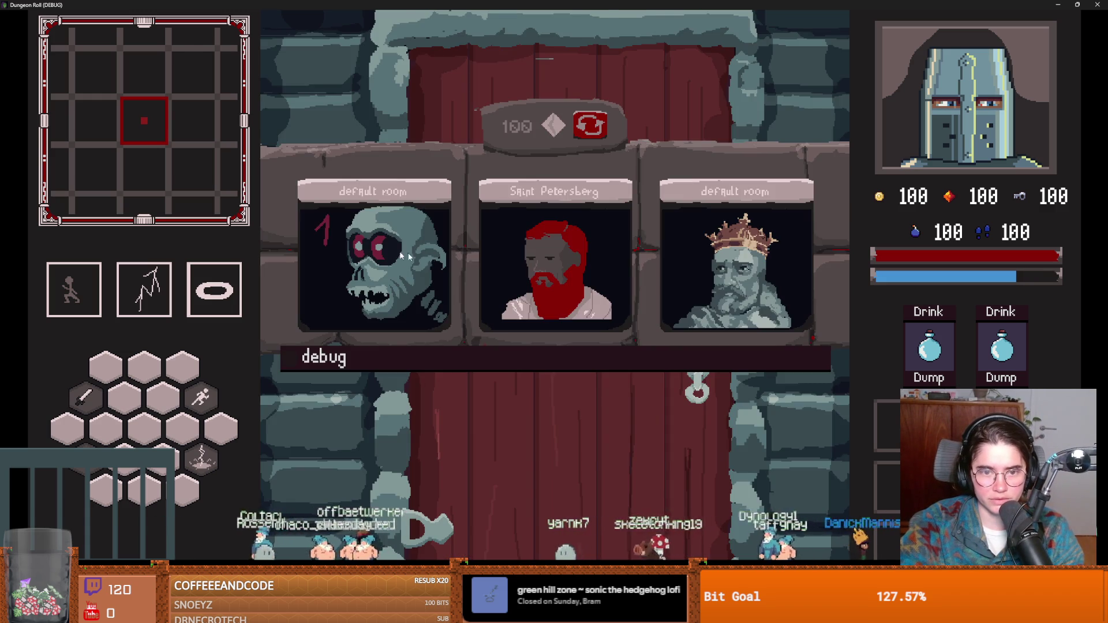
{"action": "left_click", "coordinate": [390, 249]}
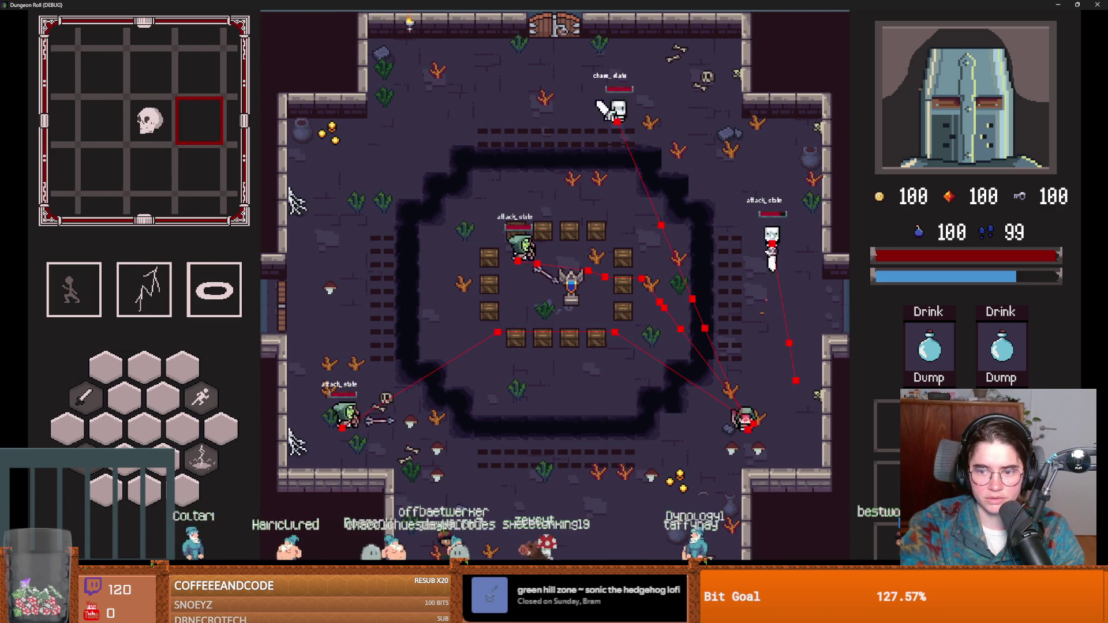
{"action": "key", "text": "s"}
{"action": "key", "text": "a"}
{"action": "key", "text": "a"}
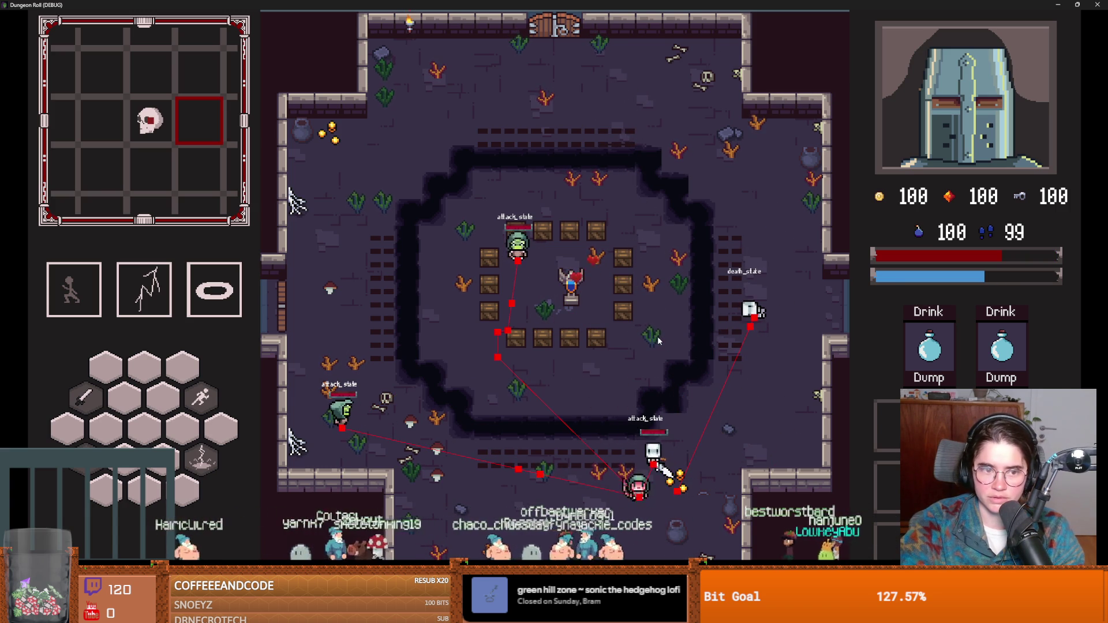
{"action": "key", "text": "a"}
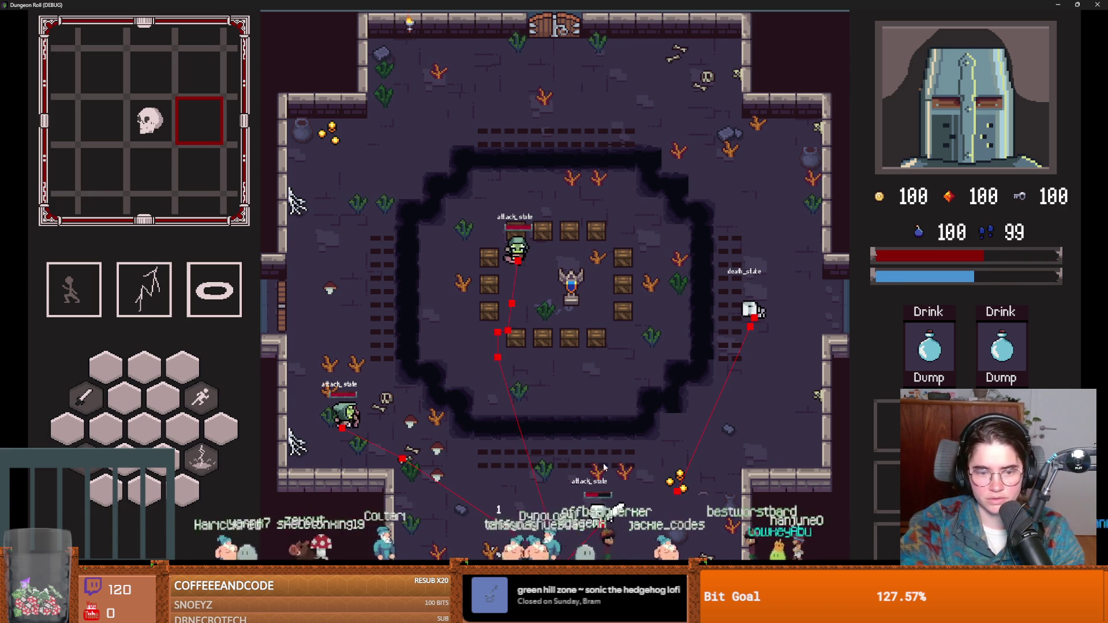
{"action": "key", "text": "space"}
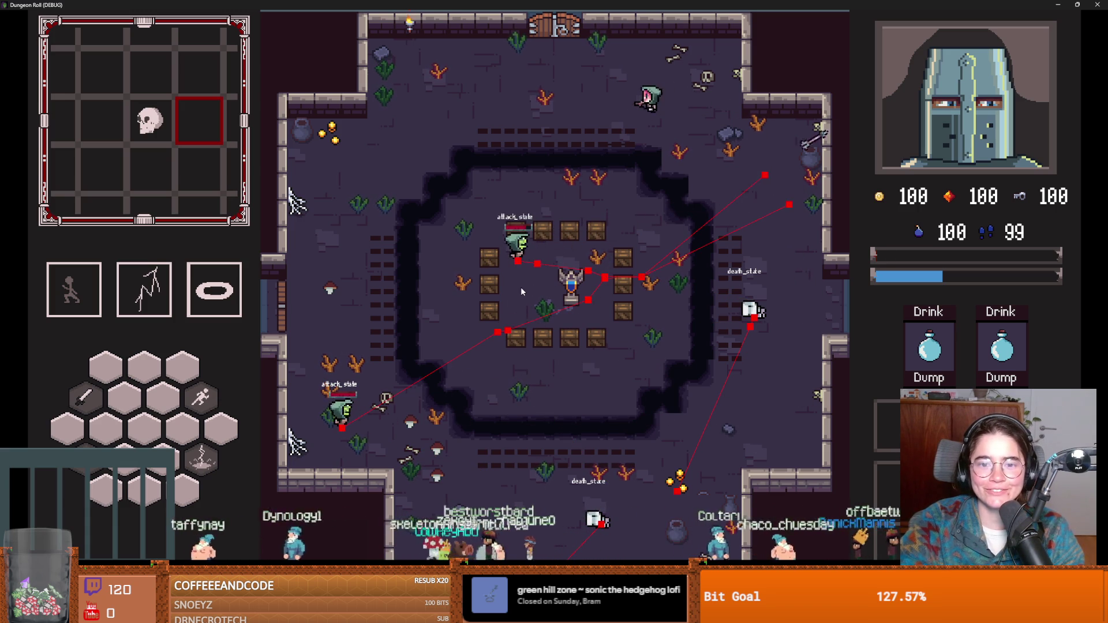
{"action": "left_click", "coordinate": [554, 311]}
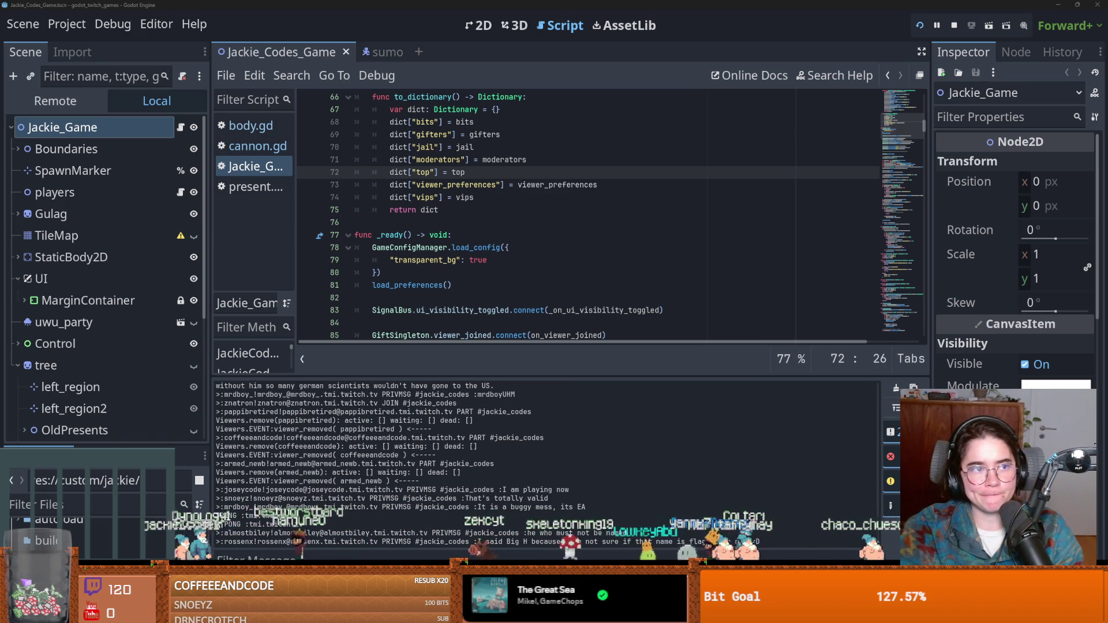
{"action": "left_click", "coordinate": [522, 285]}
{"action": "key", "text": "ctrl+s"}
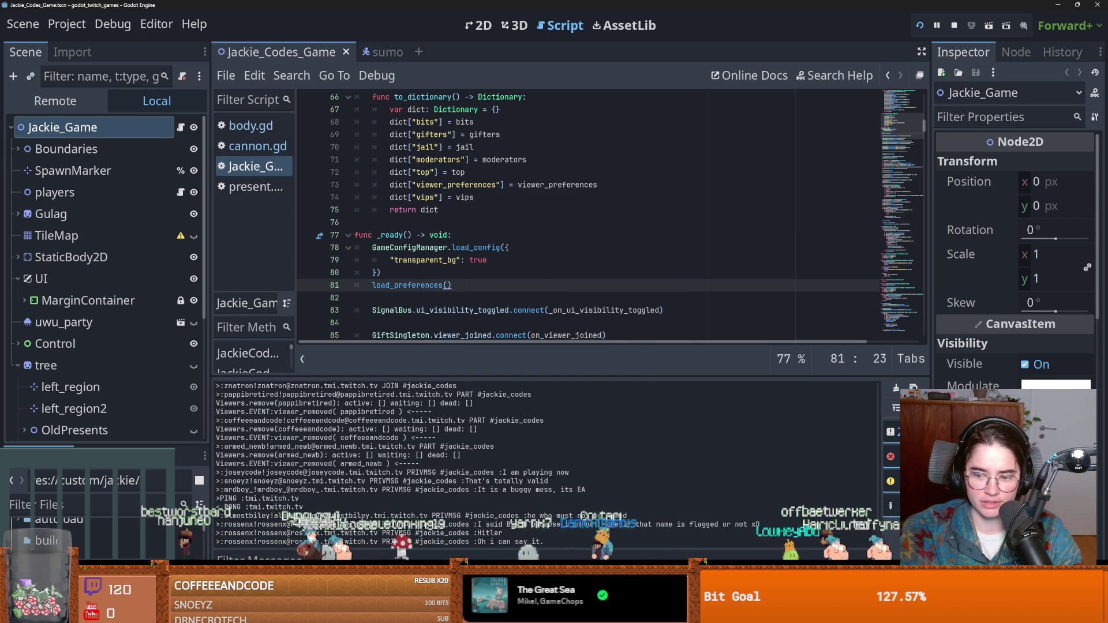
Save the Dungeon Roll archerplayer scene, resize the docks, and select projectile_attack_state
{"action": "key", "text": "alt+Tab"}
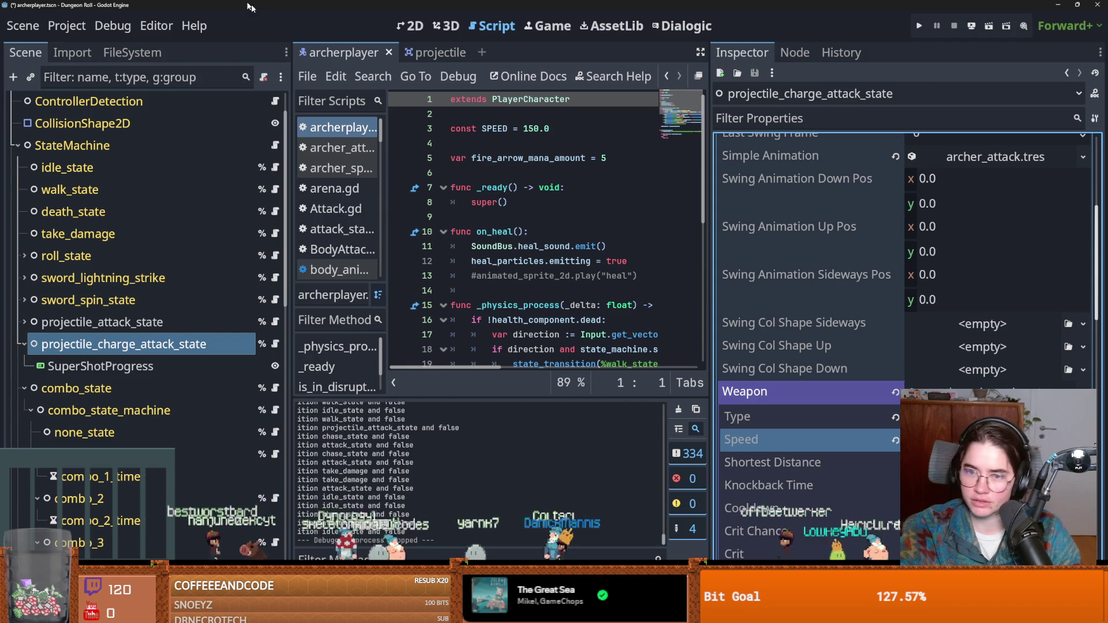
{"action": "left_click", "coordinate": [521, 228]}
{"action": "key", "text": "ctrl+s"}
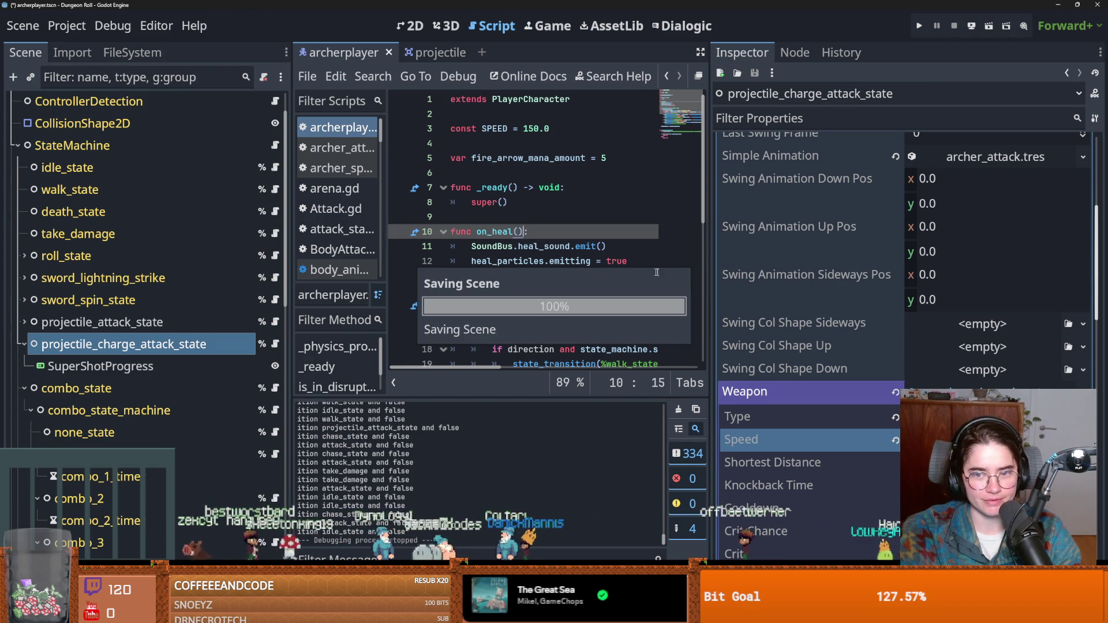
{"action": "left_click_drag", "start_coordinate": [291, 287], "coordinate": [306, 294]}
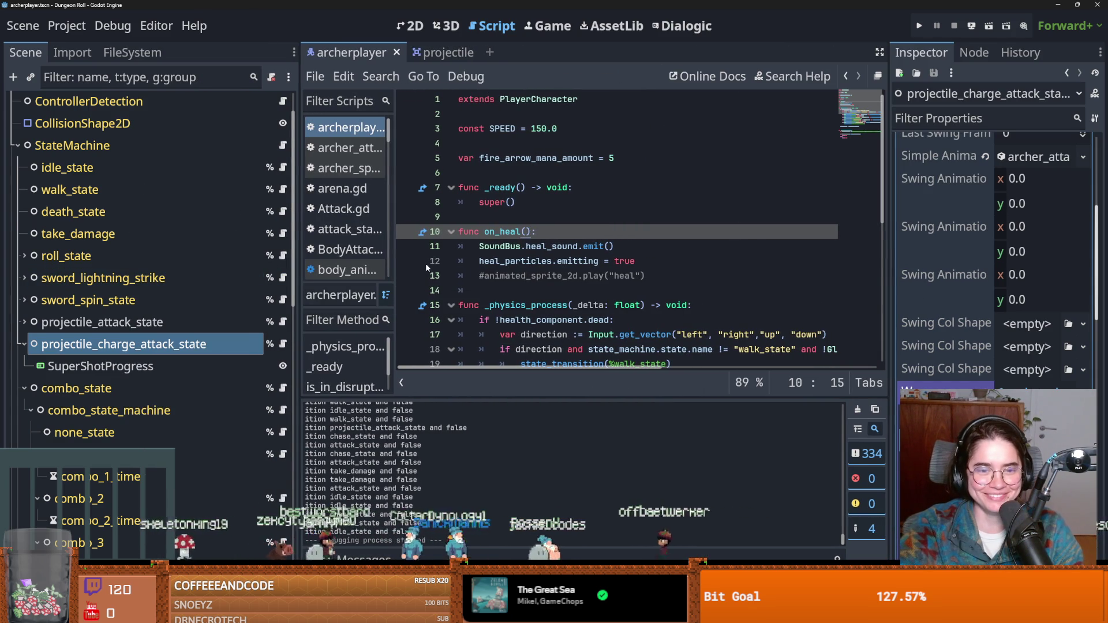
{"action": "left_click_drag", "start_coordinate": [395, 243], "coordinate": [372, 242]}
{"action": "left_click", "coordinate": [514, 291]}
{"action": "key", "text": "ctrl+s"}
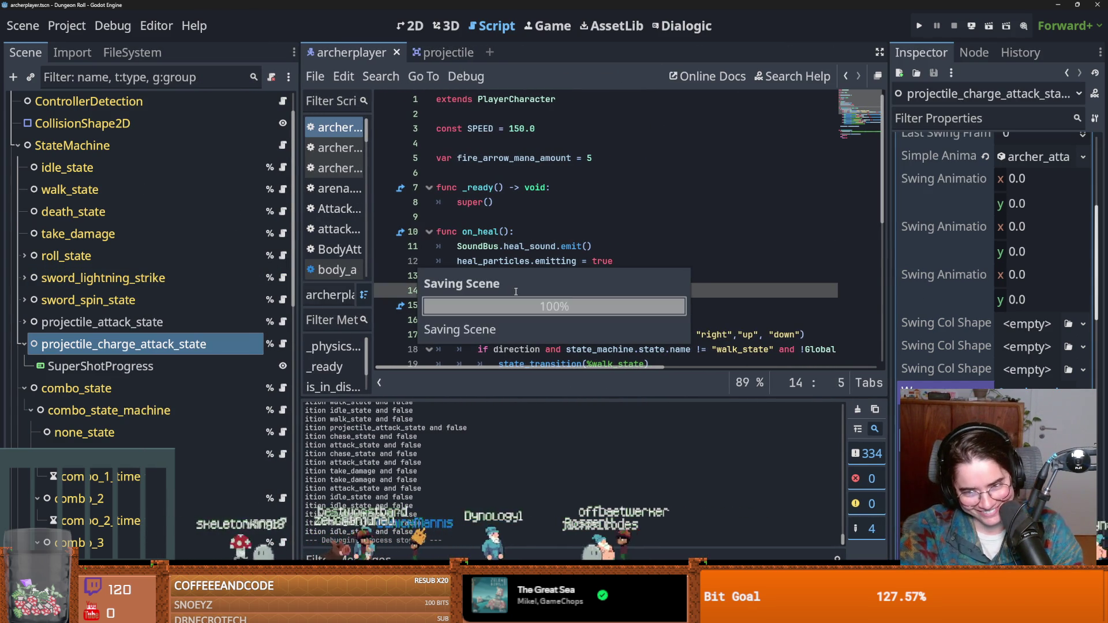
{"action": "key", "text": "ctrl+s"}
{"action": "key", "text": "Up"}
{"action": "key", "text": "Up"}
{"action": "key", "text": "Up"}
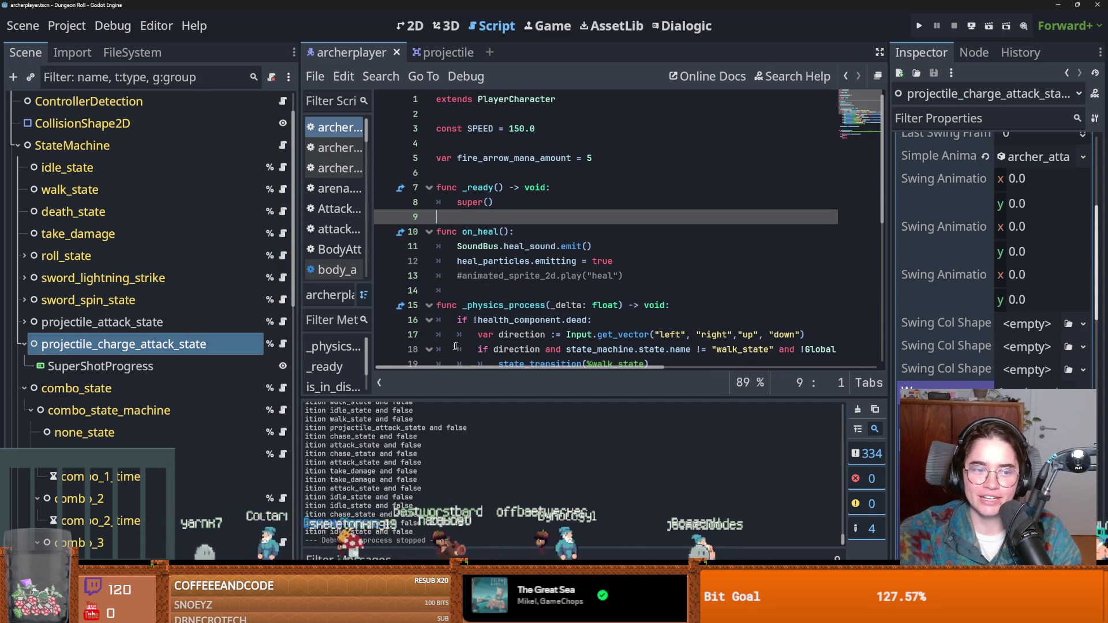
{"action": "left_click", "coordinate": [127, 322]}
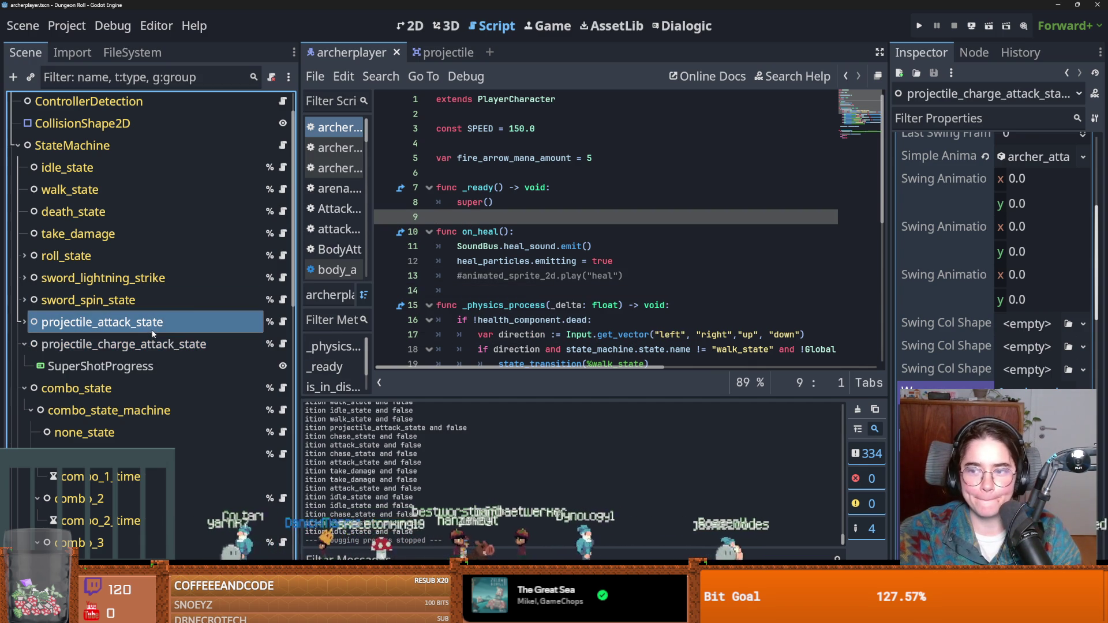
Filter the FileSystem dock to files matching 'mage'
{"action": "left_click", "coordinate": [109, 56]}
{"action": "left_click", "coordinate": [94, 101]}
{"action": "type", "text": "mage"}
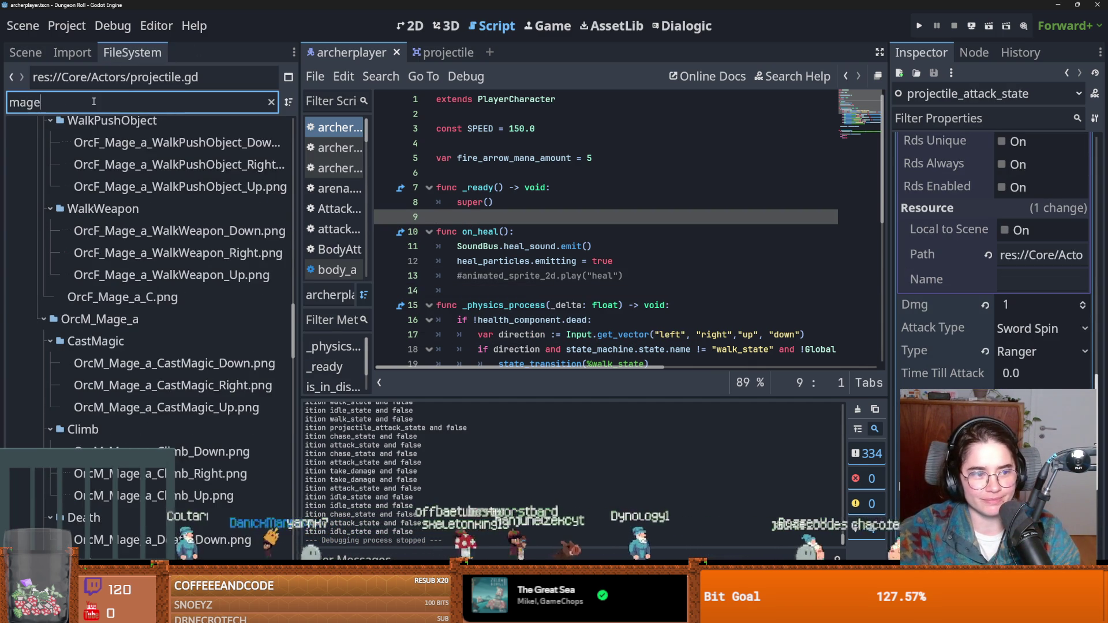
{"action": "scroll", "coordinate": [116, 429], "scroll_direction": "up", "scroll_amount": 5}
{"action": "left_click", "coordinate": [33, 54]}
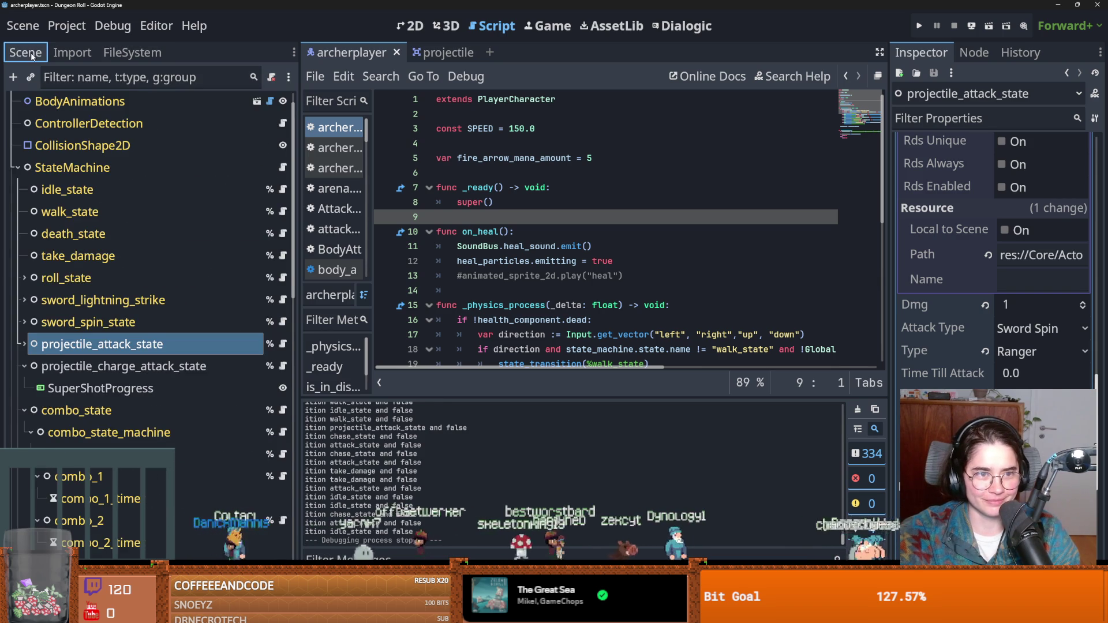
{"action": "left_click", "coordinate": [113, 55]}
{"action": "scroll", "coordinate": [289, 361], "scroll_direction": "down", "scroll_amount": 5}
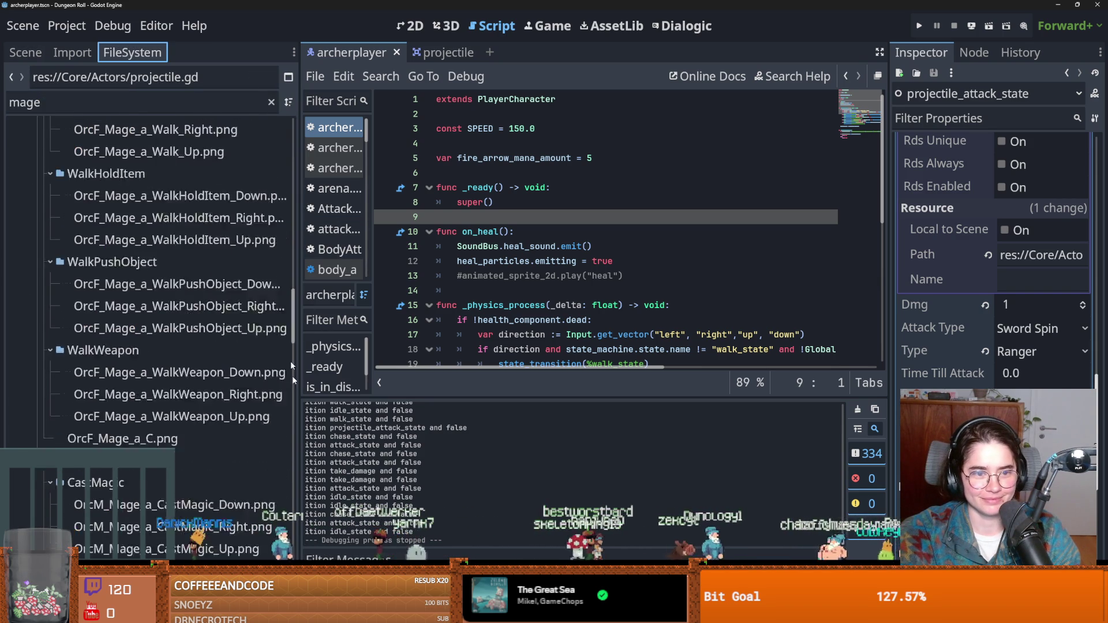
{"action": "scroll", "coordinate": [290, 362], "scroll_direction": "up", "scroll_amount": 5}
Try opening mage_enemy.tscn, dismiss the missing-dependency error, and cancel its deletion
{"action": "left_click", "coordinate": [120, 236]}
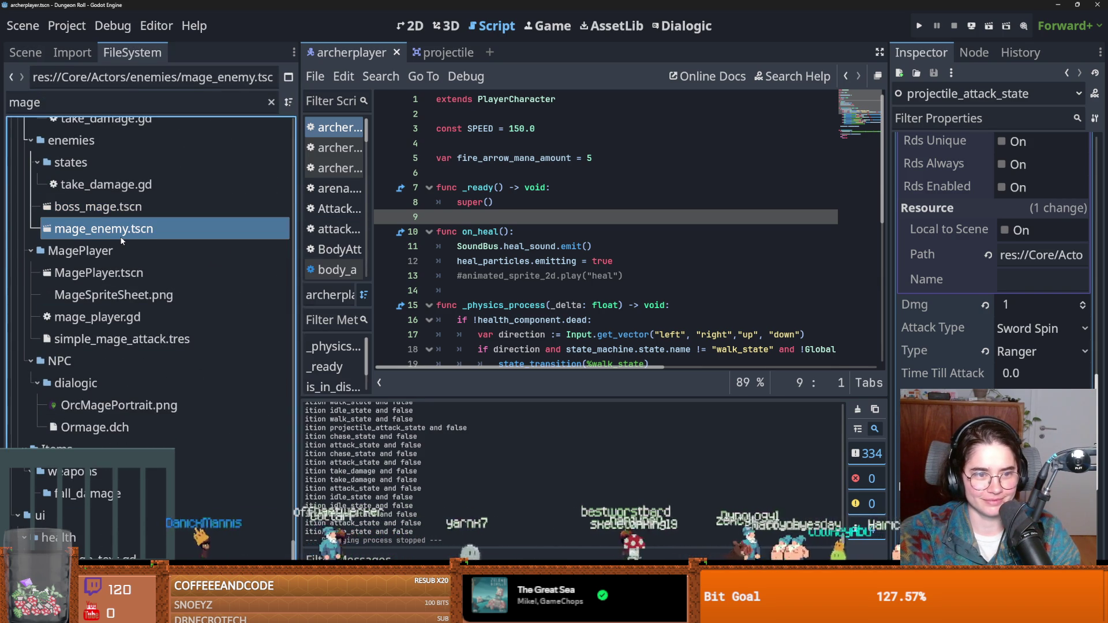
{"action": "double_click", "coordinate": [121, 236]}
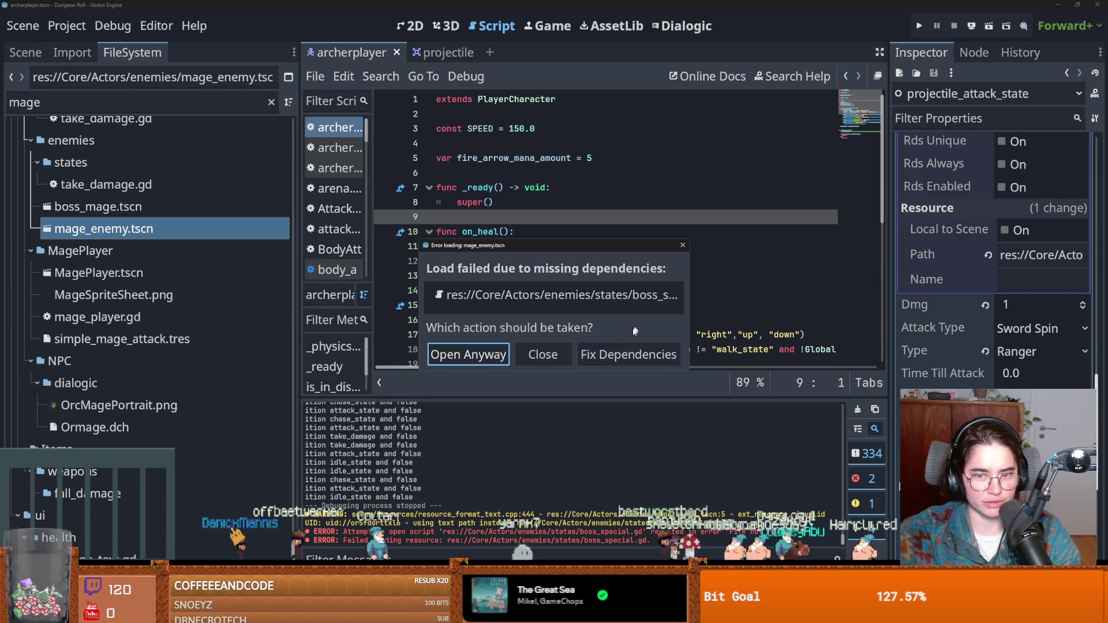
{"action": "left_click", "coordinate": [543, 354]}
{"action": "right_click", "coordinate": [131, 222]}
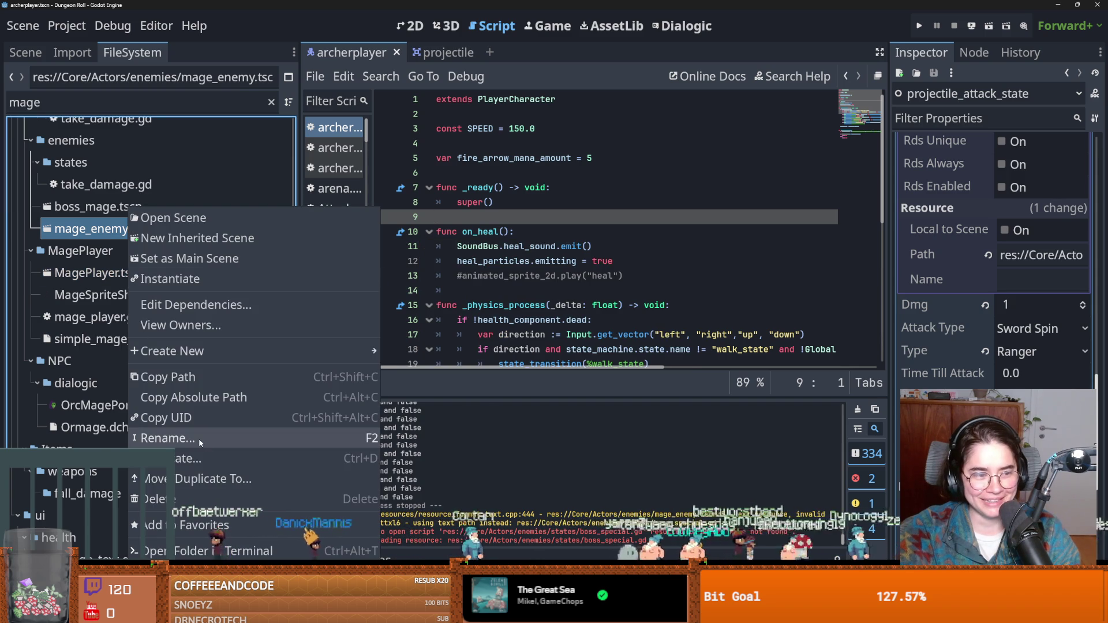
{"action": "left_click", "coordinate": [185, 501]}
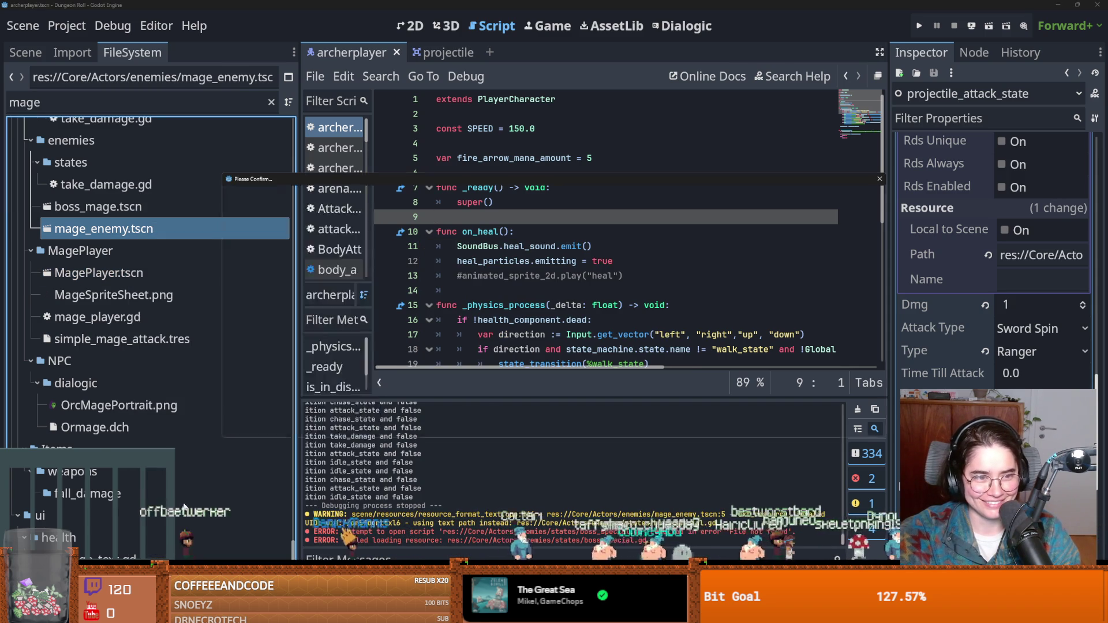
{"action": "left_click", "coordinate": [675, 421]}
Open MagePlayer.tscn from the filtered file list
{"action": "scroll", "coordinate": [153, 265], "scroll_direction": "up", "scroll_amount": 5}
{"action": "scroll", "coordinate": [144, 390], "scroll_direction": "down", "scroll_amount": 5}
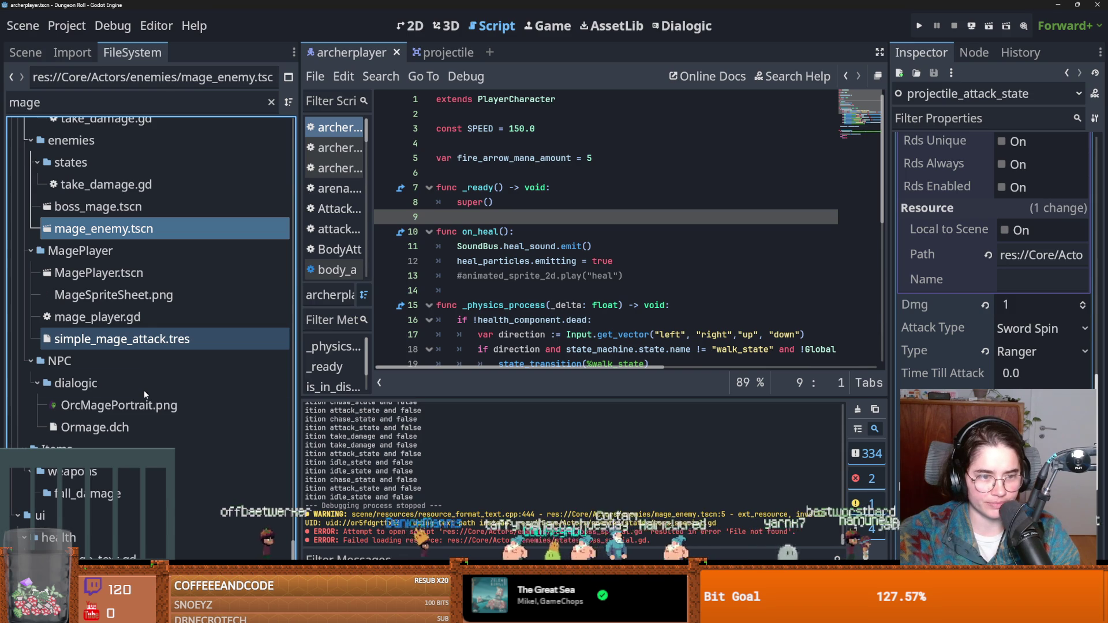
{"action": "double_click", "coordinate": [98, 272]}
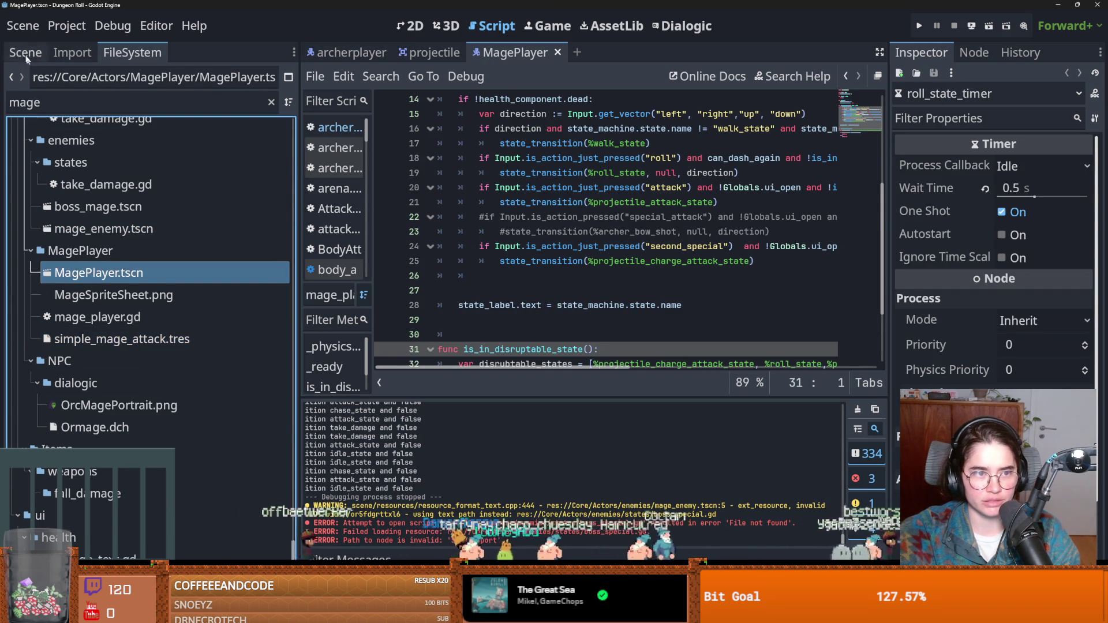
Select the mage's projectile_attack_state and scroll to its Swing properties in a wider Inspector
{"action": "left_click", "coordinate": [25, 53]}
{"action": "left_click", "coordinate": [103, 413]}
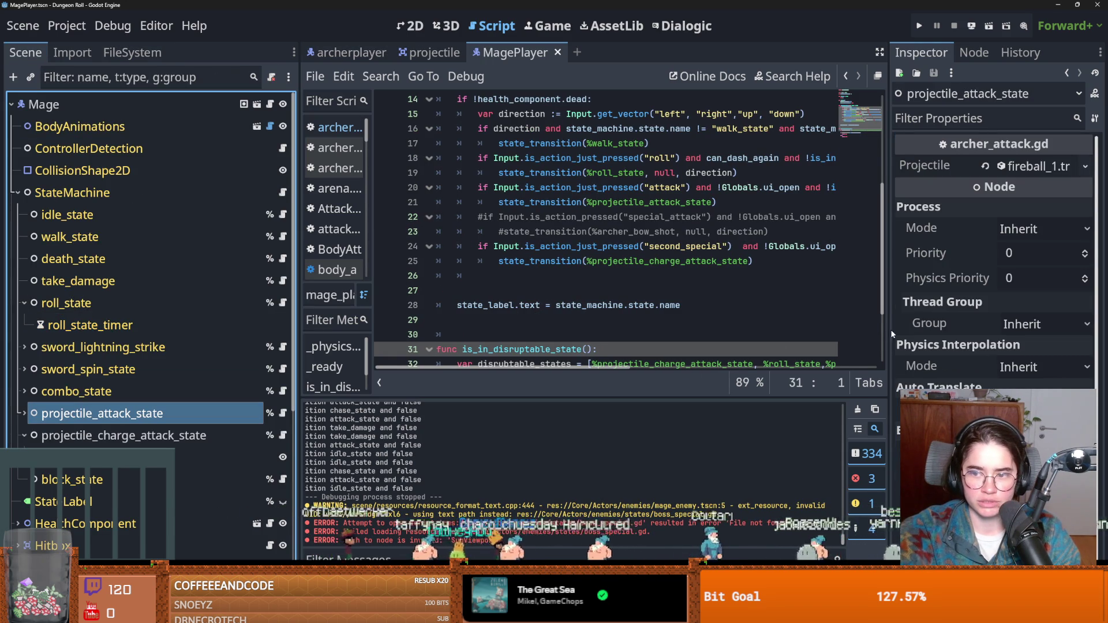
{"action": "left_click_drag", "start_coordinate": [889, 332], "coordinate": [719, 332]}
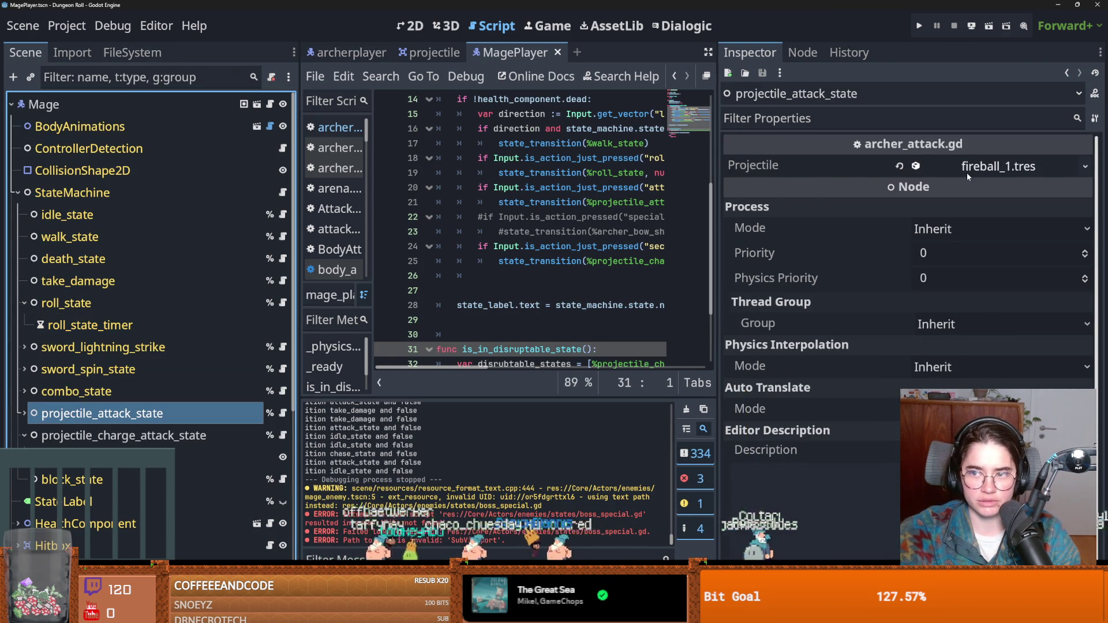
{"action": "scroll", "coordinate": [813, 296], "scroll_direction": "down", "scroll_amount": 5}
{"action": "scroll", "coordinate": [813, 295], "scroll_direction": "down", "scroll_amount": 4}
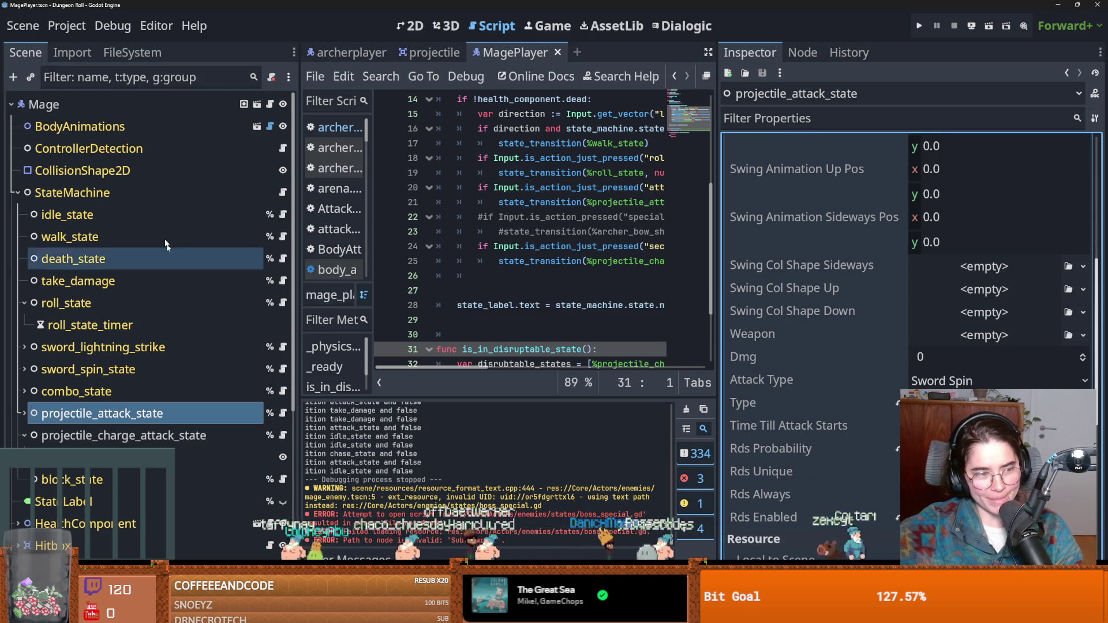
Return to the FileSystem dock and bring up actions for the MagePlayer folder
{"action": "left_click", "coordinate": [128, 58]}
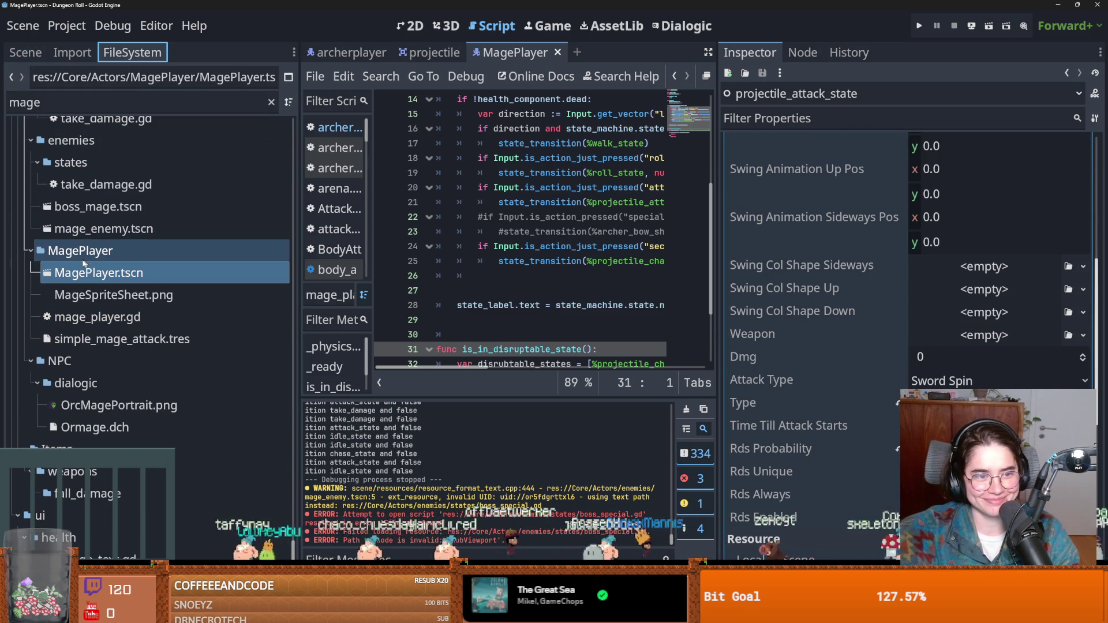
{"action": "scroll", "coordinate": [172, 287], "scroll_direction": "up", "scroll_amount": 3}
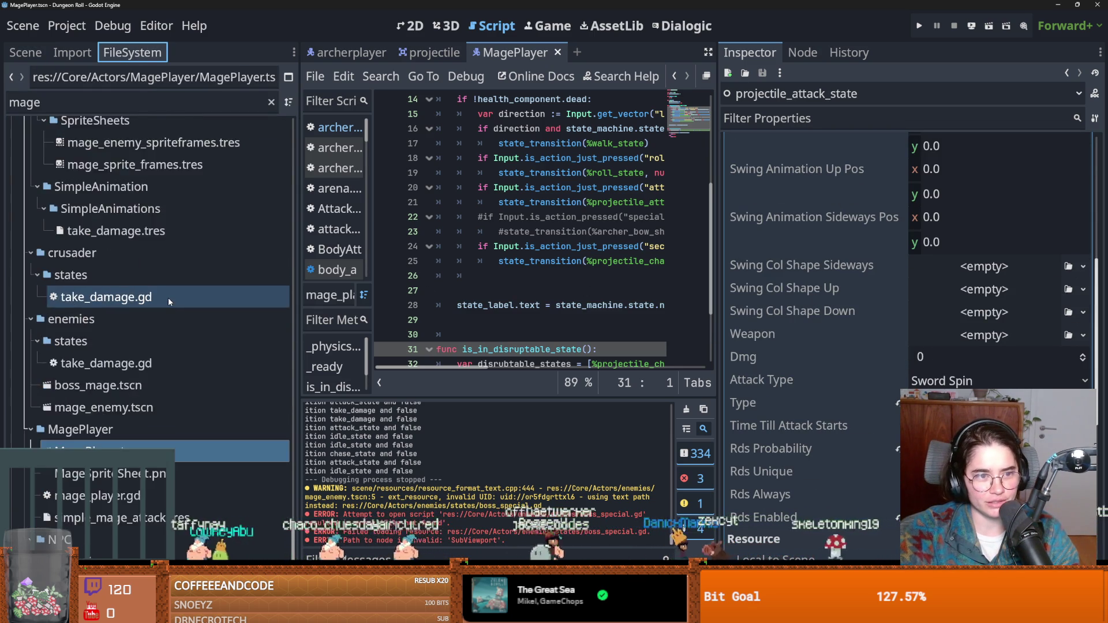
{"action": "scroll", "coordinate": [168, 296], "scroll_direction": "down", "scroll_amount": 2}
{"action": "right_click", "coordinate": [108, 306]}
Create a new Weapon resource in the MagePlayer folder, saved as mage_staff.tres
{"action": "mouse_move", "coordinate": [197, 306]}
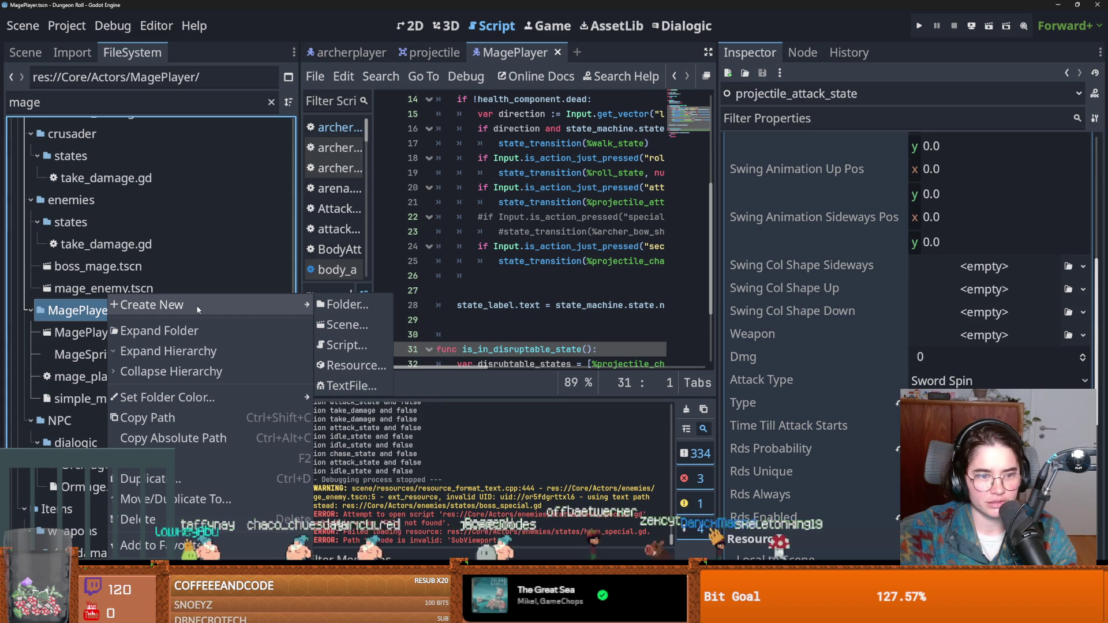
{"action": "left_click", "coordinate": [349, 366]}
{"action": "type", "text": "weap"}
{"action": "key", "text": "Return"}
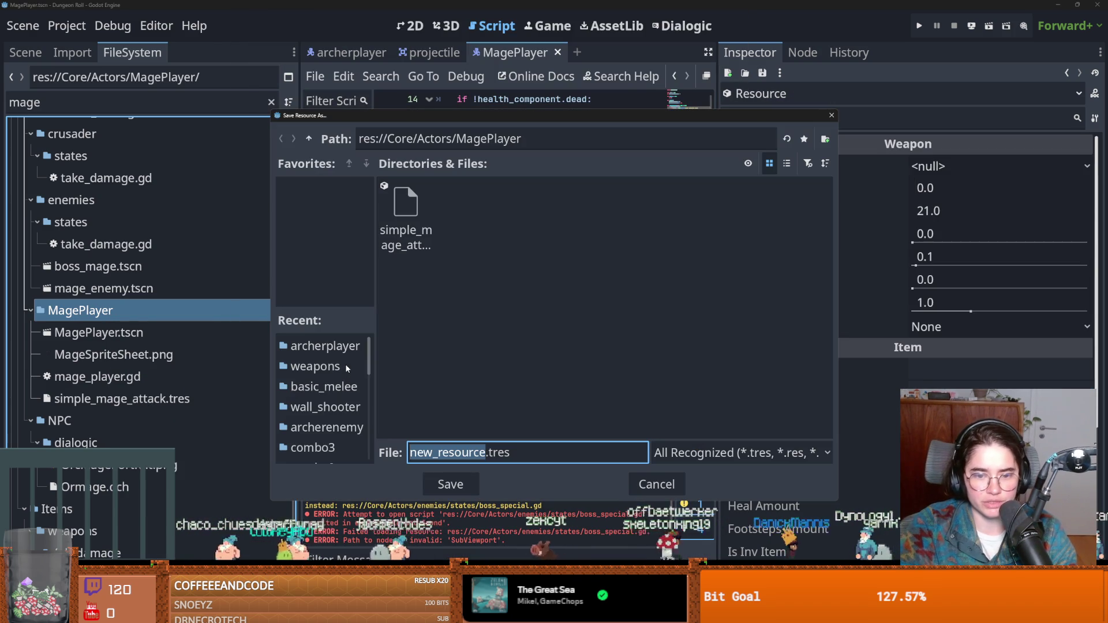
{"action": "type", "text": "mage_staff"}
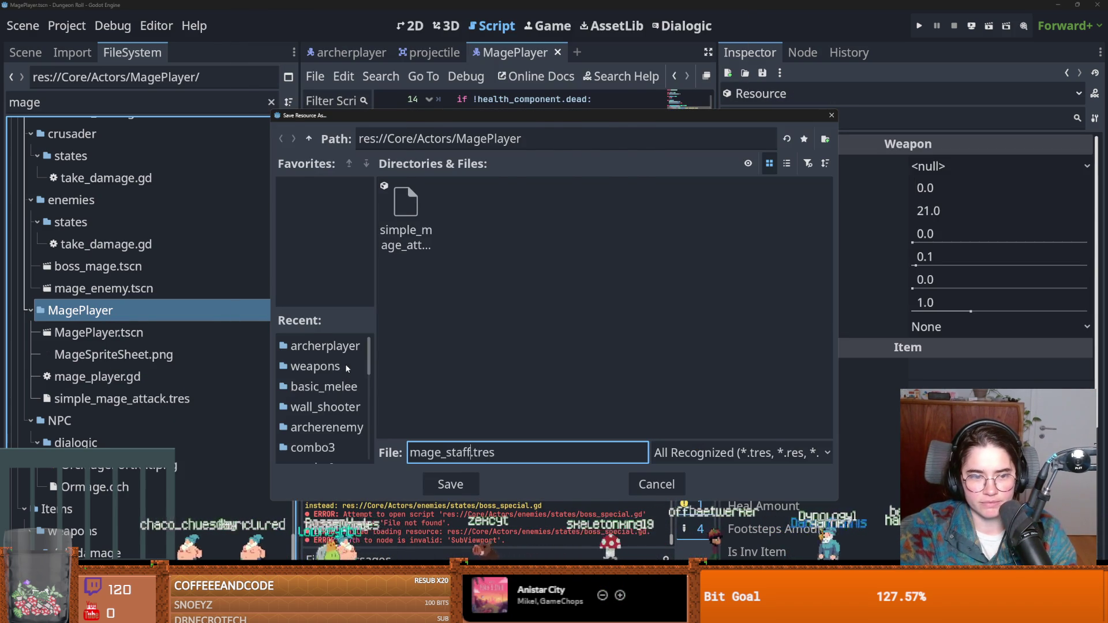
{"action": "key", "text": "Return"}
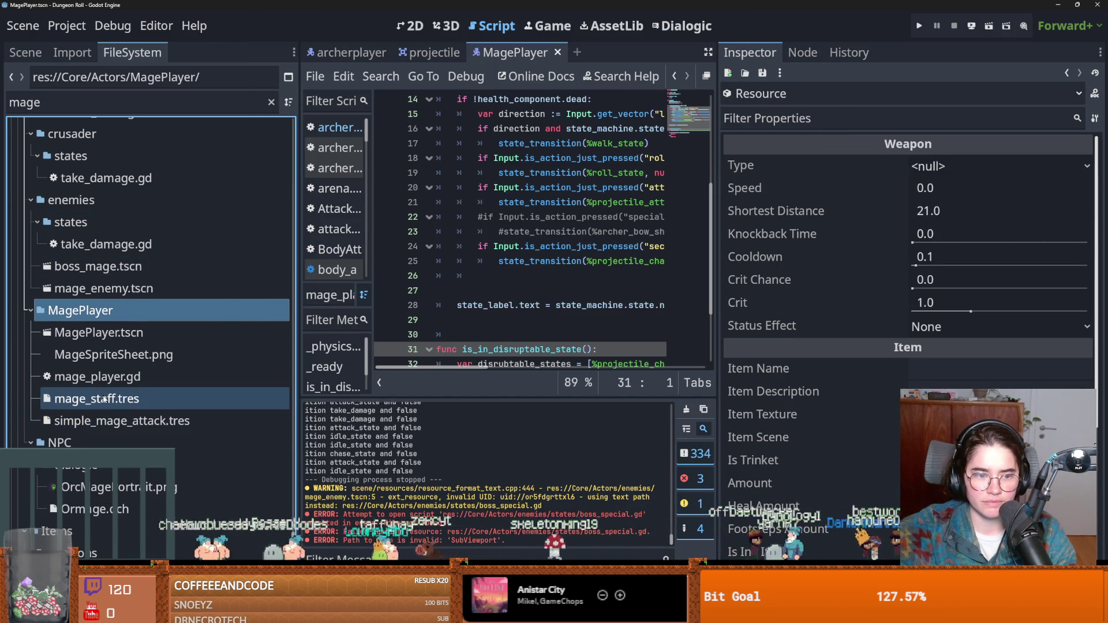
Set mage_staff.tres to the Ranged weapon type with speed 200
{"action": "left_click", "coordinate": [104, 399]}
{"action": "left_click", "coordinate": [108, 397]}
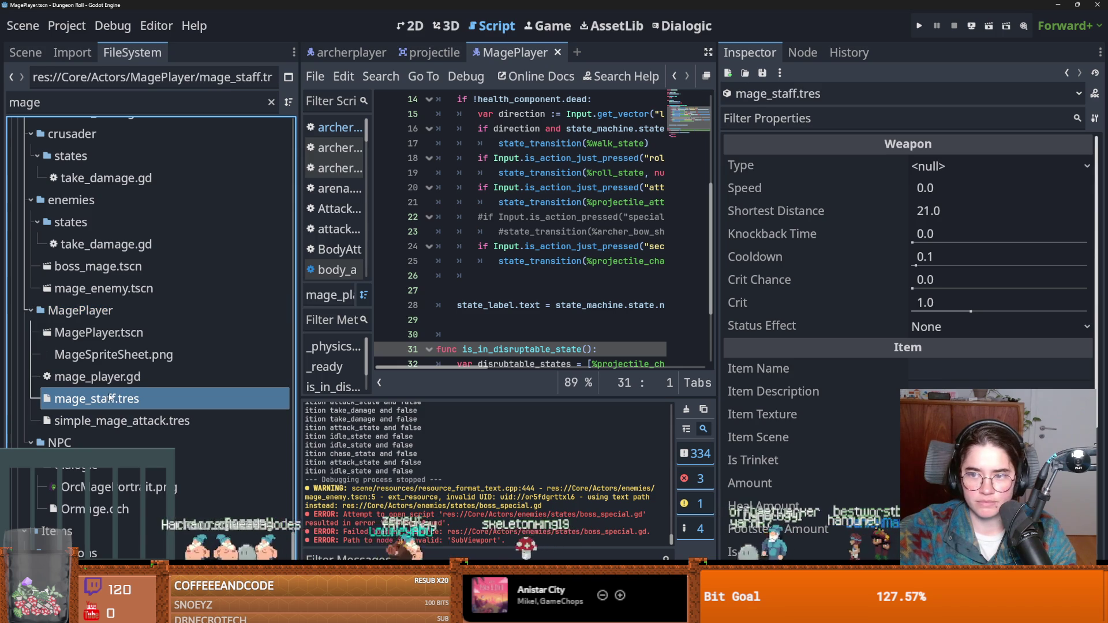
{"action": "left_click", "coordinate": [998, 166]}
{"action": "left_click", "coordinate": [935, 209]}
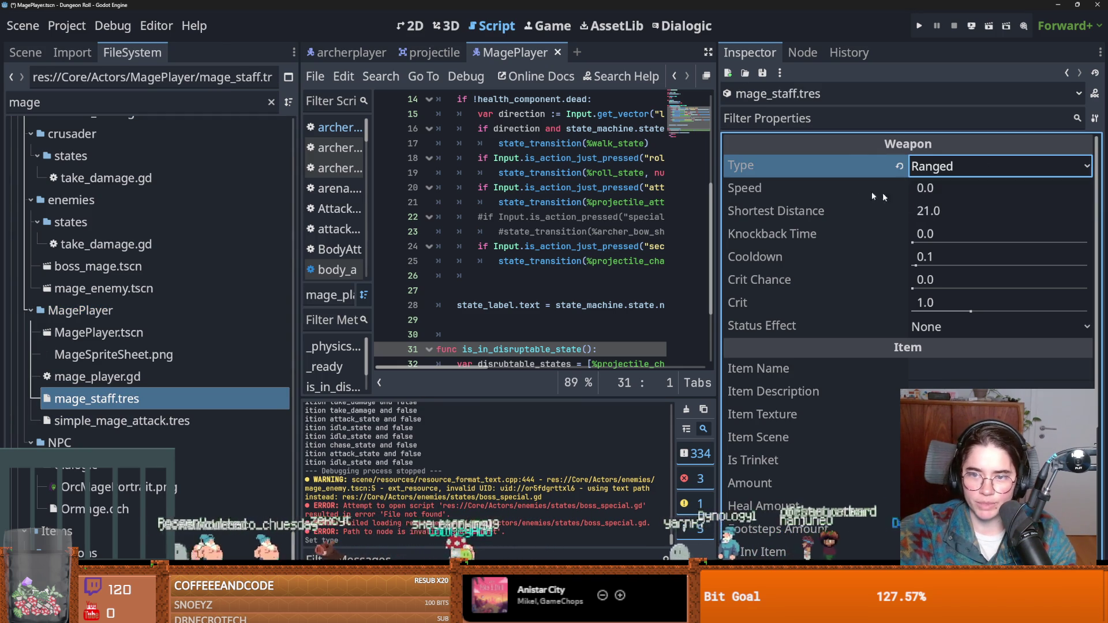
{"action": "left_click", "coordinate": [942, 190]}
{"action": "type", "text": "100"}
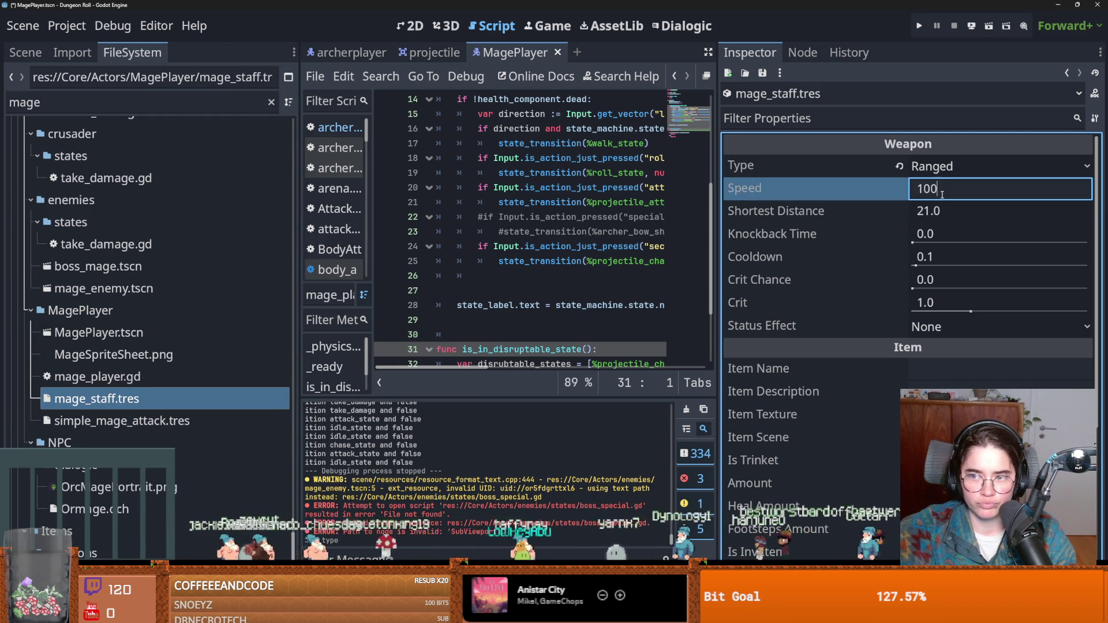
{"action": "type", "text": "200"}
{"action": "key", "text": "Return"}
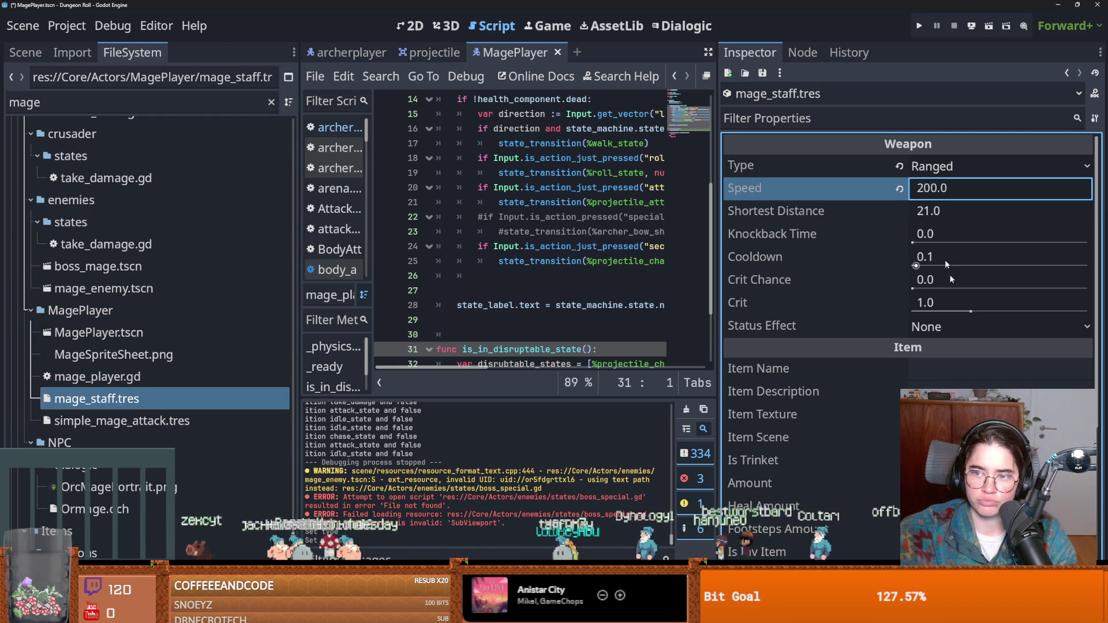
Give the staff the item name 'staff of range' and save
{"action": "left_click", "coordinate": [1018, 372]}
{"action": "type", "text": "staff fp"}
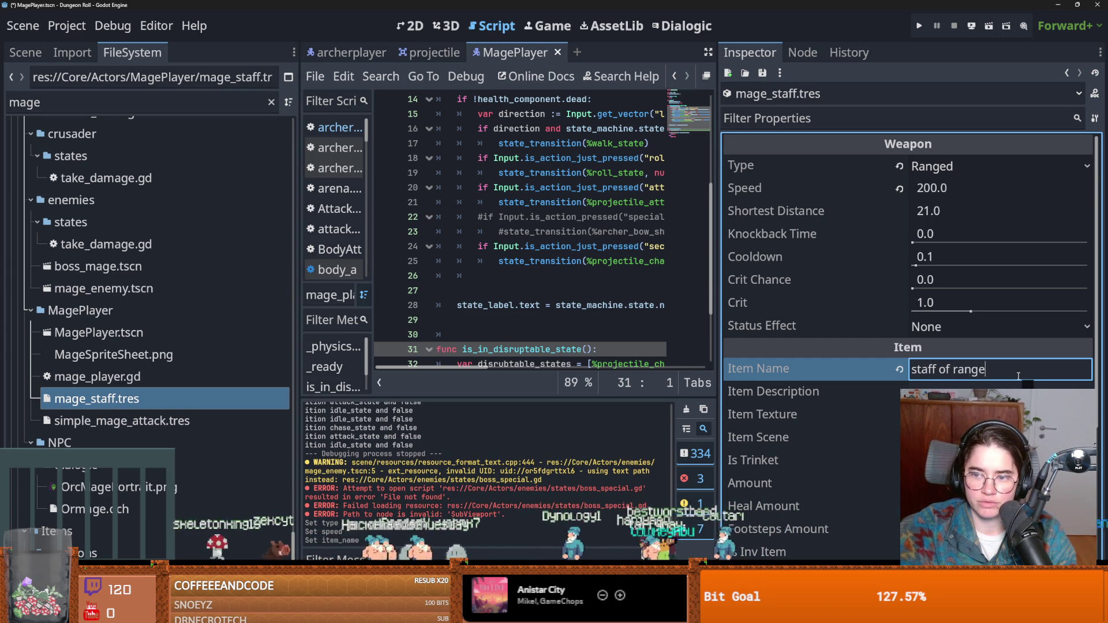
{"action": "scroll", "coordinate": [924, 372], "scroll_direction": "down", "scroll_amount": 5}
{"action": "scroll", "coordinate": [877, 367], "scroll_direction": "up", "scroll_amount": 3}
{"action": "left_click", "coordinate": [875, 368]}
{"action": "key", "text": "ctrl+s"}
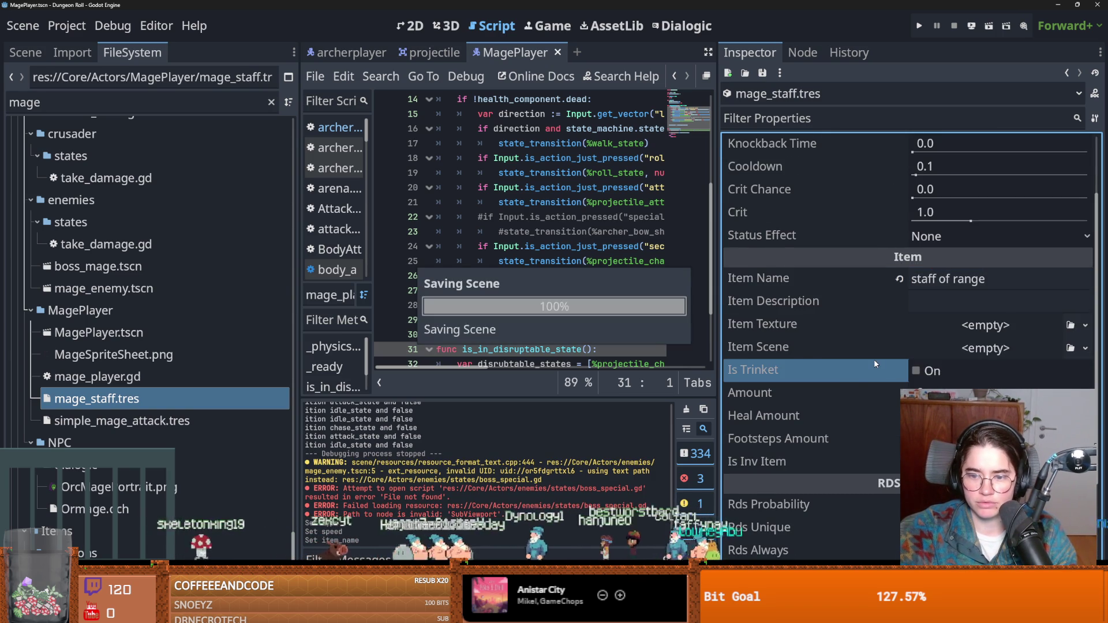
{"action": "scroll", "coordinate": [875, 363], "scroll_direction": "up", "scroll_amount": 2}
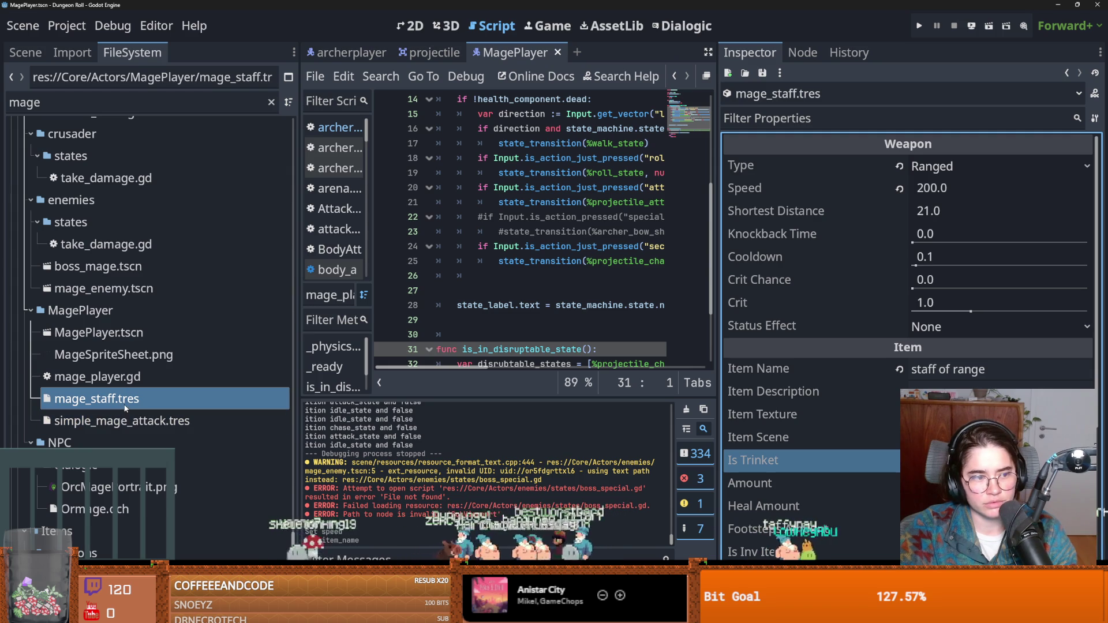
Save, select the mage's projectile_attack_state, and bring up Quick Load for its Weapon slot
{"action": "key", "text": "ctrl+s"}
{"action": "left_click", "coordinate": [26, 52]}
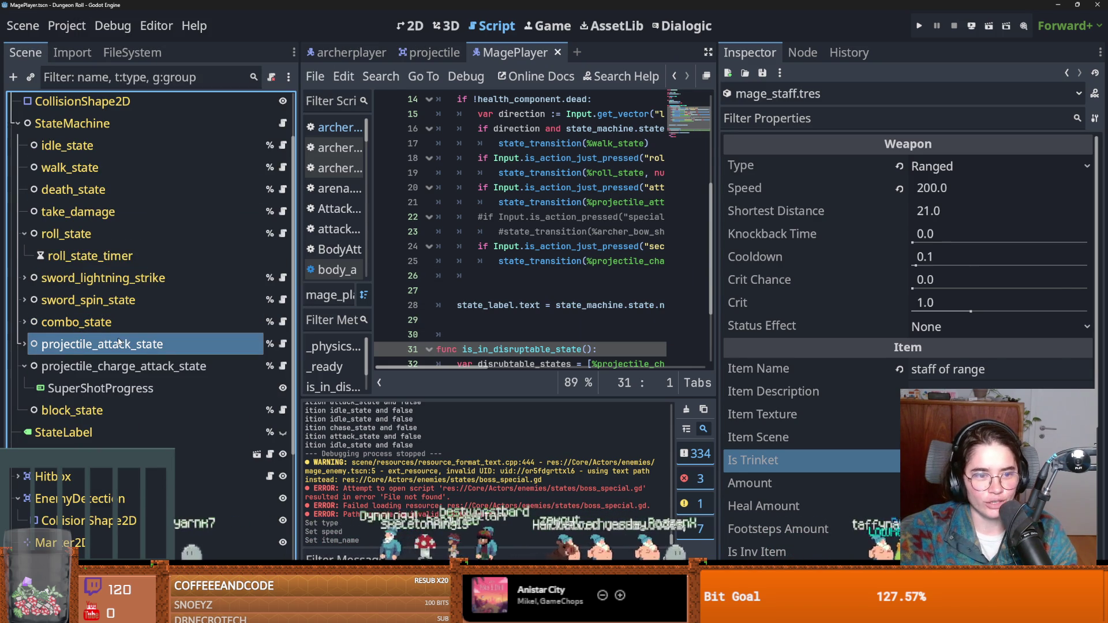
{"action": "left_click", "coordinate": [87, 344]}
{"action": "scroll", "coordinate": [934, 356], "scroll_direction": "down", "scroll_amount": 5}
{"action": "scroll", "coordinate": [933, 356], "scroll_direction": "up", "scroll_amount": 6}
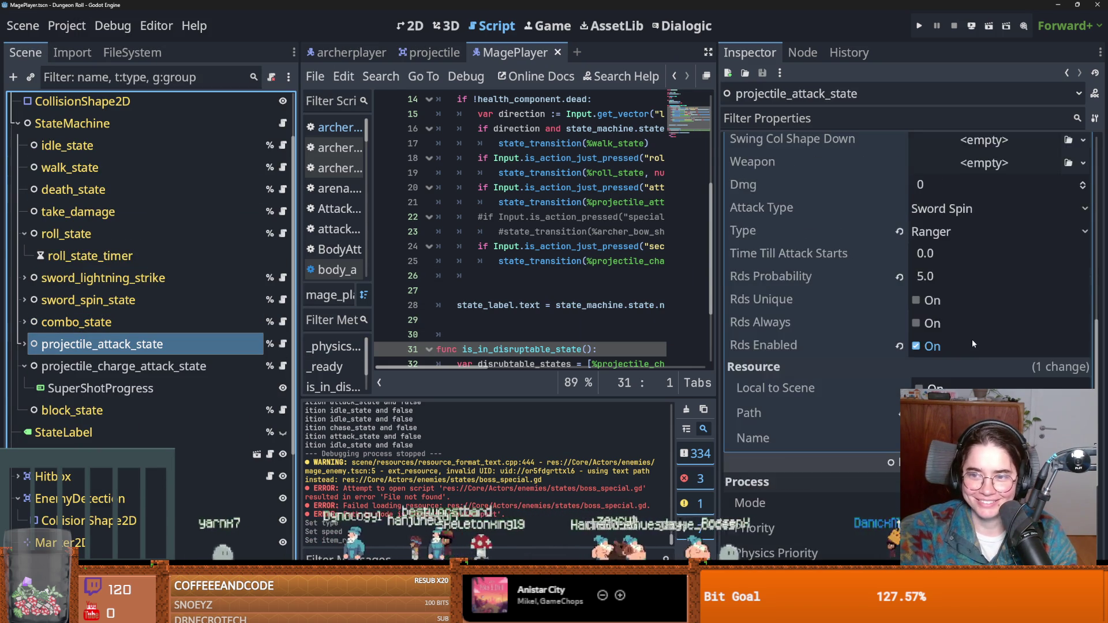
{"action": "scroll", "coordinate": [972, 340], "scroll_direction": "down", "scroll_amount": 3}
{"action": "scroll", "coordinate": [966, 375], "scroll_direction": "up", "scroll_amount": 3}
{"action": "scroll", "coordinate": [972, 364], "scroll_direction": "up", "scroll_amount": 3}
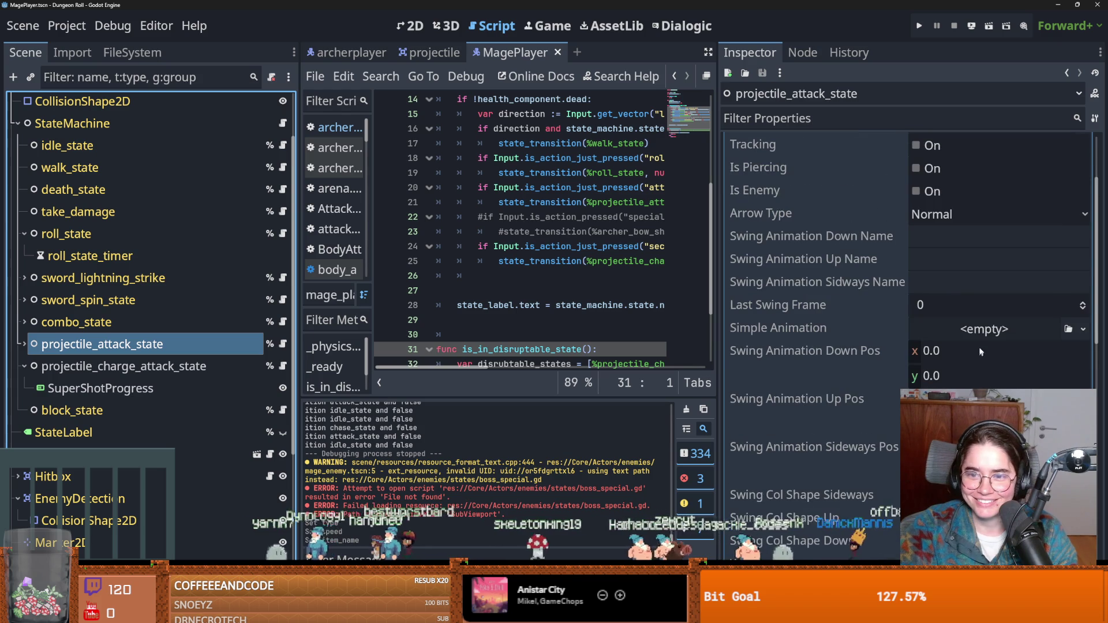
{"action": "scroll", "coordinate": [1012, 319], "scroll_direction": "up", "scroll_amount": 5}
{"action": "scroll", "coordinate": [1012, 320], "scroll_direction": "down", "scroll_amount": 7}
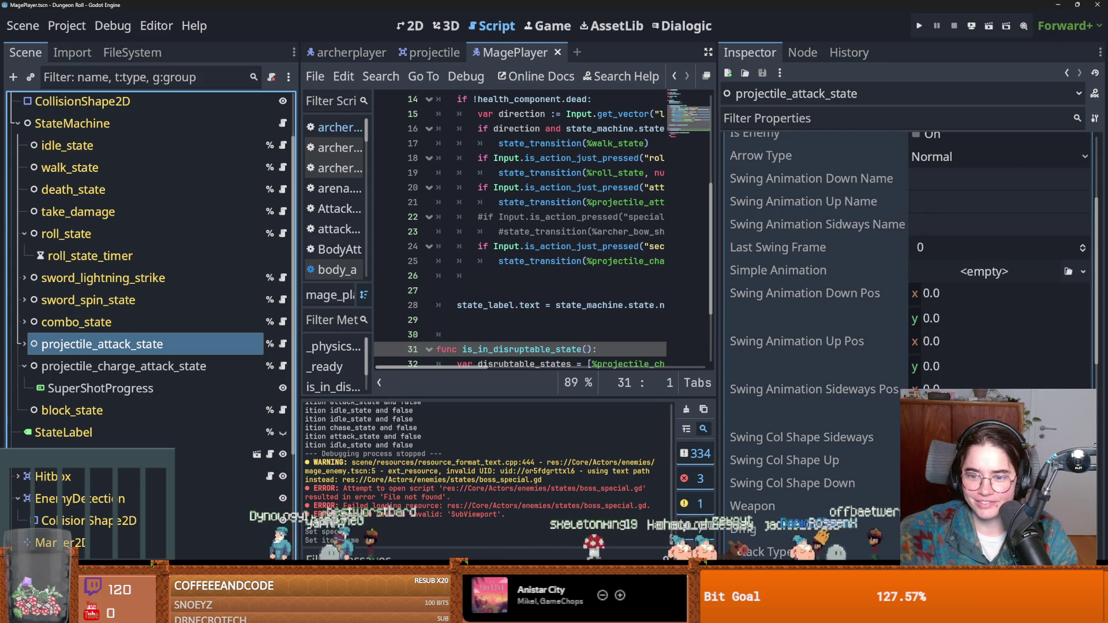
{"action": "scroll", "coordinate": [912, 318], "scroll_direction": "down", "scroll_amount": 5}
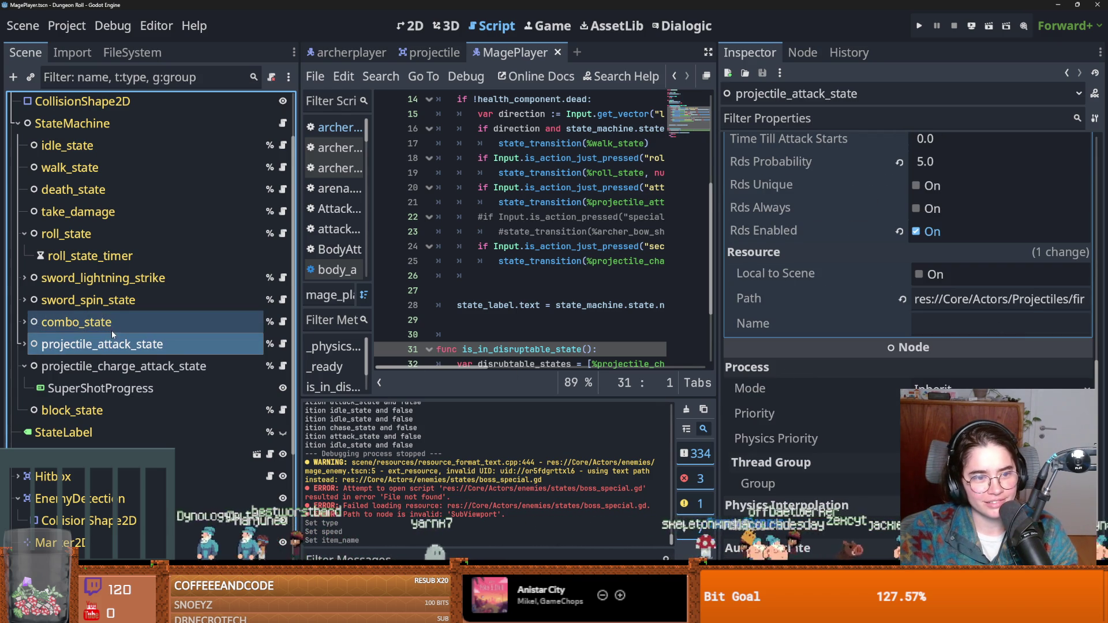
{"action": "scroll", "coordinate": [974, 317], "scroll_direction": "up", "scroll_amount": 5}
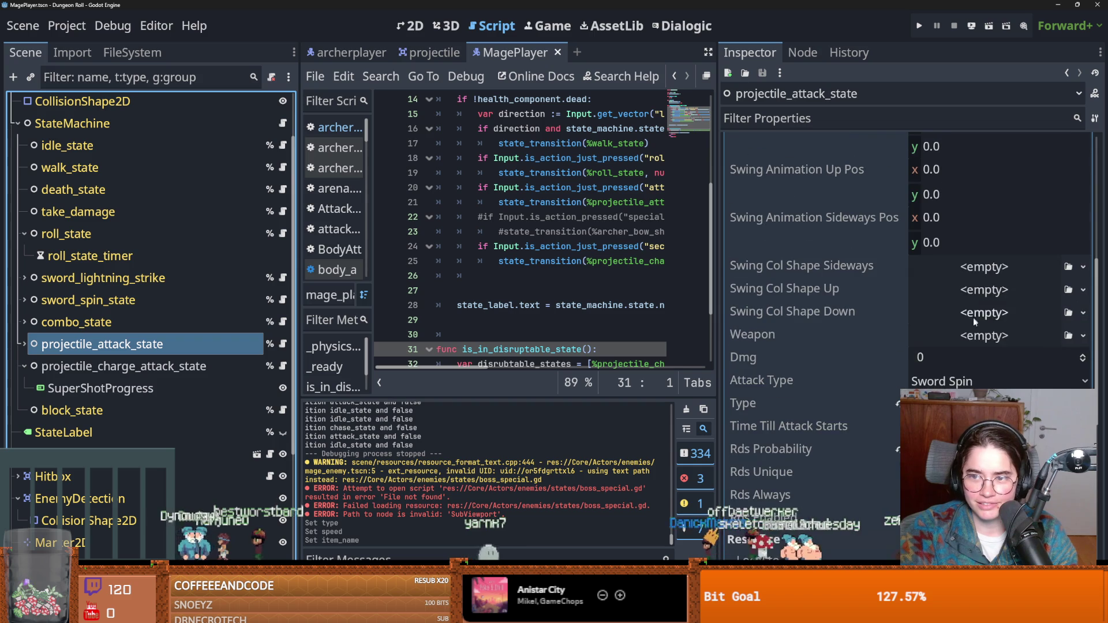
{"action": "left_click", "coordinate": [1083, 336]}
{"action": "left_click", "coordinate": [1033, 370]}
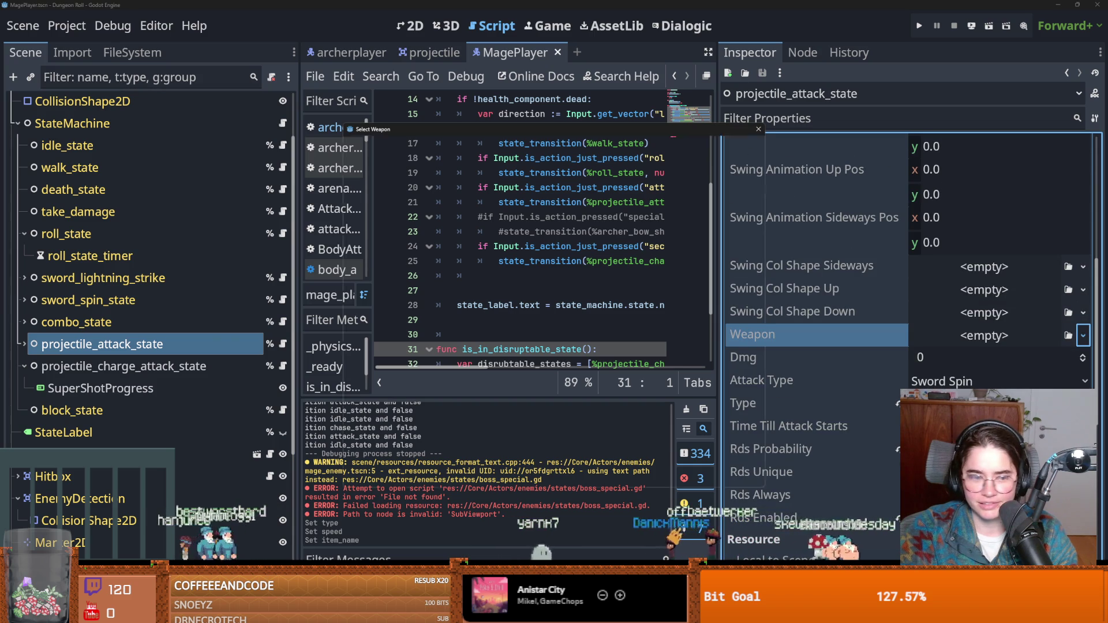
Assign mage_staff.tres as the weapon of projectile_attack_state and projectile_charge_attack_state, then save
{"action": "type", "text": "mage"}
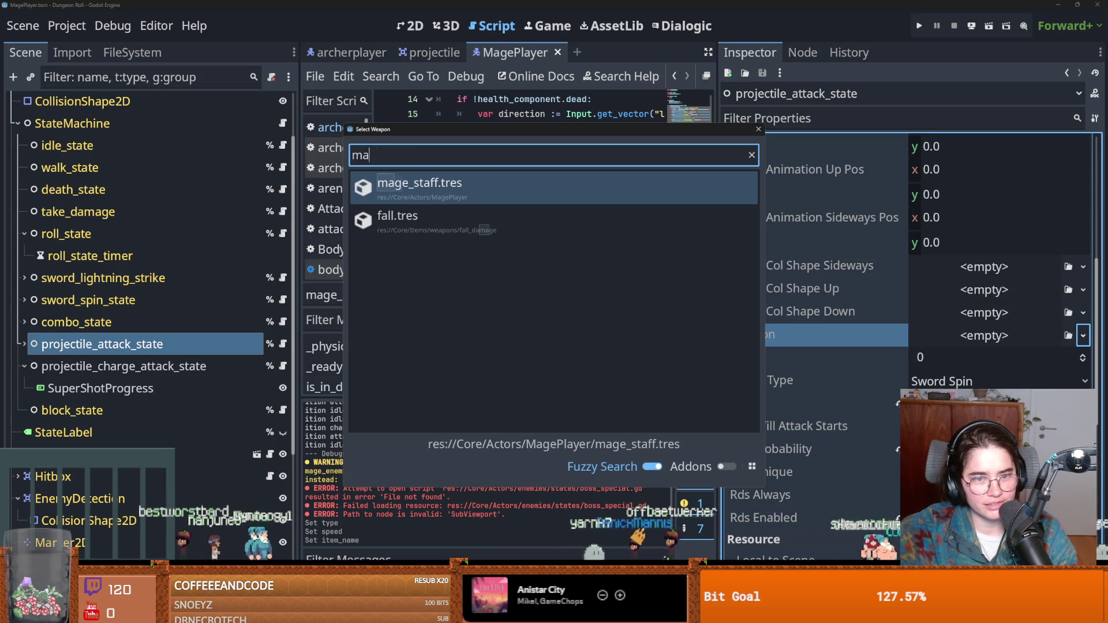
{"action": "key", "text": "Return"}
{"action": "left_click", "coordinate": [124, 366]}
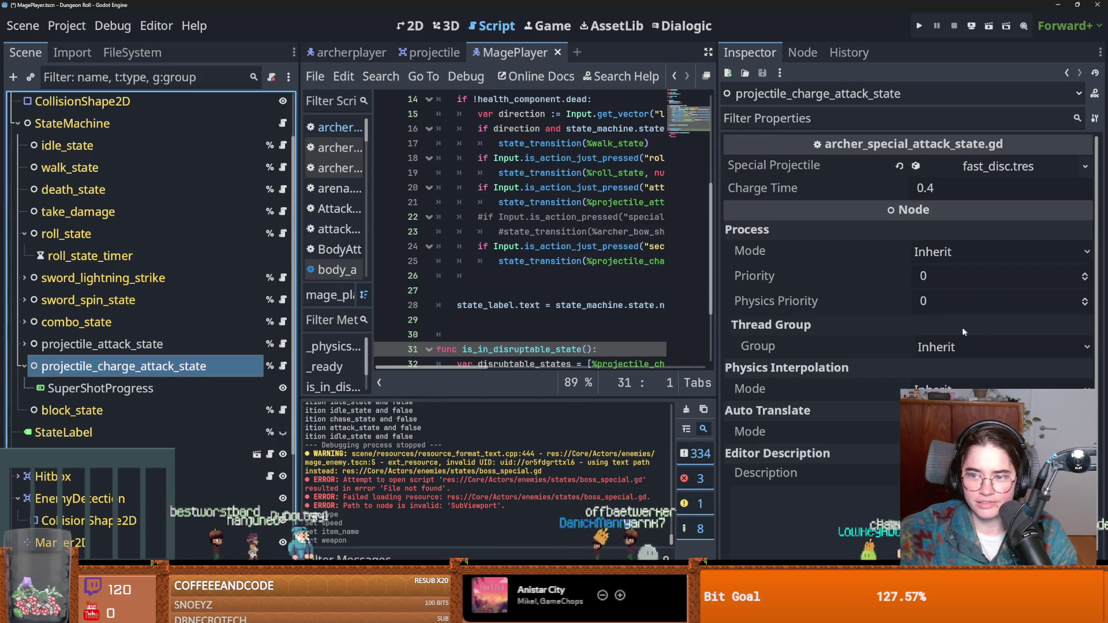
{"action": "scroll", "coordinate": [912, 347], "scroll_direction": "down", "scroll_amount": 5}
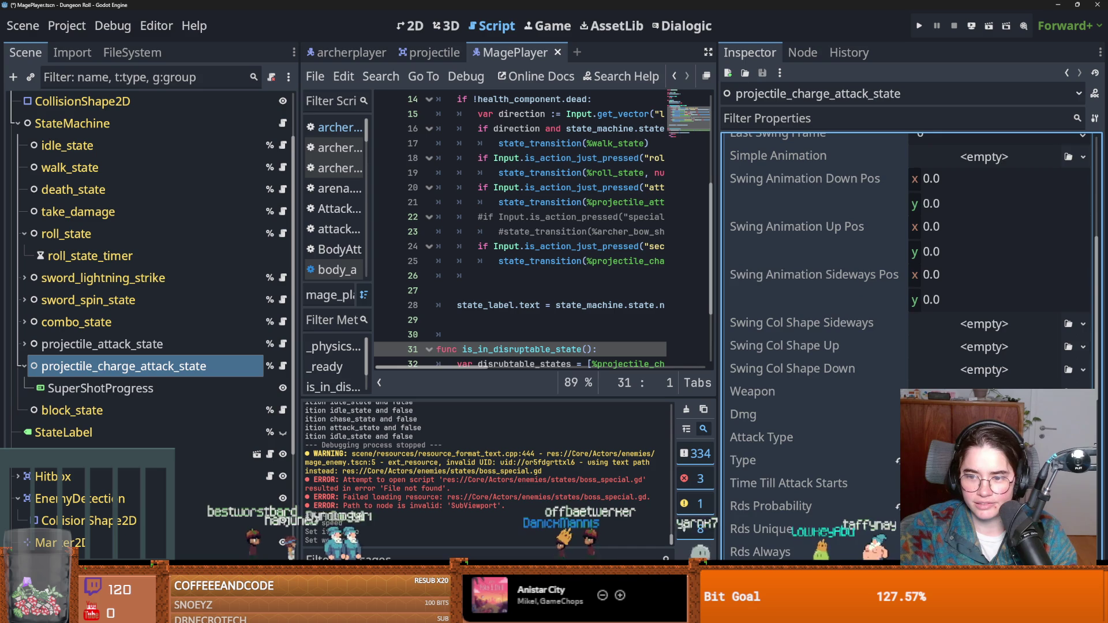
{"action": "left_click", "coordinate": [1068, 392]}
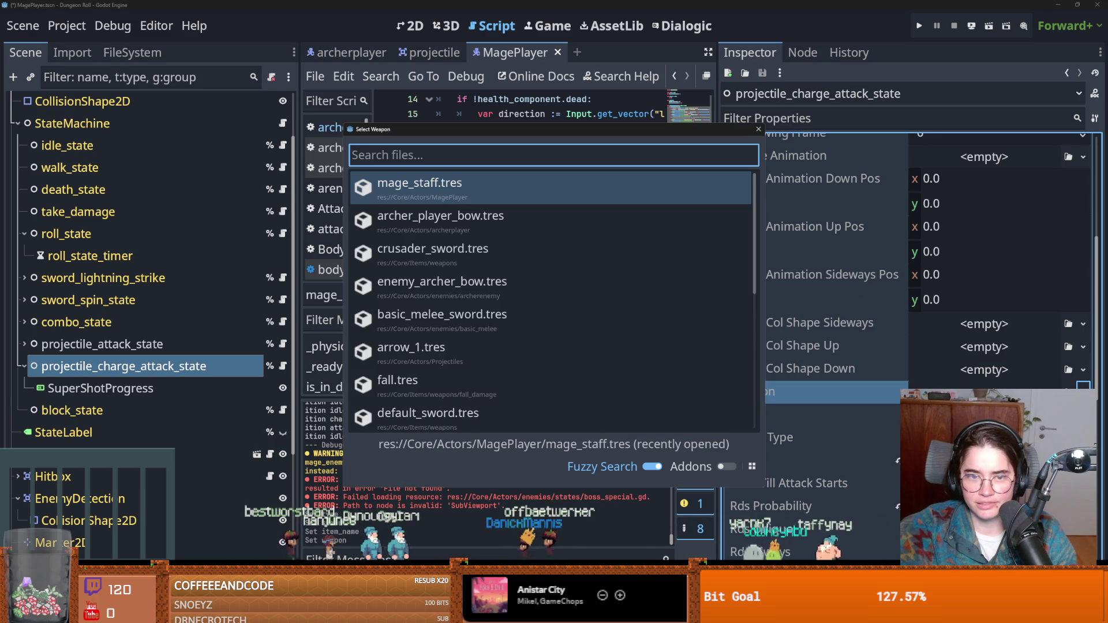
{"action": "type", "text": "mag"}
{"action": "key", "text": "Return"}
{"action": "key", "text": "ctrl+s"}
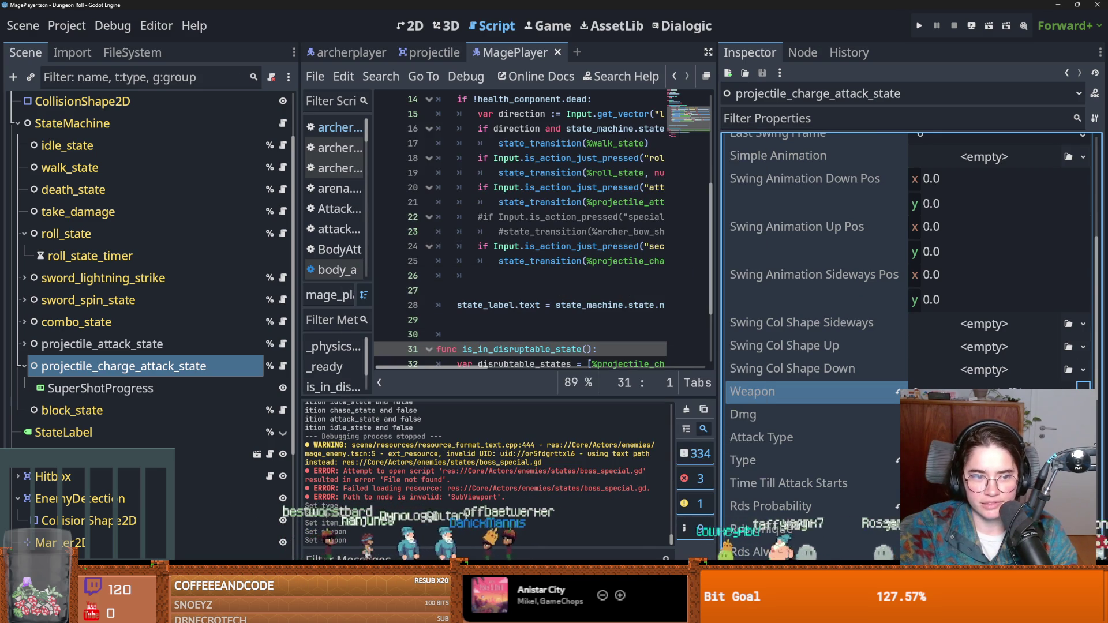
{"action": "key", "text": "ctrl+s"}
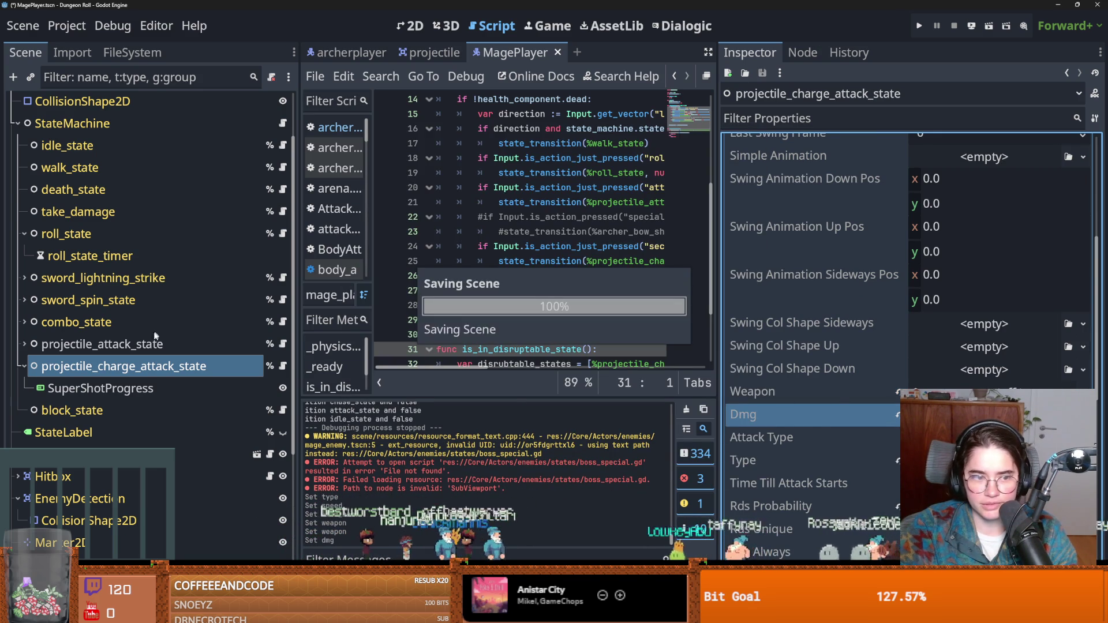
Raise projectile_attack_state's damage from 0 to 1, save, and run the game
{"action": "left_click", "coordinate": [153, 345]}
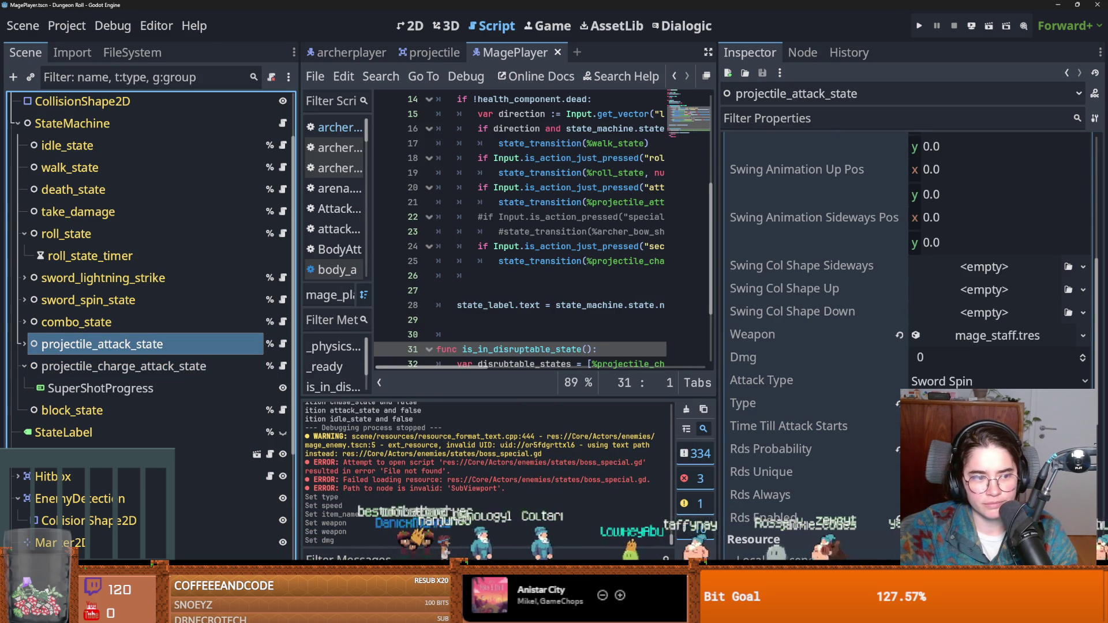
{"action": "left_click", "coordinate": [1082, 354]}
{"action": "key", "text": "ctrl+s"}
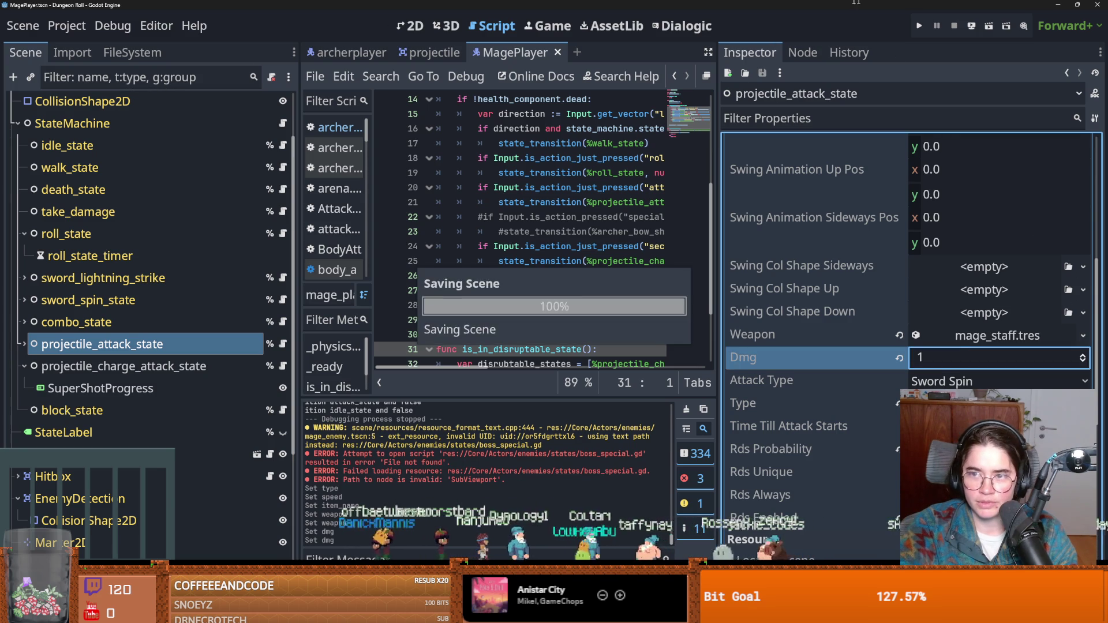
{"action": "left_click", "coordinate": [917, 25]}
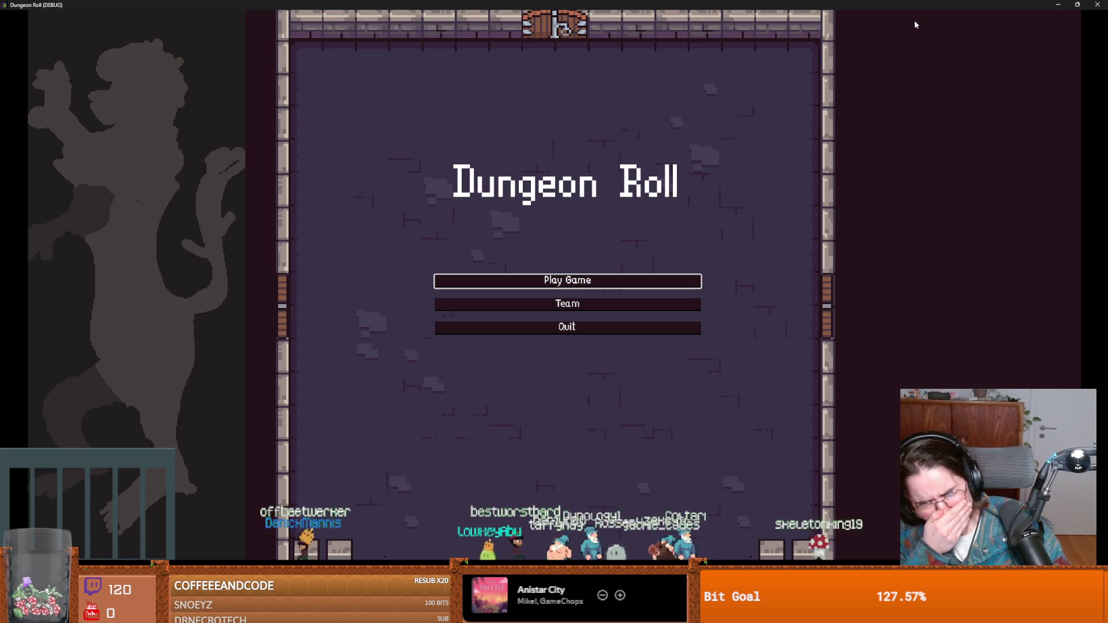
Choose Play Game on the title menu and pick the Mage class
{"action": "left_click", "coordinate": [577, 281]}
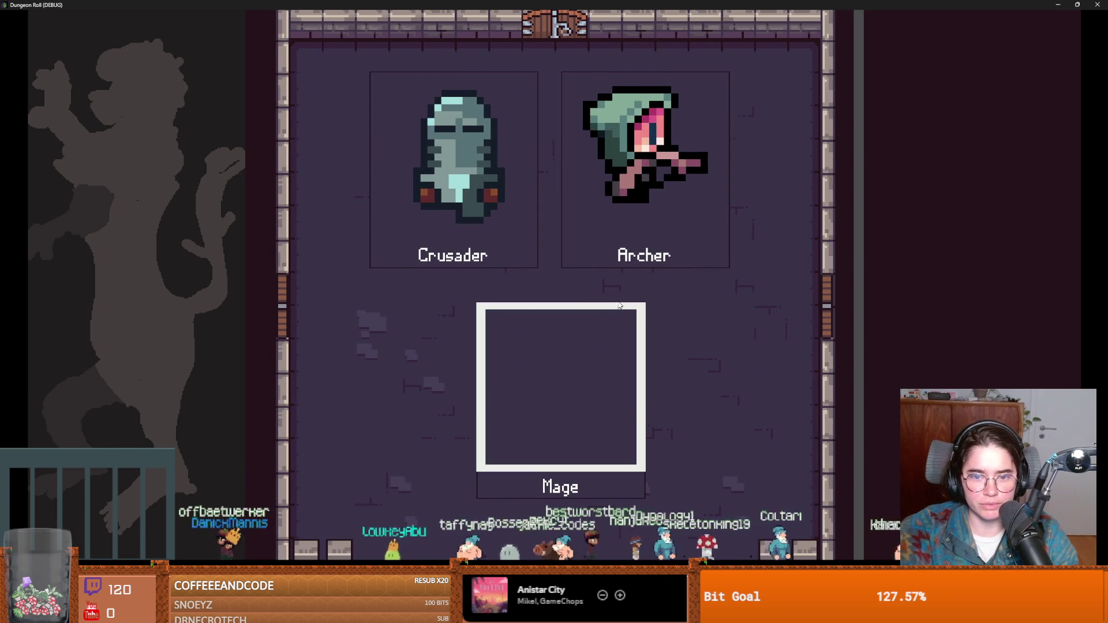
{"action": "left_click", "coordinate": [619, 305]}
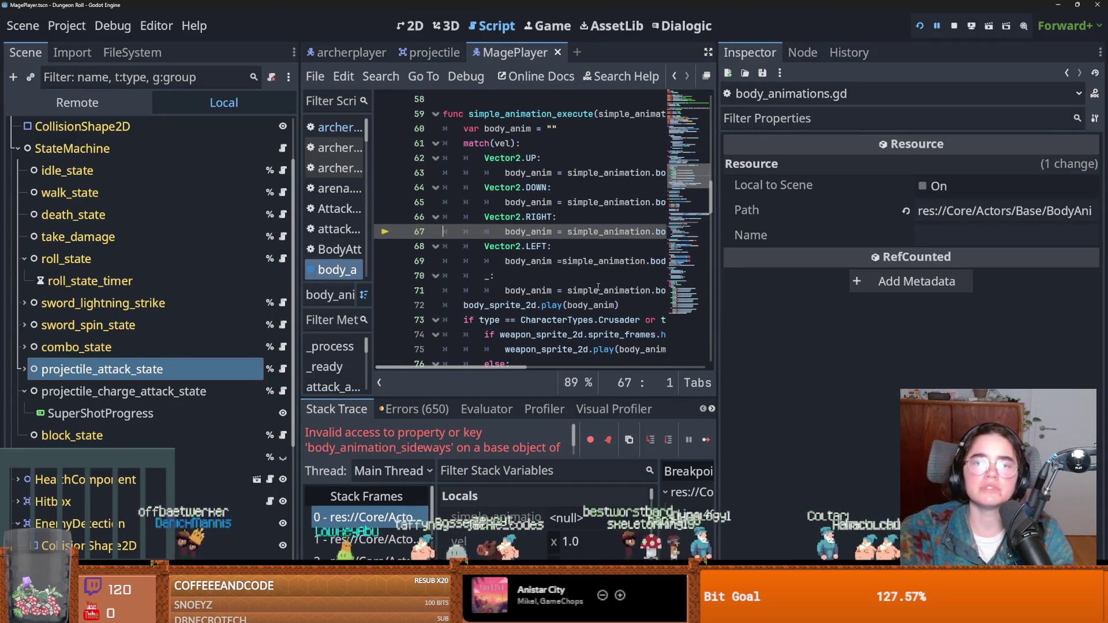
Widen the script editor to read the error at line 68, then save
{"action": "left_click_drag", "start_coordinate": [719, 231], "coordinate": [971, 231]}
{"action": "left_click", "coordinate": [552, 246]}
{"action": "key", "text": "ctrl+s"}
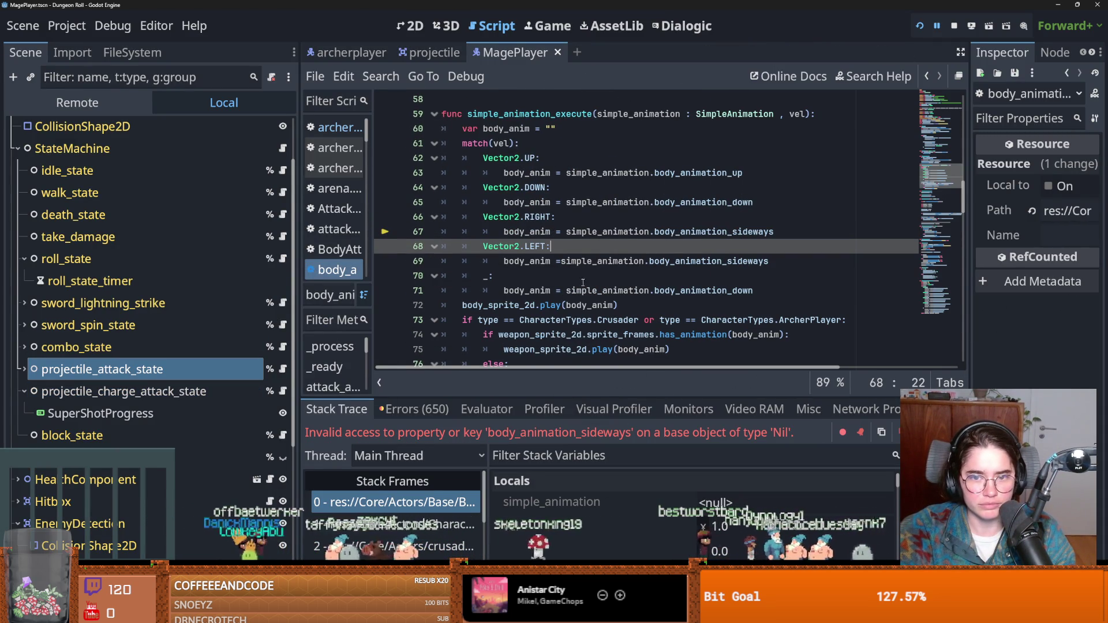
Set projectile_attack_state's swing animations to attack_down, attack_up and attack_sideways
{"action": "left_click", "coordinate": [187, 372]}
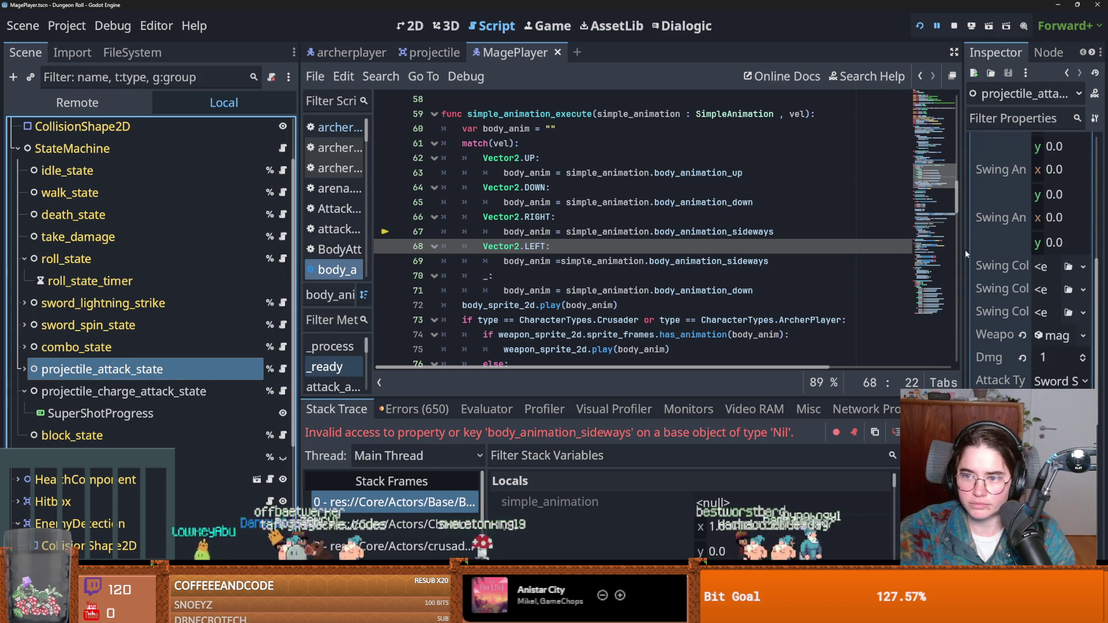
{"action": "mouse_move", "coordinate": [963, 251]}
{"action": "left_mouse_down"}
{"action": "mouse_move", "coordinate": [764, 258]}
{"action": "mouse_move", "coordinate": [776, 260]}
{"action": "left_mouse_up"}
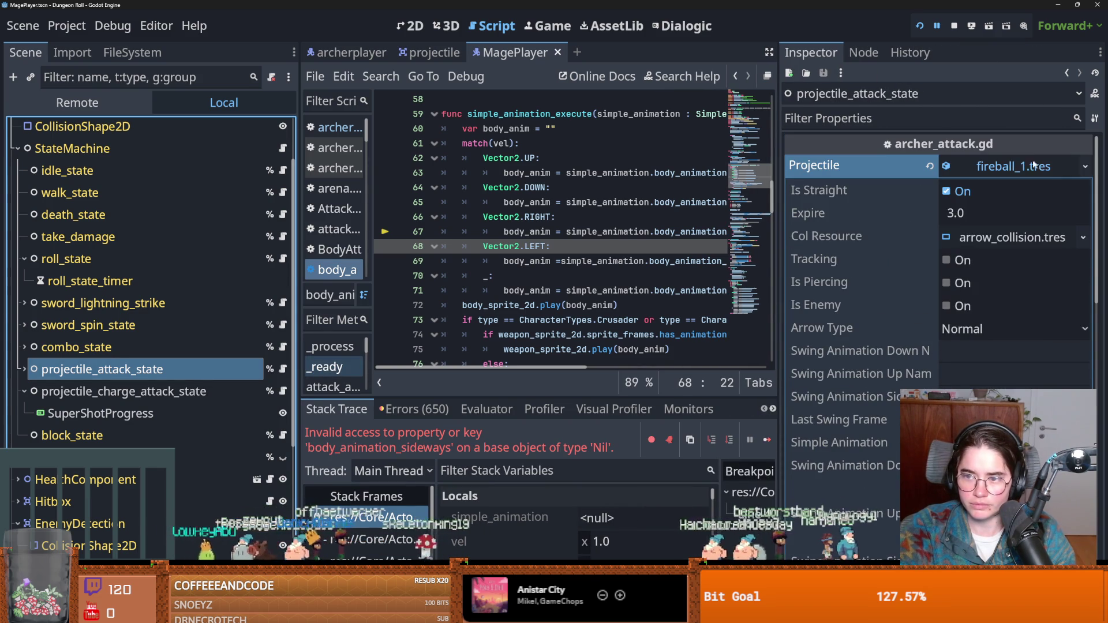
{"action": "left_click", "coordinate": [912, 345]}
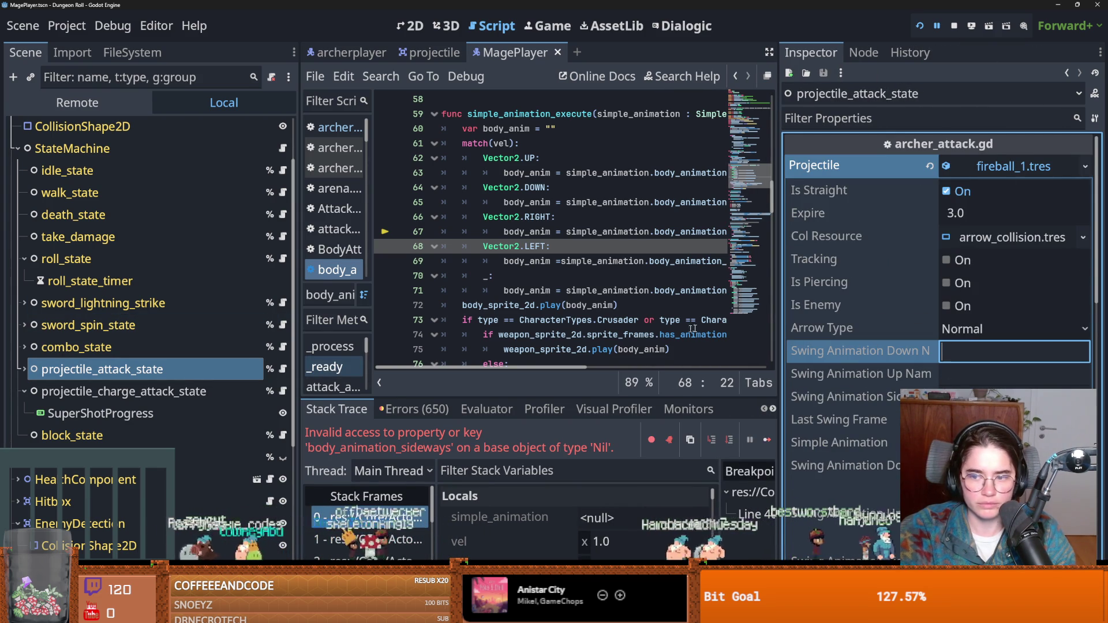
{"action": "type", "text": "attack_down"}
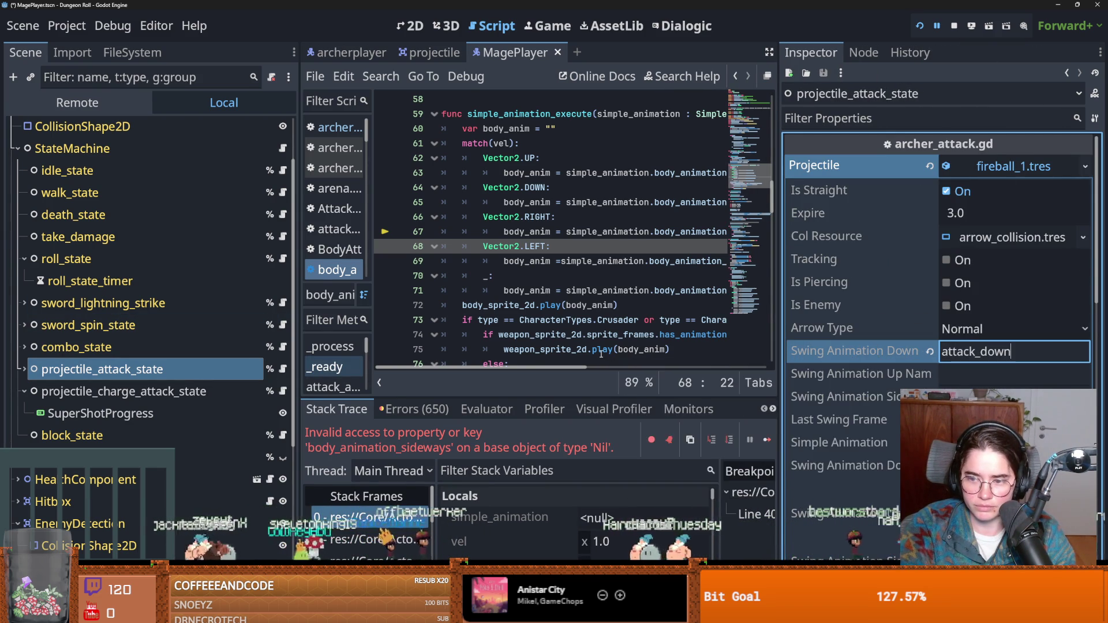
{"action": "double_click", "coordinate": [1004, 352]}
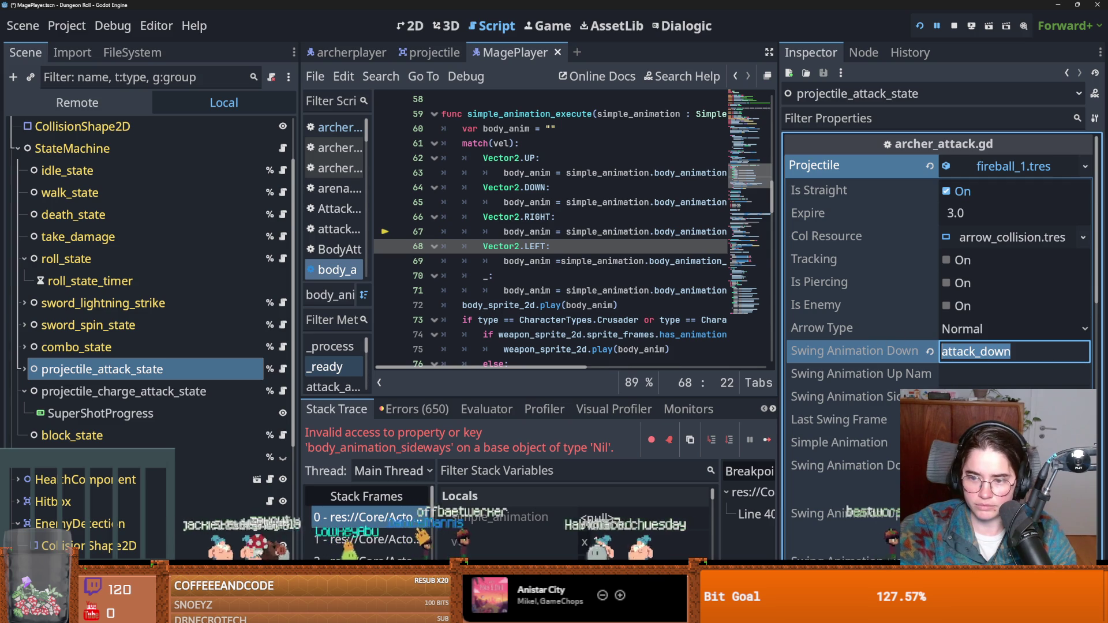
{"action": "left_click", "coordinate": [1014, 375]}
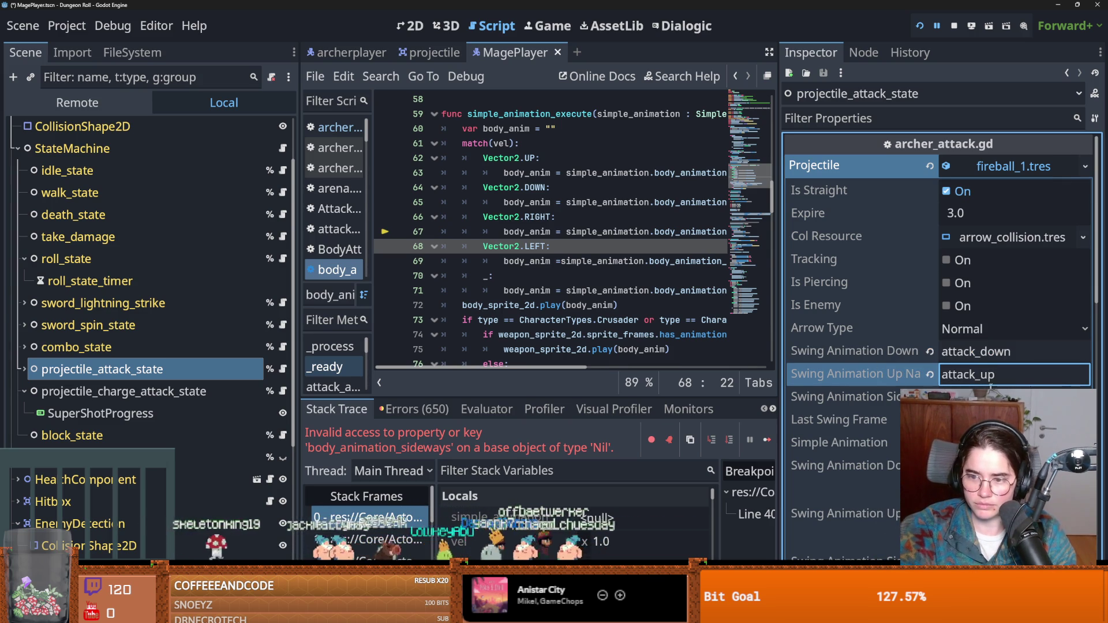
{"action": "left_click", "coordinate": [990, 388]}
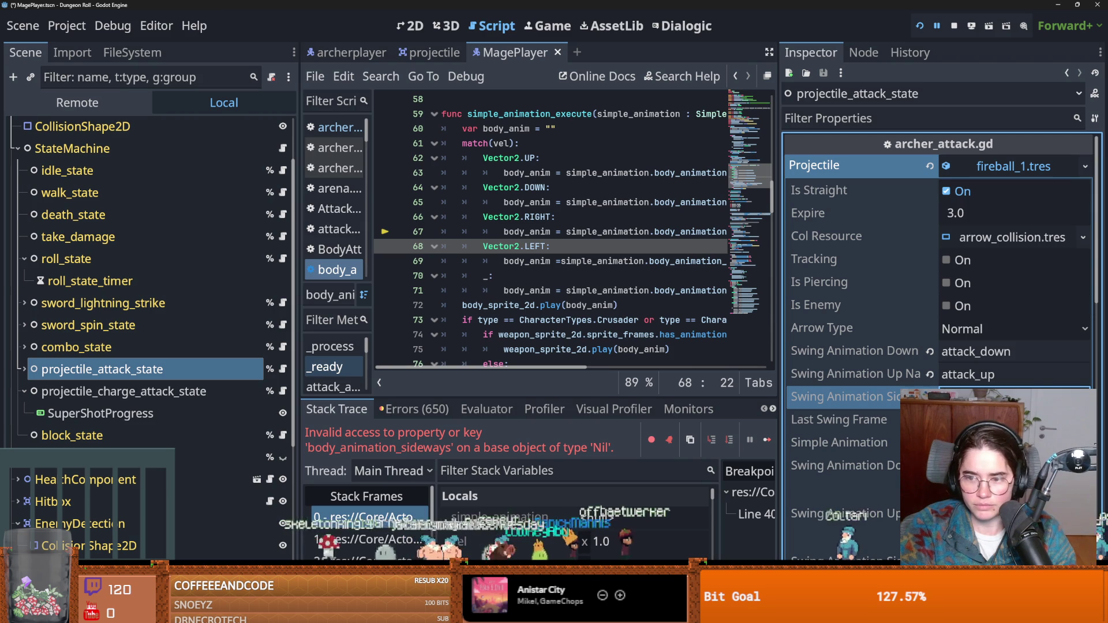
Fill the Simple Animation body names with attack_down, attack_up and attack_sideways, and save
{"action": "left_click", "coordinate": [840, 443]}
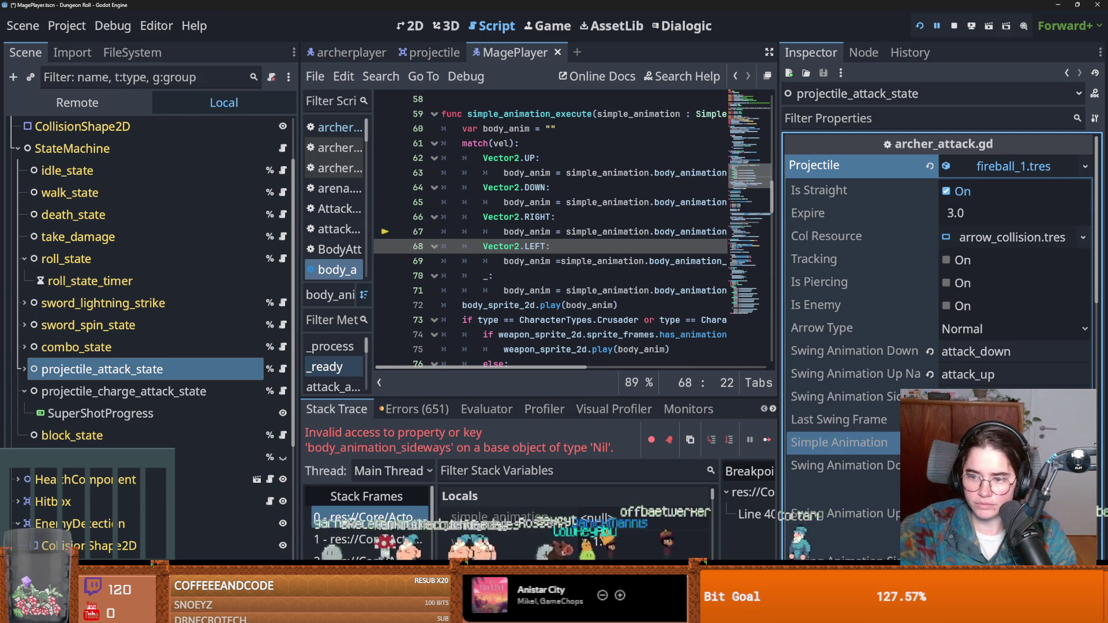
{"action": "scroll", "coordinate": [997, 340], "scroll_direction": "down", "scroll_amount": 5}
{"action": "left_click", "coordinate": [998, 333]}
{"action": "left_click", "coordinate": [982, 359]}
{"action": "left_click", "coordinate": [1042, 248]}
{"action": "double_click", "coordinate": [968, 260]}
{"action": "key", "text": "ctrl+c"}
{"action": "left_click", "coordinate": [981, 377]}
{"action": "key", "text": "ctrl+v"}
{"action": "left_click", "coordinate": [978, 282]}
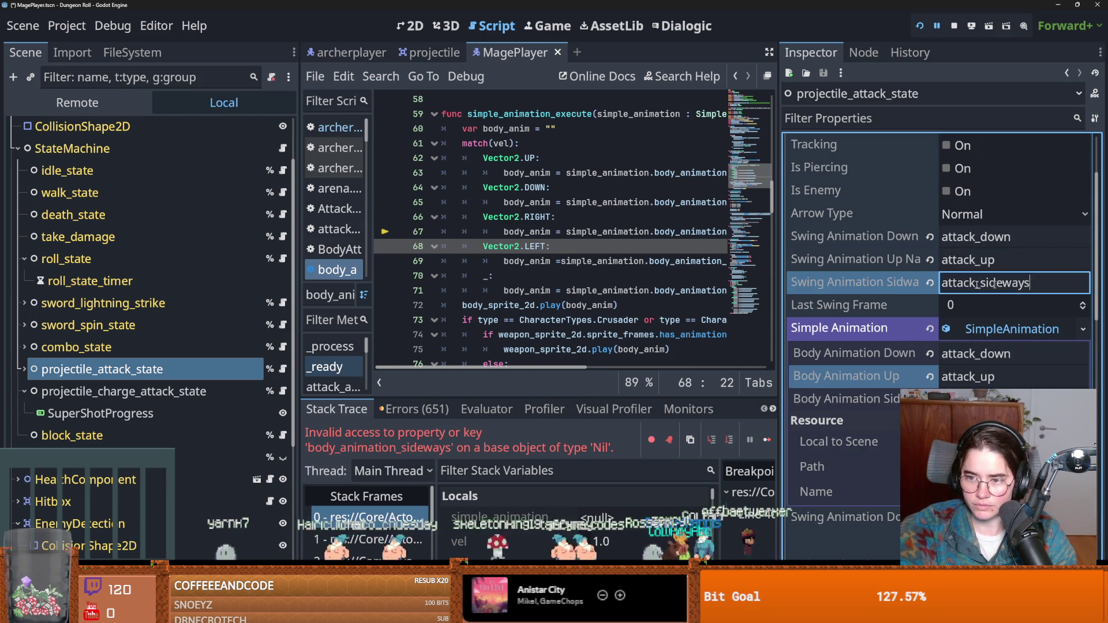
{"action": "key", "text": "Return"}
{"action": "key", "text": "ctrl+s"}
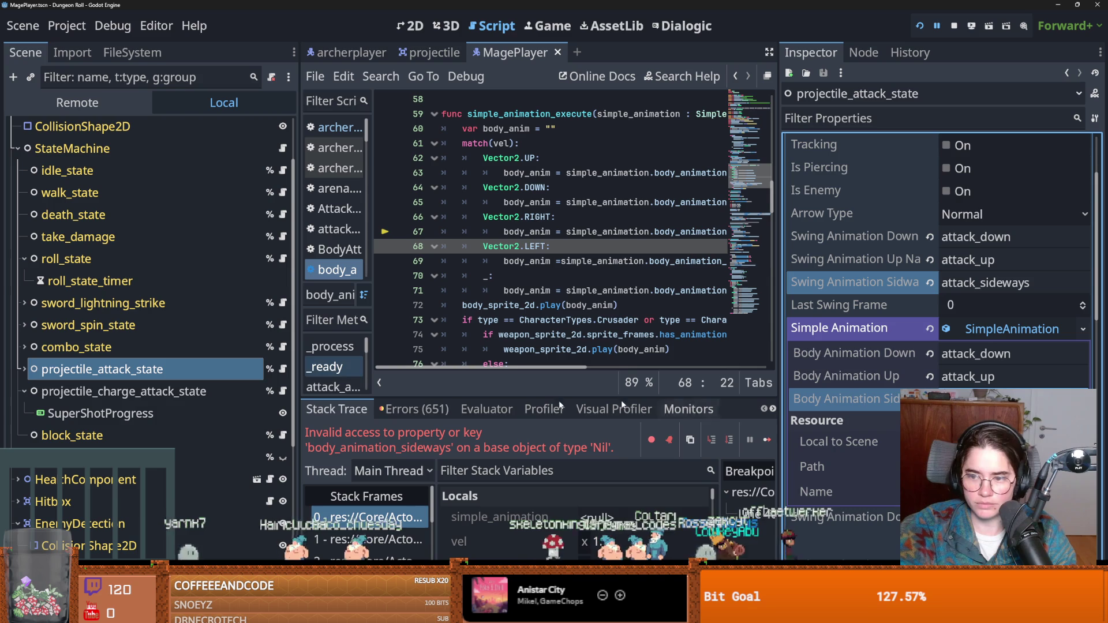
{"action": "left_click", "coordinate": [185, 397]}
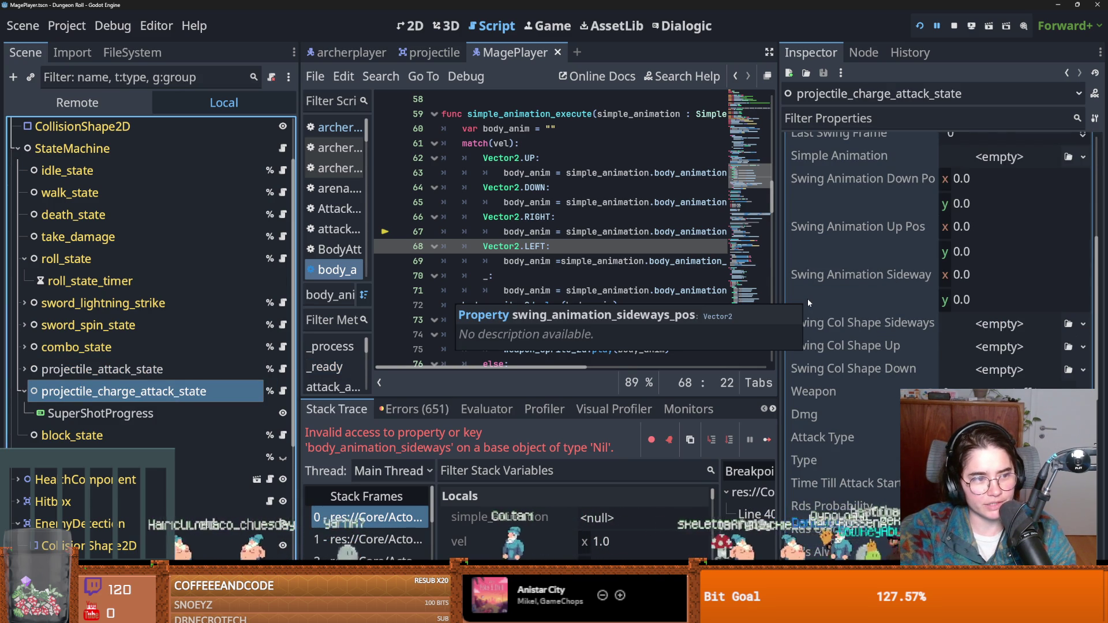
Set the charge attack's swing animations to attack_down, attack_up and attack_sideways, and save
{"action": "scroll", "coordinate": [812, 306], "scroll_direction": "up", "scroll_amount": 3}
{"action": "left_click", "coordinate": [984, 237]}
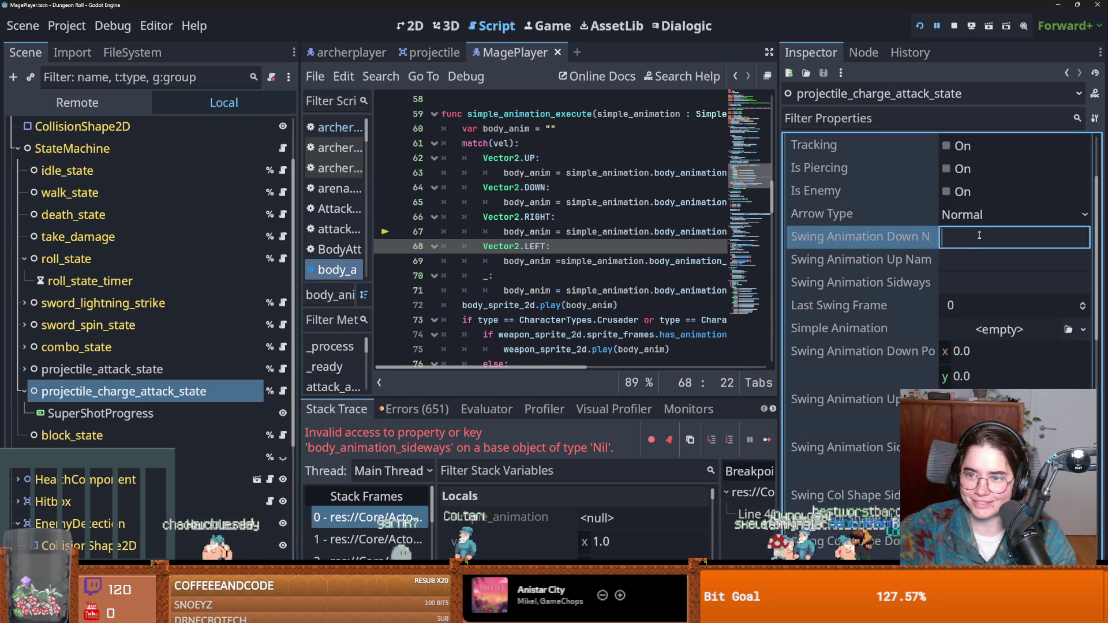
{"action": "key", "text": "ctrl+v"}
{"action": "left_click", "coordinate": [985, 260]}
{"action": "key", "text": "ctrl+v"}
{"action": "left_click", "coordinate": [992, 283]}
{"action": "key", "text": "ctrl+v"}
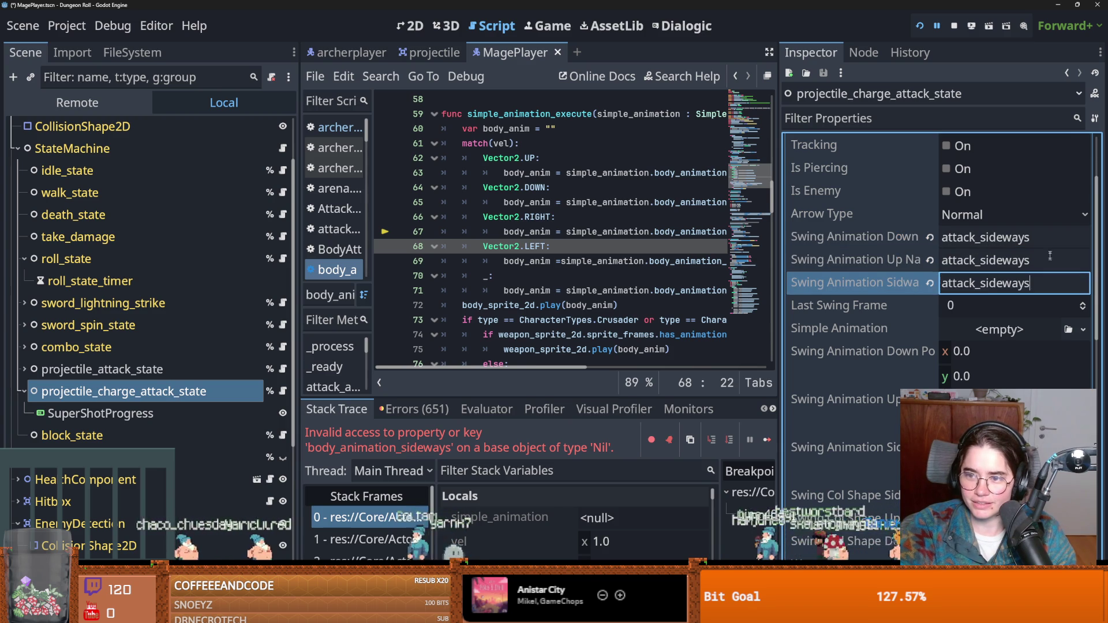
{"action": "left_click_drag", "start_coordinate": [1031, 237], "coordinate": [1002, 240]}
{"action": "key", "text": "BackSpace"}
{"action": "key", "text": "BackSpace"}
{"action": "type", "text": "do"}
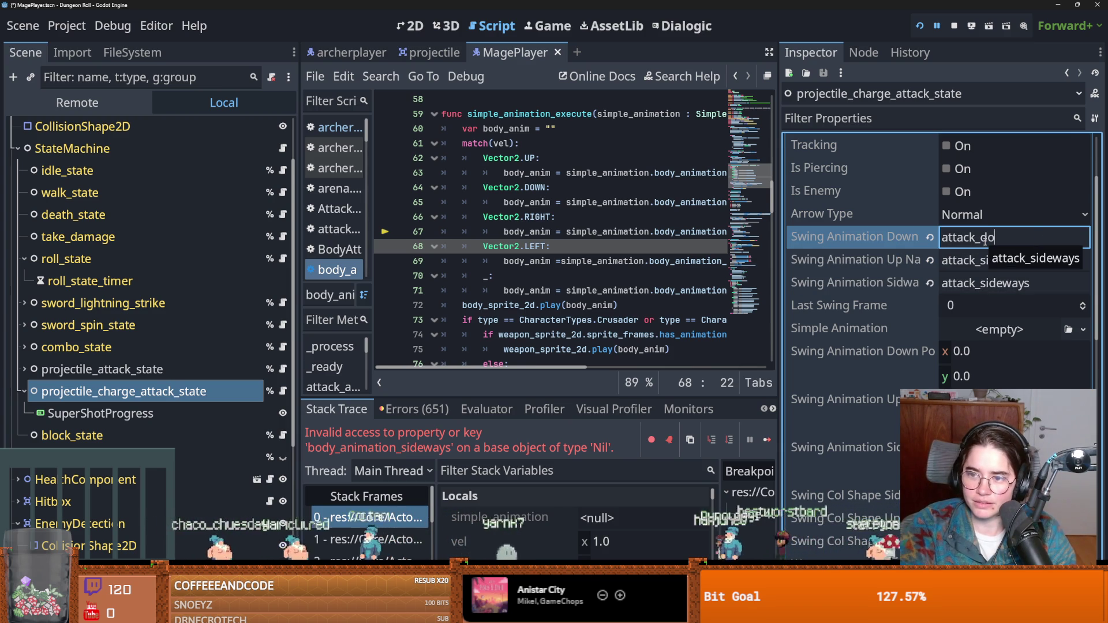
{"action": "left_click", "coordinate": [980, 260]}
{"action": "key", "text": "BackSpace"}
{"action": "key", "text": "BackSpace"}
{"action": "key", "text": "BackSpace"}
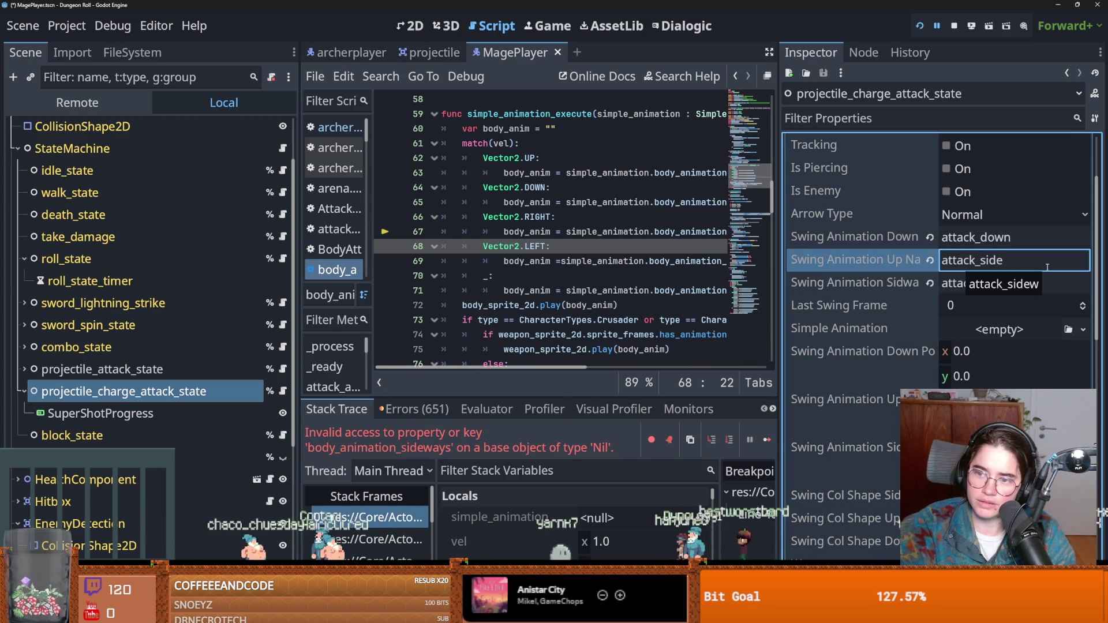
{"action": "key", "text": "Return"}
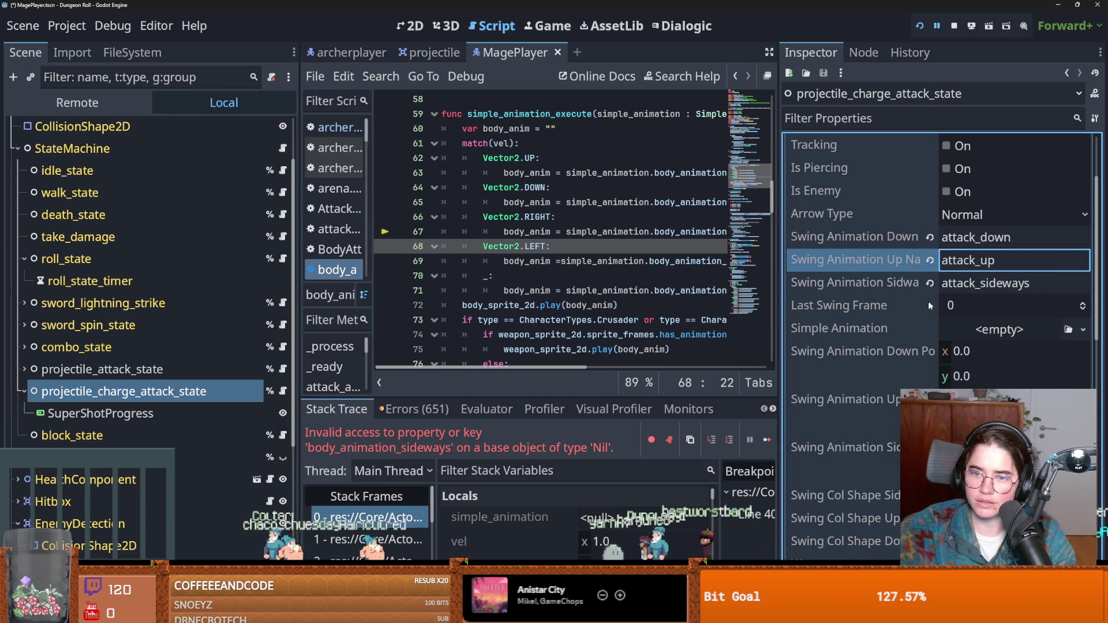
{"action": "key", "text": "ctrl+s"}
Give the charge attack Disc arrows and a new SimpleAnimation with matching body names, then save
{"action": "left_click", "coordinate": [992, 214]}
{"action": "left_click", "coordinate": [975, 278]}
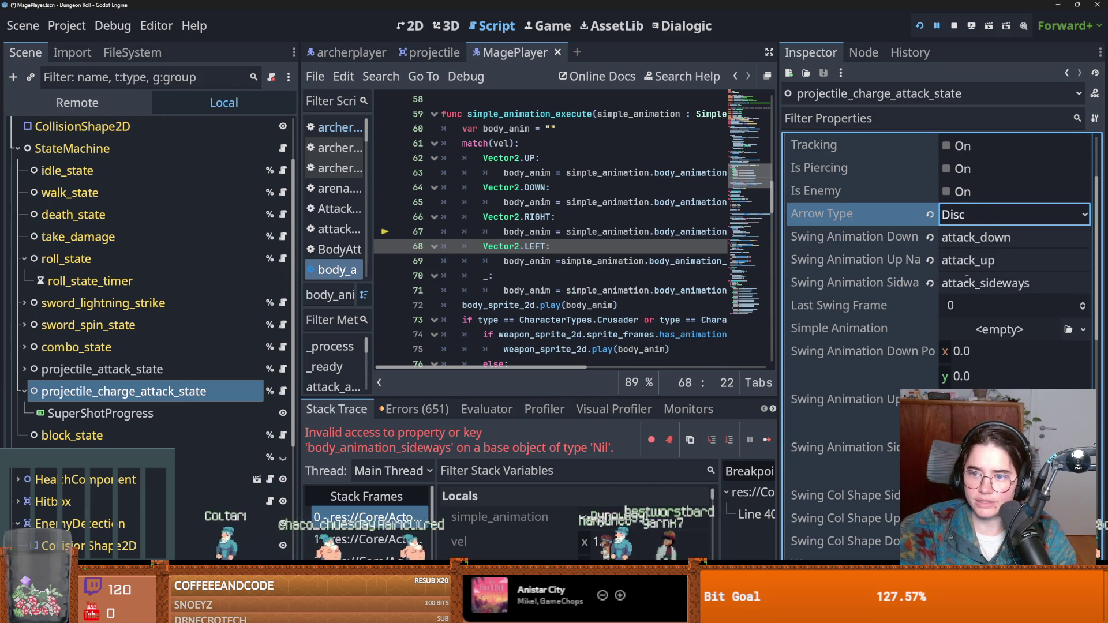
{"action": "left_click", "coordinate": [1022, 330]}
{"action": "left_click", "coordinate": [1019, 325]}
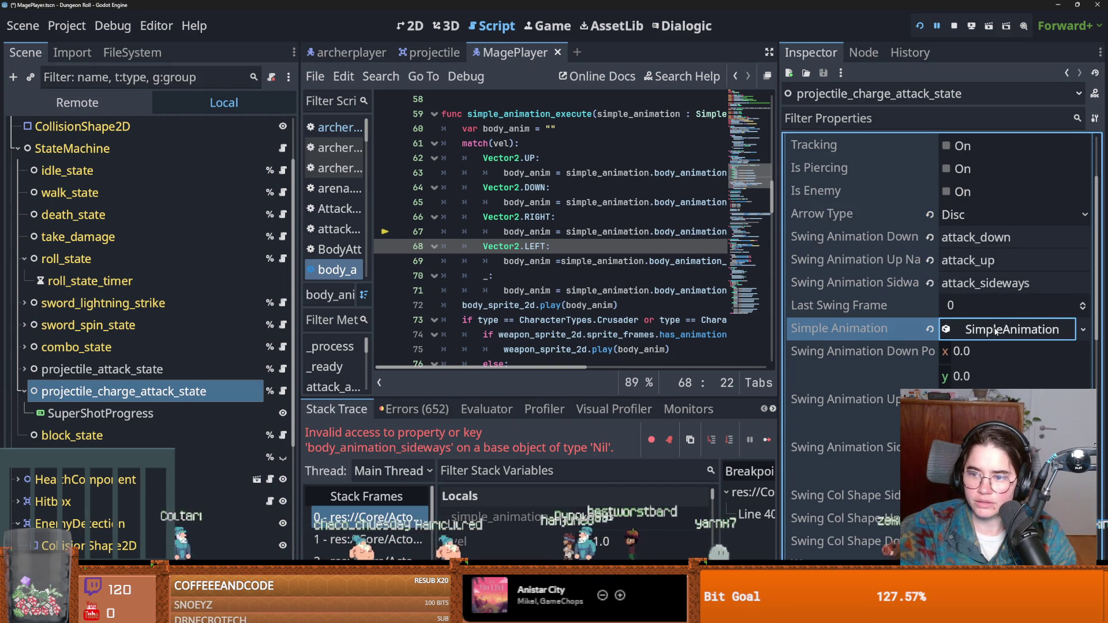
{"action": "left_click", "coordinate": [907, 235]}
{"action": "key", "text": "ctrl+c"}
{"action": "left_click", "coordinate": [1011, 354]}
{"action": "key", "text": "ctrl+v"}
{"action": "left_click", "coordinate": [1010, 261]}
{"action": "key", "text": "ctrl+c"}
{"action": "left_click", "coordinate": [1010, 377]}
{"action": "key", "text": "ctrl+v"}
{"action": "left_click", "coordinate": [1032, 286]}
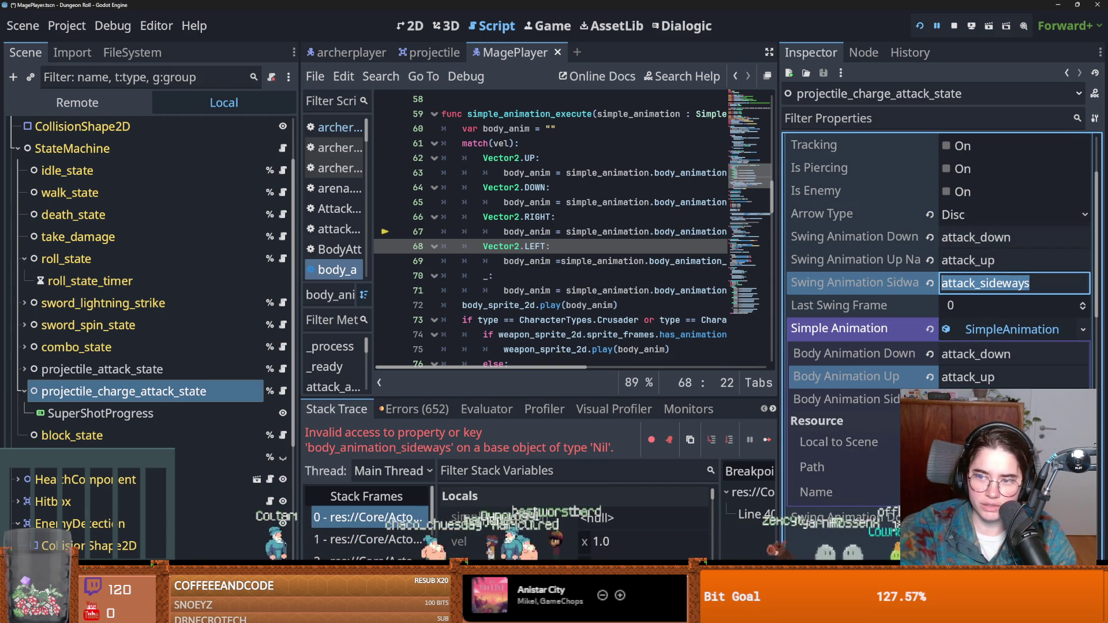
{"action": "key", "text": "ctrl+s"}
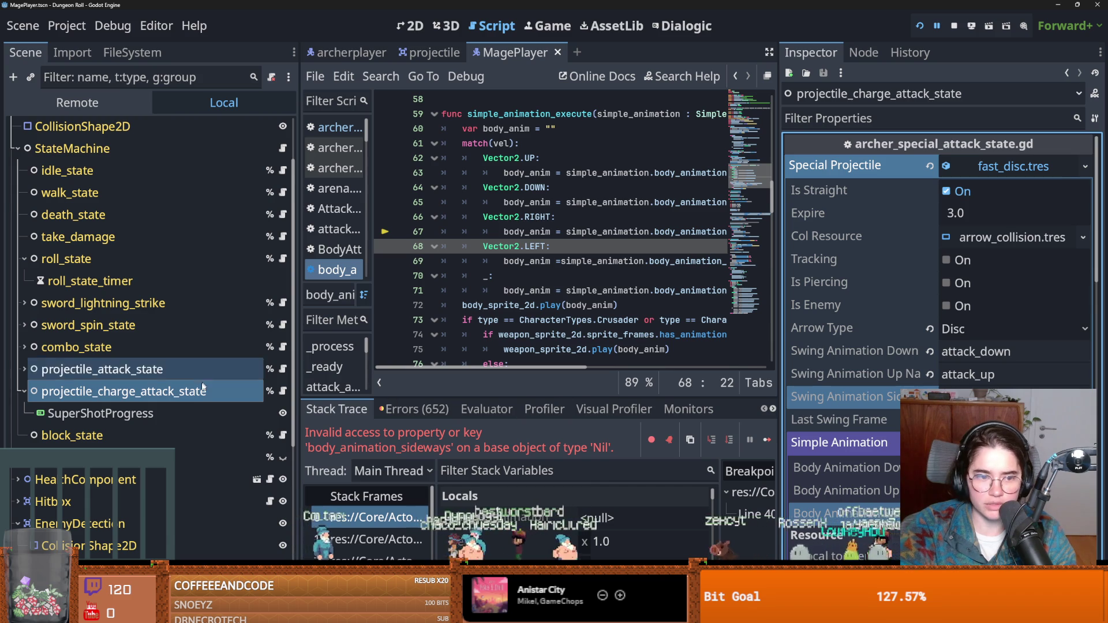
Switch projectile_attack_state's arrow type to Fireball, save, and run the game
{"action": "left_click", "coordinate": [102, 369]}
{"action": "left_click", "coordinate": [975, 224]}
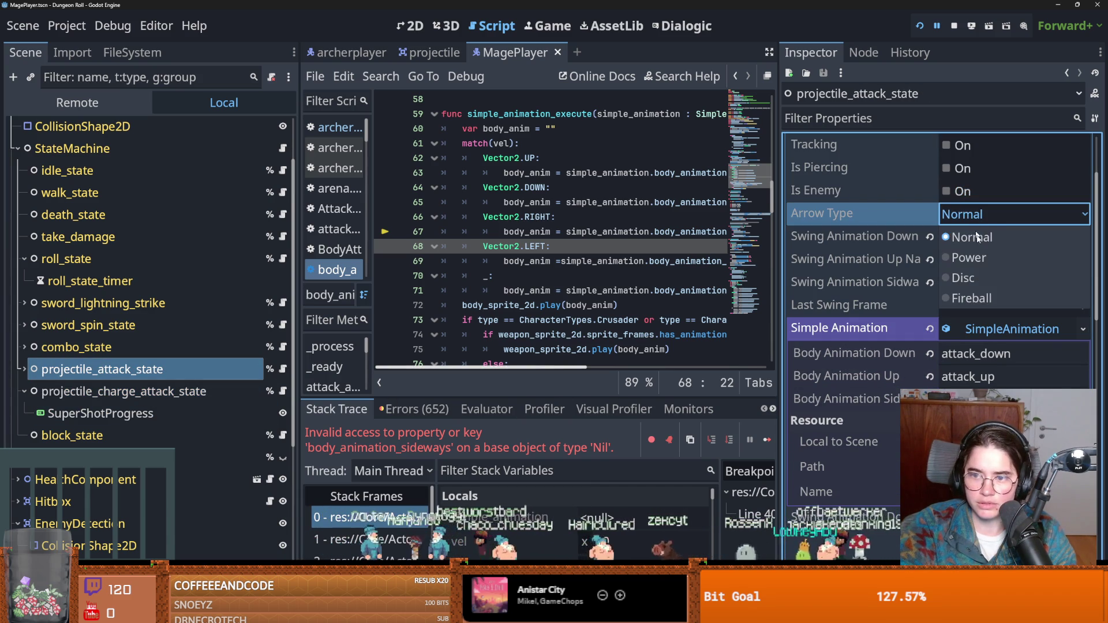
{"action": "left_click", "coordinate": [976, 298]}
{"action": "key", "text": "ctrl+s"}
{"action": "left_click", "coordinate": [1018, 213]}
{"action": "left_click", "coordinate": [861, 259]}
{"action": "left_click", "coordinate": [921, 27]}
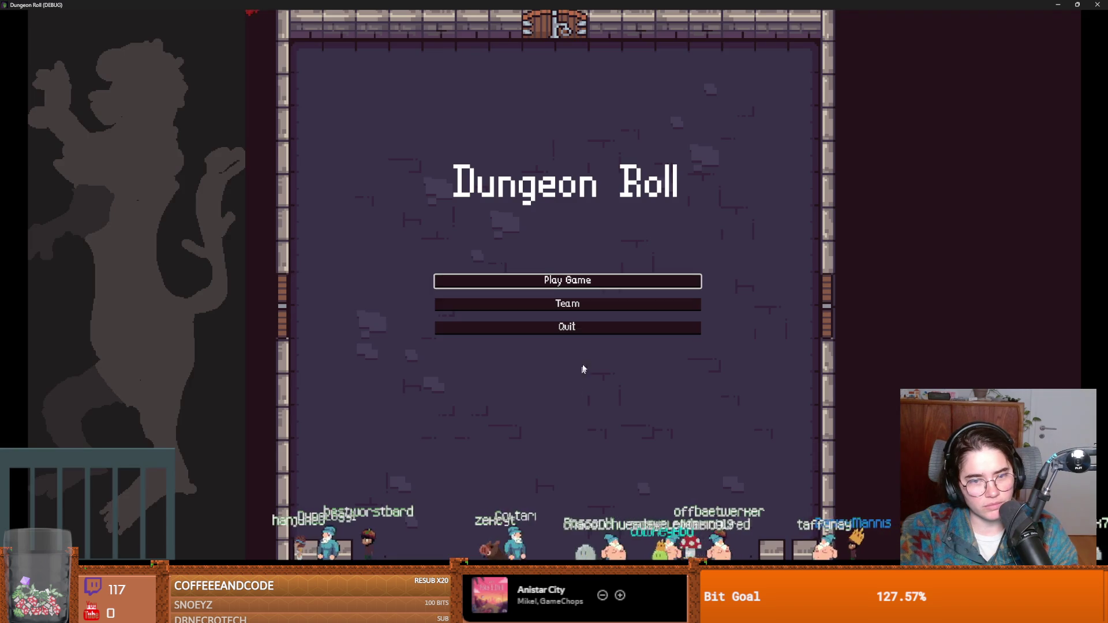
Start a new game as the Mage and move into the first room
{"action": "left_click", "coordinate": [554, 281]}
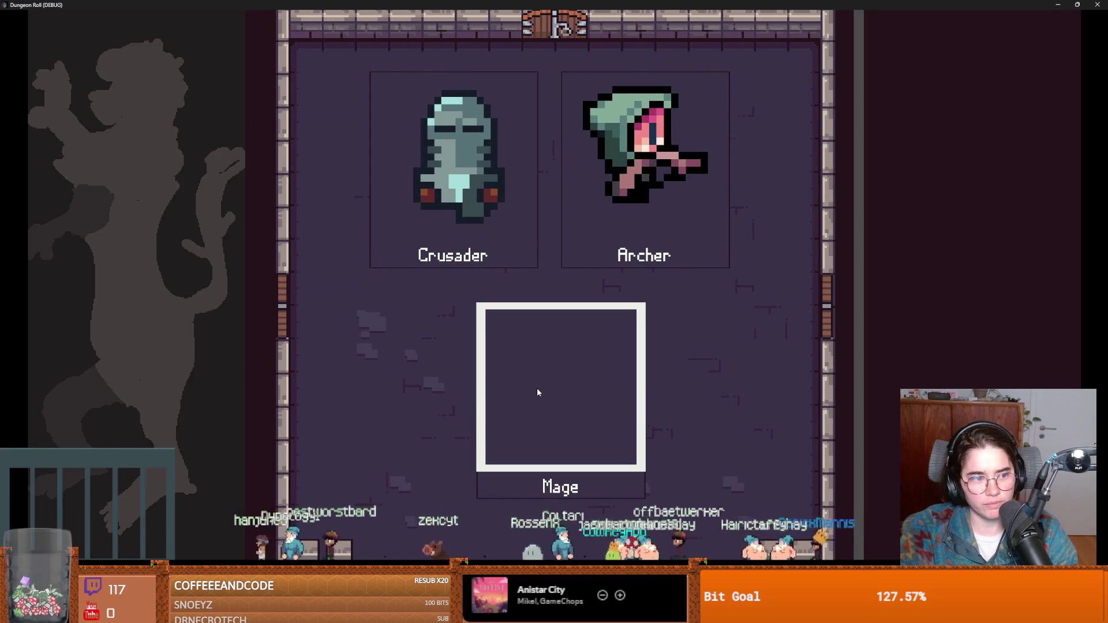
{"action": "left_click", "coordinate": [537, 394]}
{"action": "key", "text": "s"}
{"action": "key", "text": "s"}
Fire several attacks at the training dummy, then close the debug game window
{"action": "left_click", "coordinate": [620, 261]}
{"action": "left_click", "coordinate": [619, 257]}
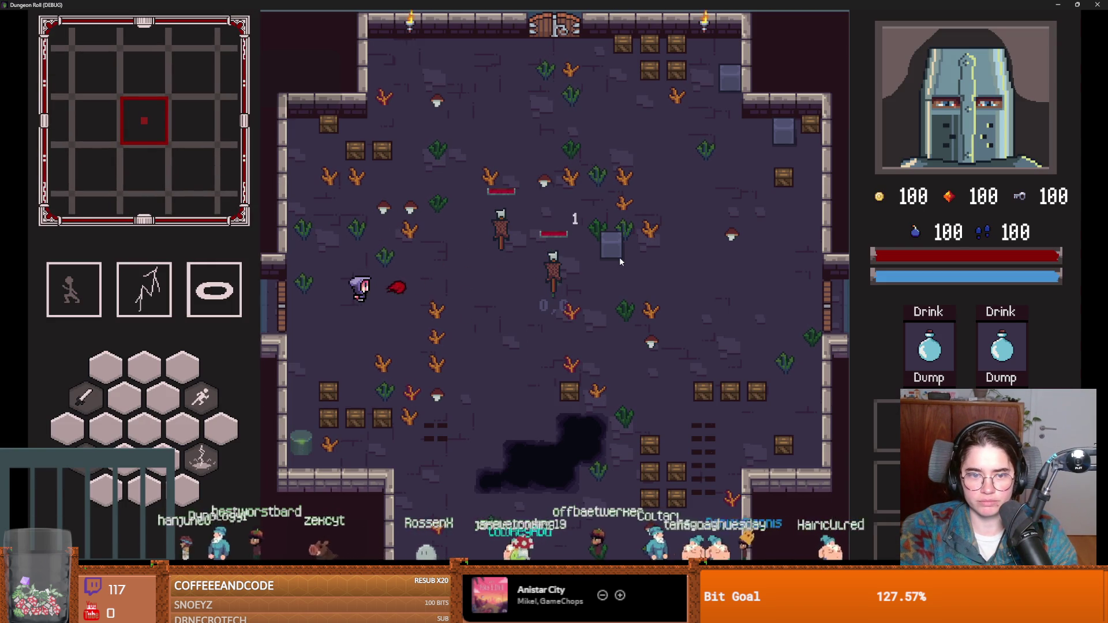
{"action": "left_click", "coordinate": [462, 286]}
{"action": "left_click", "coordinate": [465, 285]}
{"action": "key", "text": "super+Down"}
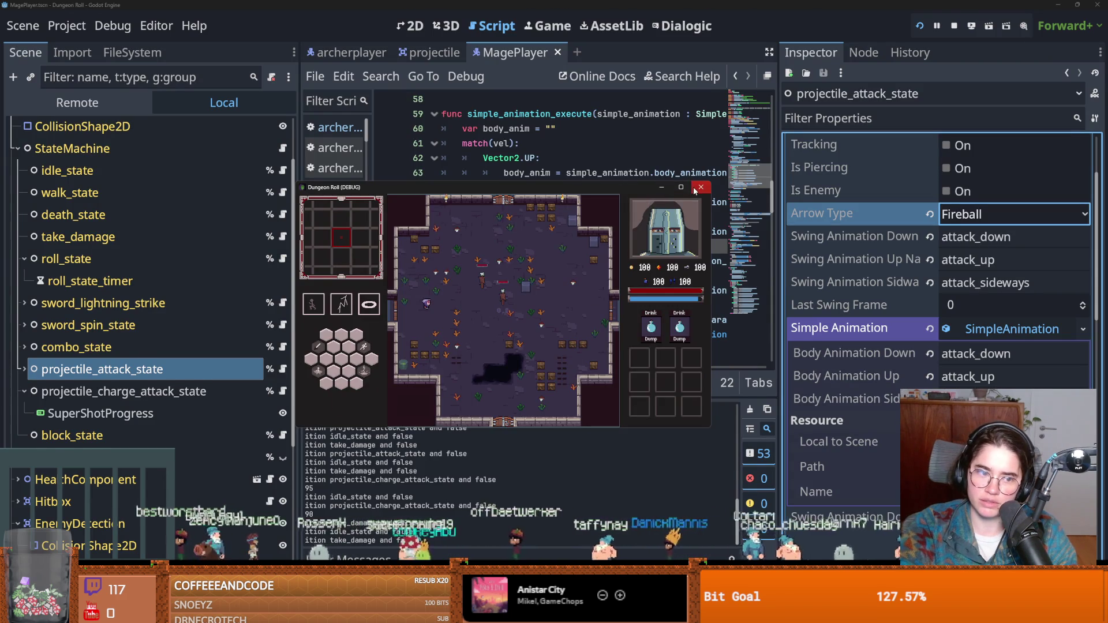
{"action": "left_click", "coordinate": [701, 187]}
Open the body_animations scene from BodyAnimations and set its Type to Mage Player
{"action": "left_click", "coordinate": [991, 355]}
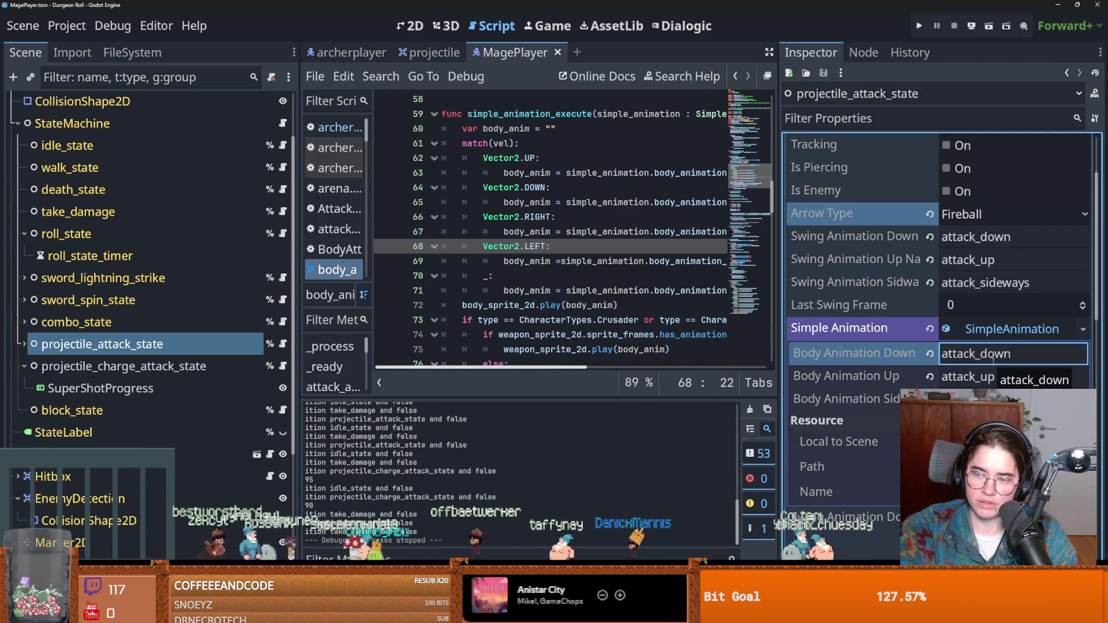
{"action": "scroll", "coordinate": [993, 361], "scroll_direction": "up", "scroll_amount": 4}
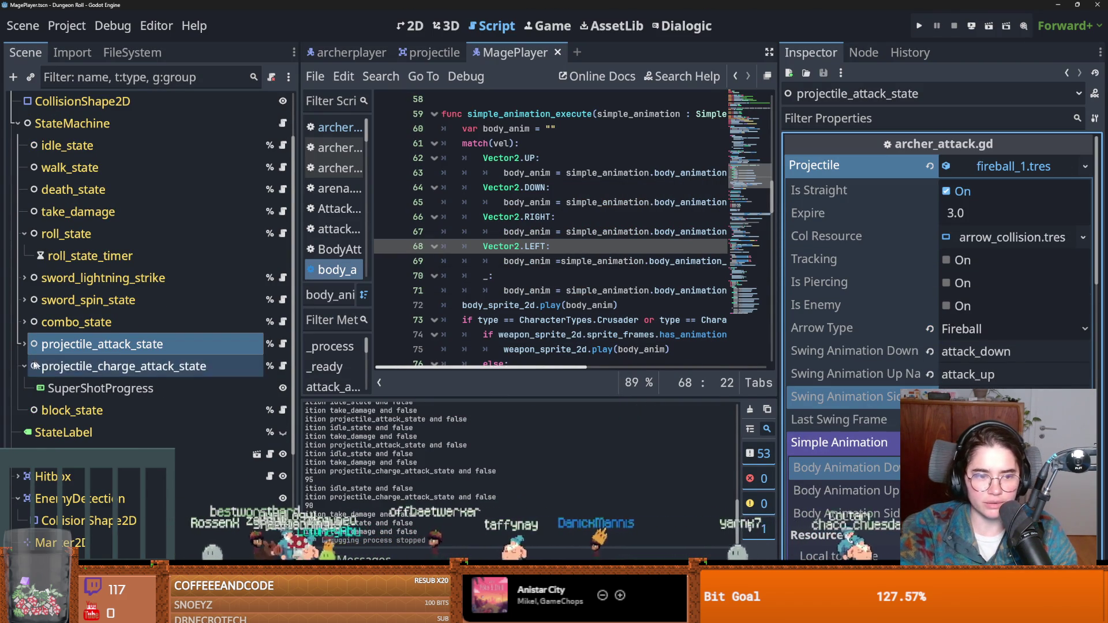
{"action": "scroll", "coordinate": [83, 234], "scroll_direction": "up", "scroll_amount": 3}
{"action": "left_click", "coordinate": [86, 127]}
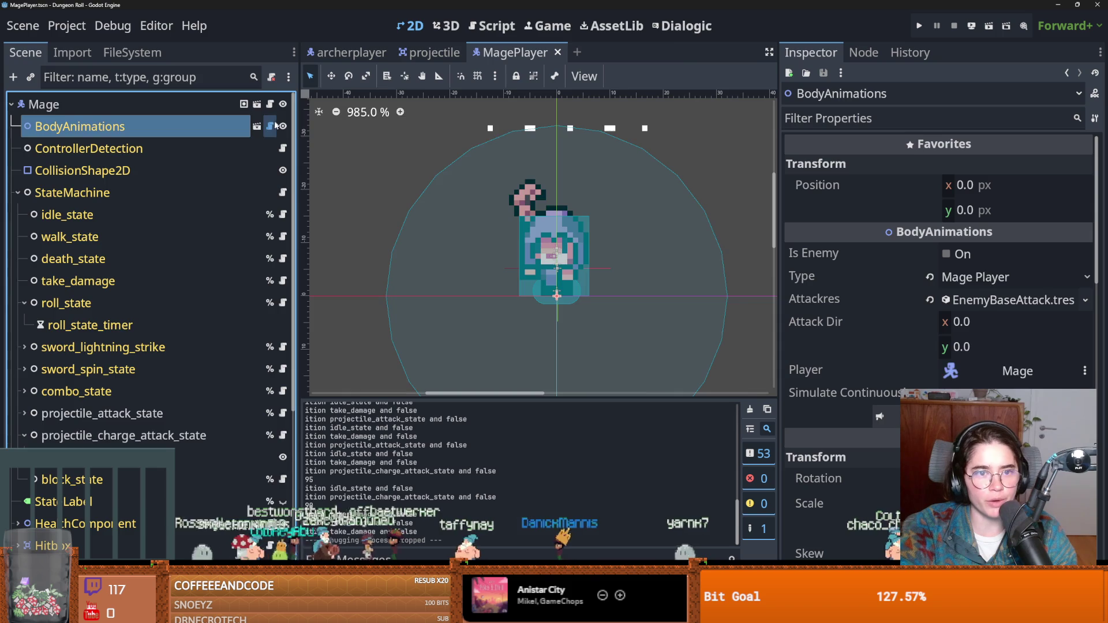
{"action": "left_click", "coordinate": [274, 127]}
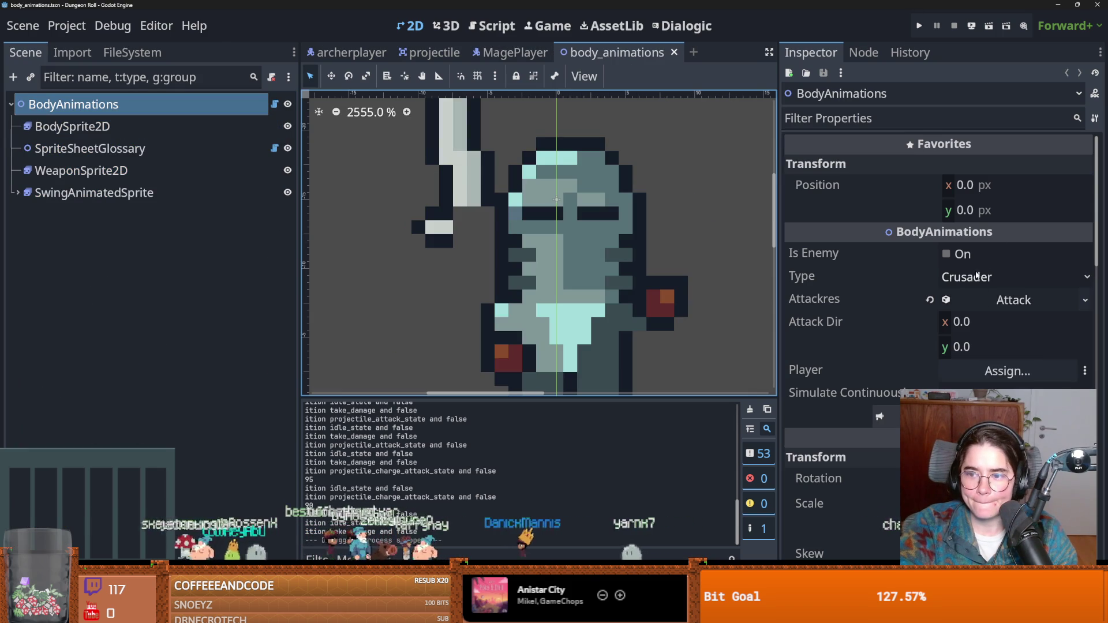
{"action": "left_click", "coordinate": [977, 276]}
{"action": "left_click", "coordinate": [981, 383]}
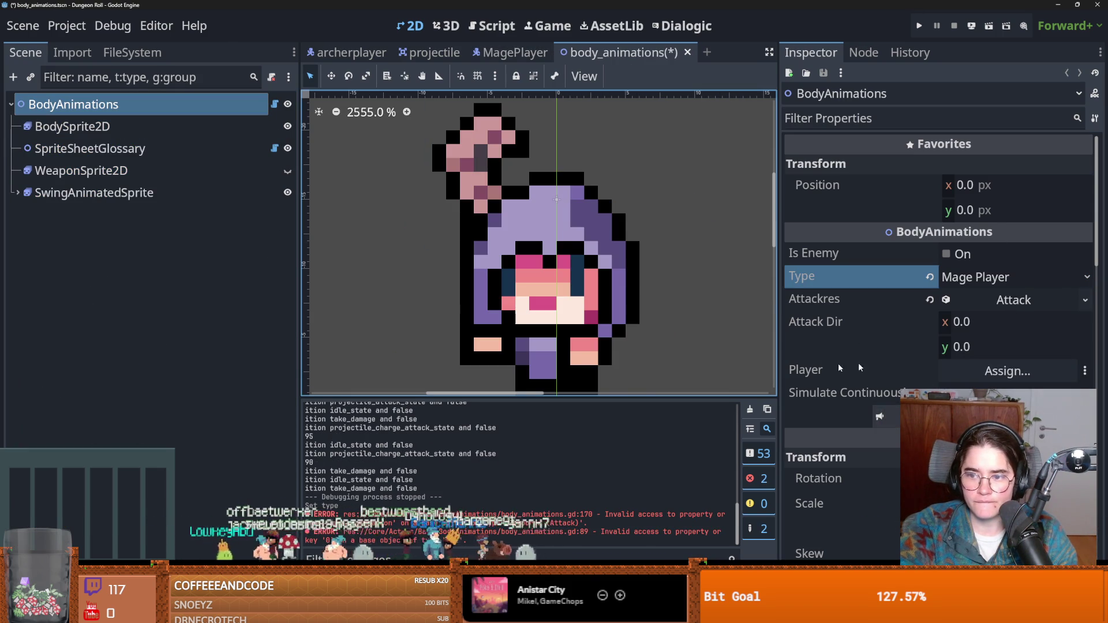
Check BodySprite2D's animation names such as attack_1_down, save body_animations, and return to MagePlayer
{"action": "left_click", "coordinate": [72, 127]}
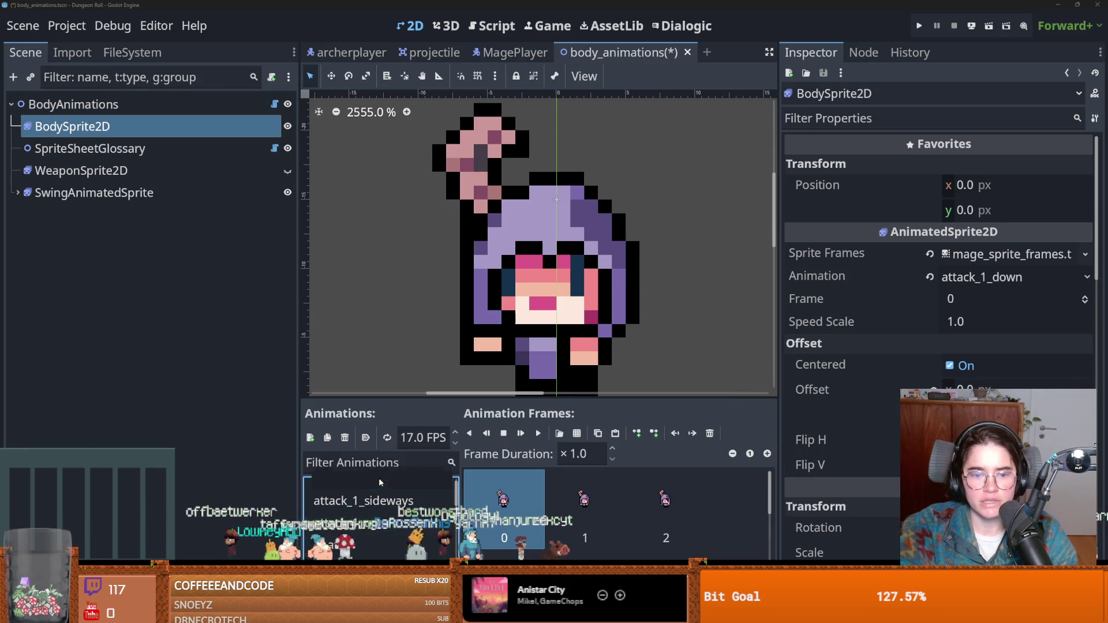
{"action": "double_click", "coordinate": [379, 479]}
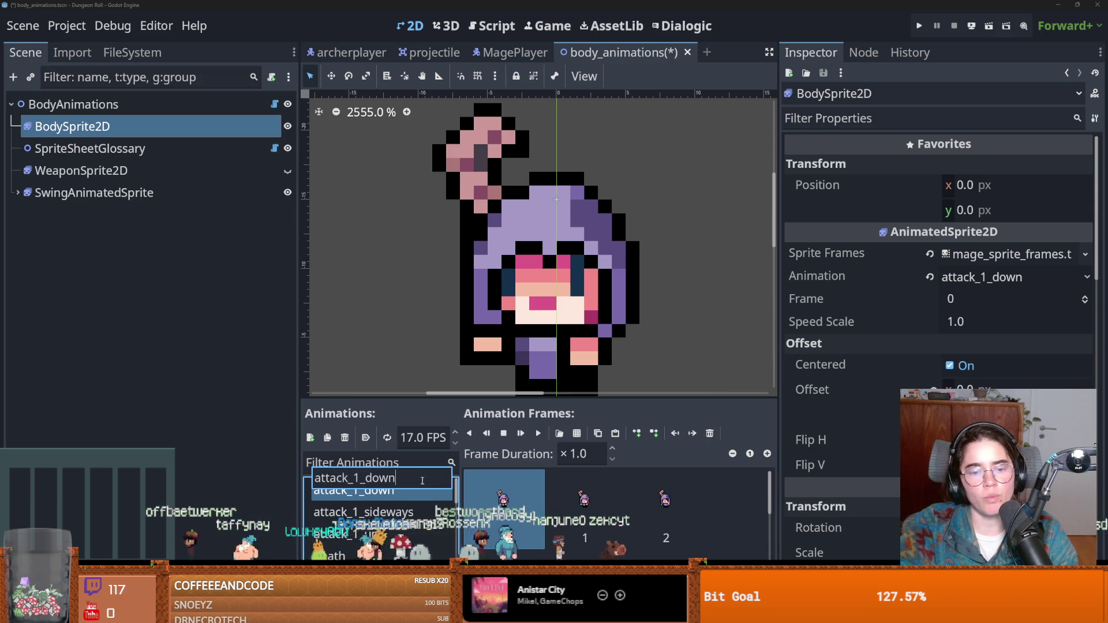
{"action": "left_click", "coordinate": [511, 52]}
{"action": "left_click", "coordinate": [609, 54]}
{"action": "key", "text": "ctrl+s"}
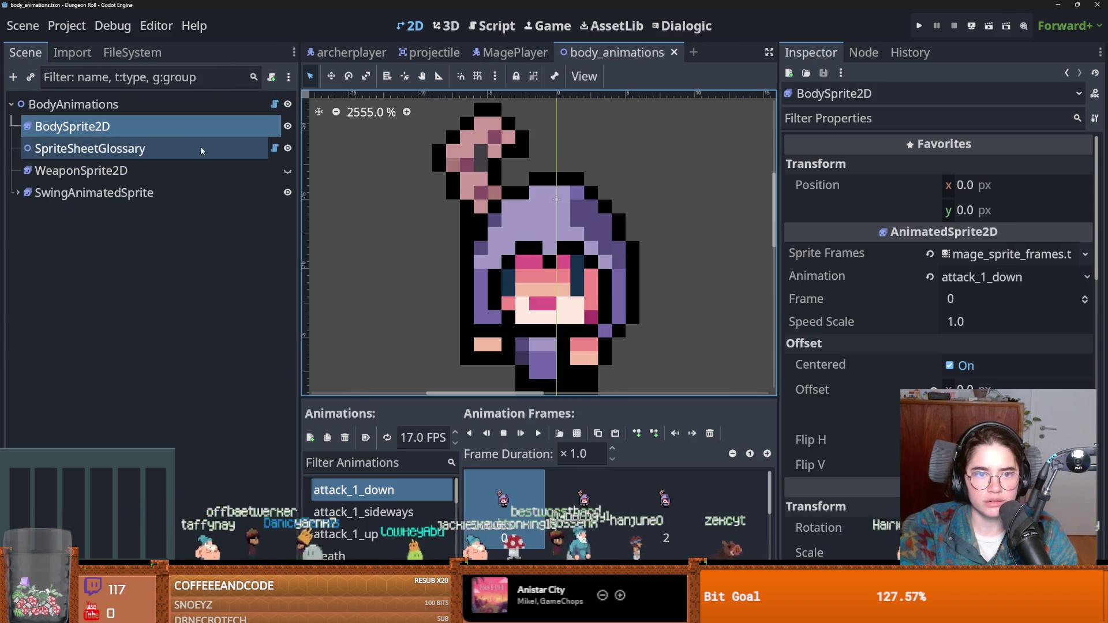
{"action": "left_click", "coordinate": [257, 105]}
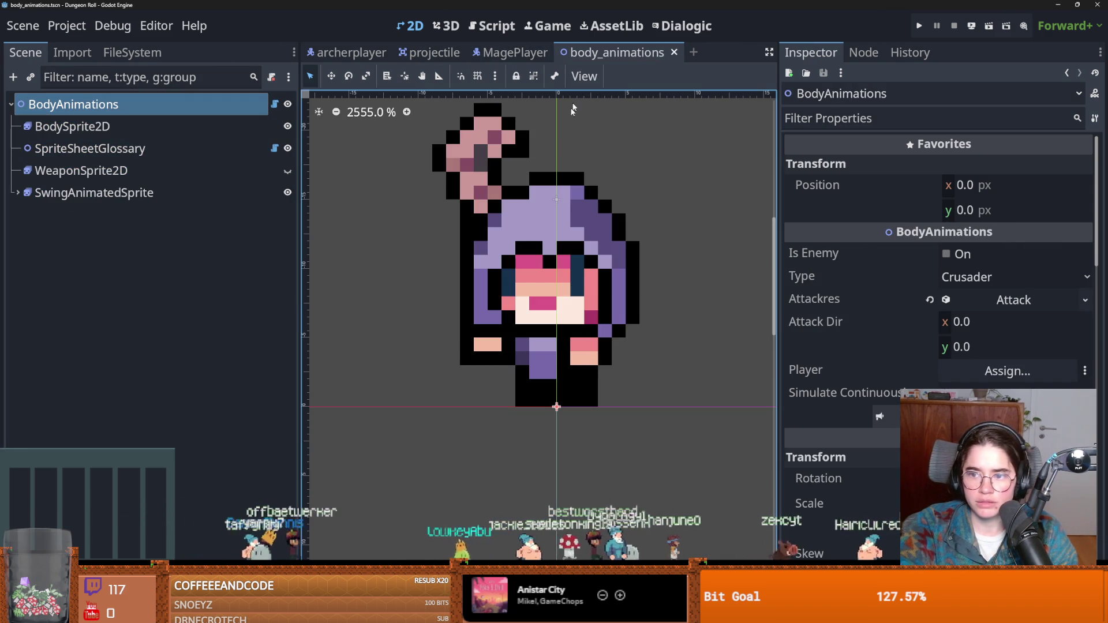
{"action": "left_click", "coordinate": [511, 52]}
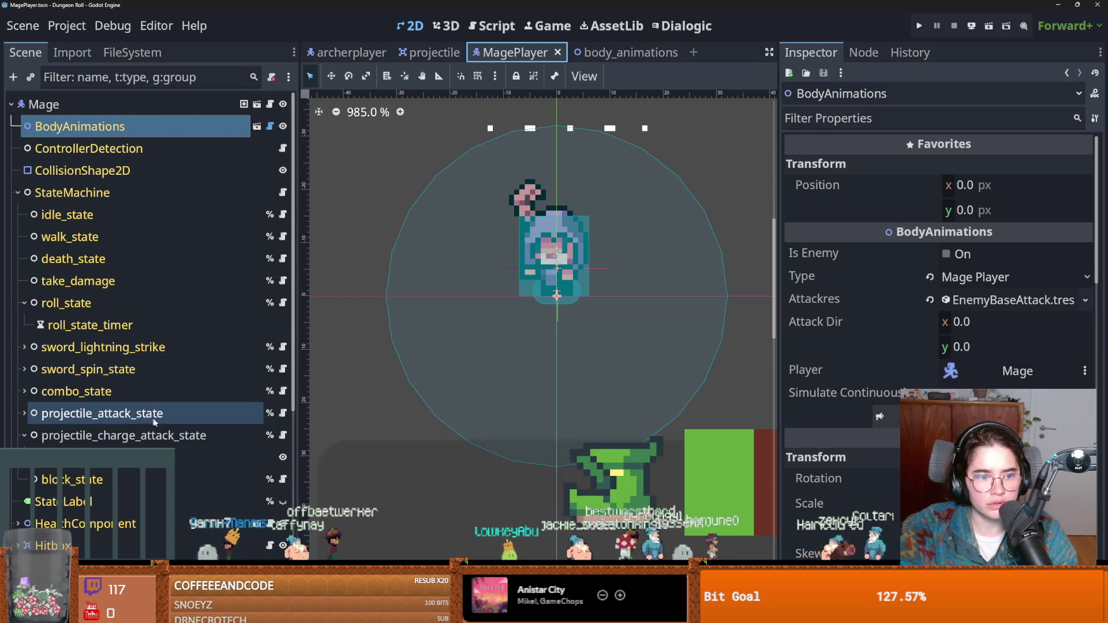
Rename projectile_attack_state's swing animations to attack_1_down and attack_1_up
{"action": "left_click", "coordinate": [155, 422]}
{"action": "left_click", "coordinate": [974, 352]}
{"action": "type", "text": "1_down"}
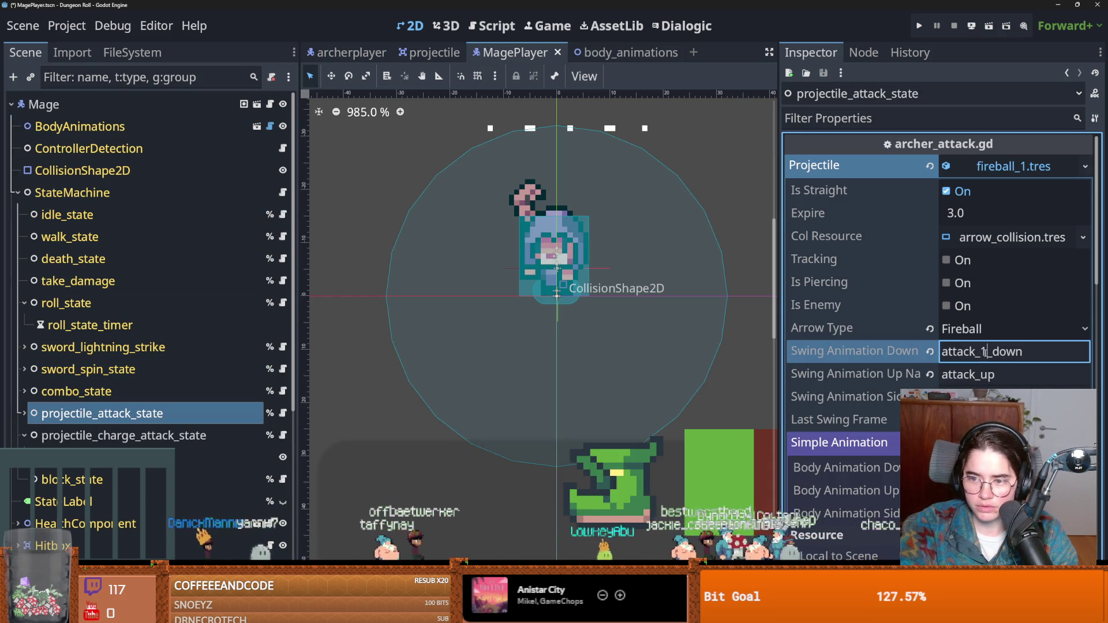
{"action": "left_click", "coordinate": [981, 374]}
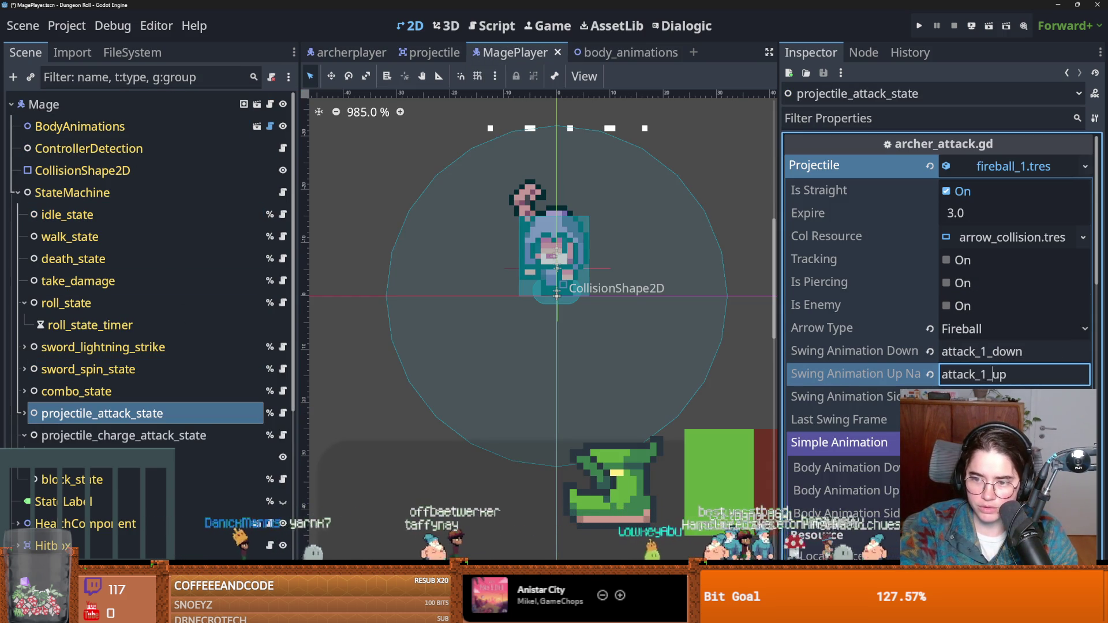
{"action": "key", "text": "Tab"}
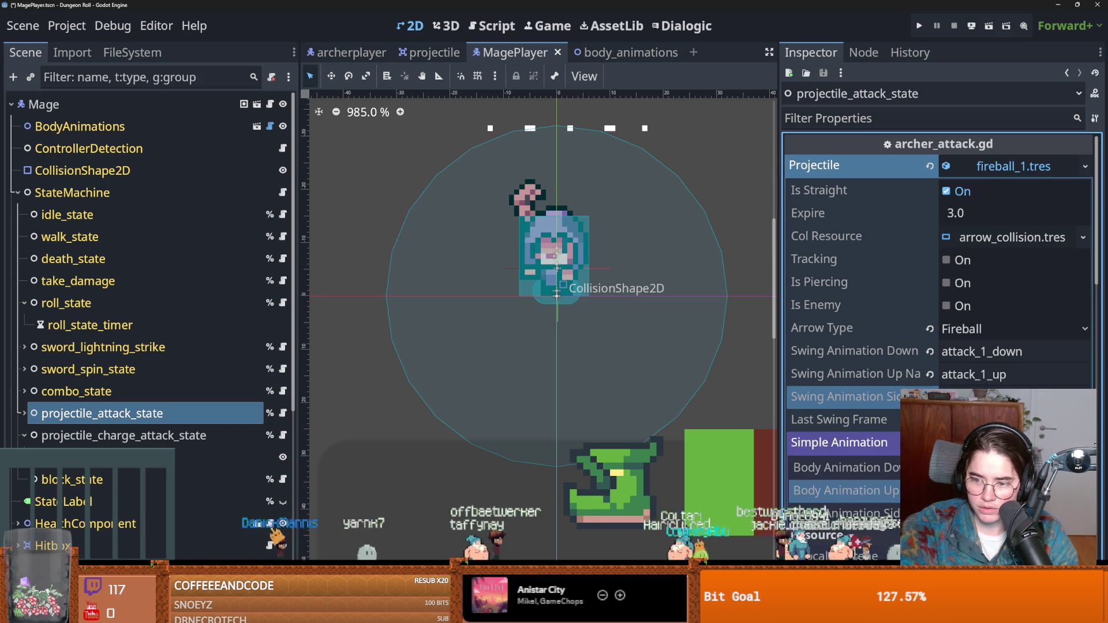
Run the game, fire an attack in the dungeon, then stop the debug run with F8
{"action": "left_click", "coordinate": [926, 27]}
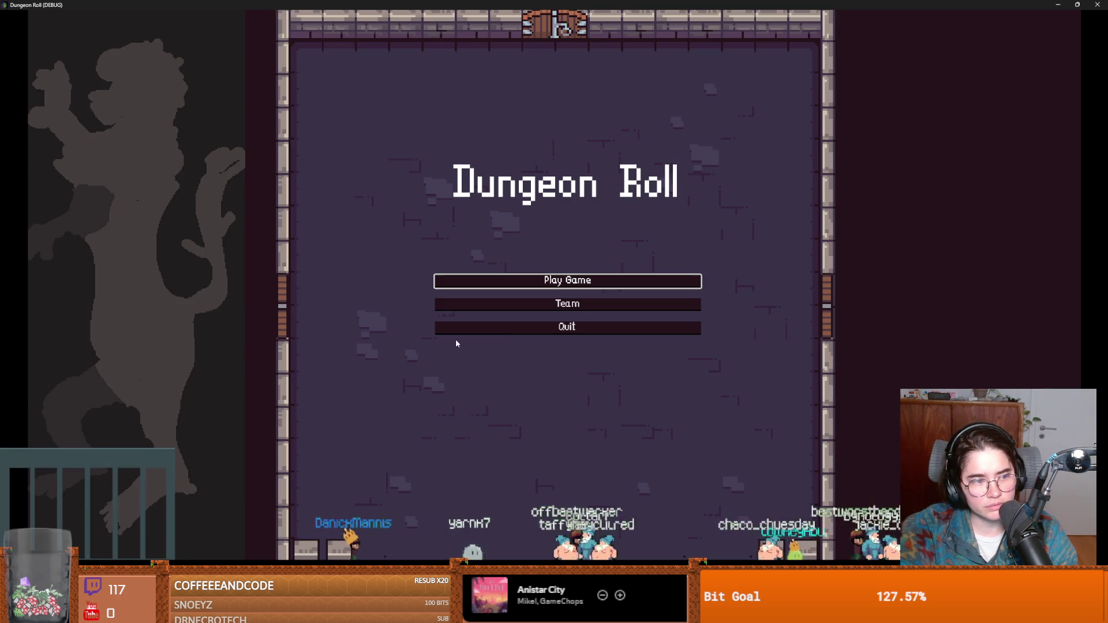
{"action": "left_click", "coordinate": [556, 302]}
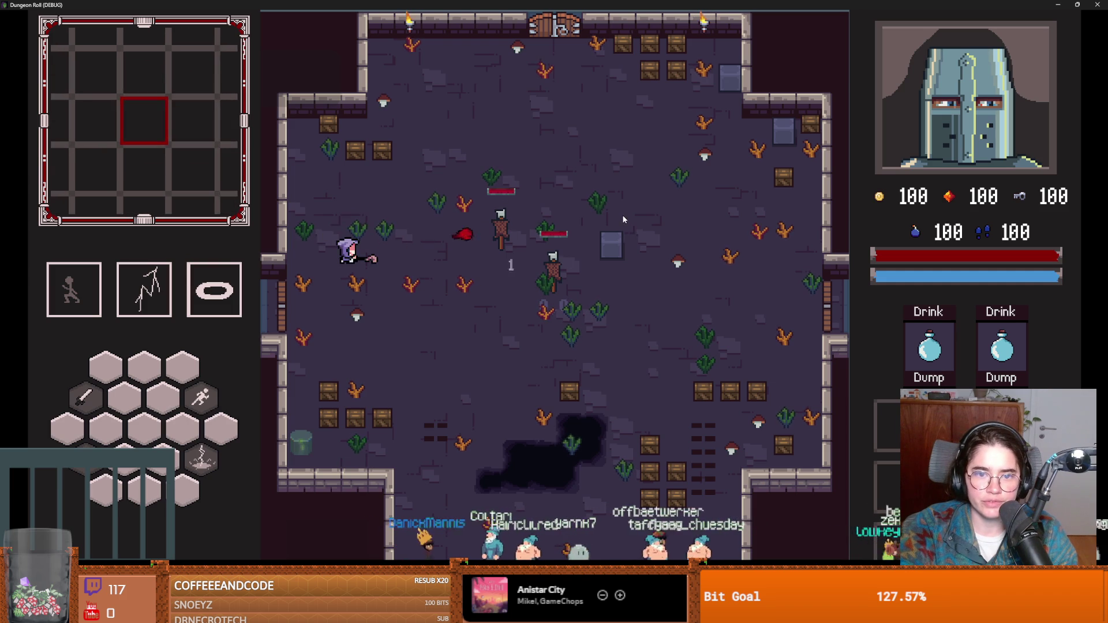
{"action": "left_click", "coordinate": [625, 220]}
{"action": "key", "text": "F8"}
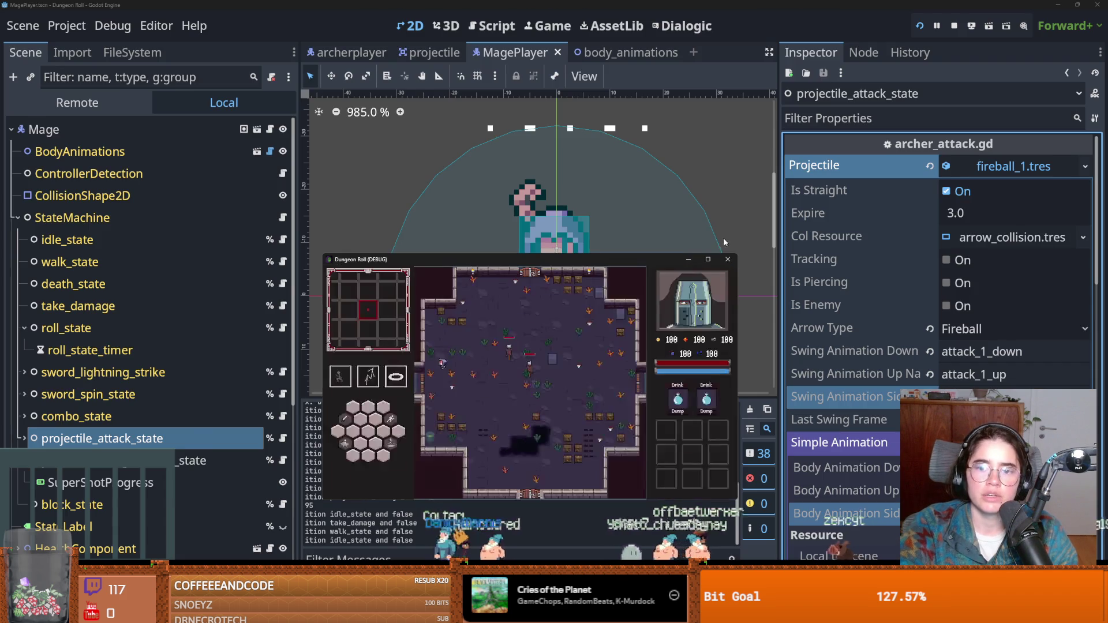
{"action": "scroll", "coordinate": [168, 417], "scroll_direction": "down", "scroll_amount": 1}
Set projectile_charge_attack_state's swing animations to attack_1_down and attack_1_up, then save and run
{"action": "left_click", "coordinate": [124, 435]}
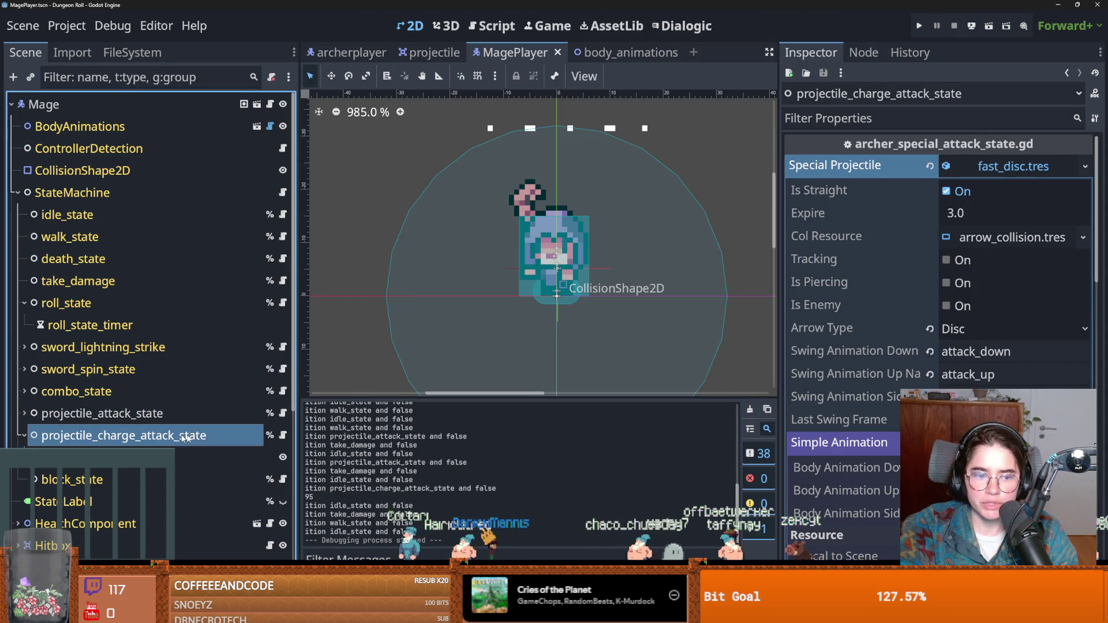
{"action": "left_click", "coordinate": [984, 357]}
{"action": "type", "text": "_1"}
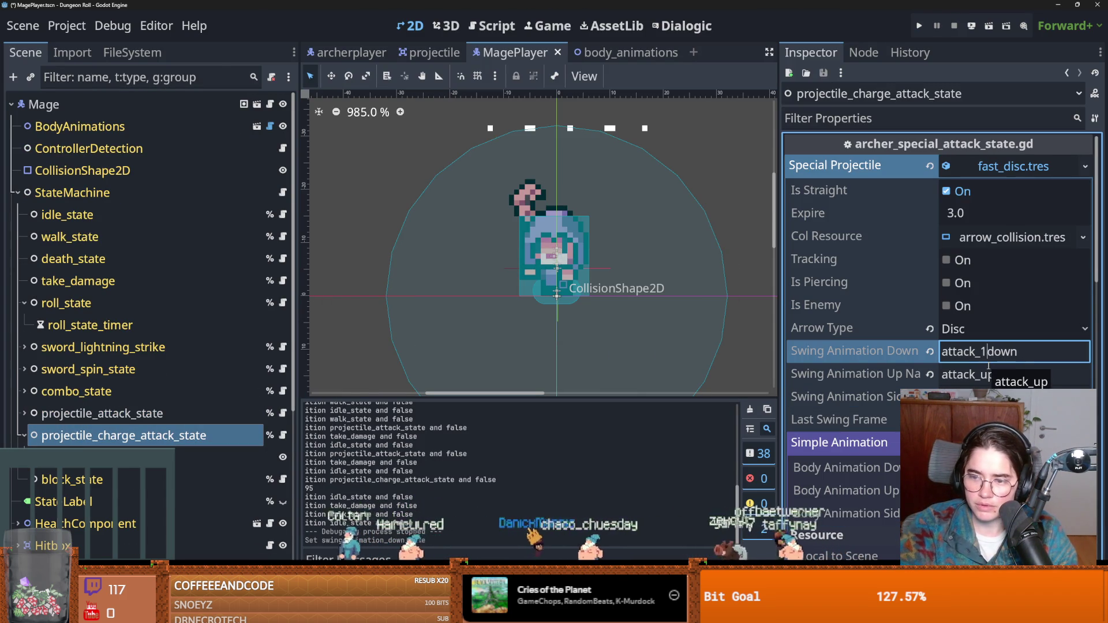
{"action": "type", "text": "_"}
{"action": "left_click", "coordinate": [983, 374]}
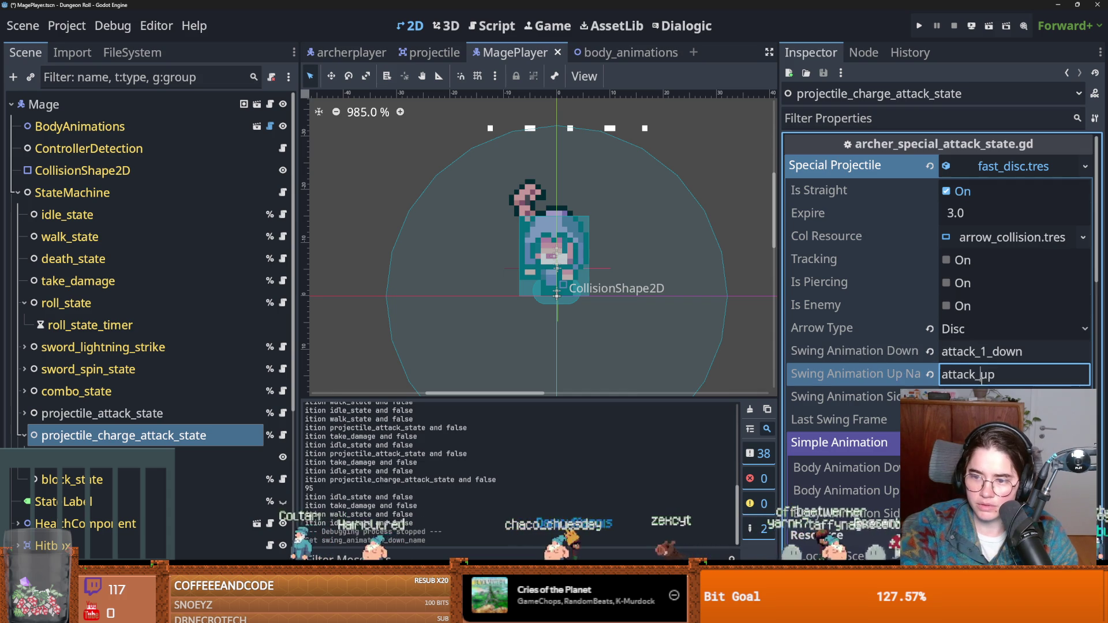
{"action": "type", "text": "1_"}
{"action": "key", "text": "Tab"}
{"action": "key", "text": "Tab"}
{"action": "key", "text": "Tab"}
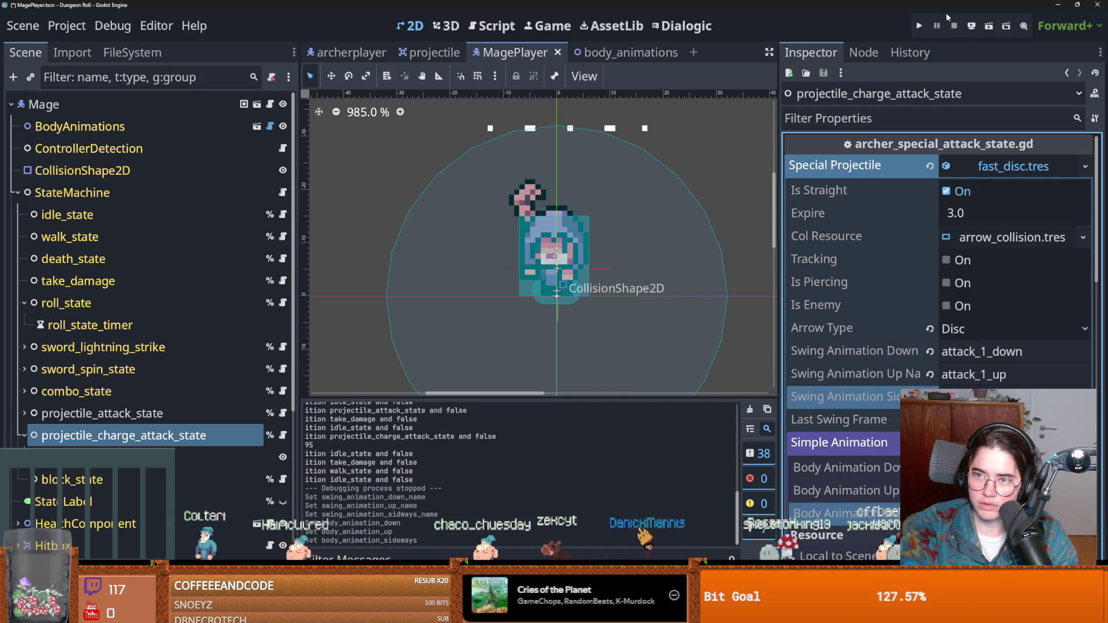
{"action": "left_click", "coordinate": [926, 26]}
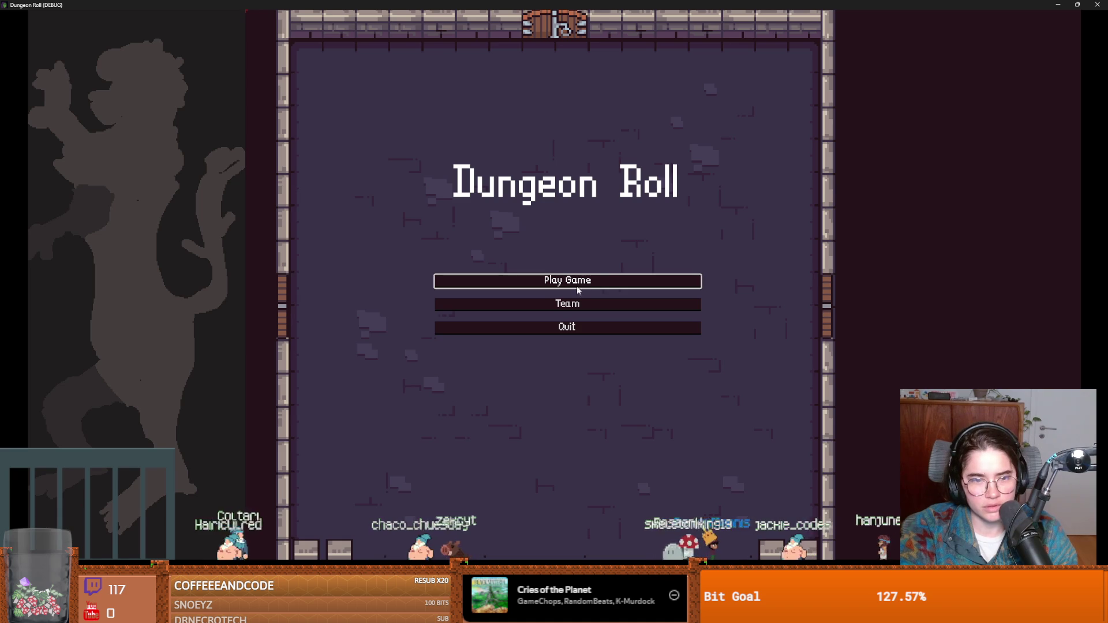
Start the game as the mage and fire slashes at the dummy
{"action": "left_click", "coordinate": [578, 301]}
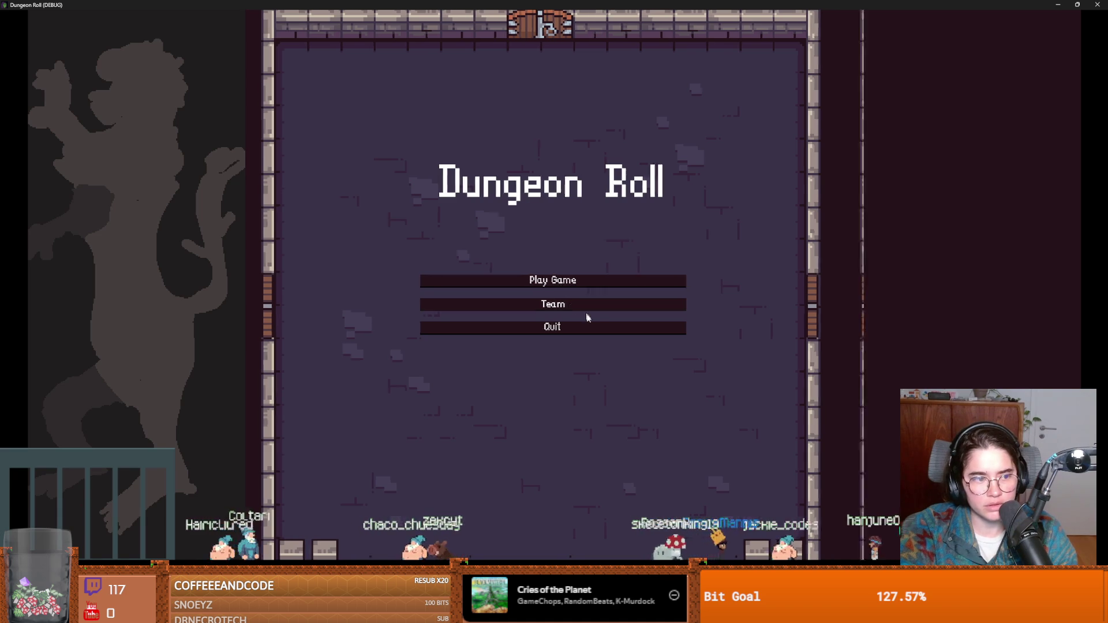
{"action": "left_click", "coordinate": [539, 313]}
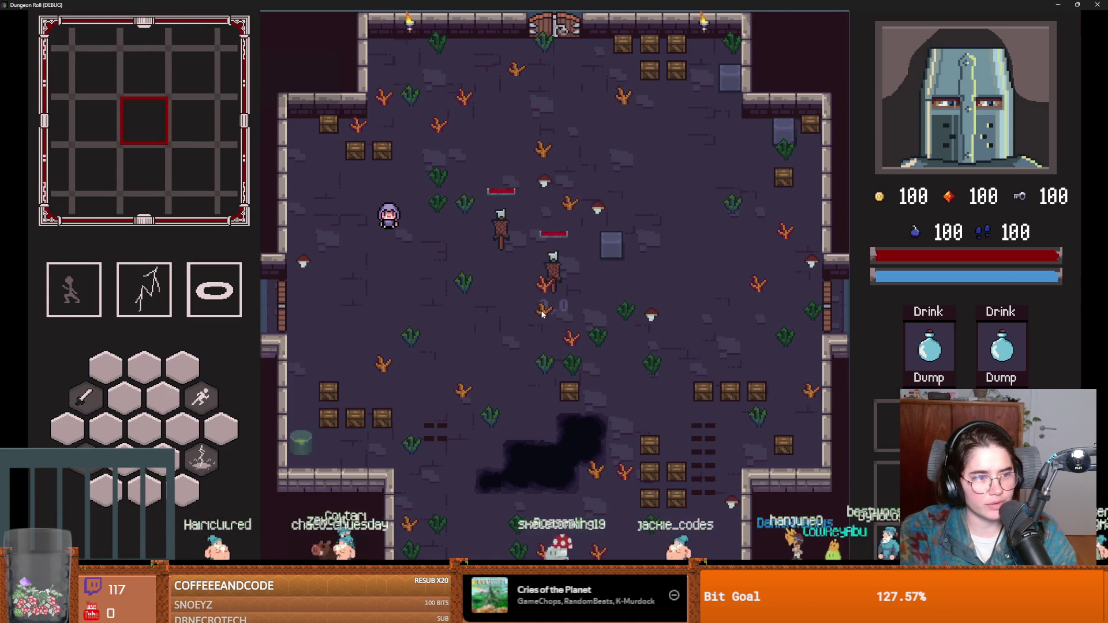
{"action": "left_click", "coordinate": [600, 279]}
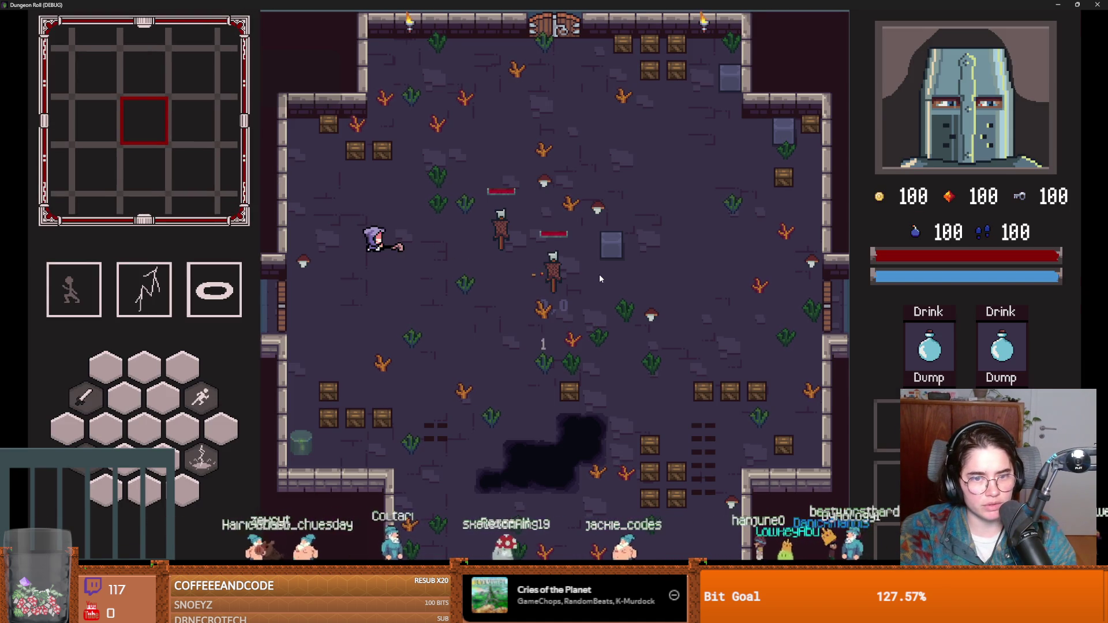
{"action": "left_click", "coordinate": [600, 279]}
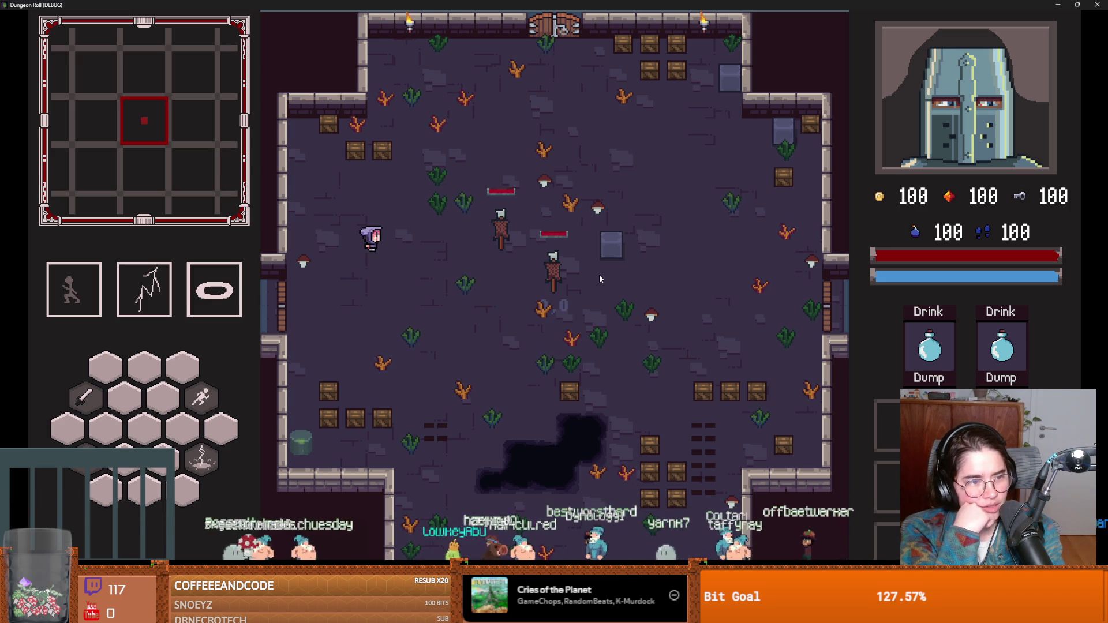
{"action": "left_click", "coordinate": [608, 304]}
Walk and dash the mage back and forth across the room, then stop the debug run
{"action": "key", "text": "s"}
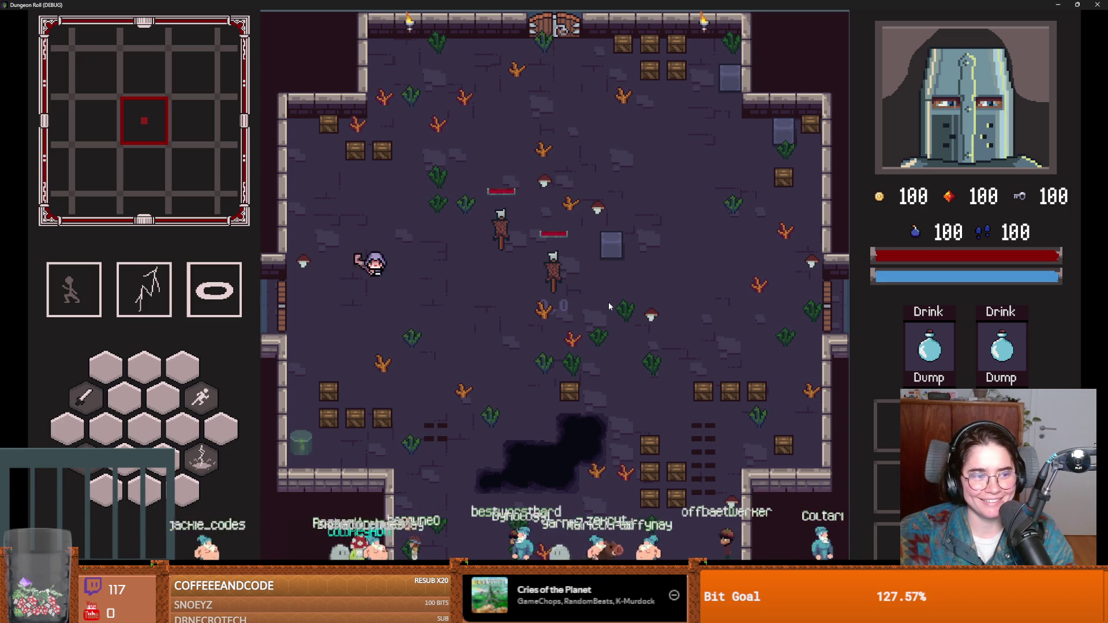
{"action": "key", "text": "d"}
{"action": "key", "text": "a"}
{"action": "key", "text": "space"}
{"action": "key", "text": "d"}
{"action": "key", "text": "space"}
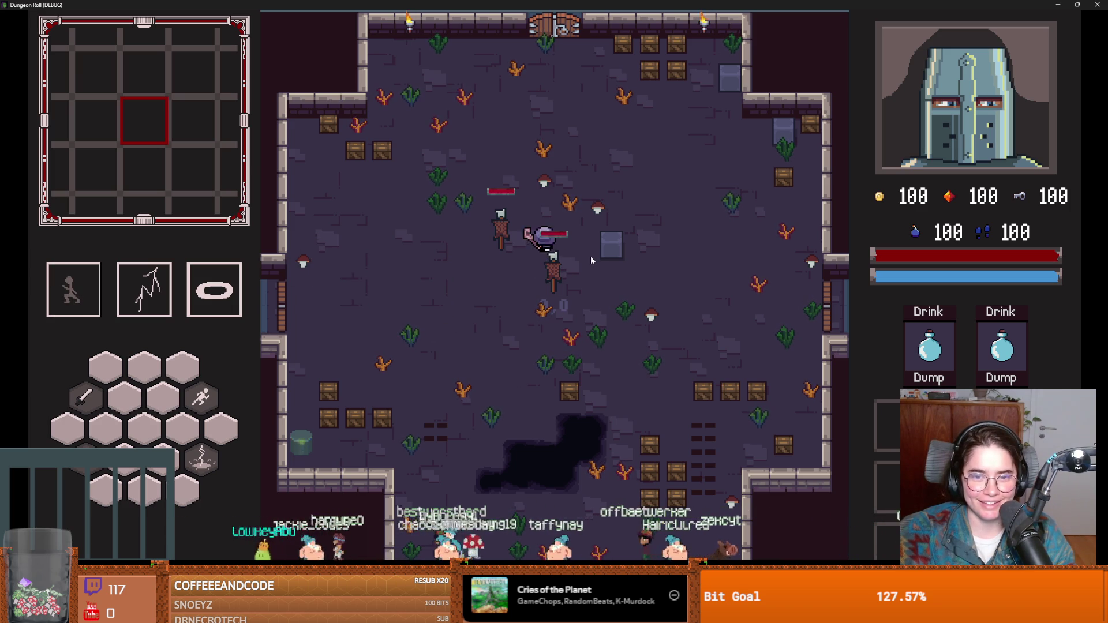
{"action": "key", "text": "a"}
{"action": "key", "text": "space"}
{"action": "key", "text": "d"}
{"action": "key", "text": "space"}
{"action": "key", "text": "F8"}
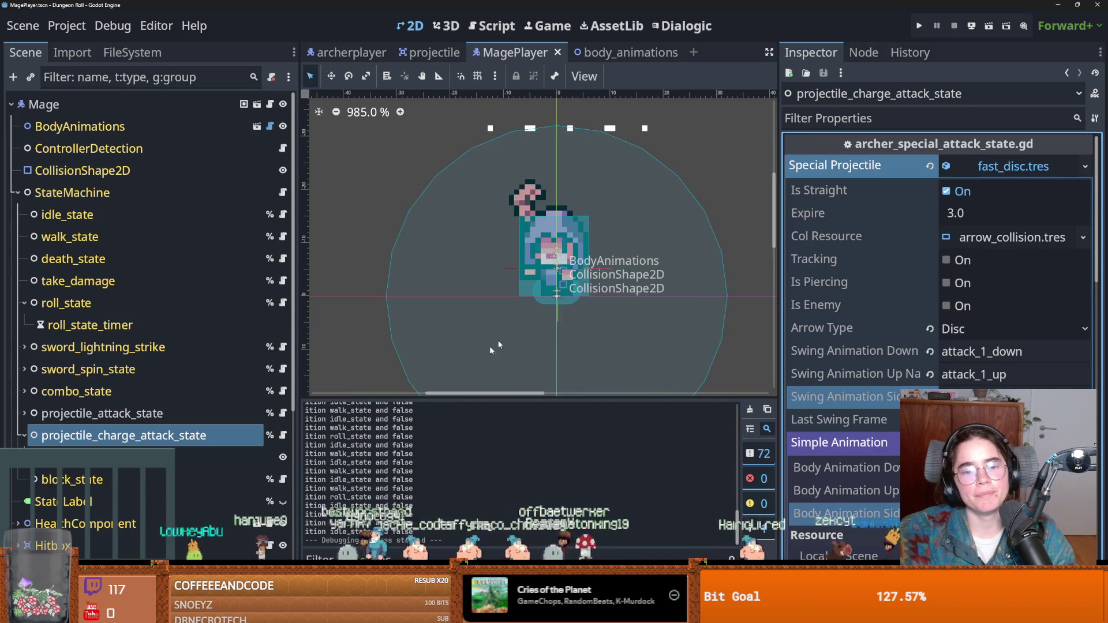
Jump from the error to line 11 of enemy_hitbox.gd, save, and relaunch the game
{"action": "scroll", "coordinate": [777, 454], "scroll_direction": "down", "scroll_amount": 15}
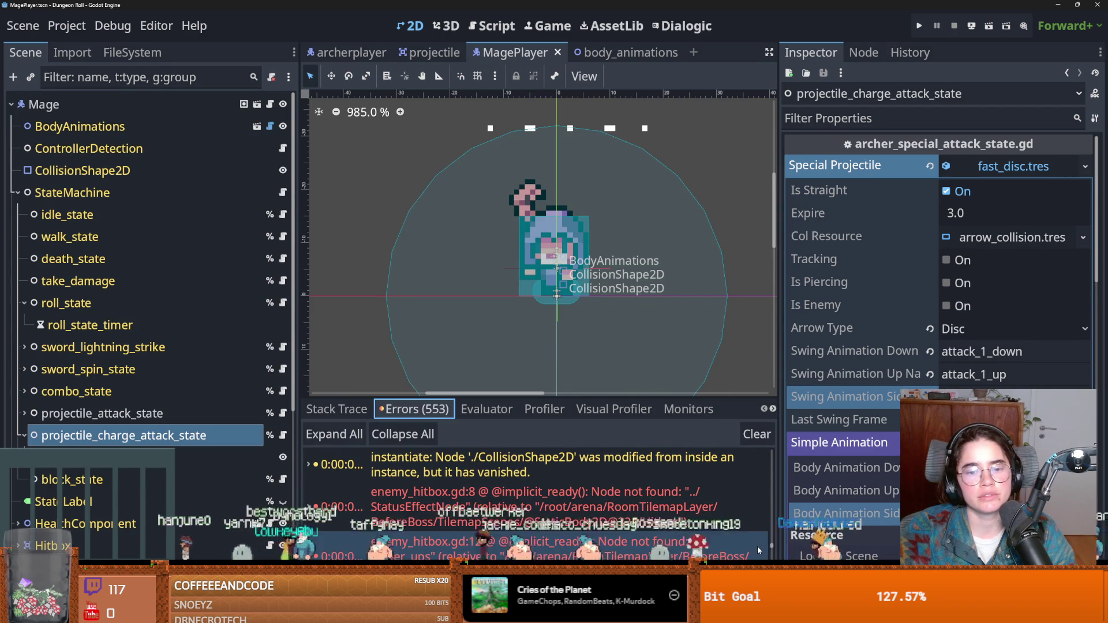
{"action": "double_click", "coordinate": [473, 510]}
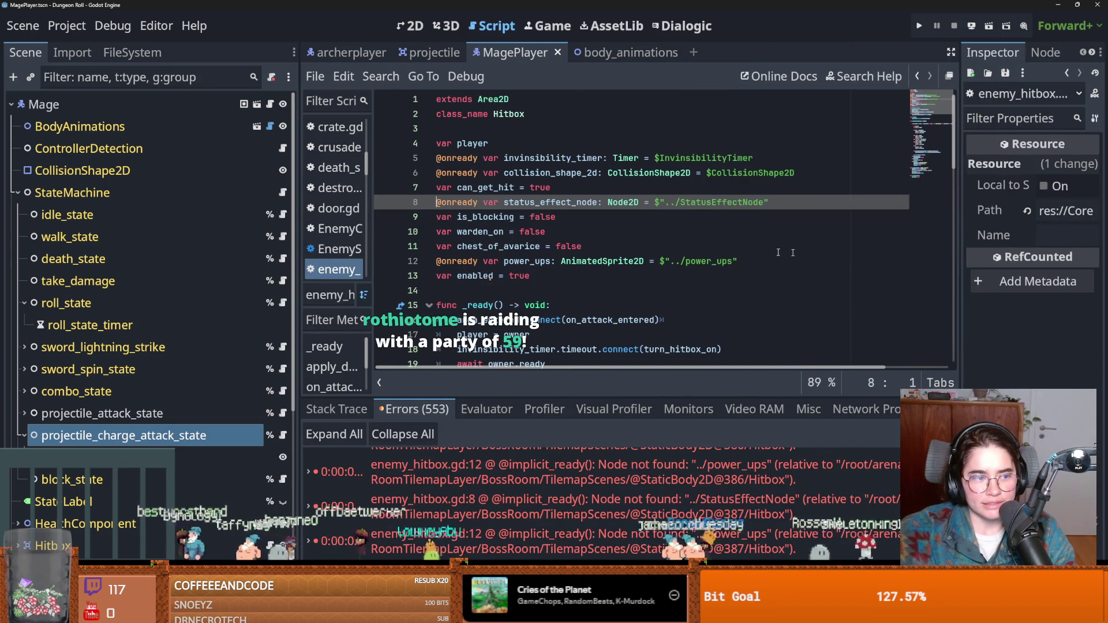
{"action": "left_click", "coordinate": [778, 253]}
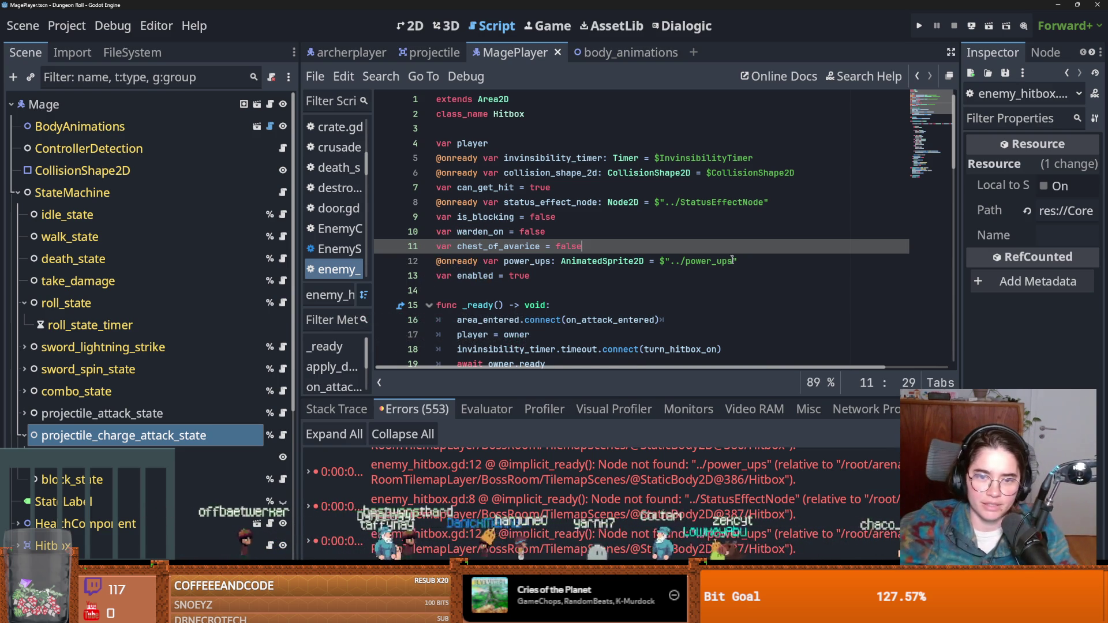
{"action": "key", "text": "ctrl+s"}
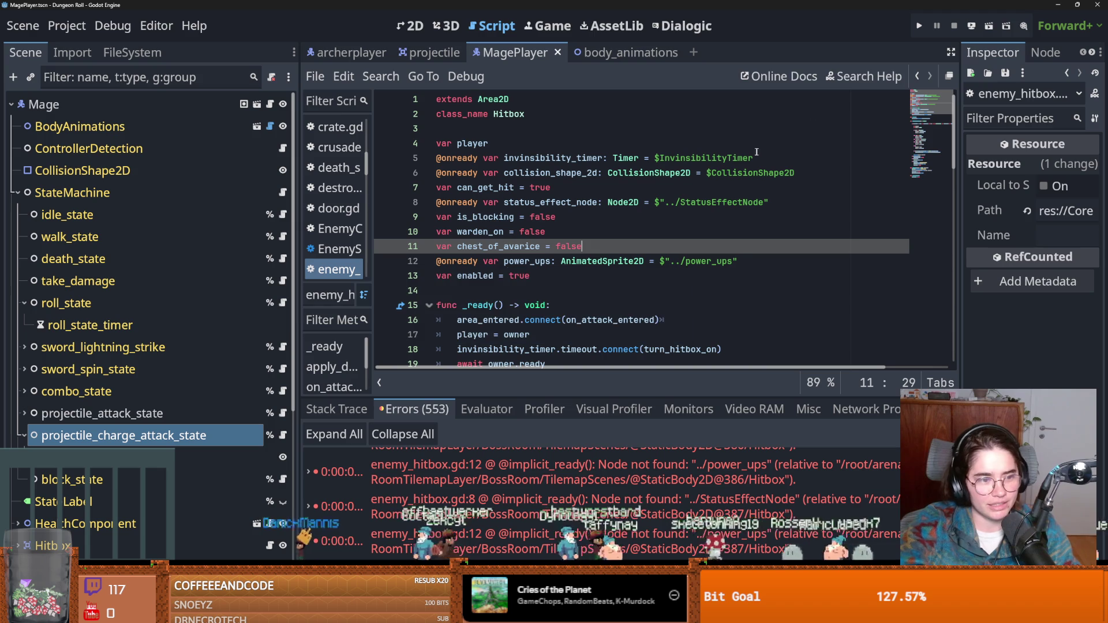
{"action": "left_click", "coordinate": [919, 27]}
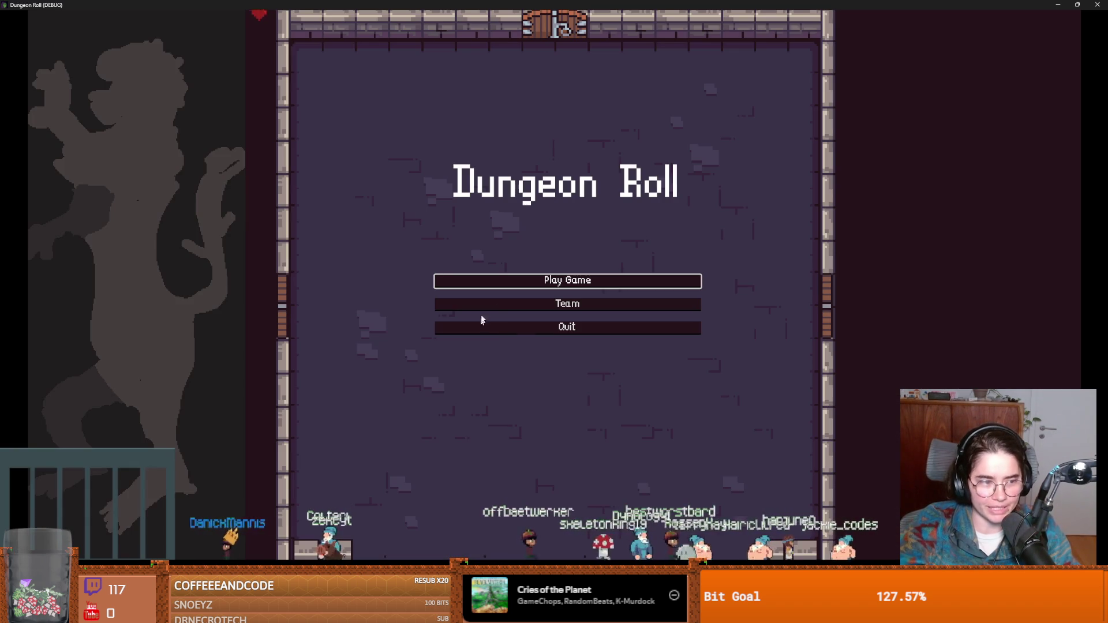
Start a run as the Crusader, swing the sword at the scarecrow, then stop the game
{"action": "left_click", "coordinate": [604, 281]}
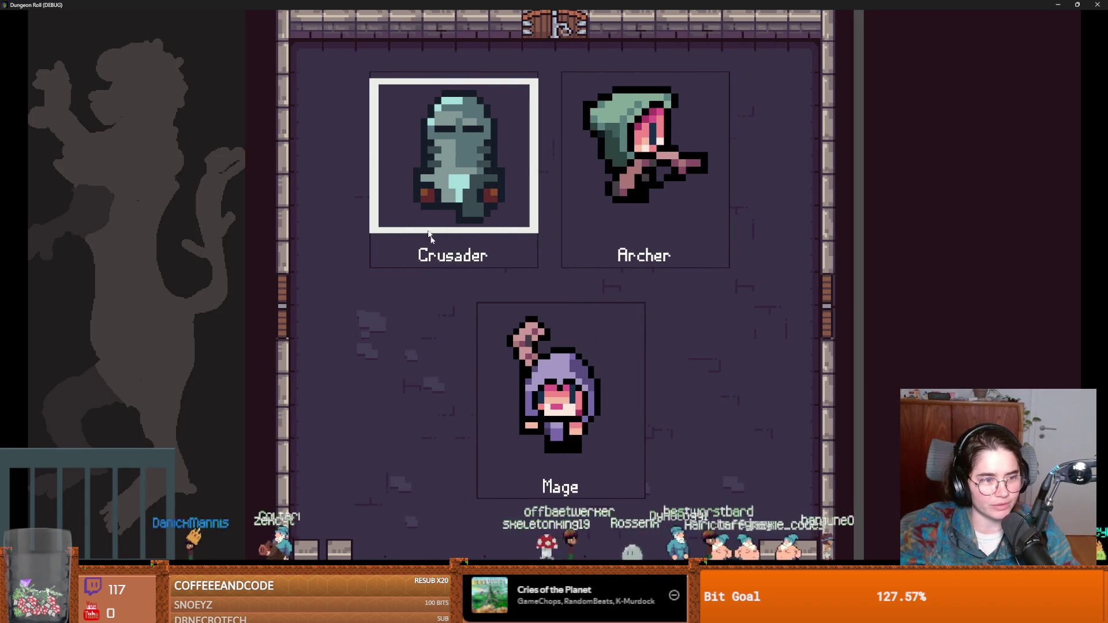
{"action": "left_click", "coordinate": [497, 260]}
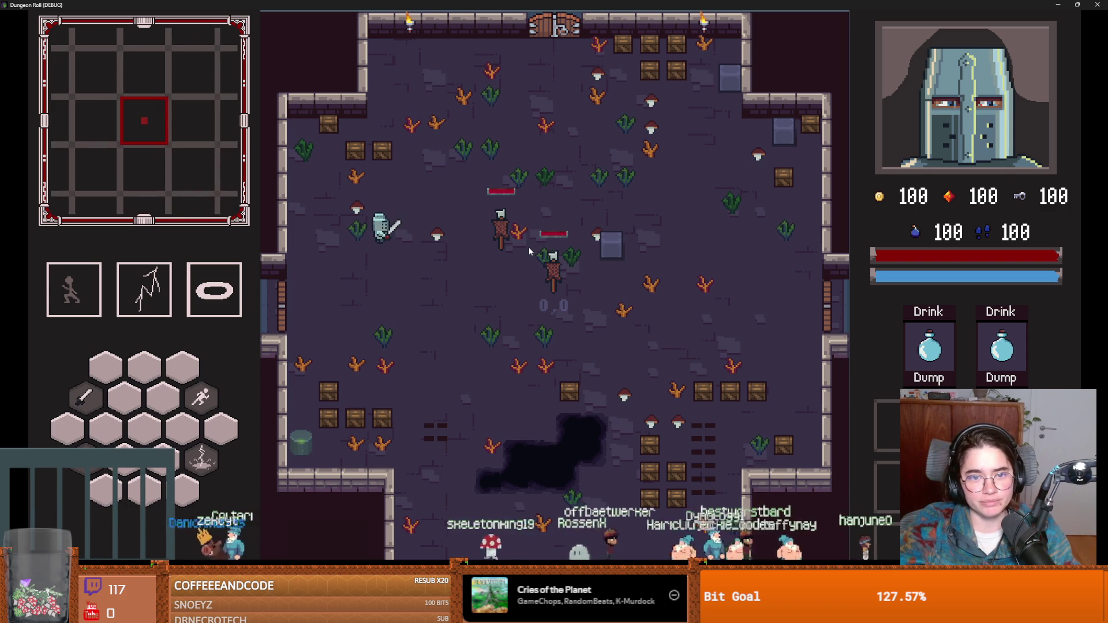
{"action": "left_click", "coordinate": [522, 252]}
{"action": "key", "text": "d"}
{"action": "left_click", "coordinate": [522, 252]}
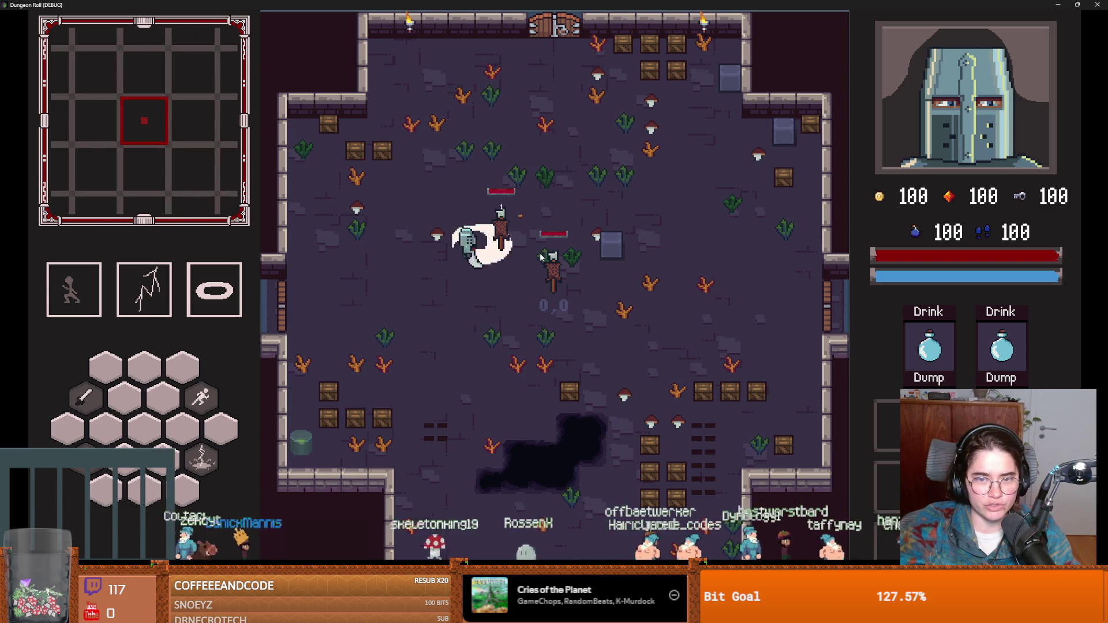
{"action": "key", "text": "F8"}
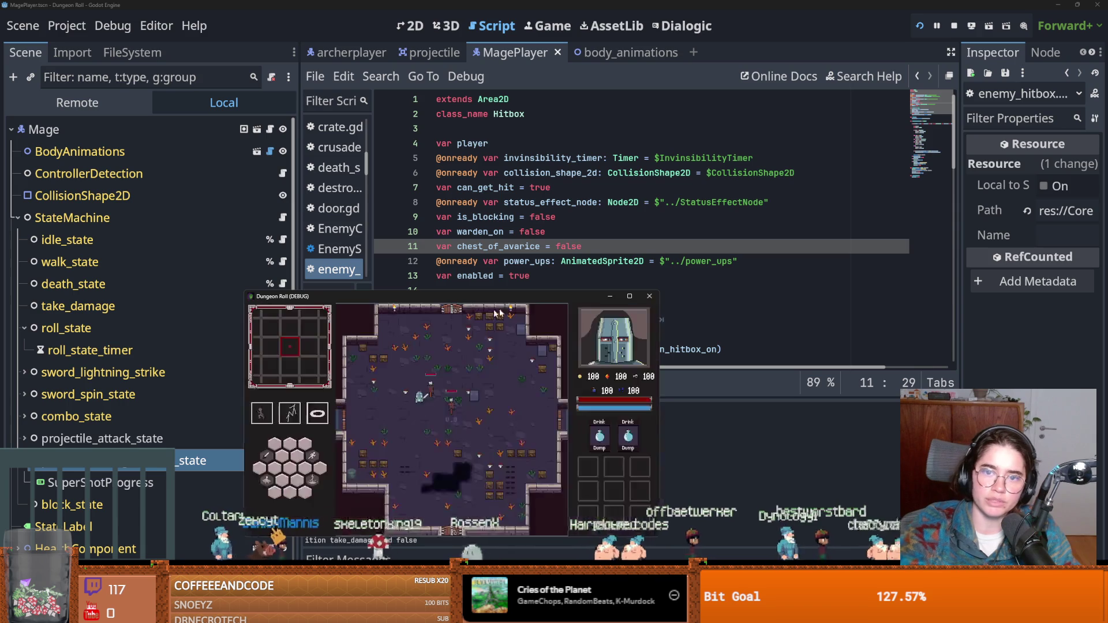
Save the hitbox script and switch to the Dungeon Roll Steam store page
{"action": "left_click", "coordinate": [647, 295]}
{"action": "key", "text": "ctrl+s"}
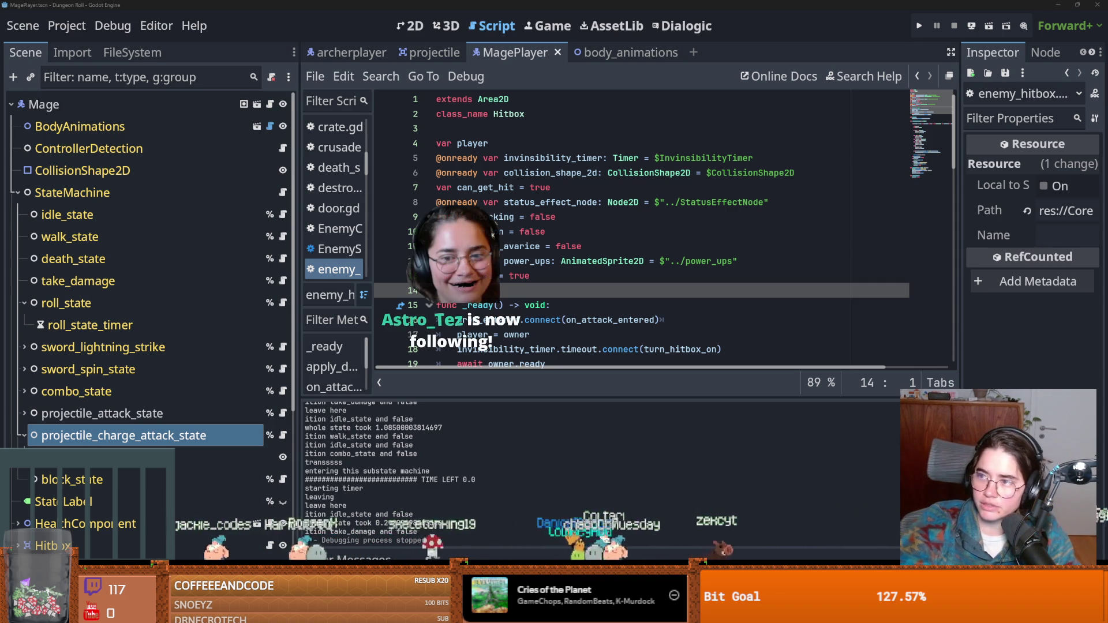
{"action": "key", "text": "alt+Tab"}
{"action": "scroll", "coordinate": [756, 83], "scroll_direction": "down", "scroll_amount": 3}
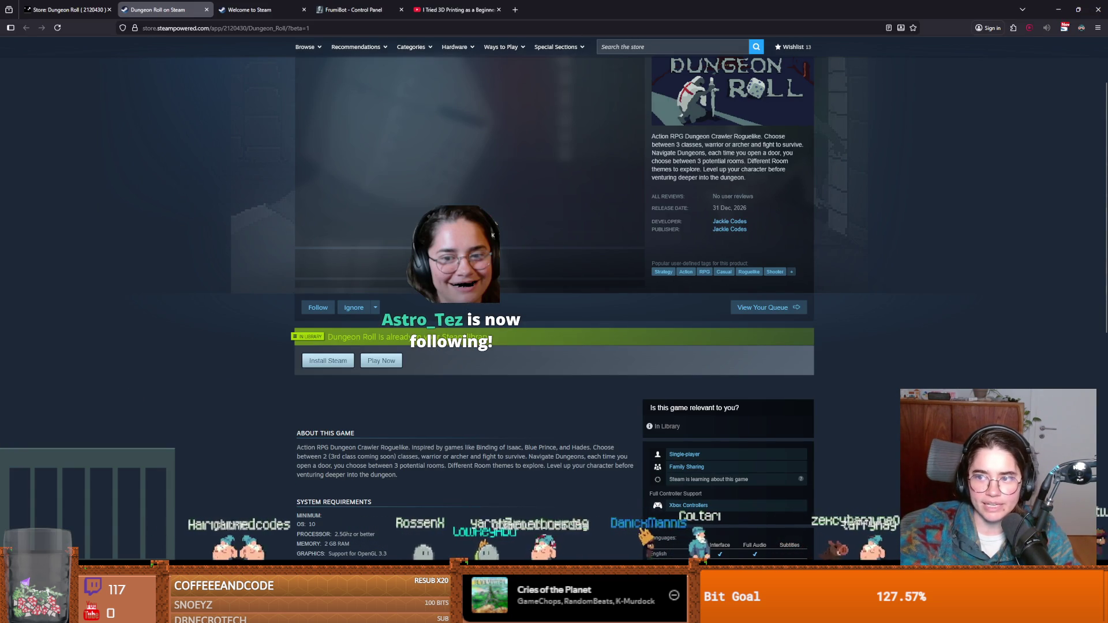
Scroll back up the Steam page and return to the Godot editor
{"action": "scroll", "coordinate": [866, 127], "scroll_direction": "up", "scroll_amount": 1}
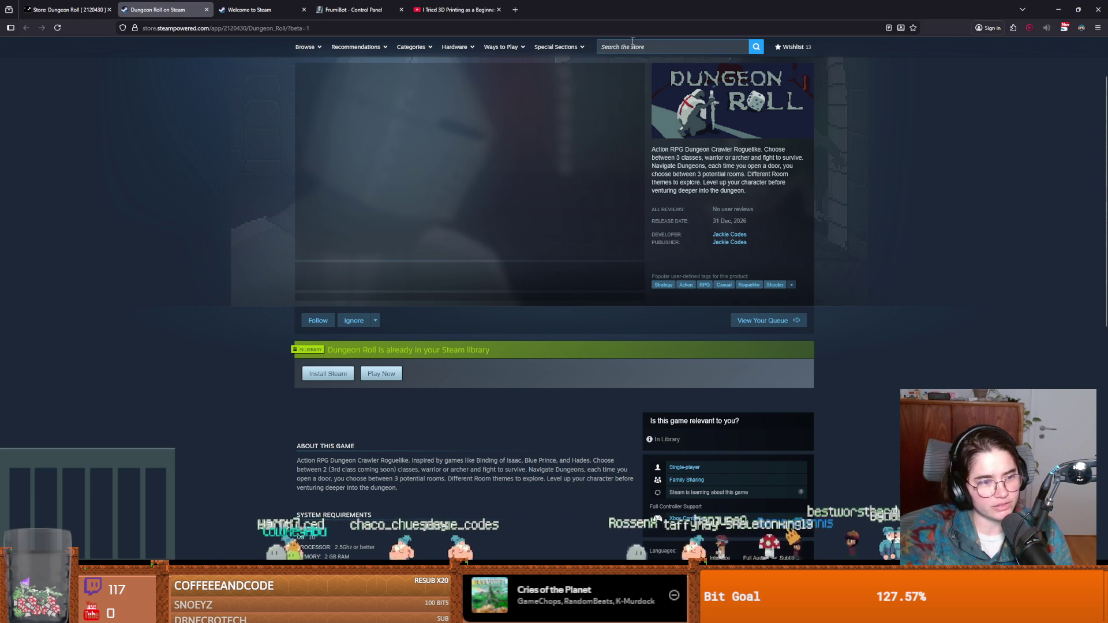
{"action": "key", "text": "alt+Tab"}
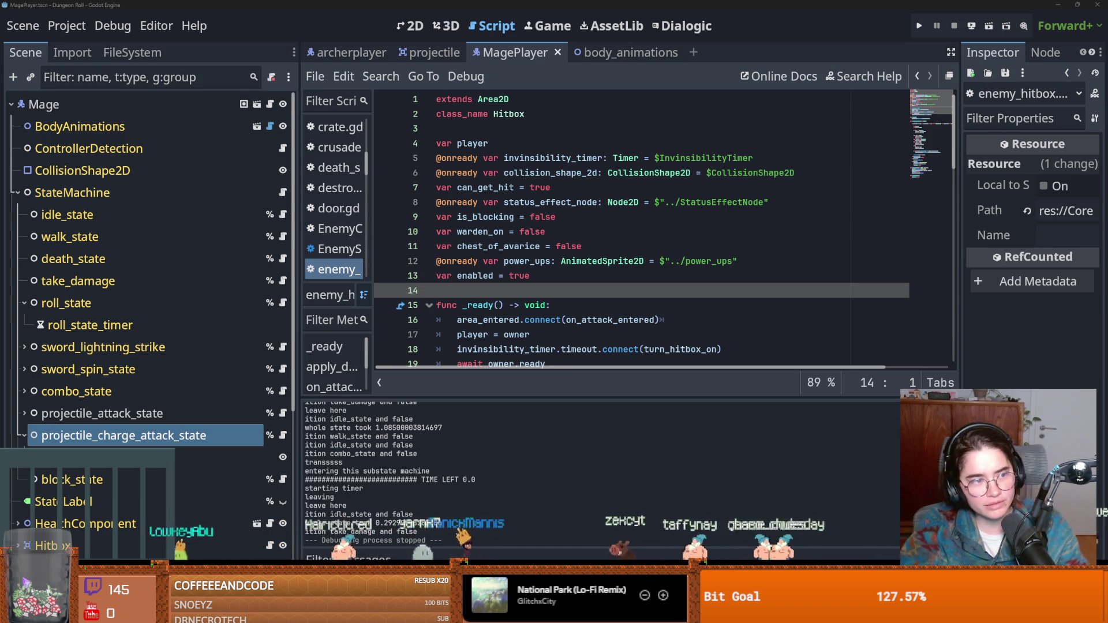
Run the game as the Crusader and walk the knight out through the west doorway
{"action": "left_click", "coordinate": [917, 27]}
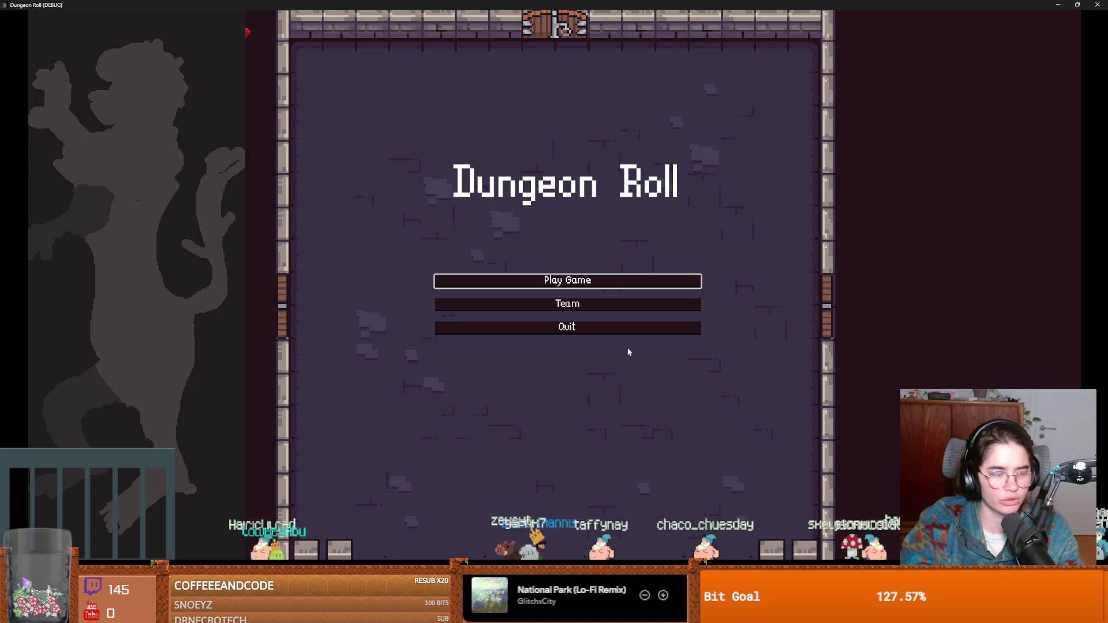
{"action": "left_click", "coordinate": [588, 284]}
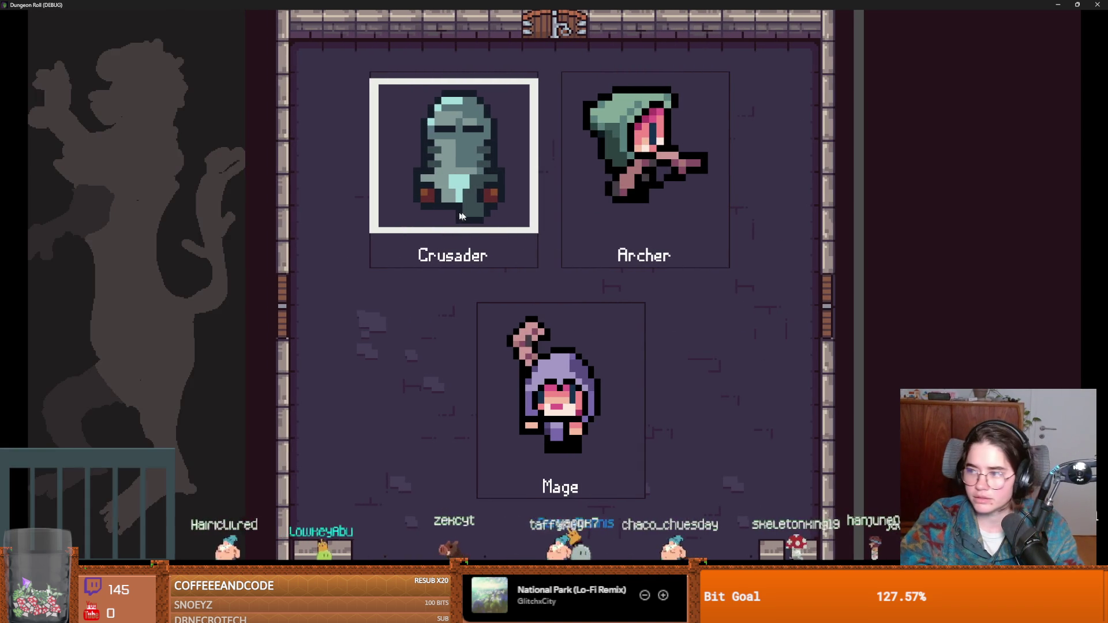
{"action": "left_click", "coordinate": [454, 168]}
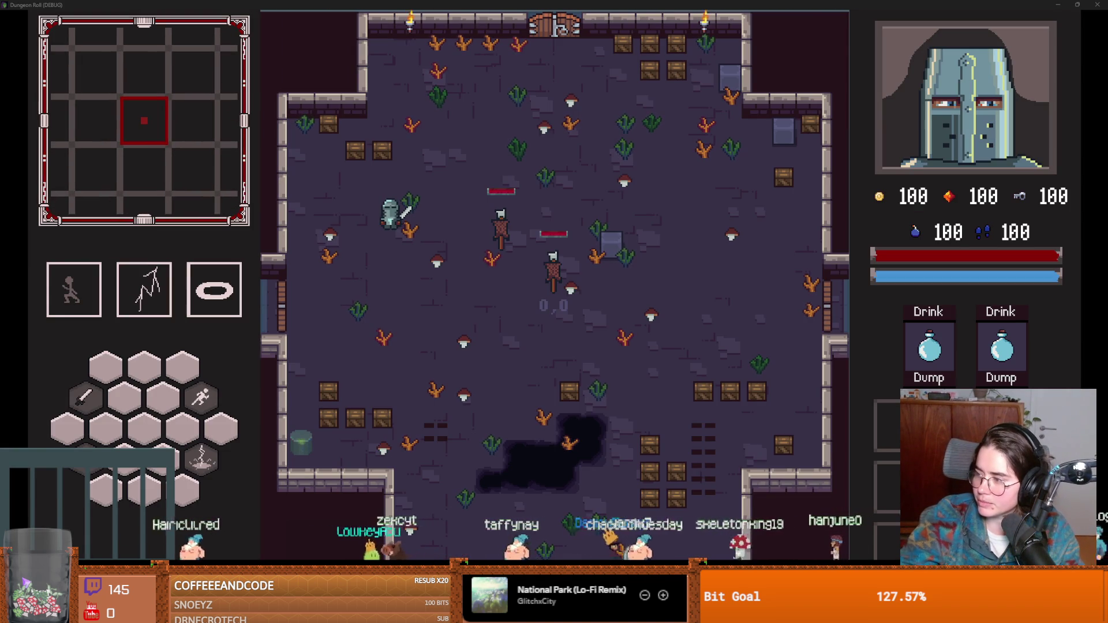
{"action": "key", "text": "a"}
{"action": "key", "text": "s"}
{"action": "key", "text": "a"}
{"action": "key", "text": "s"}
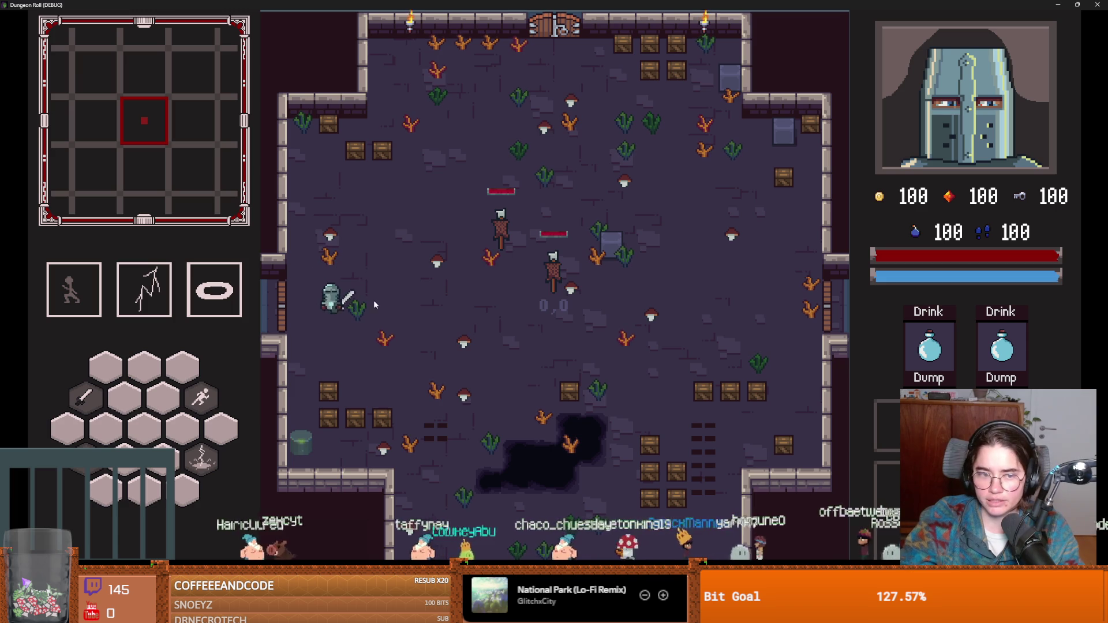
{"action": "key", "text": "a"}
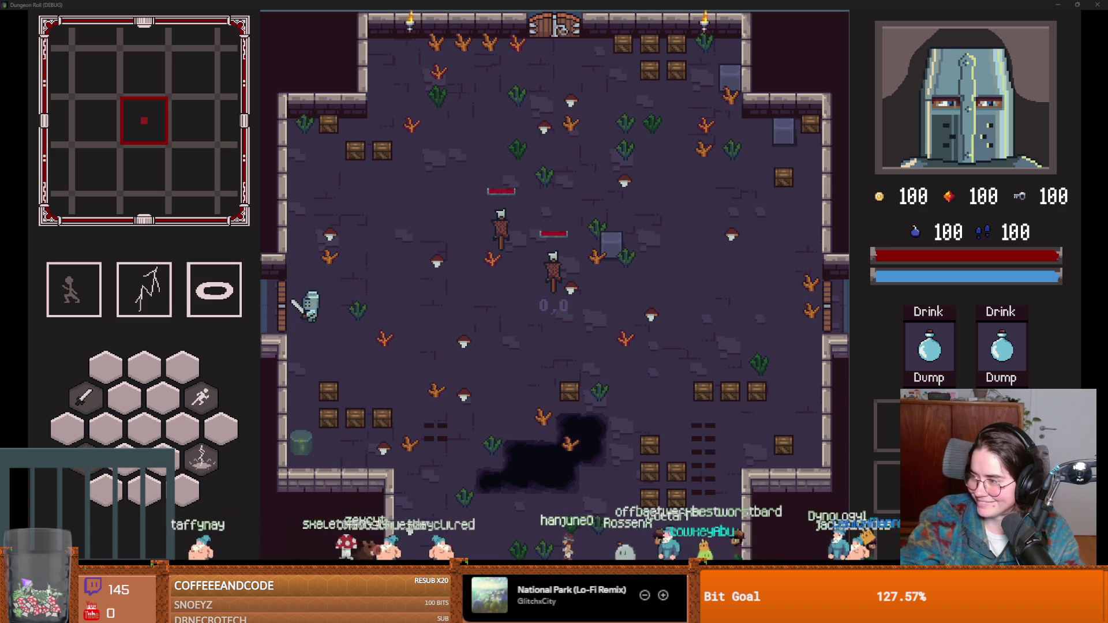
{"action": "key", "text": "d"}
{"action": "key", "text": "a"}
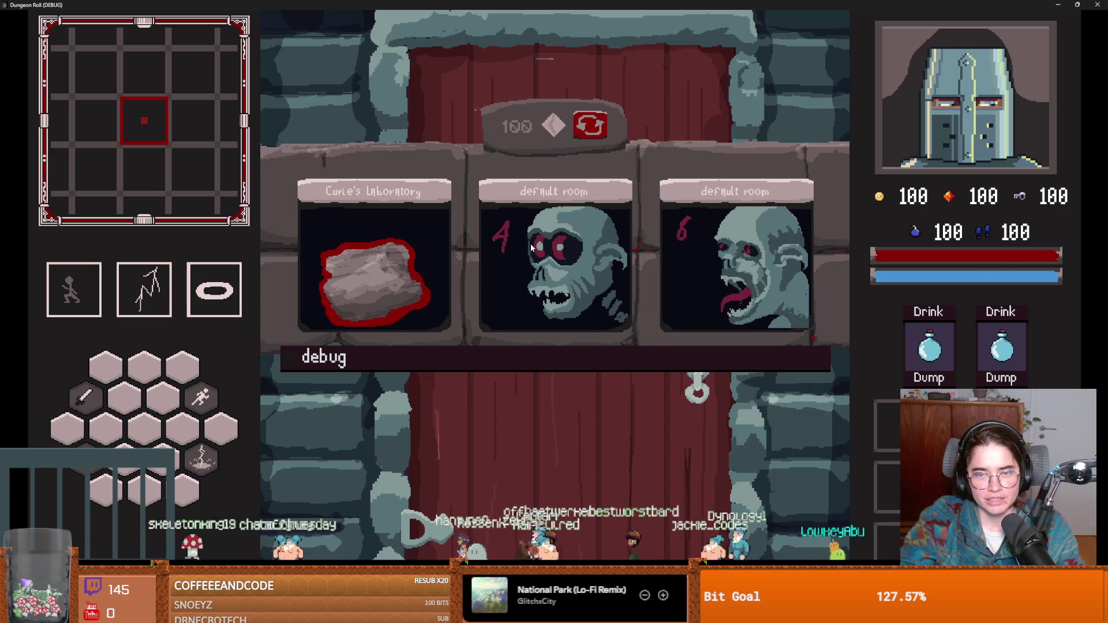
Pick the next room and fight the enemies with dashes, lightning and sword until game over
{"action": "left_click", "coordinate": [531, 244]}
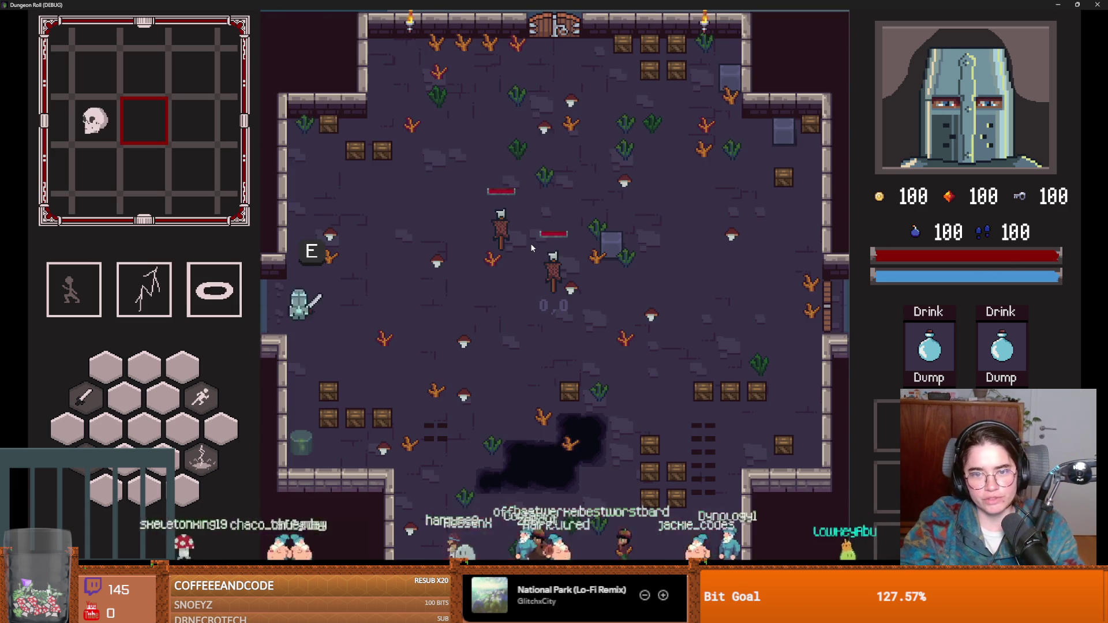
{"action": "key", "text": "space"}
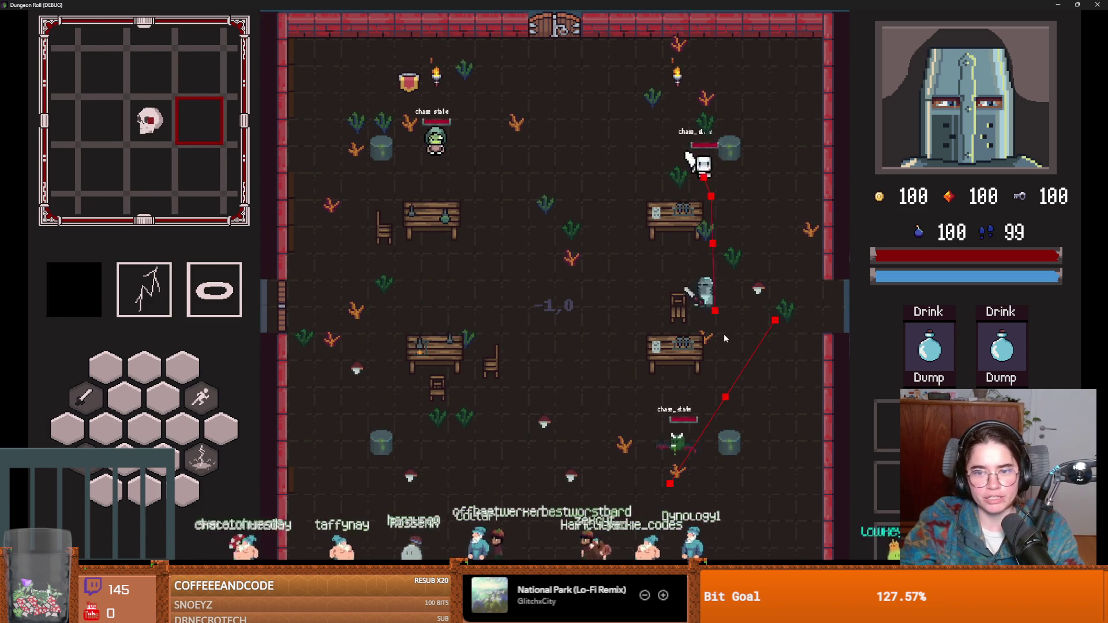
{"action": "key", "text": "q"}
{"action": "key", "text": "a"}
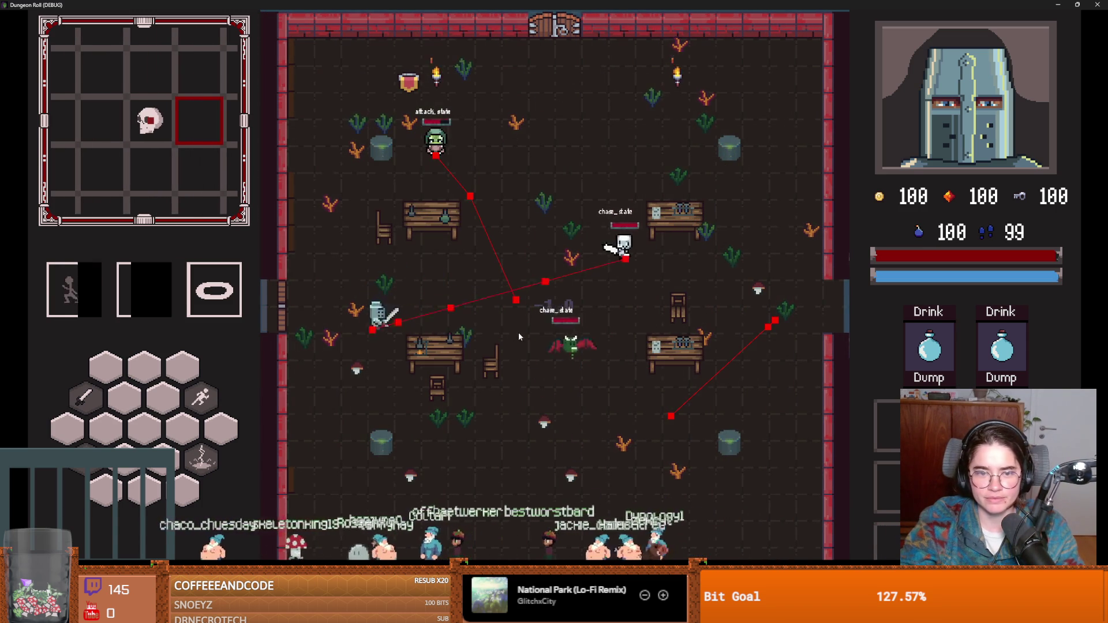
{"action": "key", "text": "d"}
{"action": "key", "text": "space"}
{"action": "key", "text": "a"}
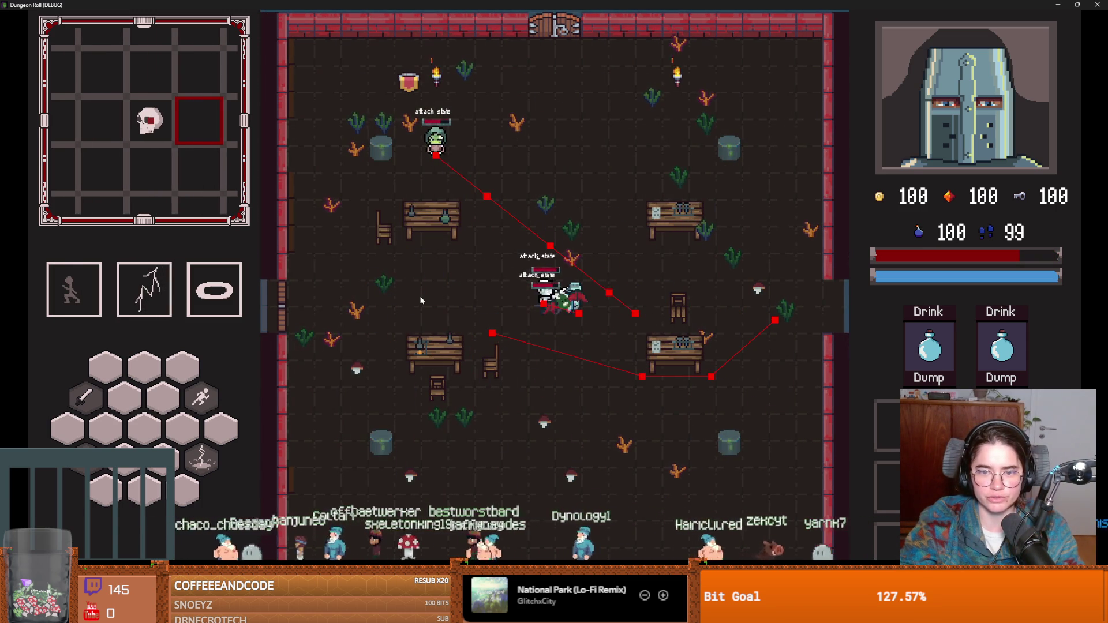
{"action": "left_click", "coordinate": [547, 317]}
{"action": "key", "text": "a"}
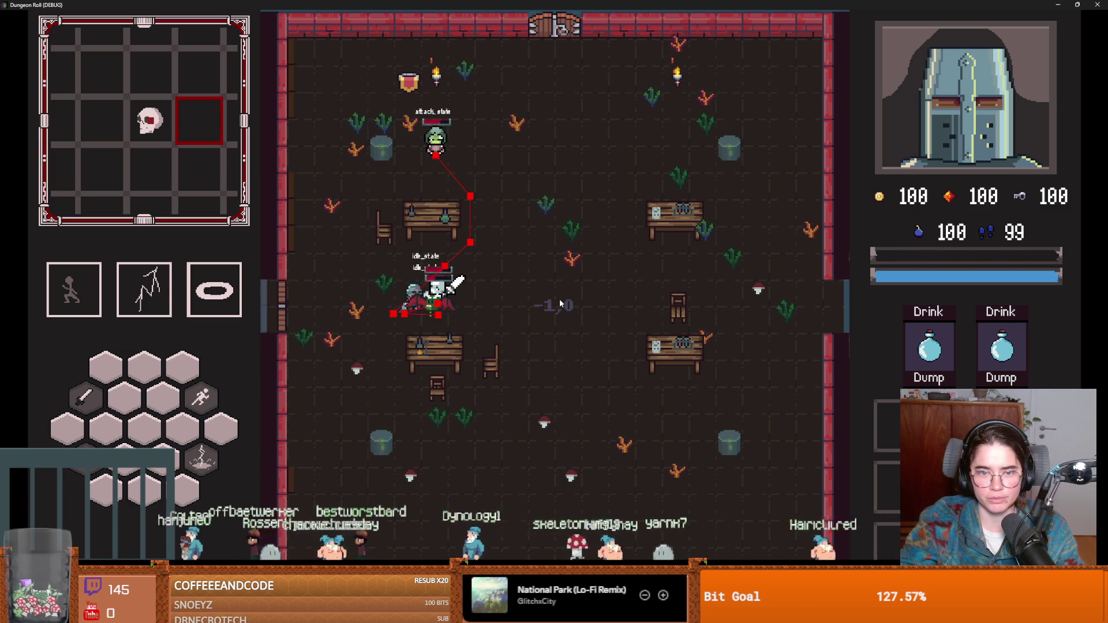
{"action": "key", "text": "alt+F4"}
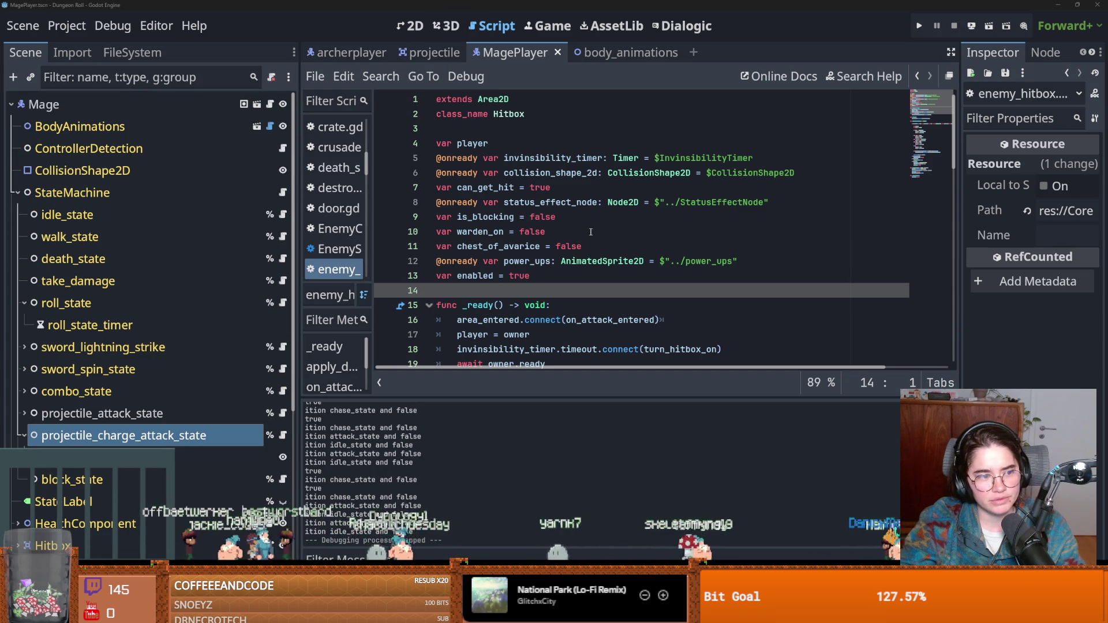
Save the hitbox script, collapse projectile_charge_attack_state and narrow the scene tree panel
{"action": "left_click", "coordinate": [560, 261]}
{"action": "key", "text": "ctrl+s"}
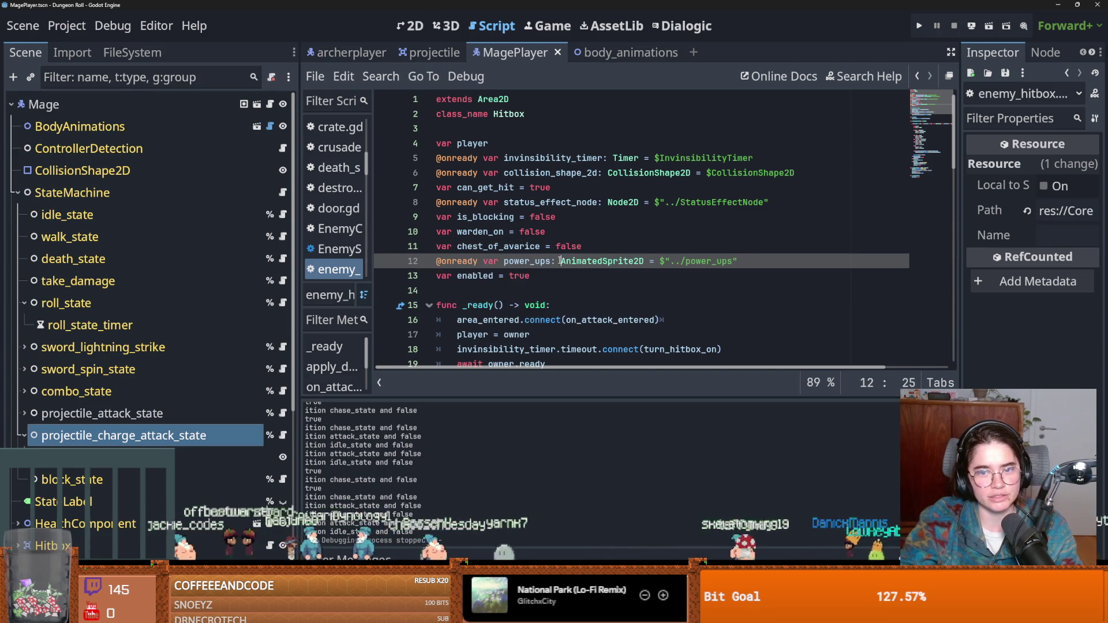
{"action": "left_click", "coordinate": [612, 288]}
{"action": "key", "text": "ctrl+s"}
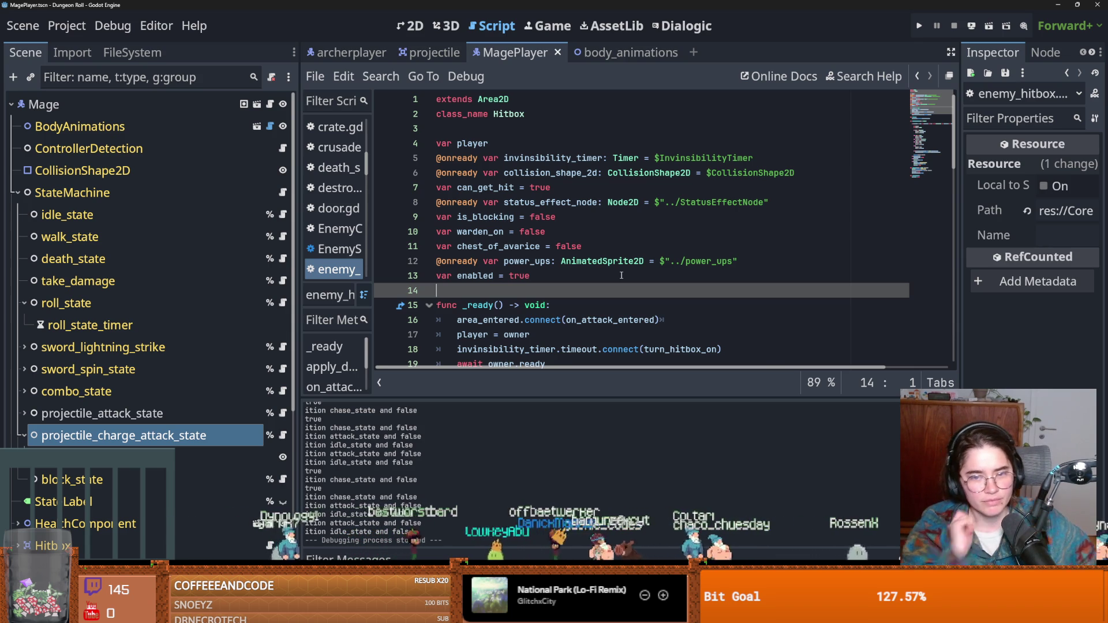
{"action": "left_click", "coordinate": [622, 275]}
{"action": "key", "text": "ctrl+s"}
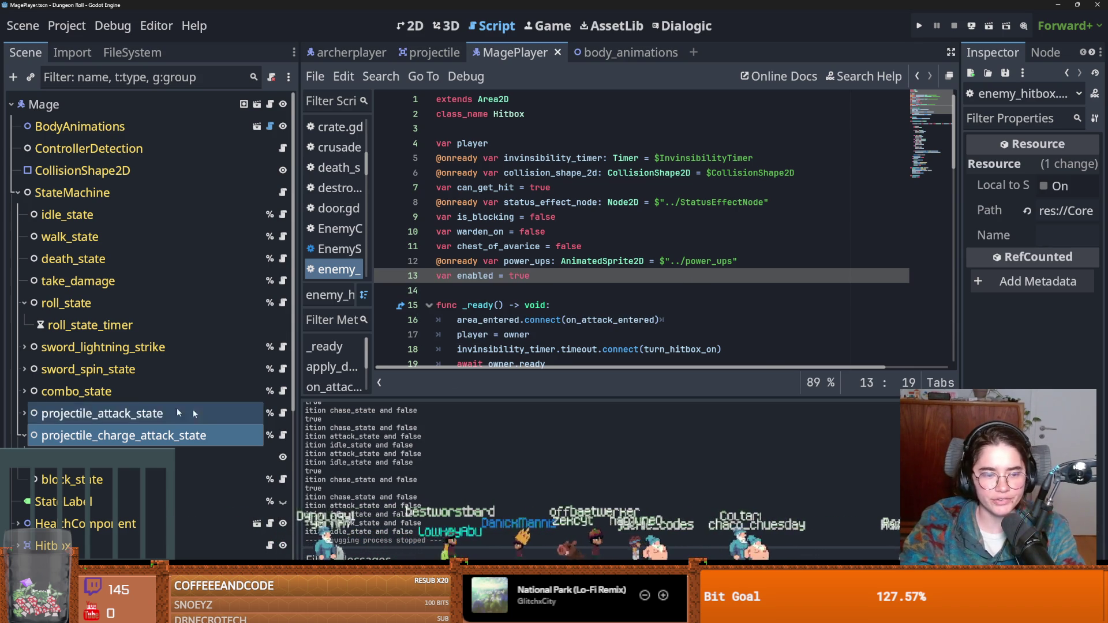
{"action": "left_click", "coordinate": [23, 436]}
{"action": "key", "text": "ctrl+s"}
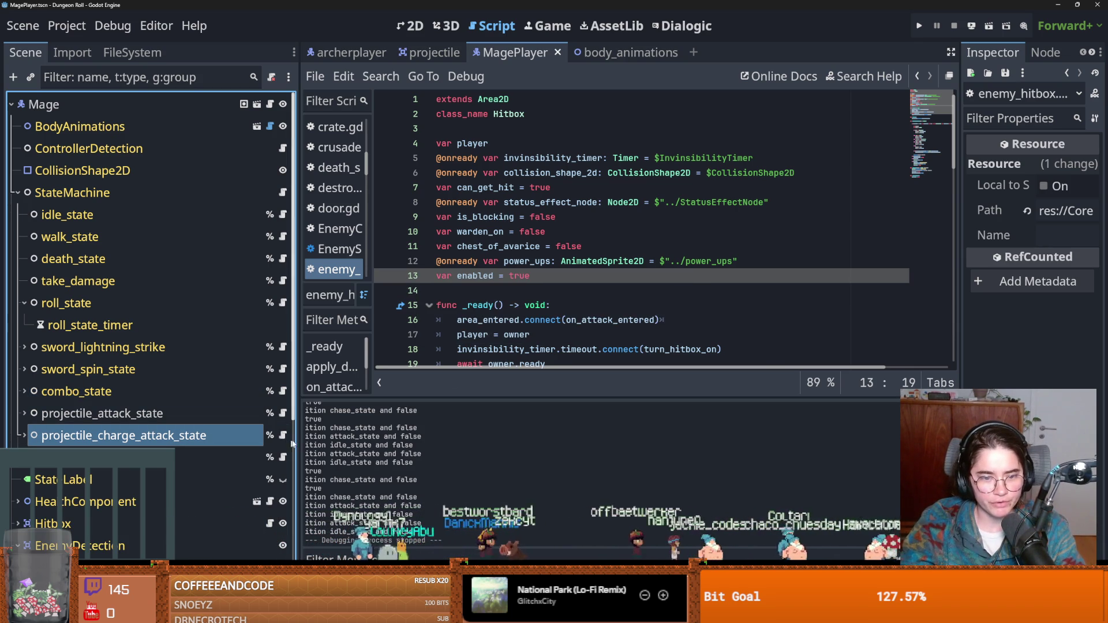
{"action": "left_click_drag", "start_coordinate": [296, 440], "coordinate": [231, 440]}
{"action": "key", "text": "ctrl+s"}
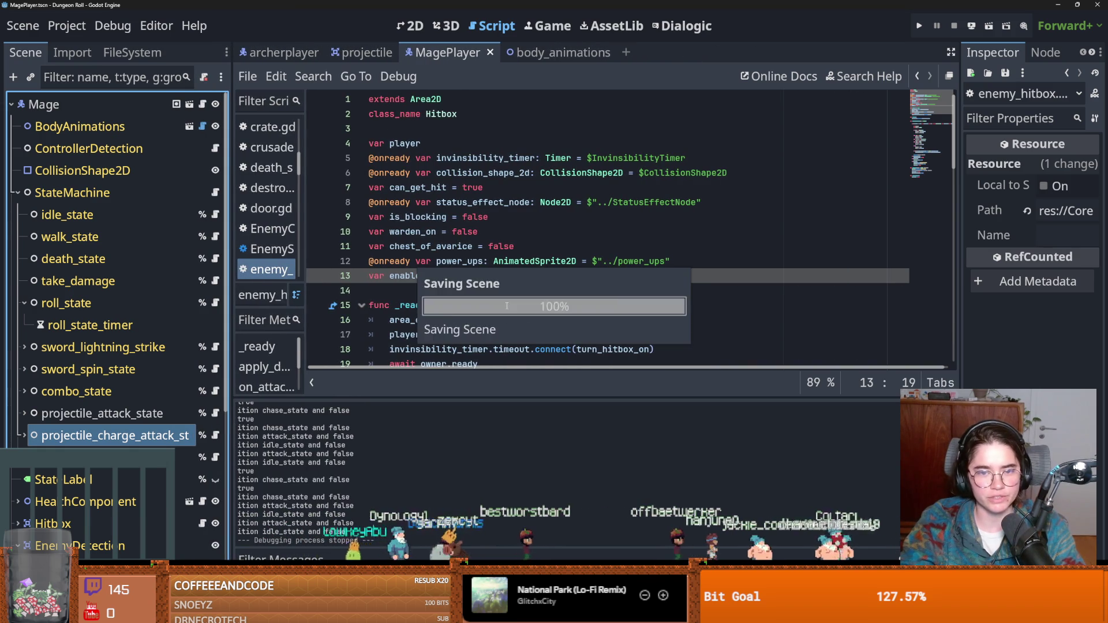
Launch a test run as the Crusader, then close the game window
{"action": "key", "text": "F5"}
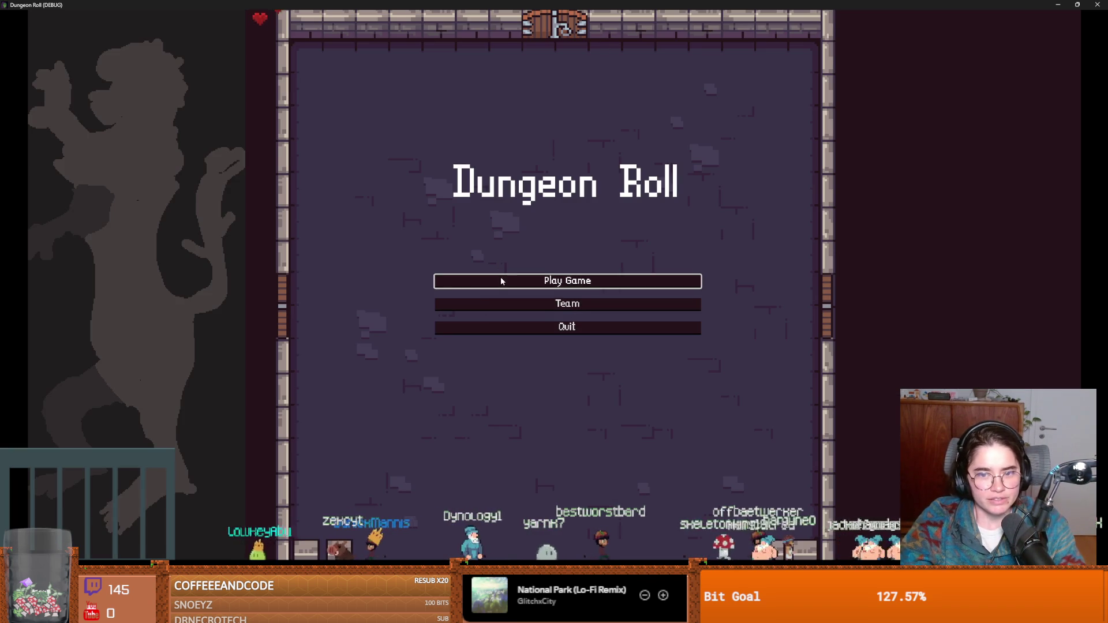
{"action": "left_click", "coordinate": [467, 280]}
{"action": "key", "text": "Return"}
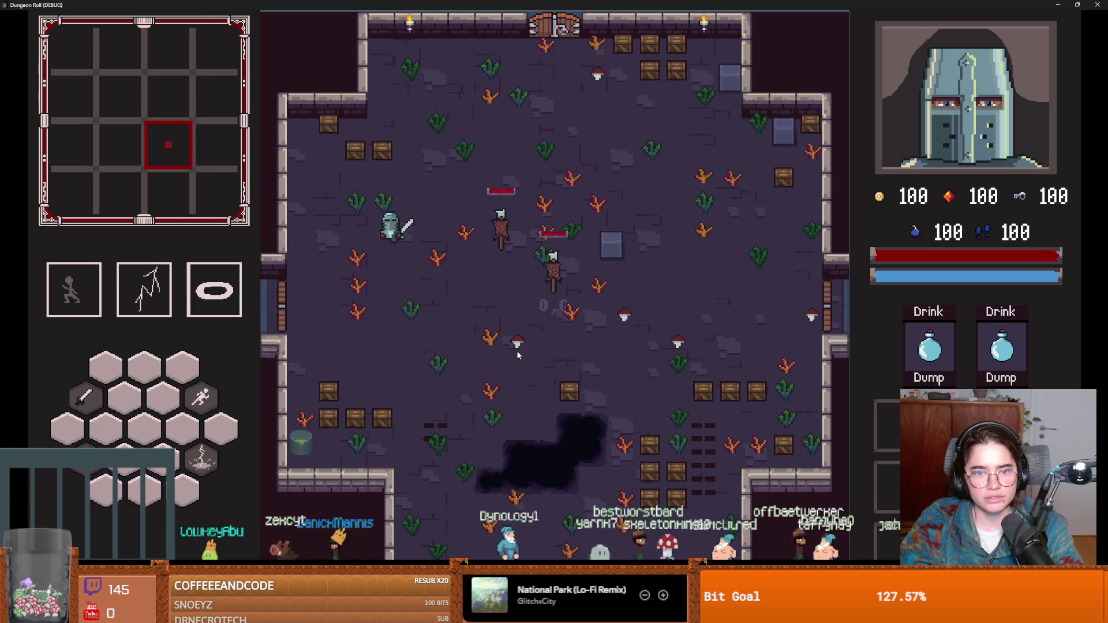
{"action": "double_click", "coordinate": [595, 4]}
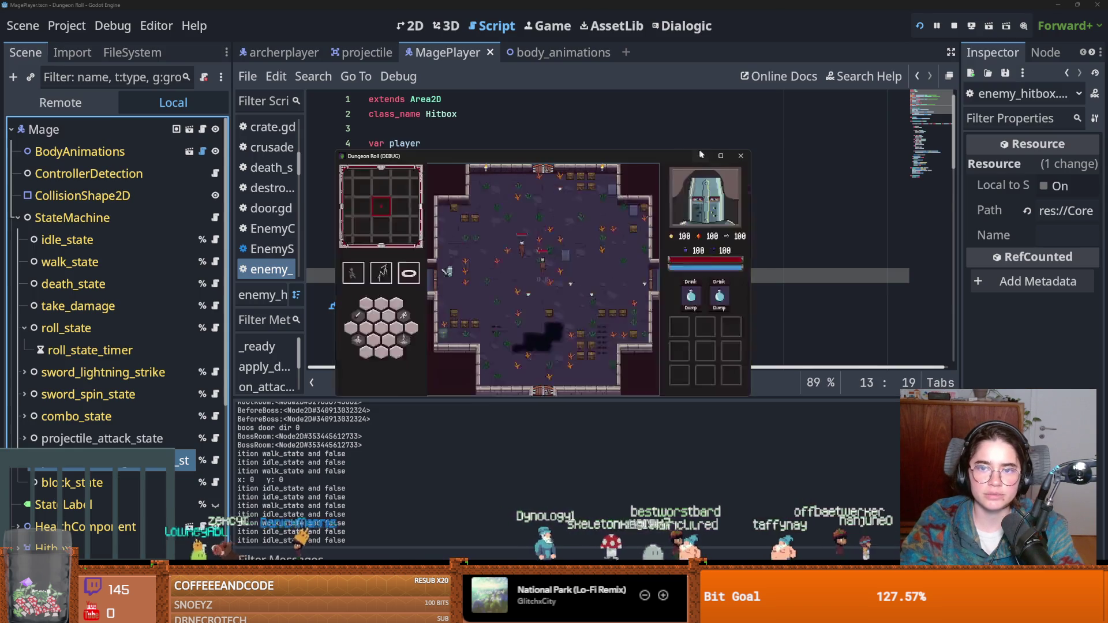
{"action": "left_click", "coordinate": [736, 160]}
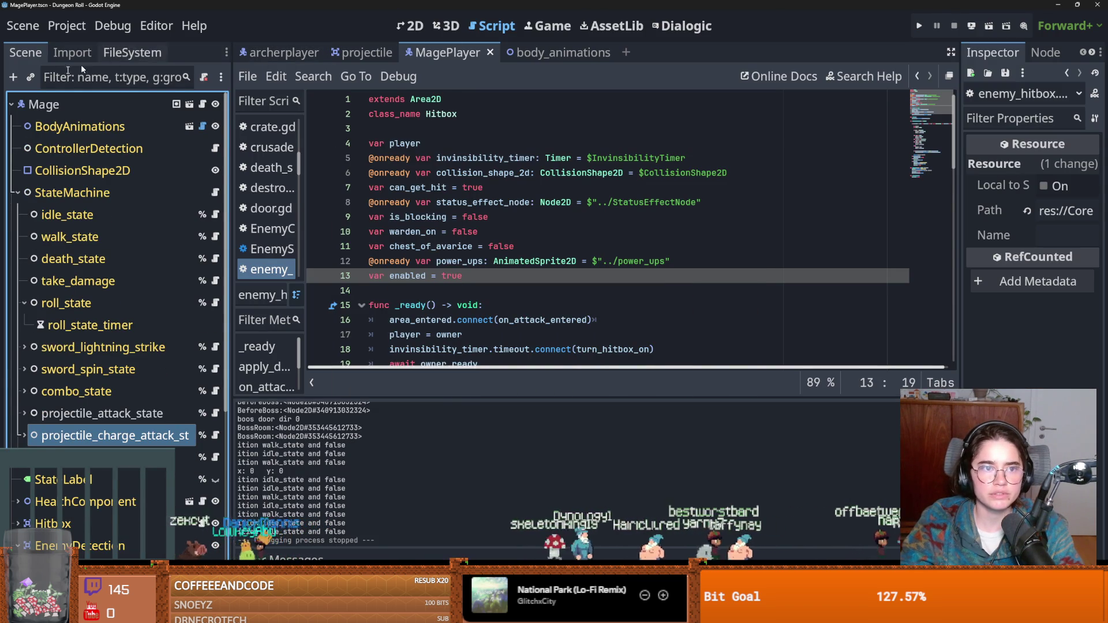
Filter the FileSystem for 'enemy' and open enemy_base_scene
{"action": "left_click", "coordinate": [133, 53]}
{"action": "left_click", "coordinate": [107, 101]}
{"action": "type", "text": "ee"}
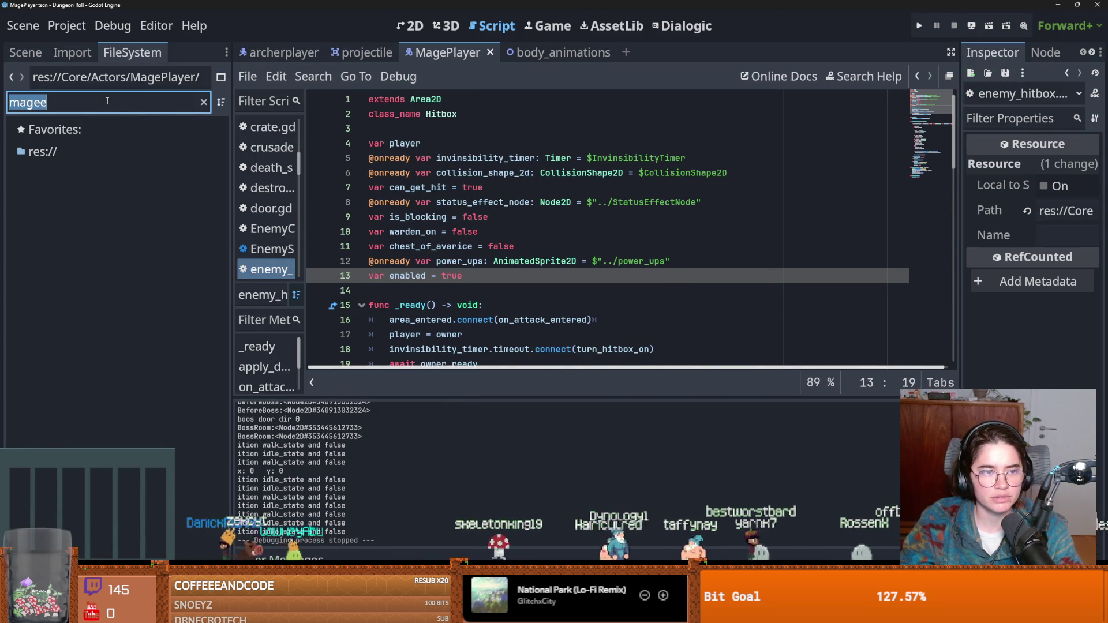
{"action": "type", "text": "nemy"}
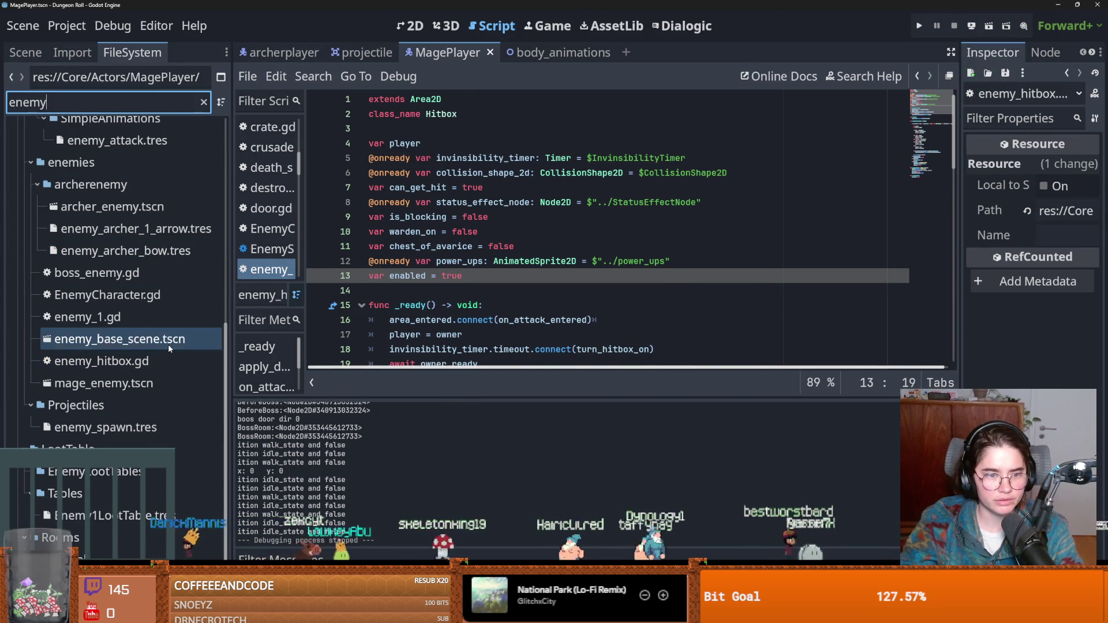
{"action": "double_click", "coordinate": [168, 339]}
Open the pathfinding_component scene, then save and run the project
{"action": "scroll", "coordinate": [198, 455], "scroll_direction": "down", "scroll_amount": 3}
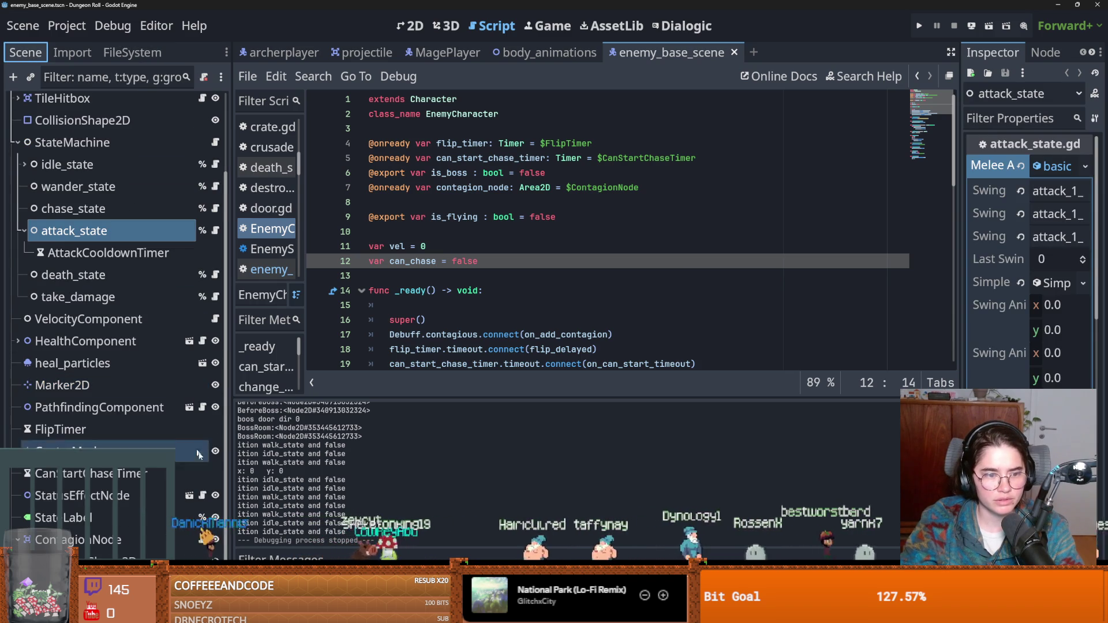
{"action": "left_click", "coordinate": [190, 408]}
{"action": "scroll", "coordinate": [1030, 260], "scroll_direction": "down", "scroll_amount": 5}
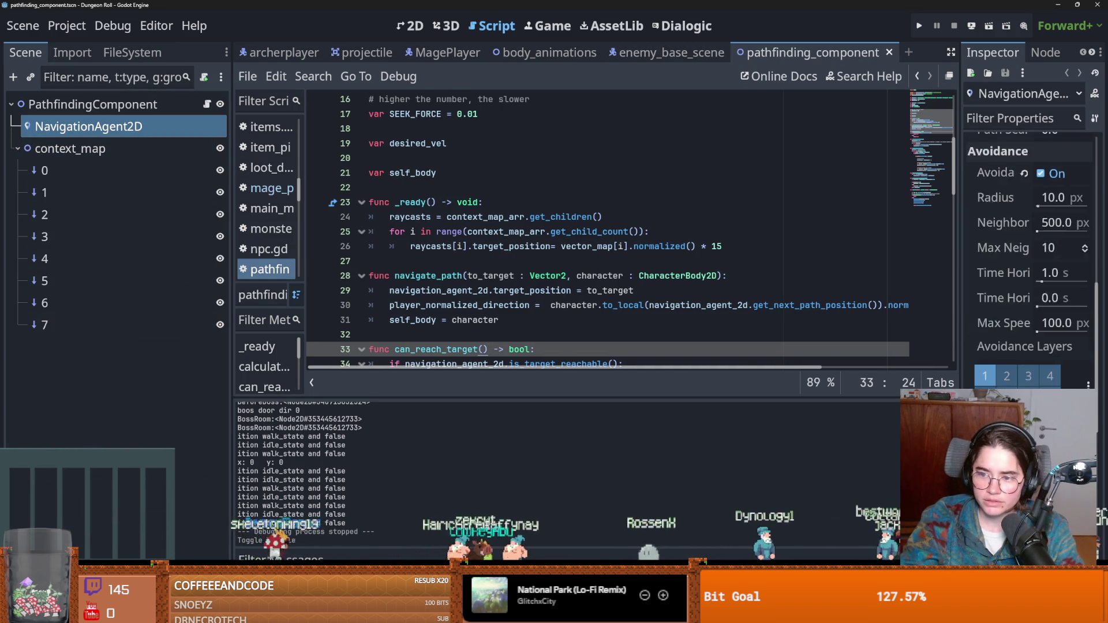
{"action": "scroll", "coordinate": [1050, 355], "scroll_direction": "down", "scroll_amount": 4}
{"action": "left_click", "coordinate": [919, 26]}
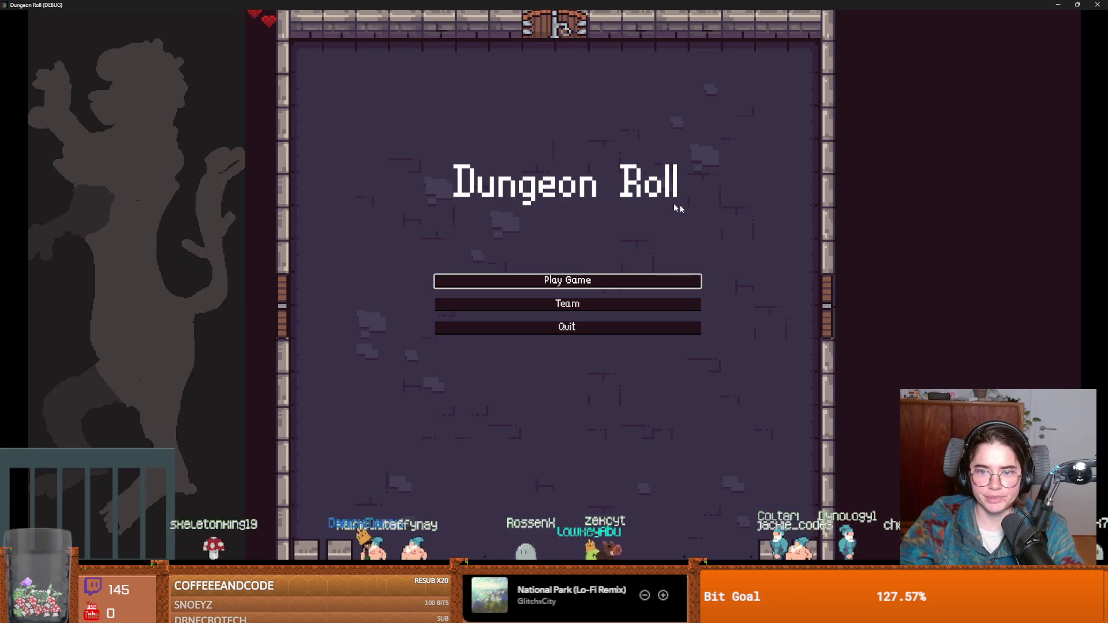
Start a Crusader run, enter a room and talk through Godfrey's entire dialogue
{"action": "left_click", "coordinate": [559, 283]}
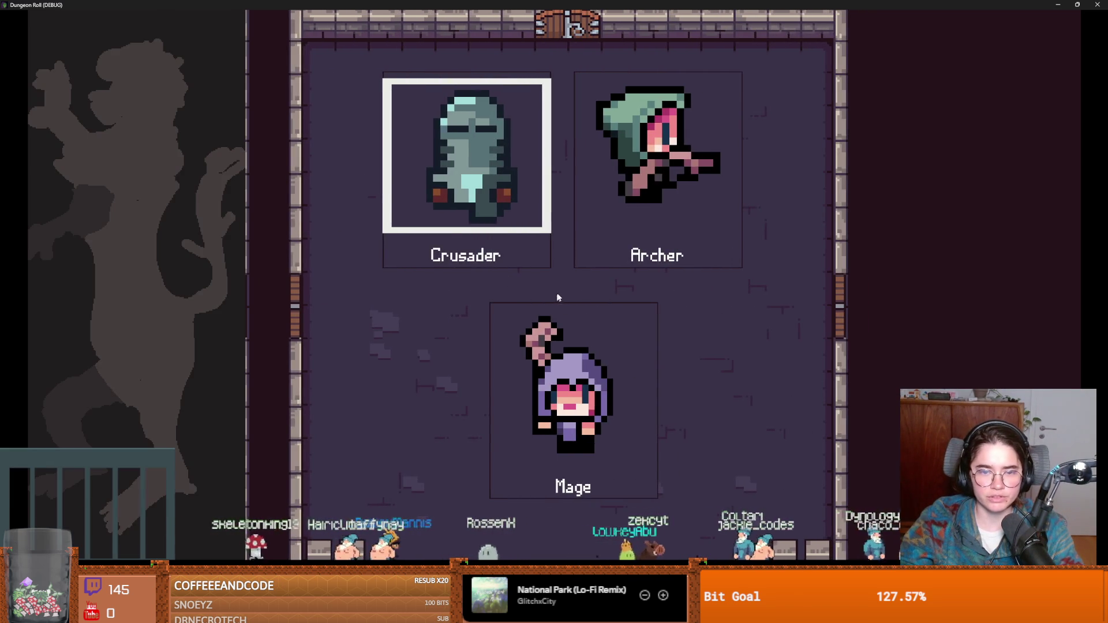
{"action": "key", "text": "Return"}
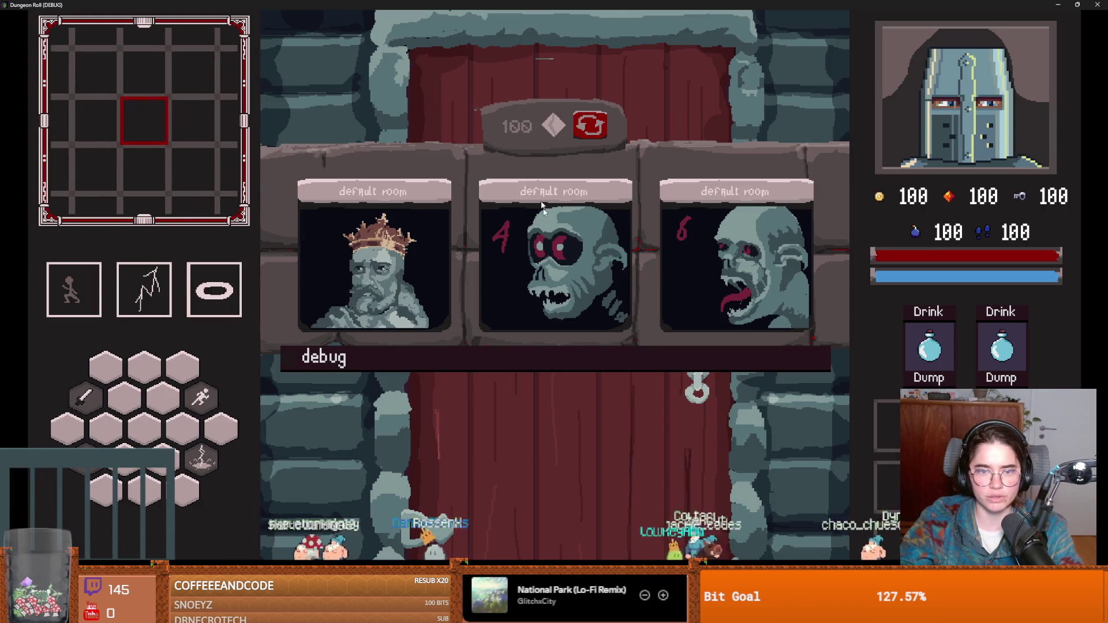
{"action": "left_click", "coordinate": [542, 207]}
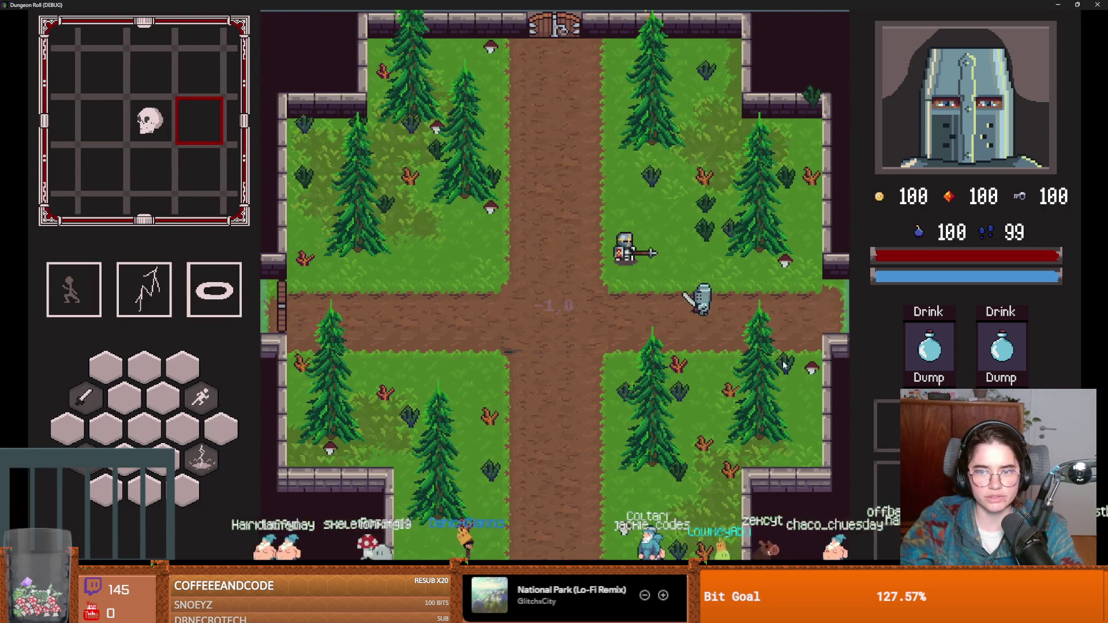
{"action": "key", "text": "e"}
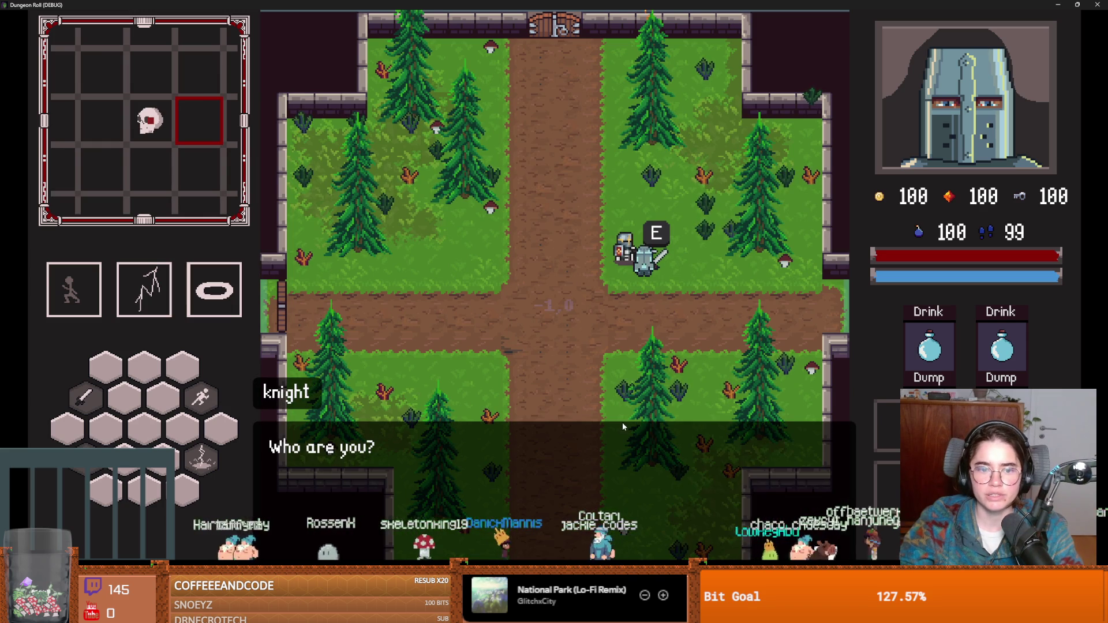
{"action": "left_click", "coordinate": [626, 426]}
{"action": "left_click", "coordinate": [654, 441]}
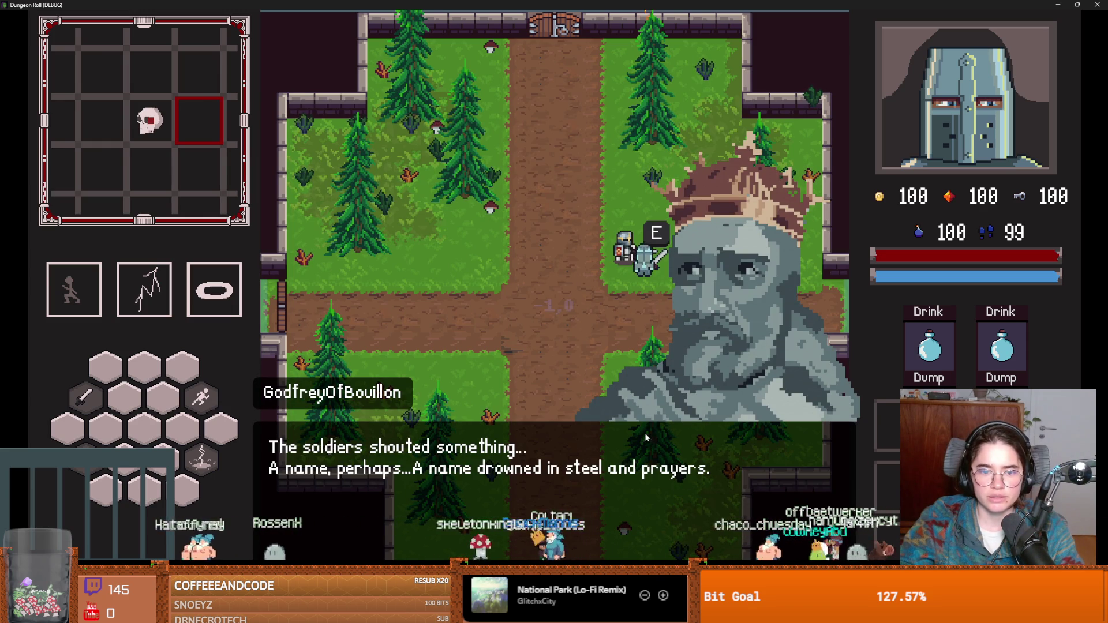
{"action": "left_click", "coordinate": [731, 321]}
{"action": "left_click", "coordinate": [692, 322]}
{"action": "left_click", "coordinate": [697, 330]}
{"action": "left_click", "coordinate": [703, 340]}
{"action": "left_click", "coordinate": [703, 346]}
{"action": "left_click", "coordinate": [702, 352]}
{"action": "left_click", "coordinate": [702, 358]}
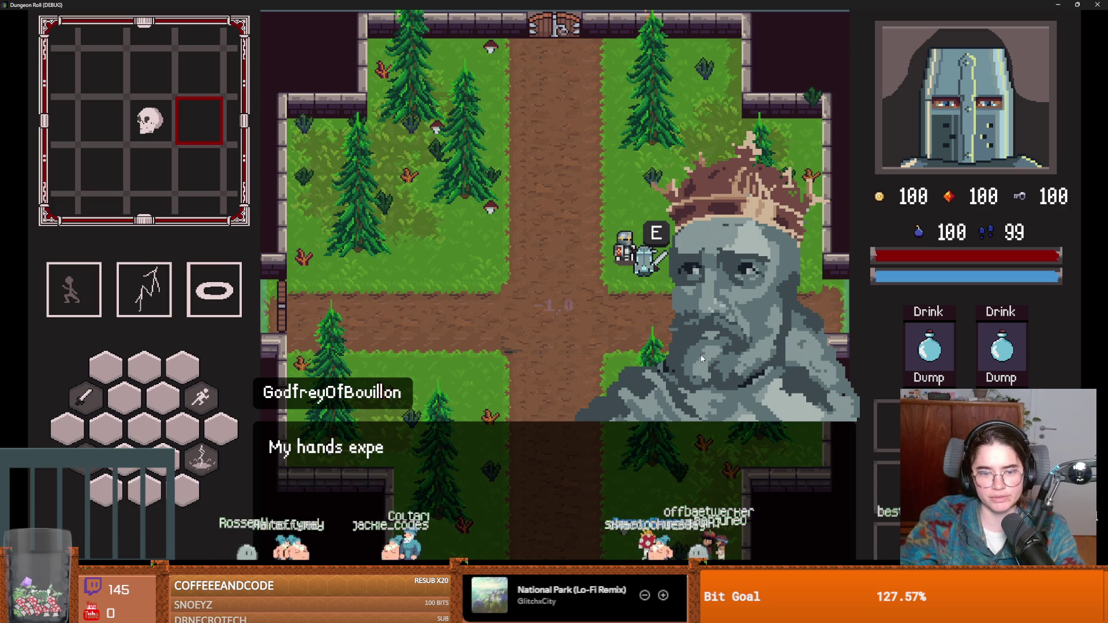
{"action": "left_click", "coordinate": [700, 357]}
{"action": "left_click", "coordinate": [701, 360]}
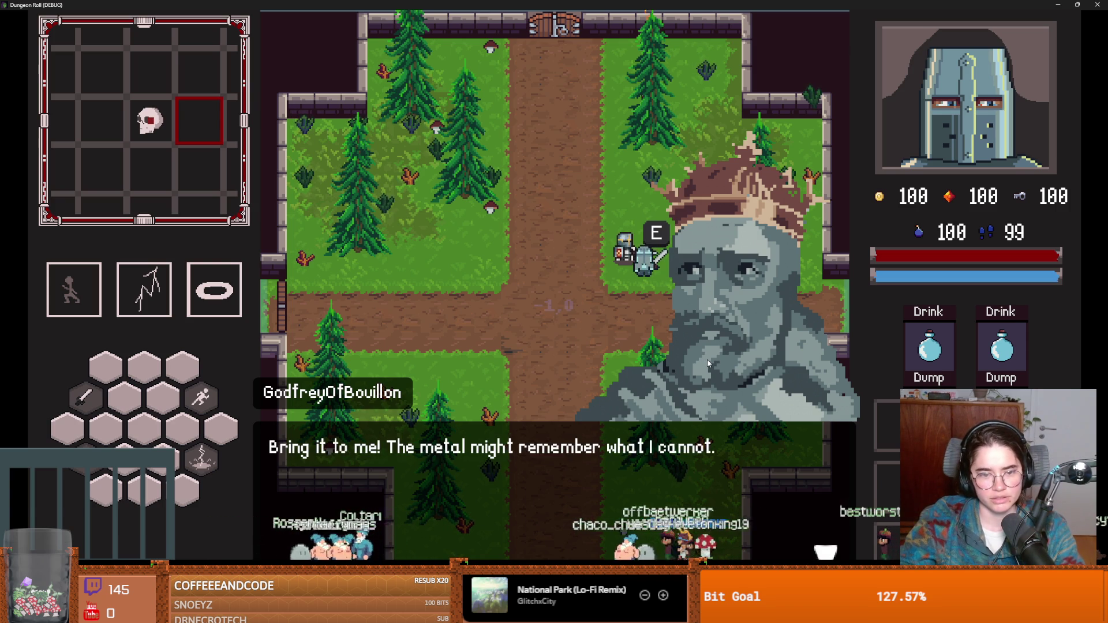
{"action": "left_click", "coordinate": [708, 359]}
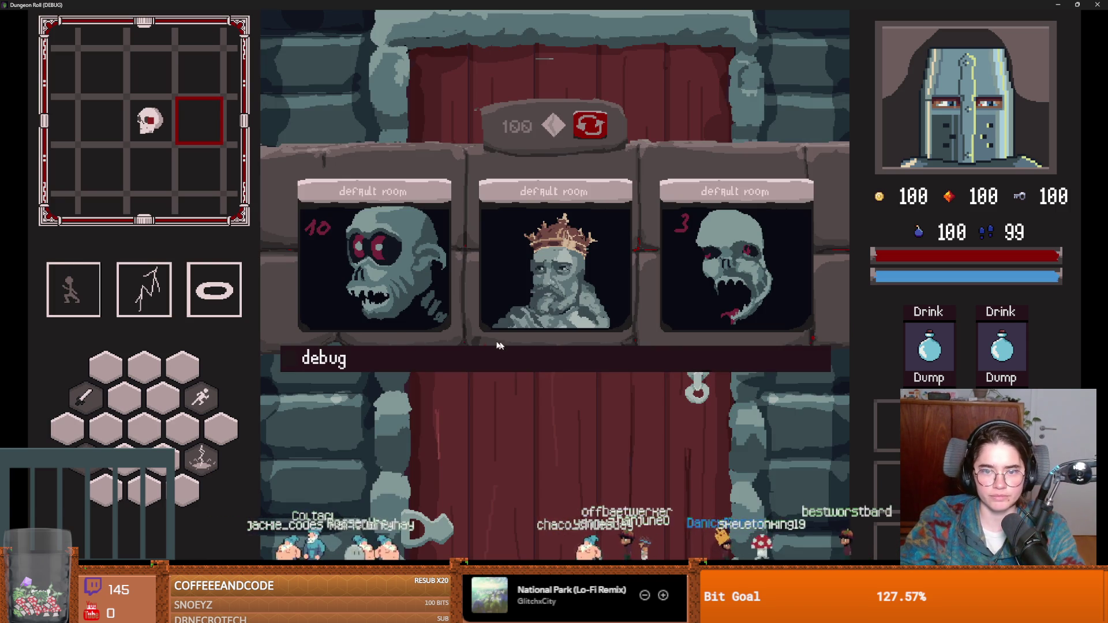
Enter the next room and fight skeletons with sword, dashes and lightning, then end the session
{"action": "left_click", "coordinate": [518, 278]}
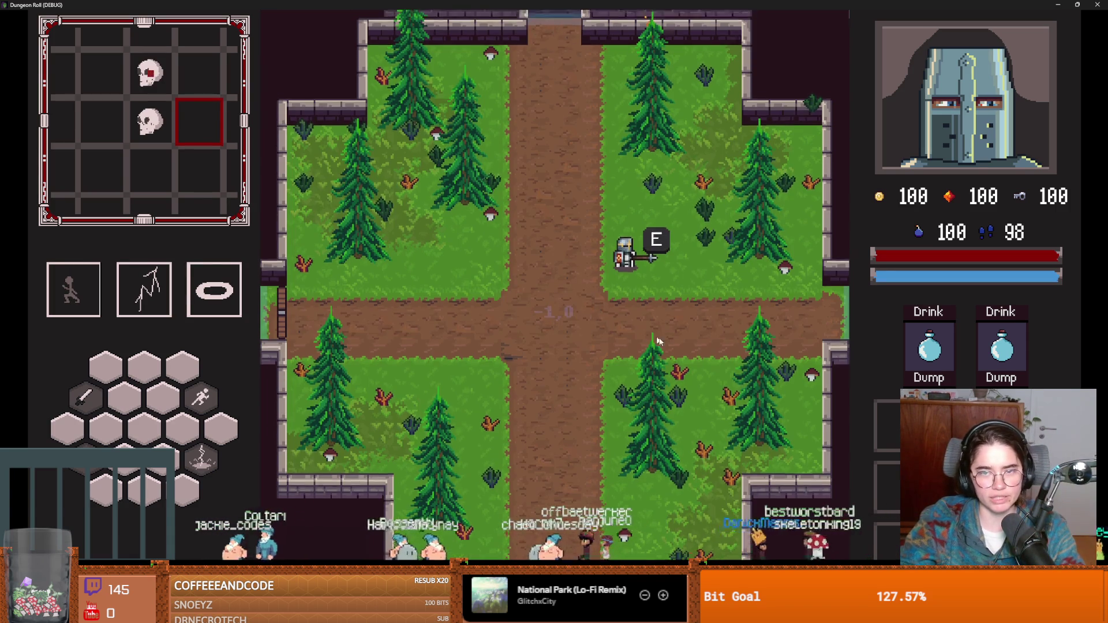
{"action": "key", "text": "e"}
{"action": "key", "text": "space"}
{"action": "left_click", "coordinate": [480, 350]}
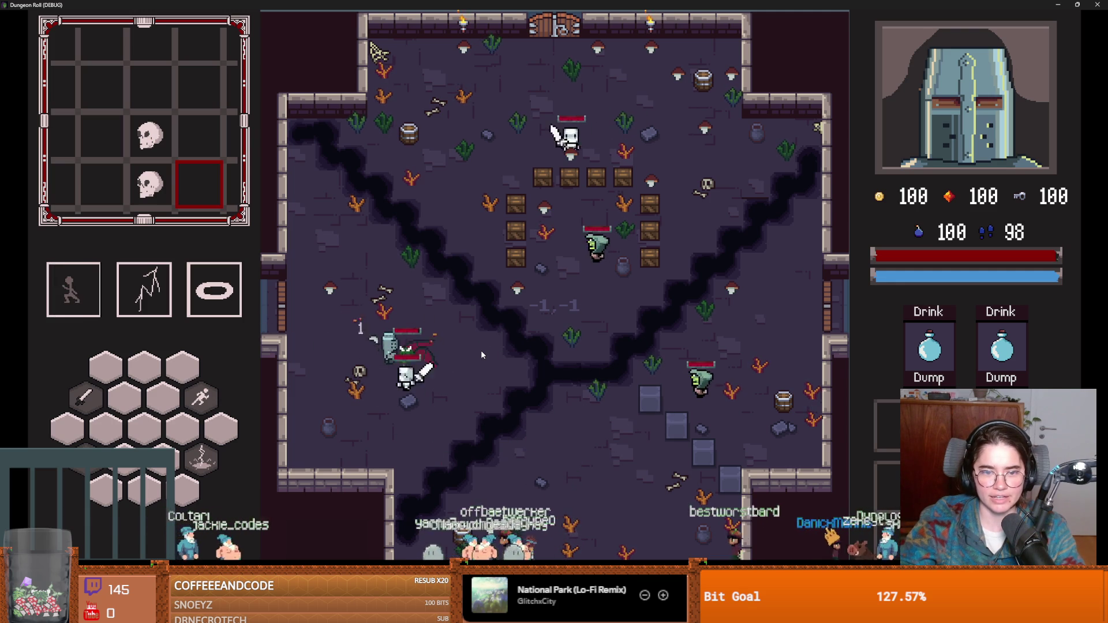
{"action": "key", "text": "q"}
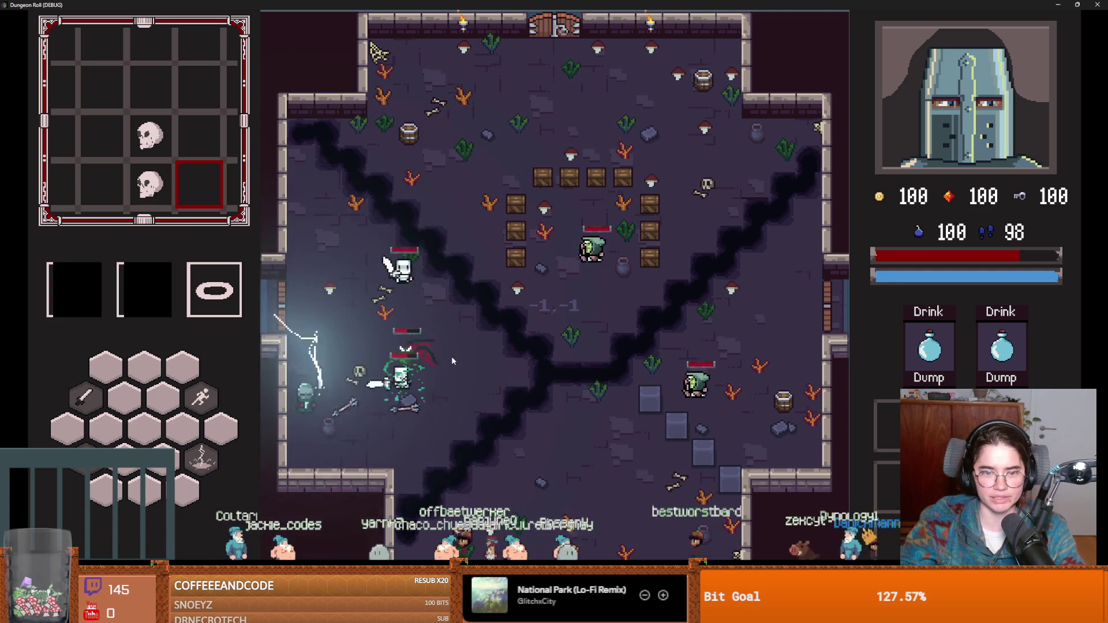
{"action": "left_click", "coordinate": [380, 353]}
{"action": "left_click", "coordinate": [382, 349]}
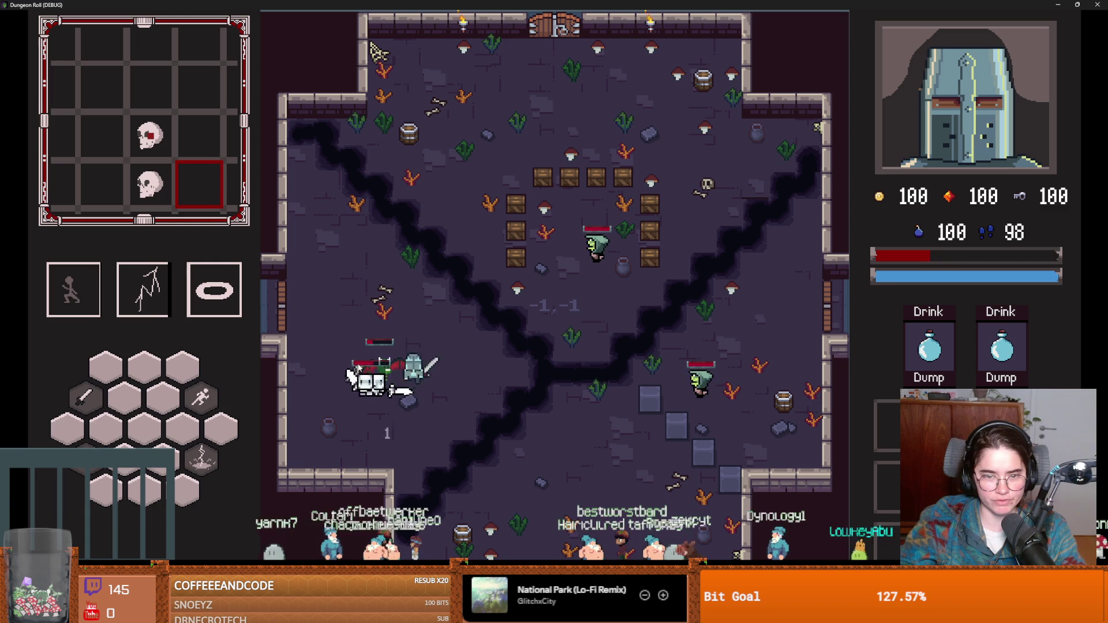
{"action": "key", "text": "space"}
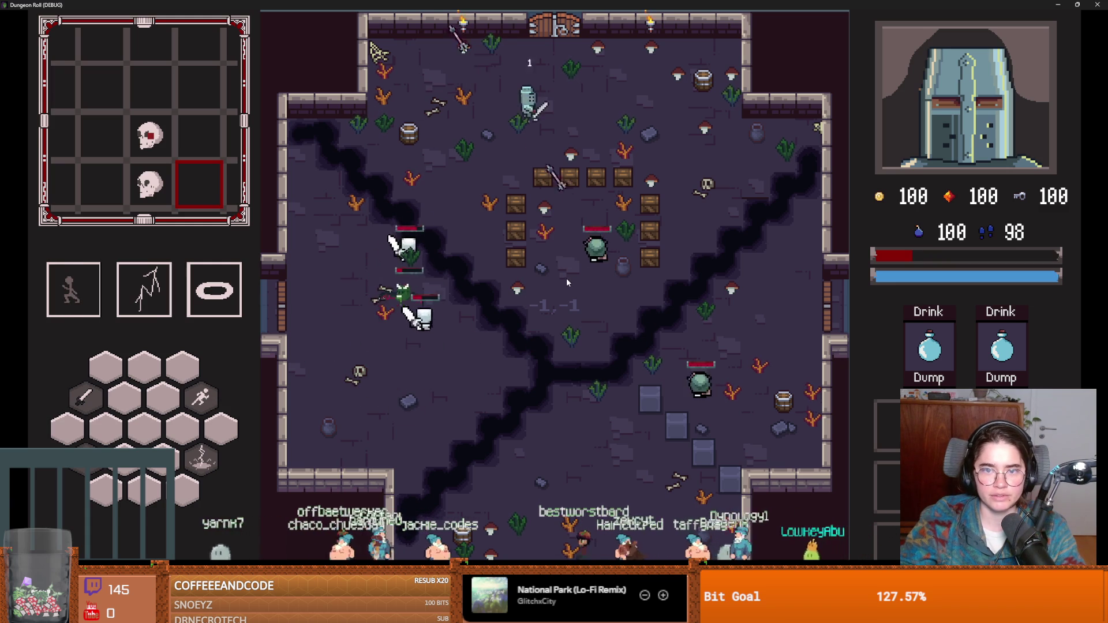
{"action": "key", "text": "q"}
{"action": "key", "text": "space"}
{"action": "left_click", "coordinate": [566, 279]}
{"action": "left_click", "coordinate": [612, 213]}
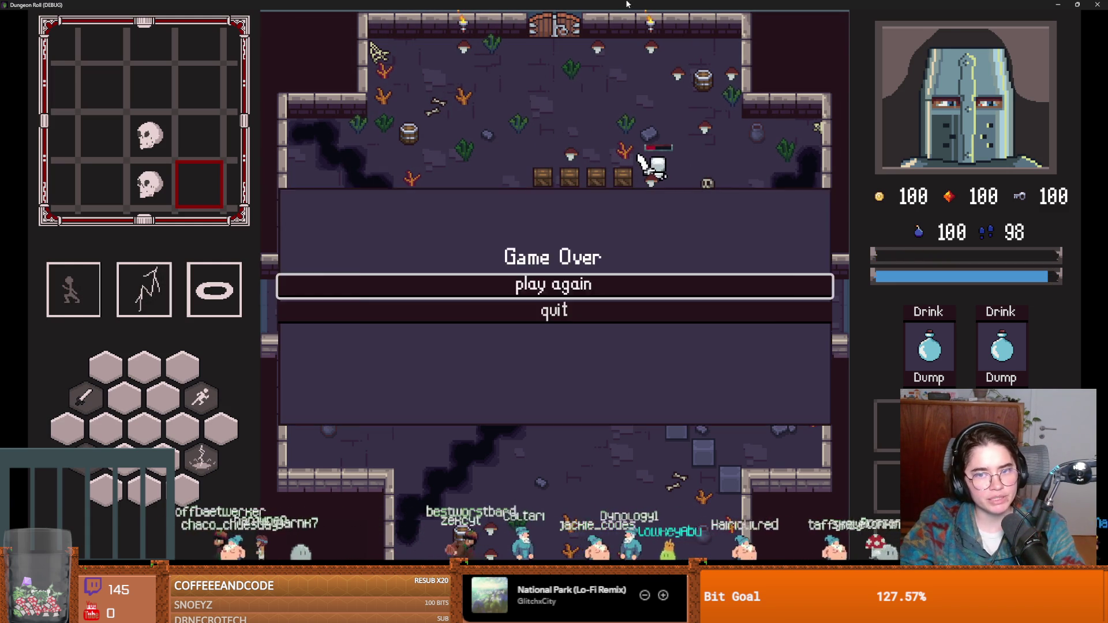
{"action": "key", "text": "F8"}
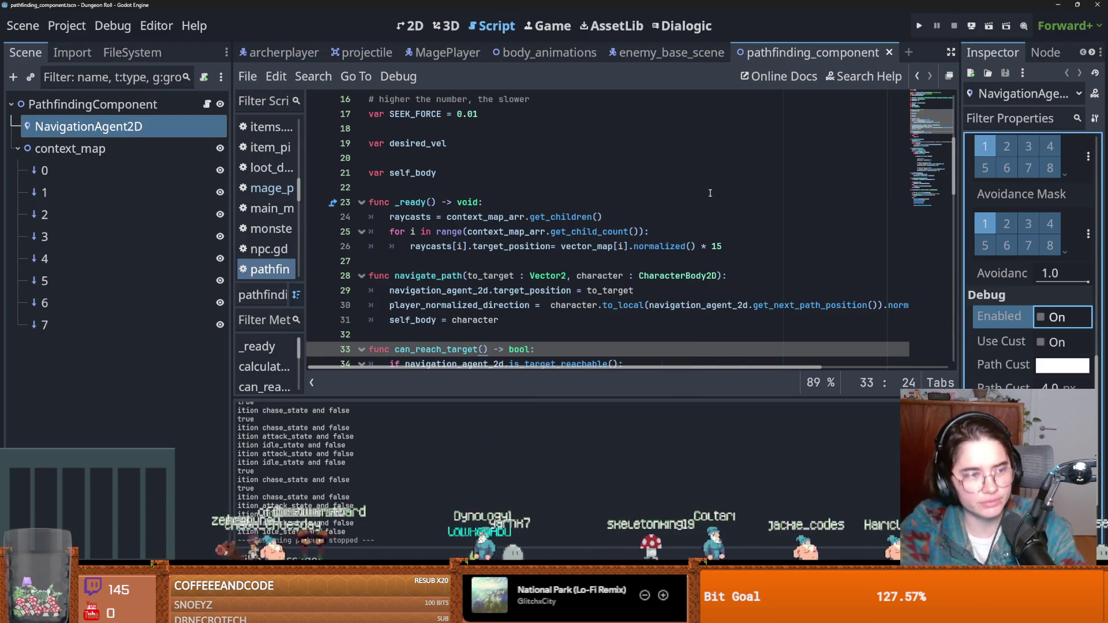
Save the hitbox script, rerun the project and jump to the enemy_hitbox.gd error line
{"action": "left_click_drag", "start_coordinate": [651, 231], "coordinate": [663, 211]}
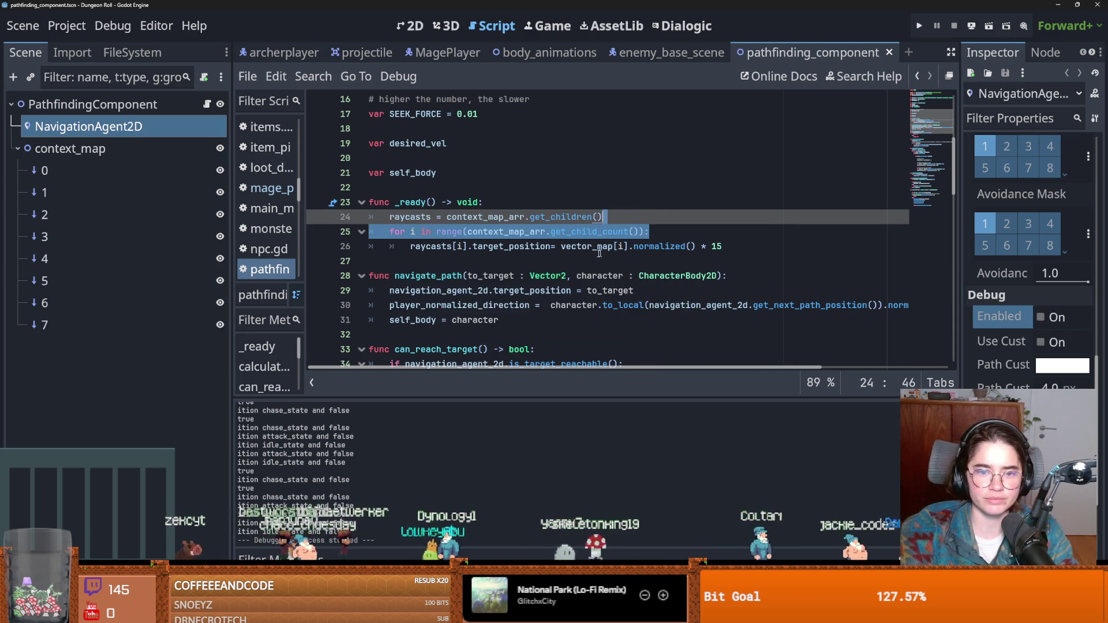
{"action": "left_click", "coordinate": [617, 246]}
{"action": "scroll", "coordinate": [503, 256], "scroll_direction": "down", "scroll_amount": 3}
{"action": "left_click", "coordinate": [439, 202]}
{"action": "key", "text": "ctrl+s"}
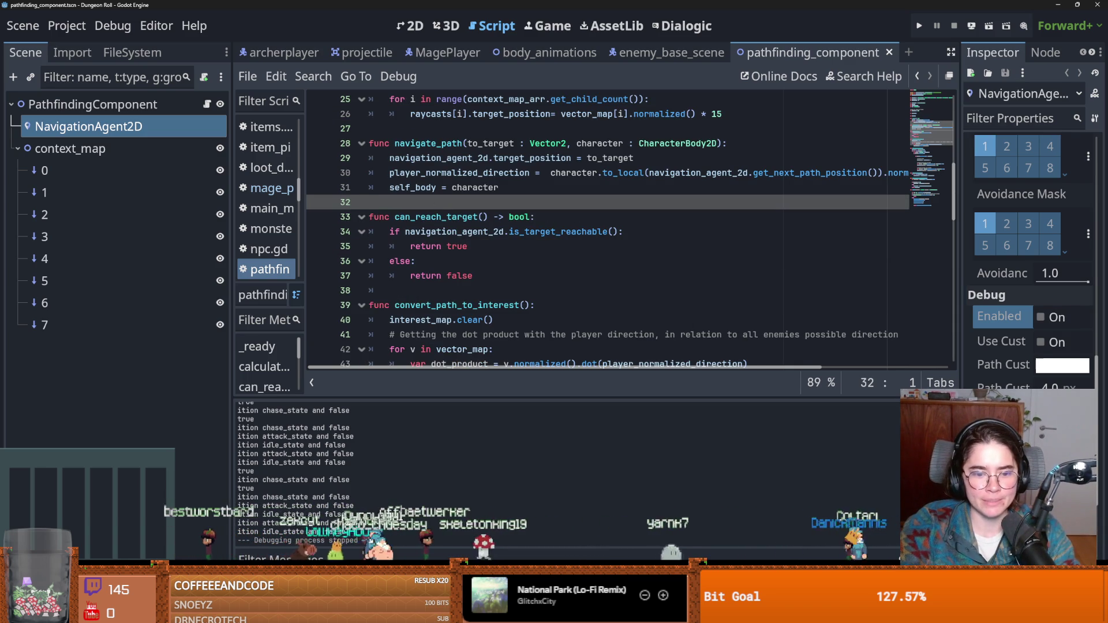
{"action": "key", "text": "F5"}
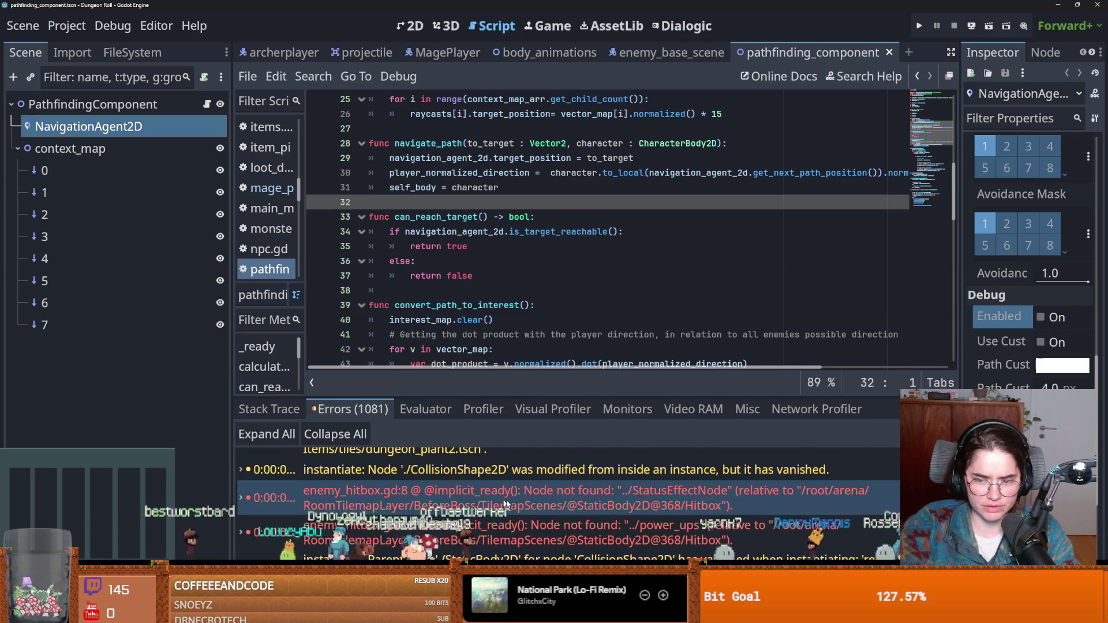
{"action": "double_click", "coordinate": [474, 505]}
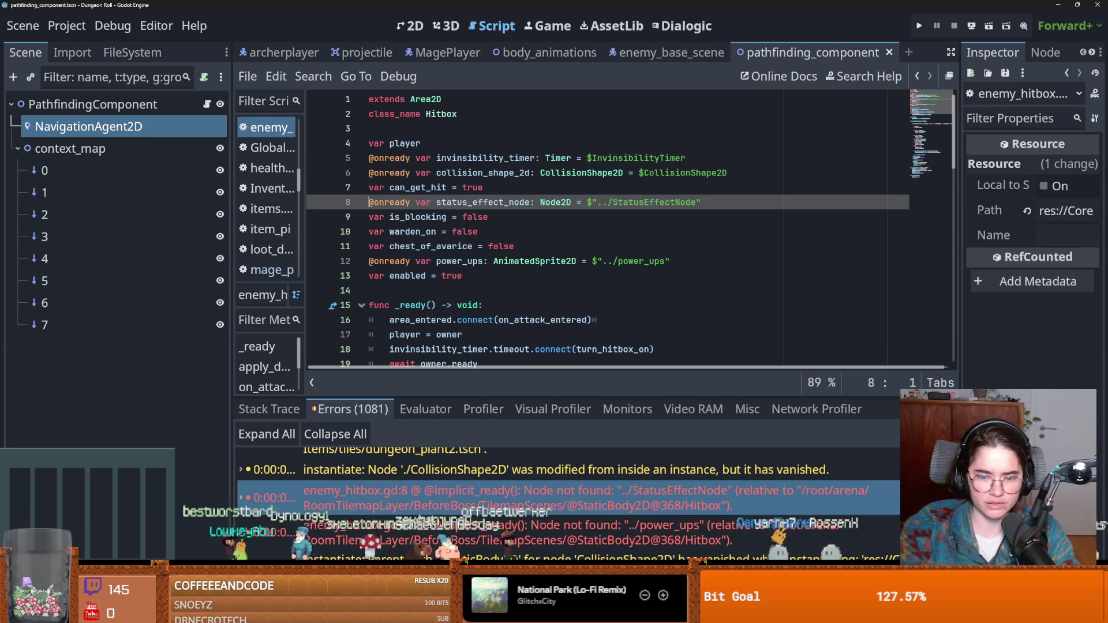
In GitHub Desktop, commit the changed files with an 'attacks' summary and push to origin
{"action": "key", "text": "alt+Tab"}
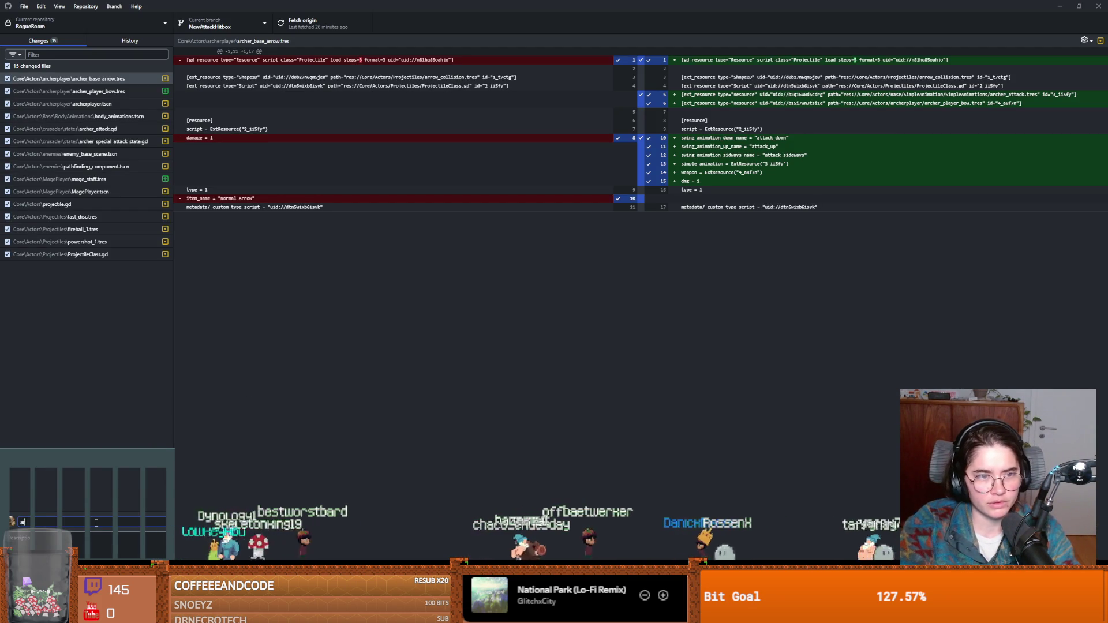
{"action": "type", "text": "attacks"}
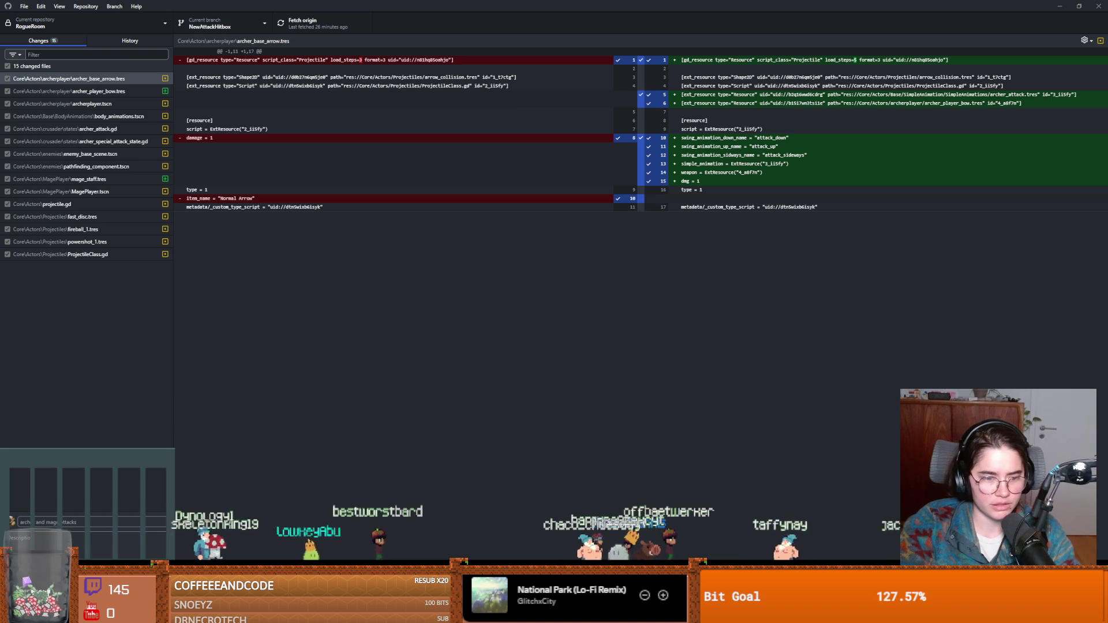
{"action": "key", "text": "ctrl+Return"}
{"action": "left_click", "coordinate": [311, 23]}
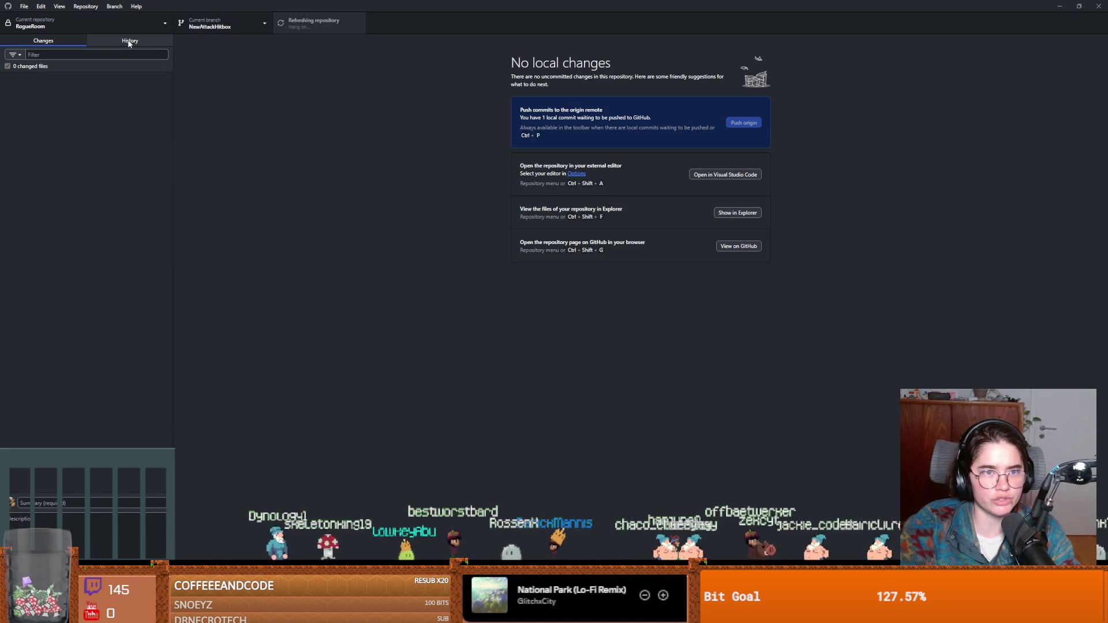
Step through the archer and mage attacks, bug fixes, lightning and new attack body commits
{"action": "left_click", "coordinate": [129, 41]}
{"action": "left_click", "coordinate": [56, 120]}
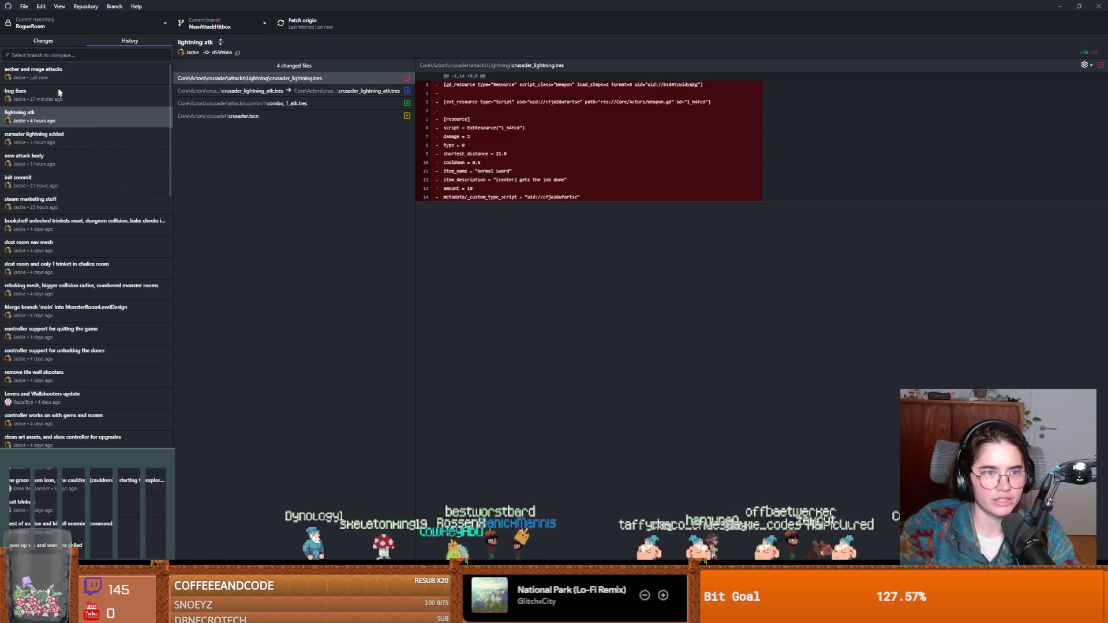
{"action": "key", "text": "Up"}
{"action": "key", "text": "Up"}
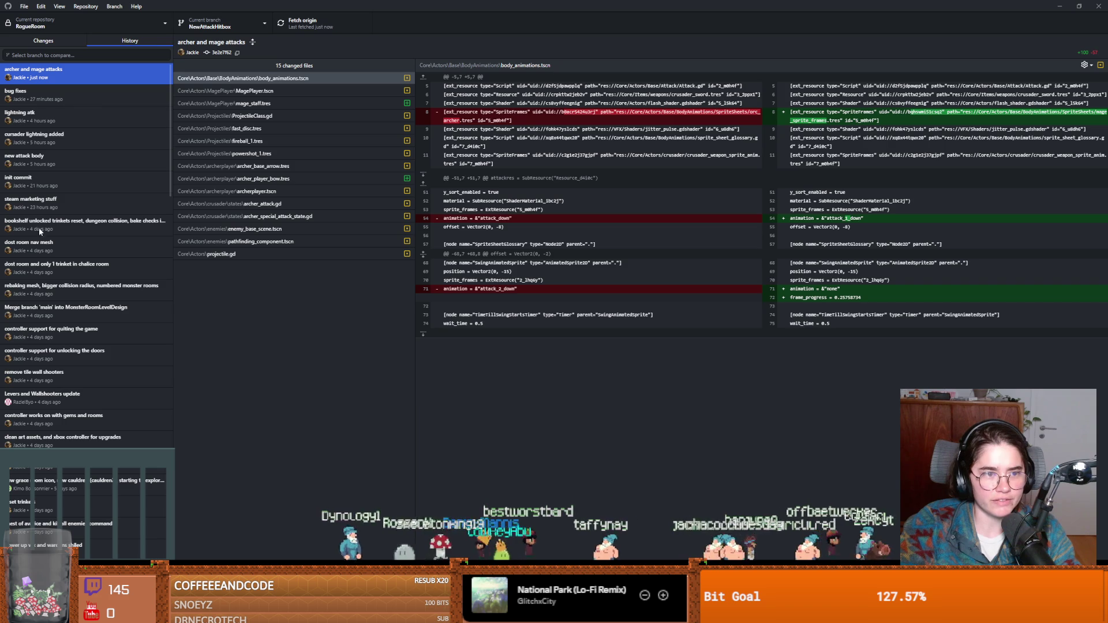
{"action": "left_click", "coordinate": [57, 94]}
{"action": "left_click", "coordinate": [57, 122]}
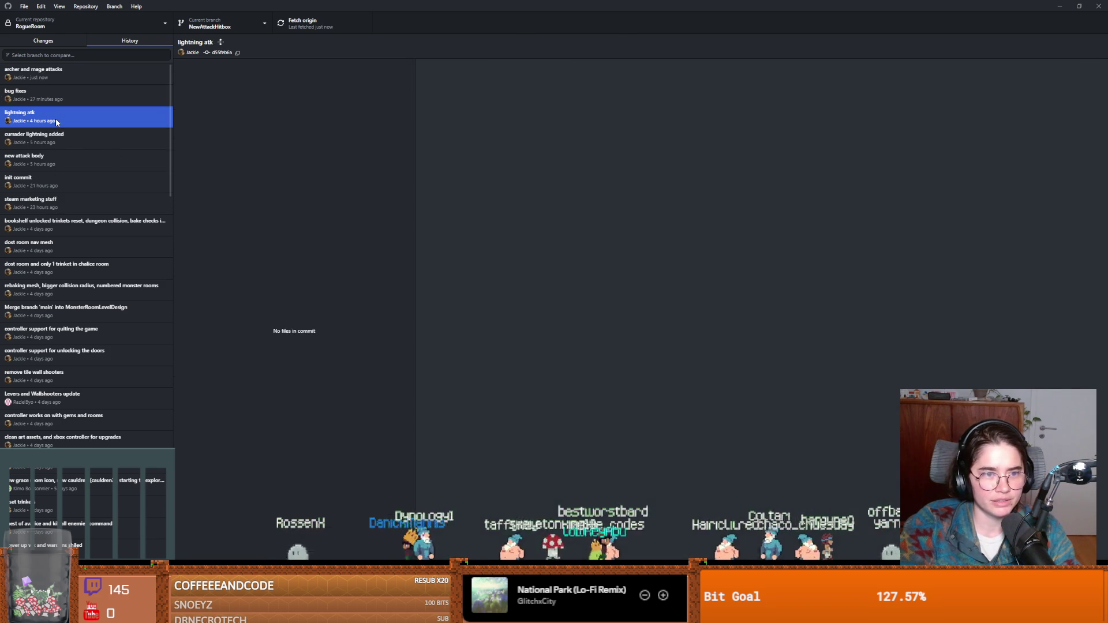
{"action": "key", "text": "Down"}
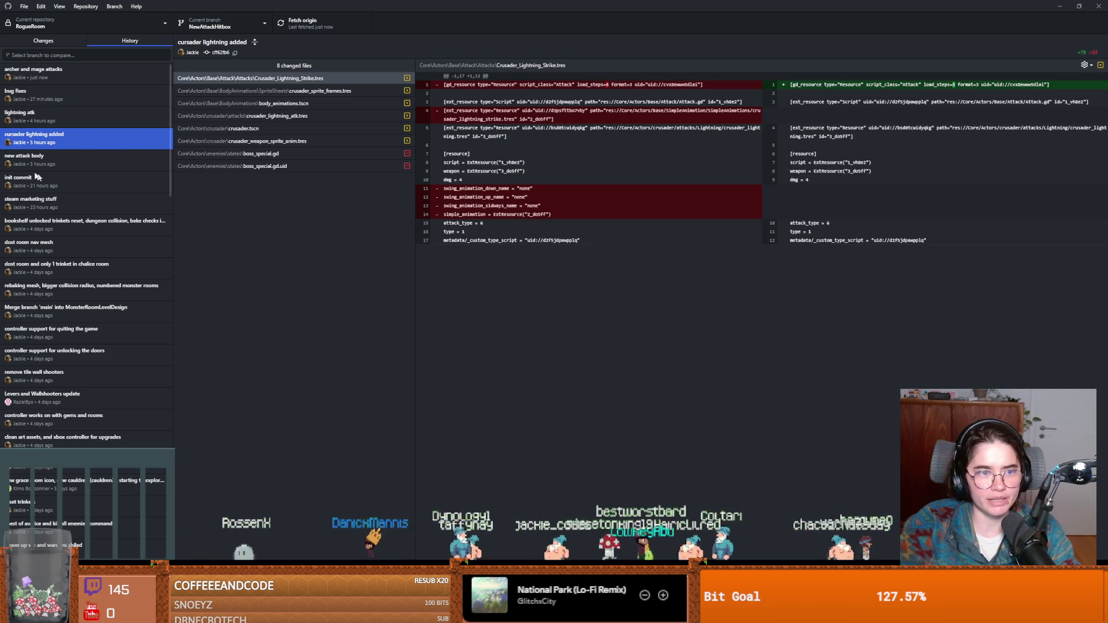
{"action": "key", "text": "Down"}
Compare the init and steam marketing stuff commits, then return to the new attack body commit
{"action": "left_click", "coordinate": [69, 182]}
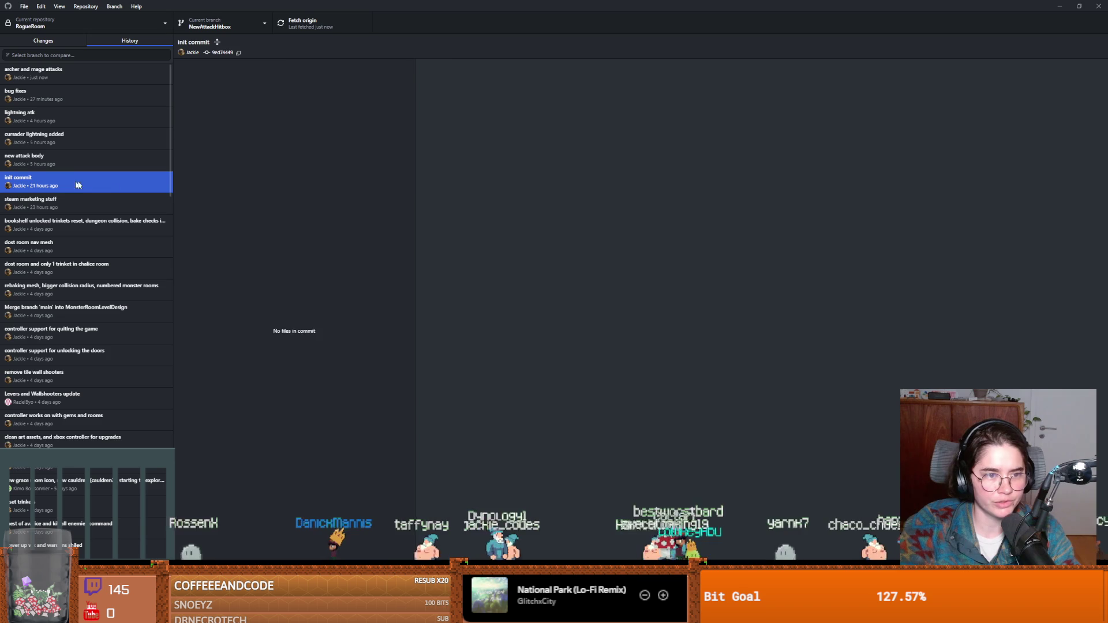
{"action": "left_click", "coordinate": [111, 205]}
{"action": "left_click", "coordinate": [59, 188]}
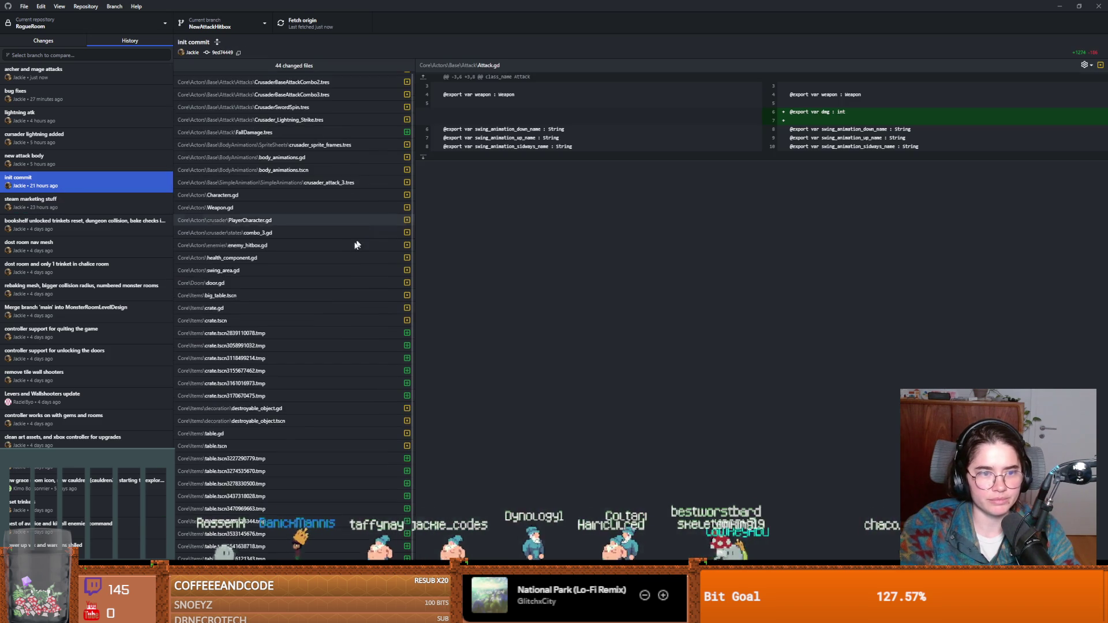
{"action": "scroll", "coordinate": [347, 241], "scroll_direction": "up", "scroll_amount": 1}
{"action": "key", "text": "Up"}
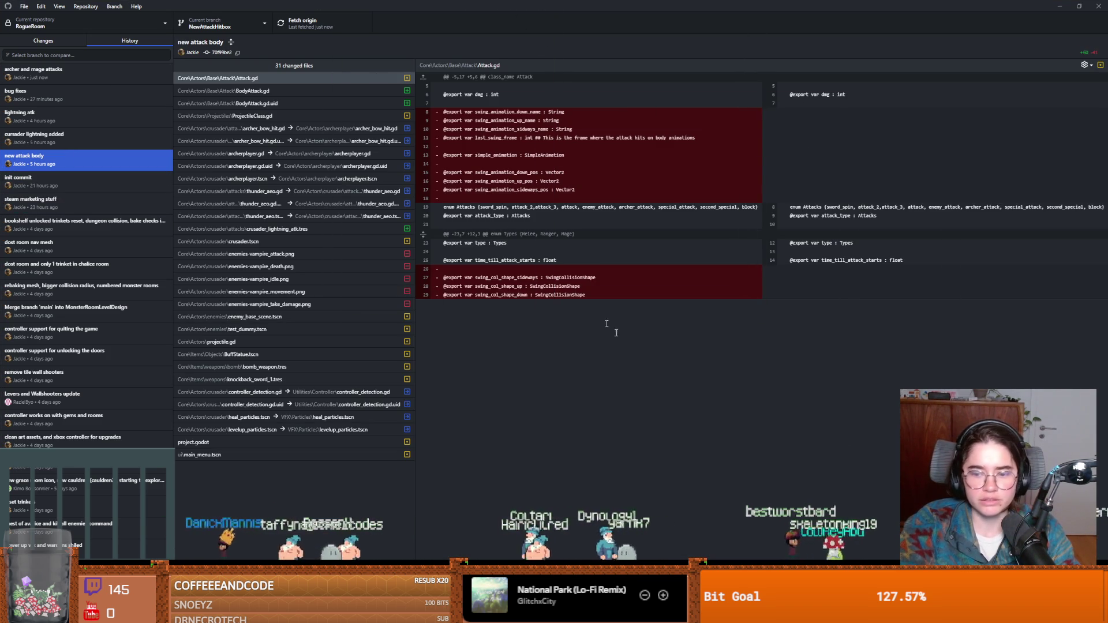
Shrink the Godot editor to a smaller window and bring GitHub Desktop back to the front
{"action": "key", "text": "alt+Tab"}
{"action": "key", "text": "super+Down"}
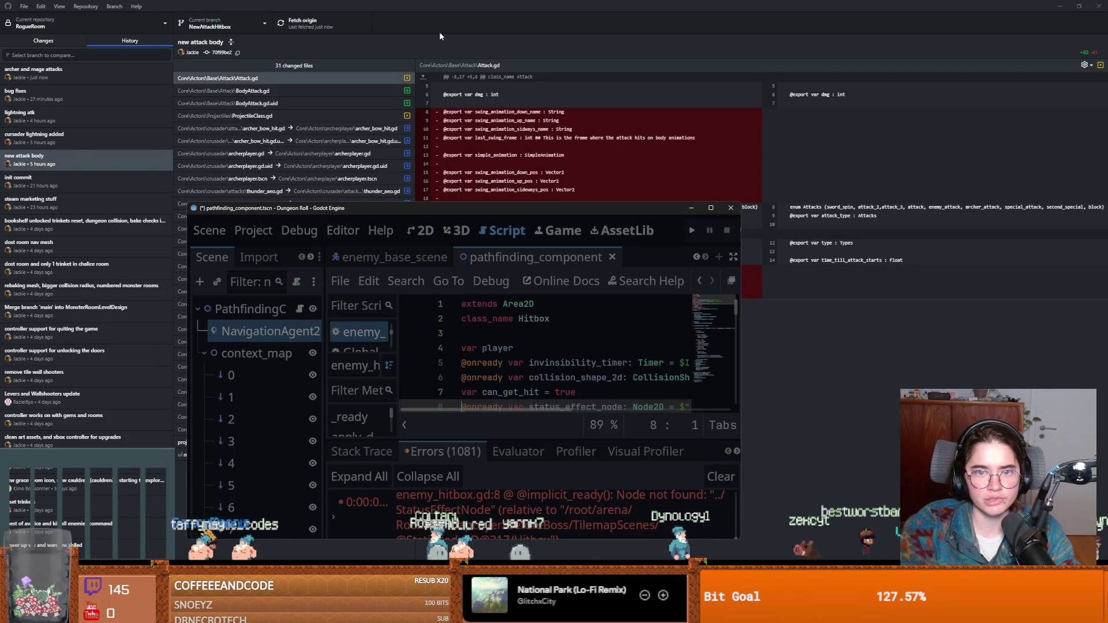
{"action": "left_click", "coordinate": [439, 35]}
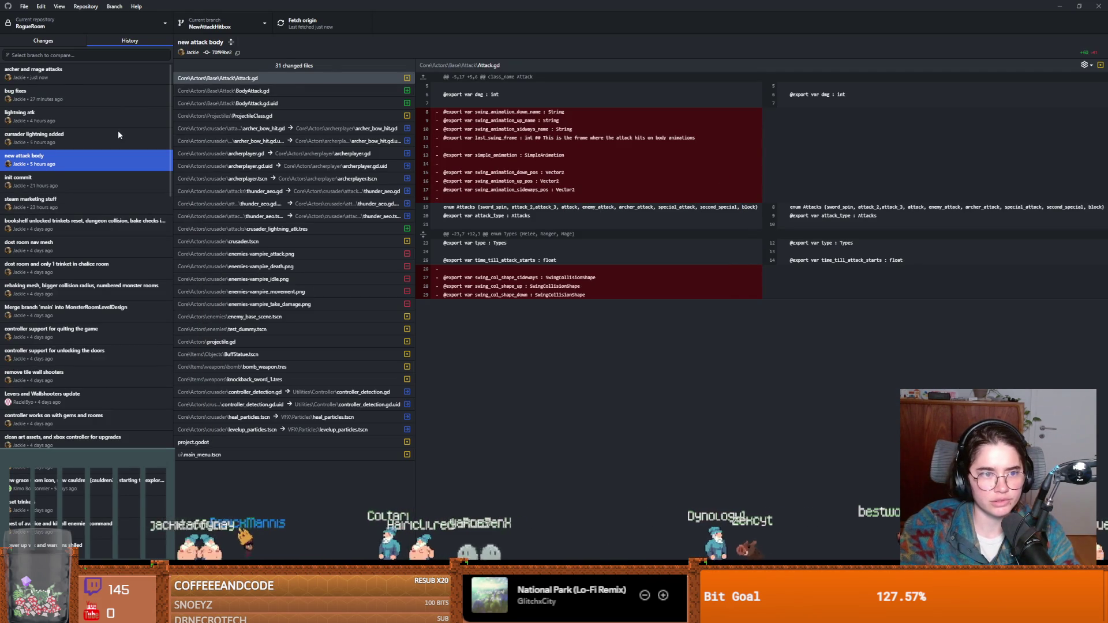
{"action": "left_click", "coordinate": [43, 53]}
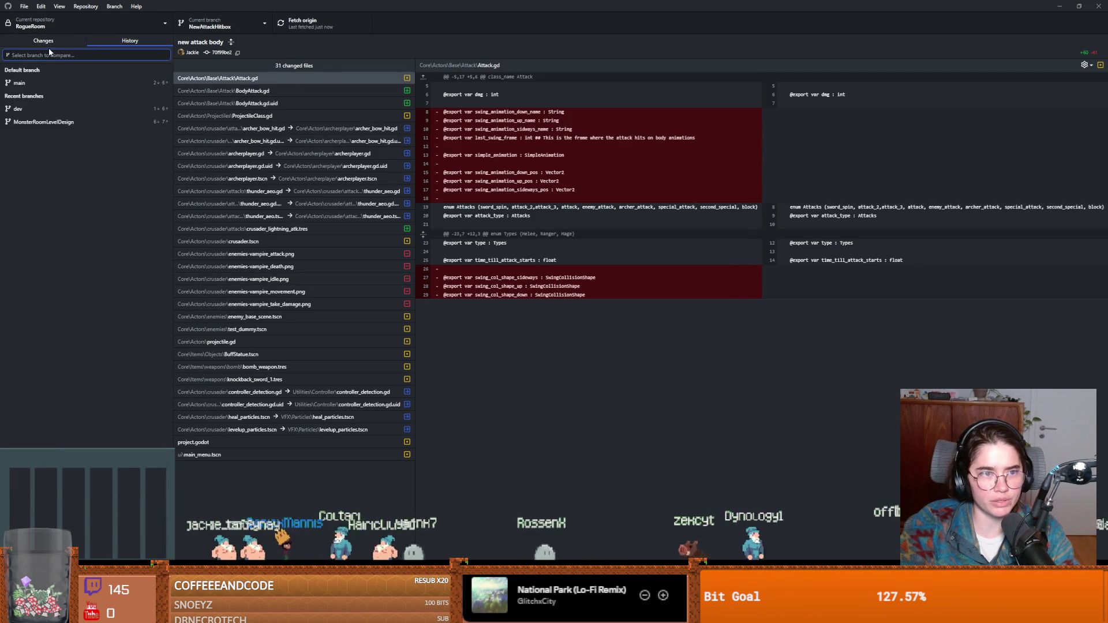
Check out dev and merge NewAttackHitbox into it with a merge commit
{"action": "left_click", "coordinate": [211, 27]}
{"action": "left_click", "coordinate": [209, 123]}
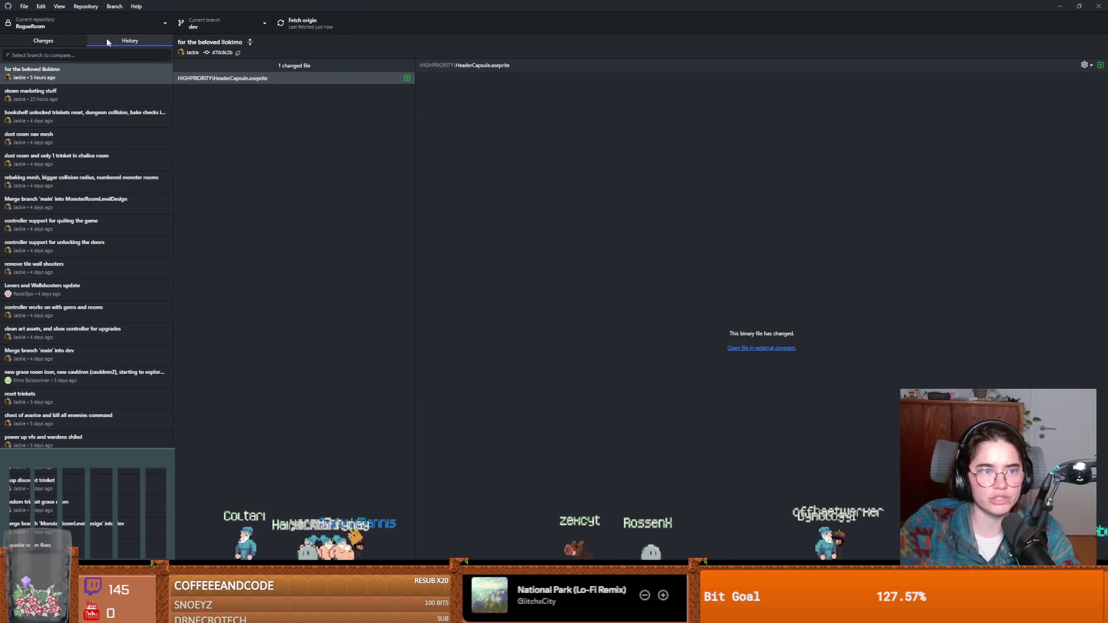
{"action": "left_click", "coordinate": [43, 40]}
{"action": "left_click", "coordinate": [114, 6]}
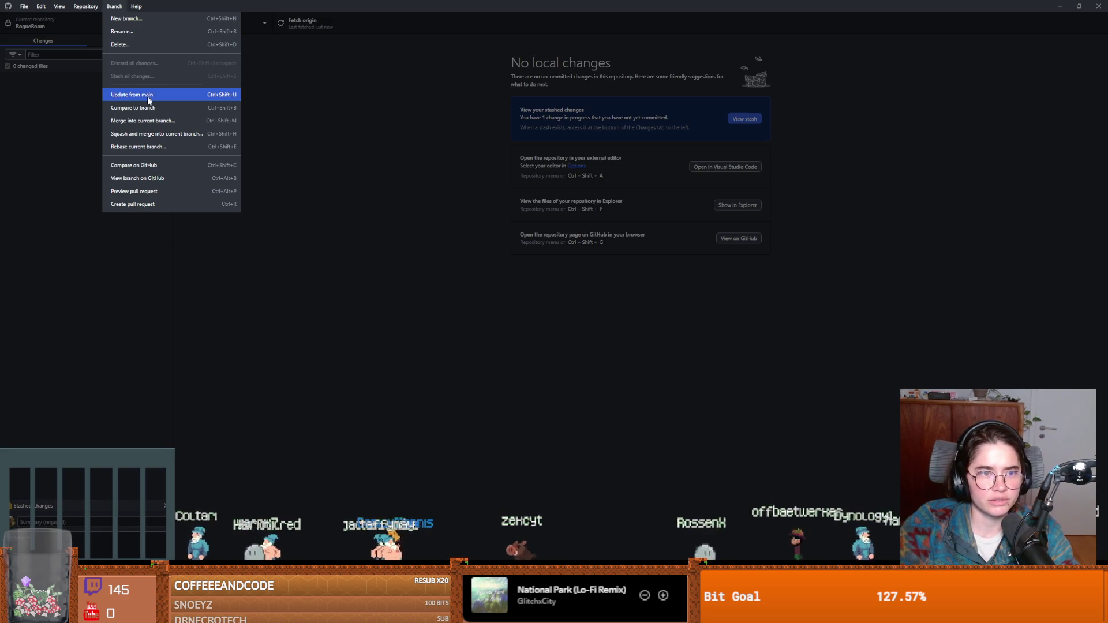
{"action": "left_click", "coordinate": [145, 116]}
{"action": "left_click", "coordinate": [508, 296]}
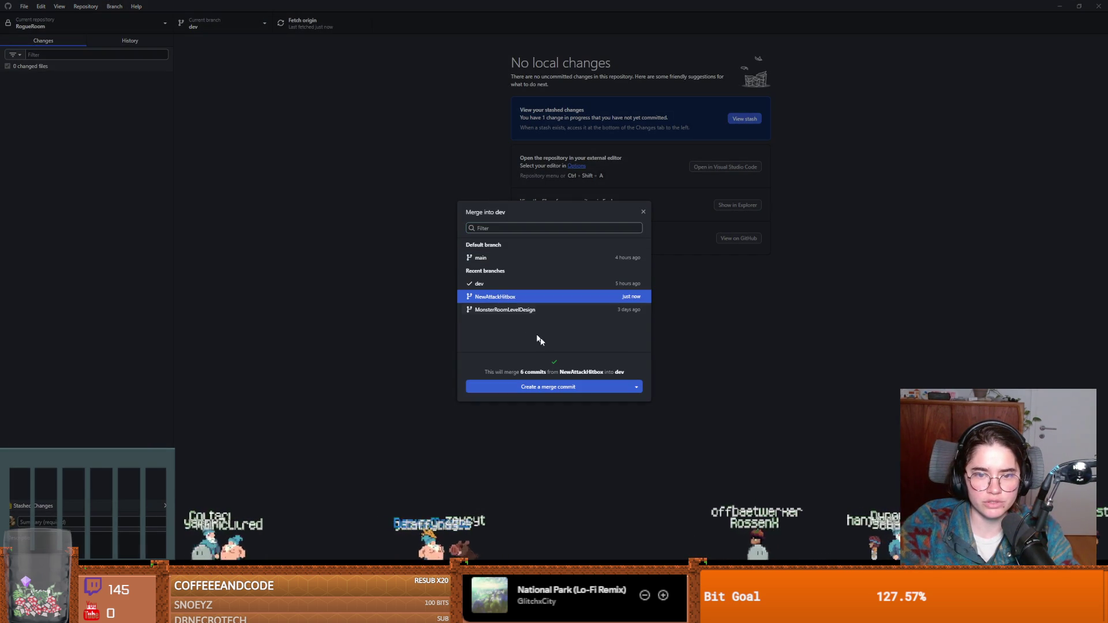
{"action": "left_click", "coordinate": [548, 386]}
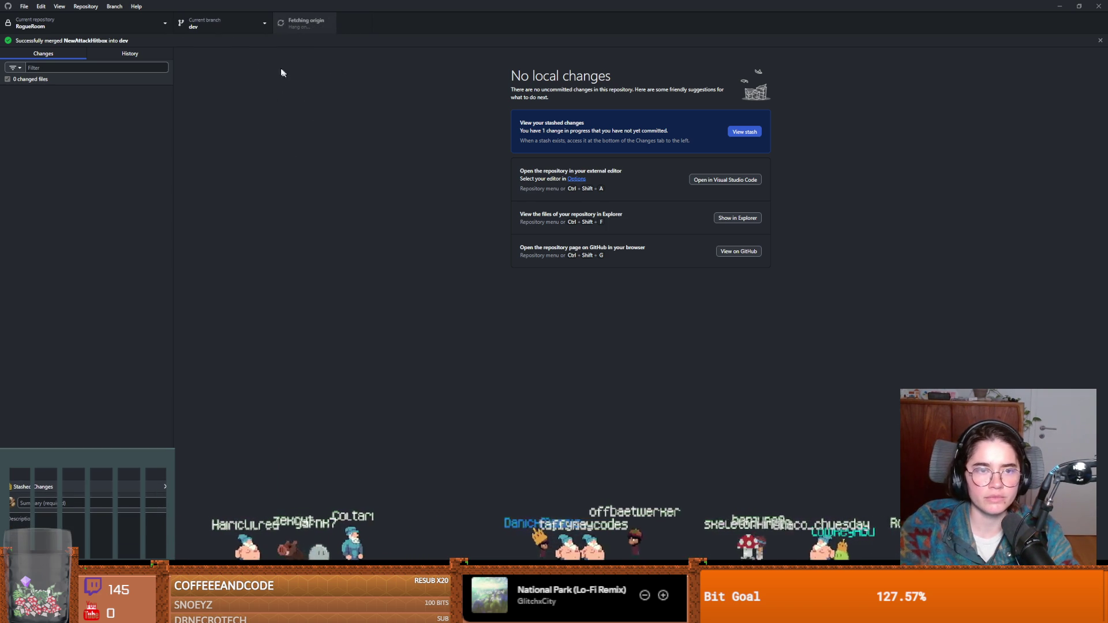
Switch to the NewAttackHitbox branch, then check out dev again
{"action": "left_click", "coordinate": [225, 25]}
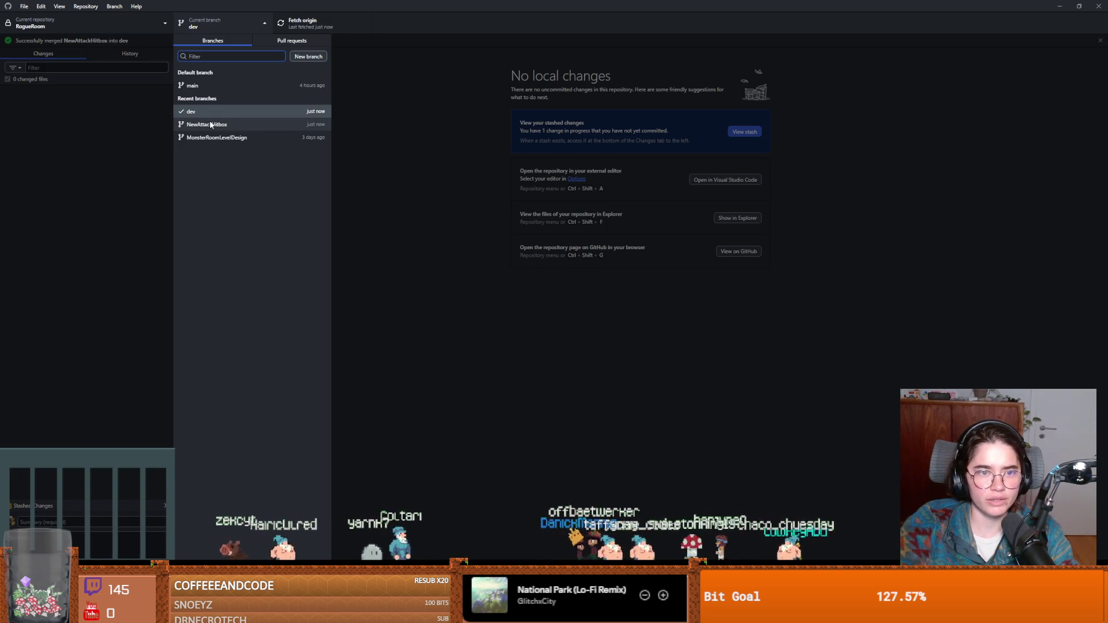
{"action": "left_click", "coordinate": [211, 124]}
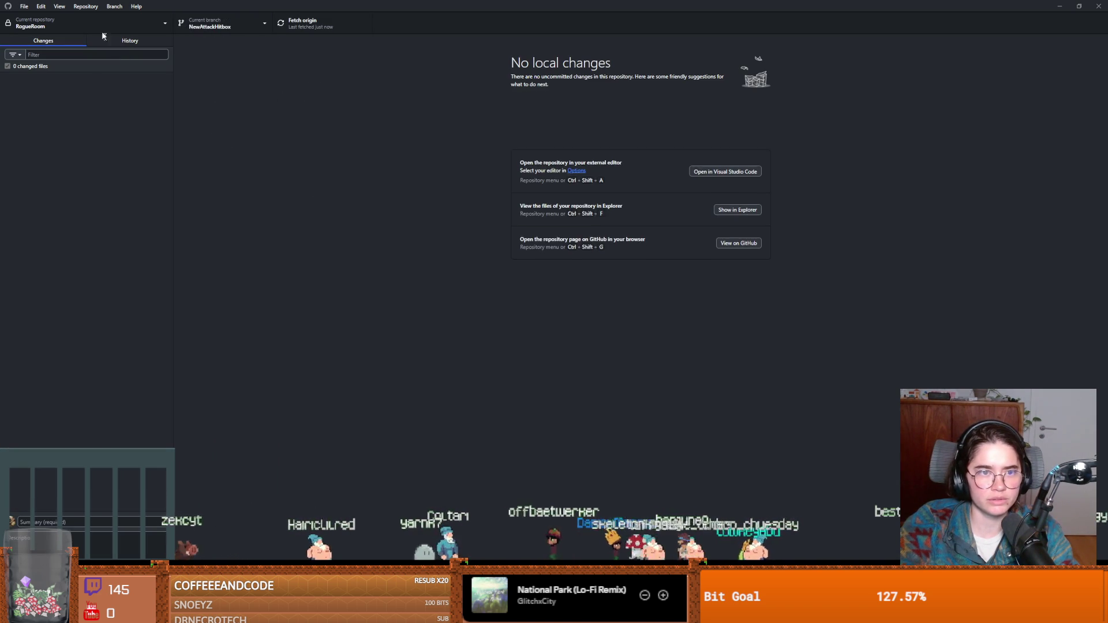
{"action": "left_click", "coordinate": [219, 24]}
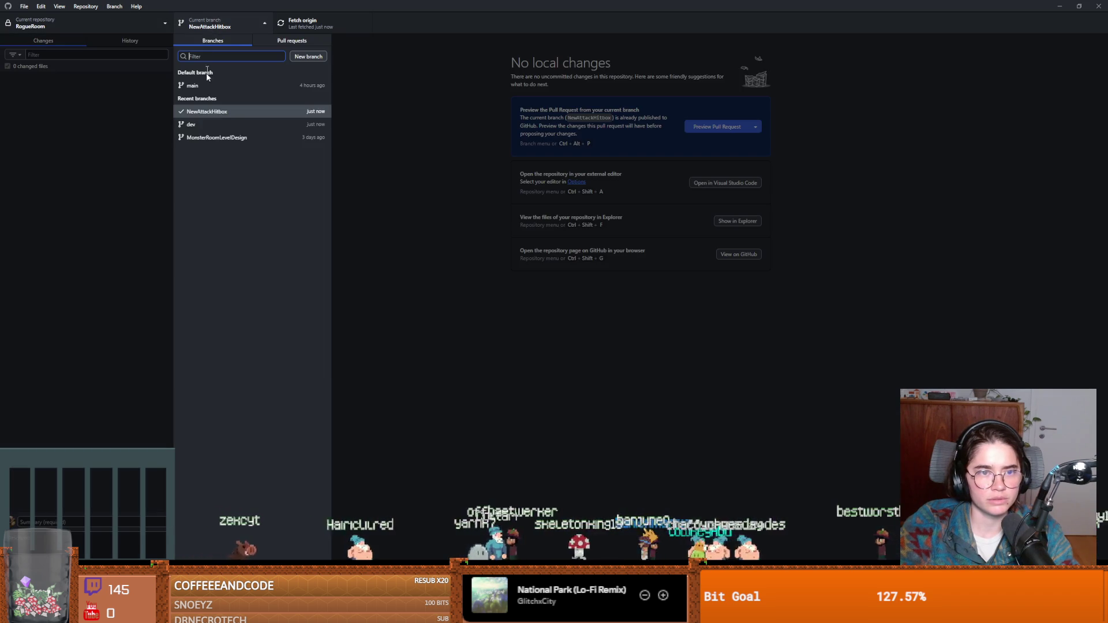
{"action": "left_click", "coordinate": [198, 123]}
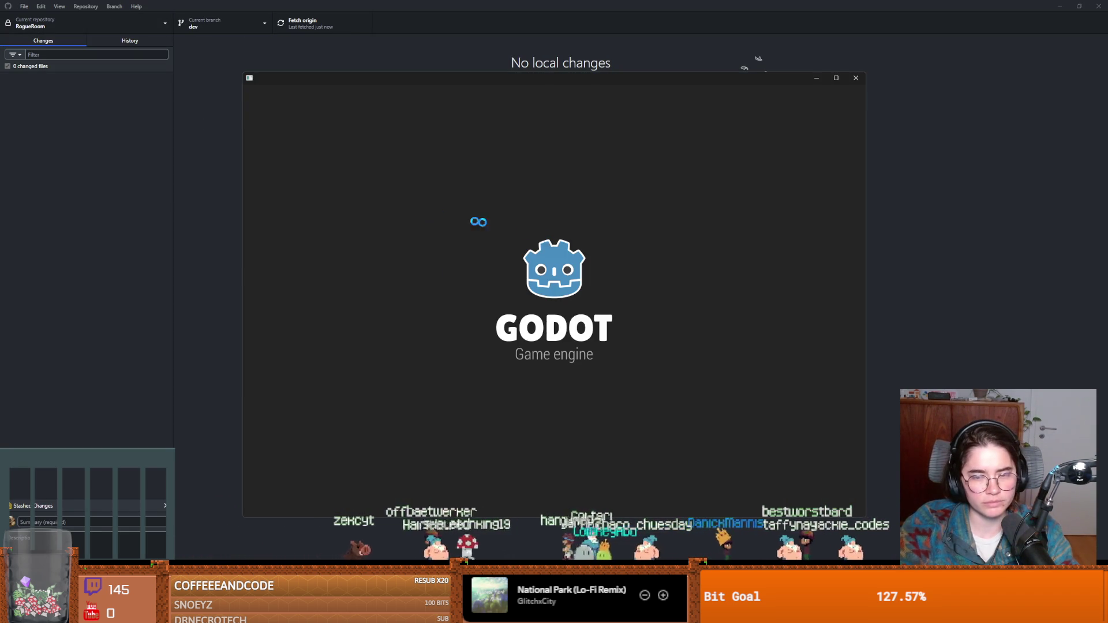
Load Dungeon Roll from the Project Manager and start a debug run of the game
{"action": "left_click", "coordinate": [840, 81]}
{"action": "double_click", "coordinate": [248, 143]}
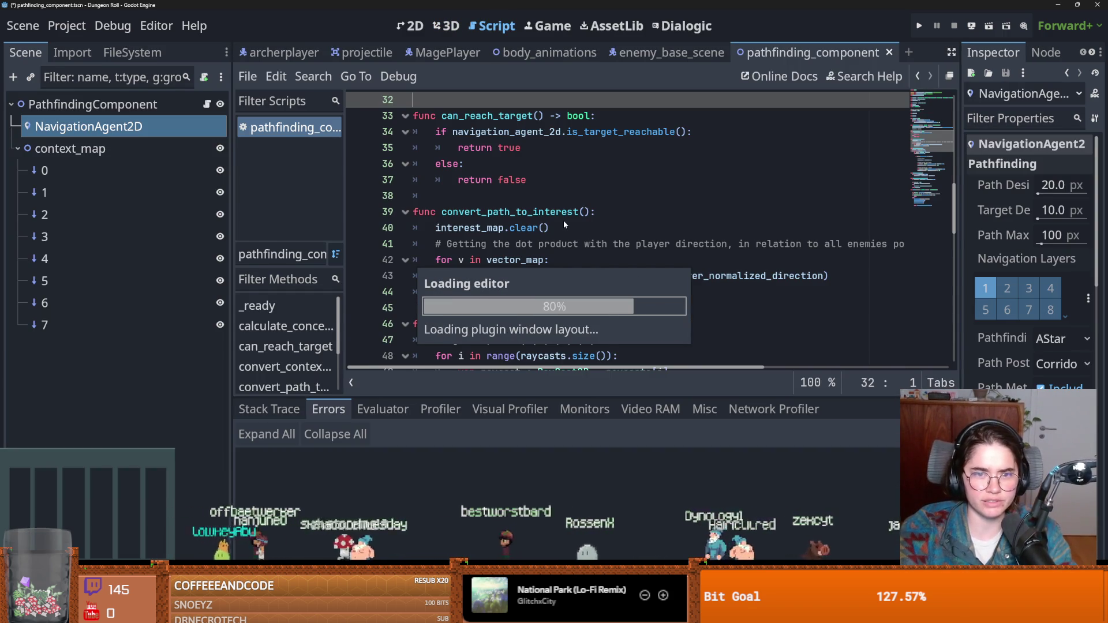
{"action": "left_click", "coordinate": [920, 27]}
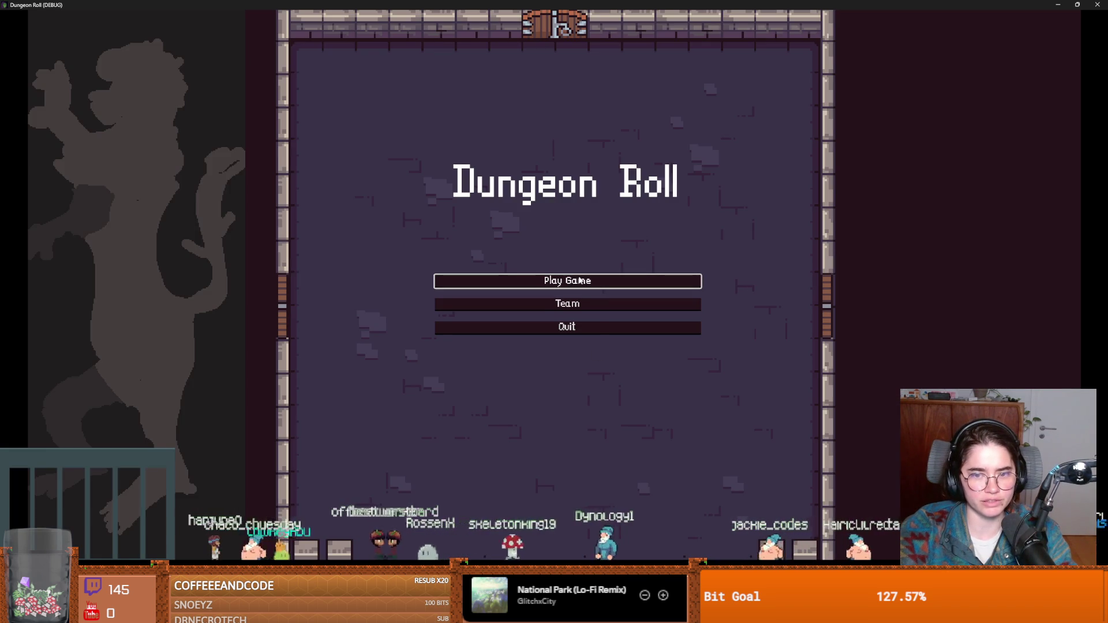
Start a new game as the Crusader and move the knight next to the scarecrow
{"action": "left_click", "coordinate": [580, 280]}
{"action": "key", "text": "Return"}
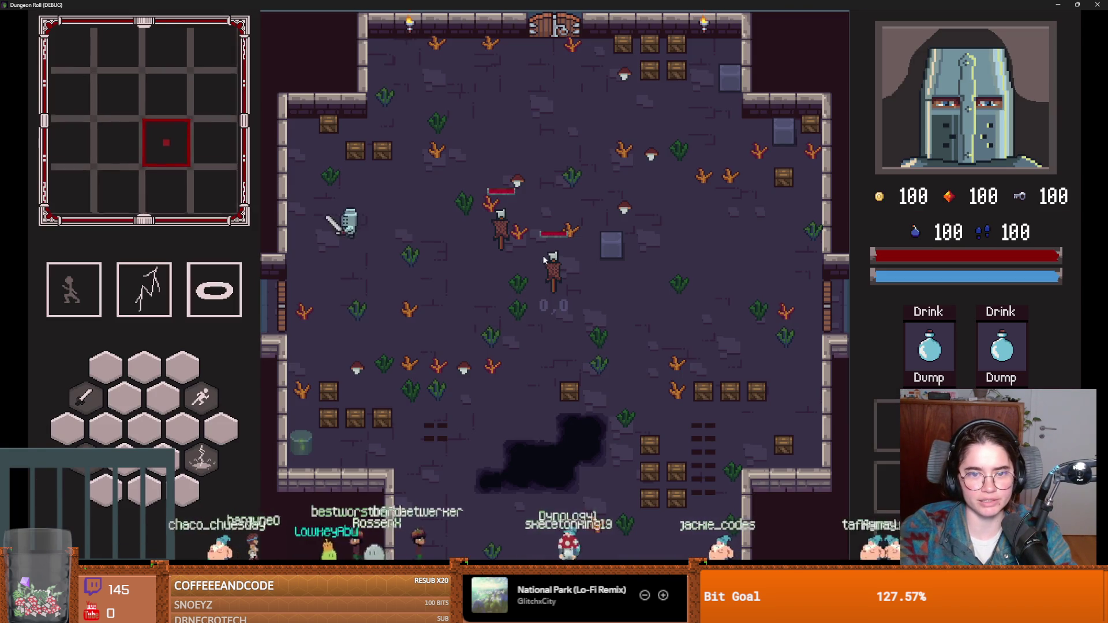
{"action": "key", "text": "d"}
{"action": "key", "text": "d"}
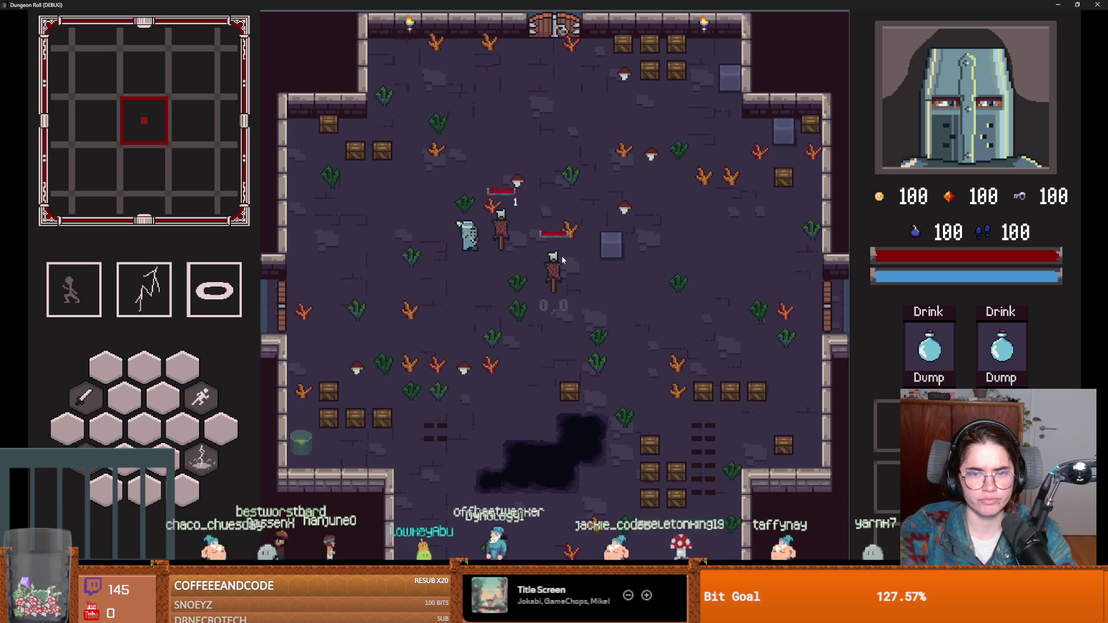
{"action": "left_click", "coordinate": [562, 255]}
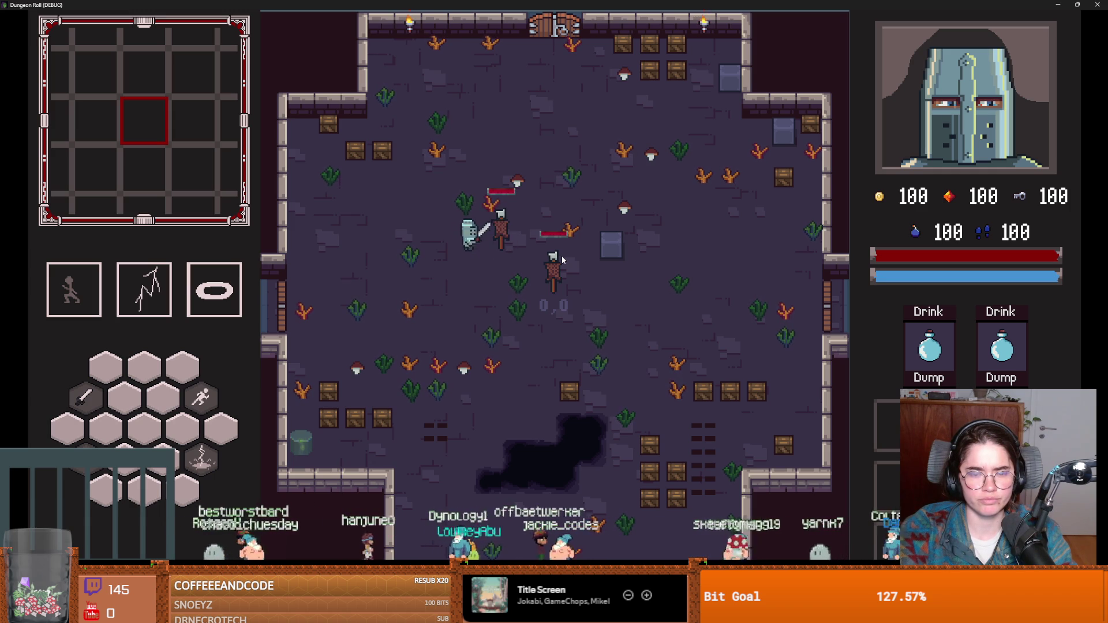
{"action": "key", "text": "a"}
{"action": "key", "text": "a"}
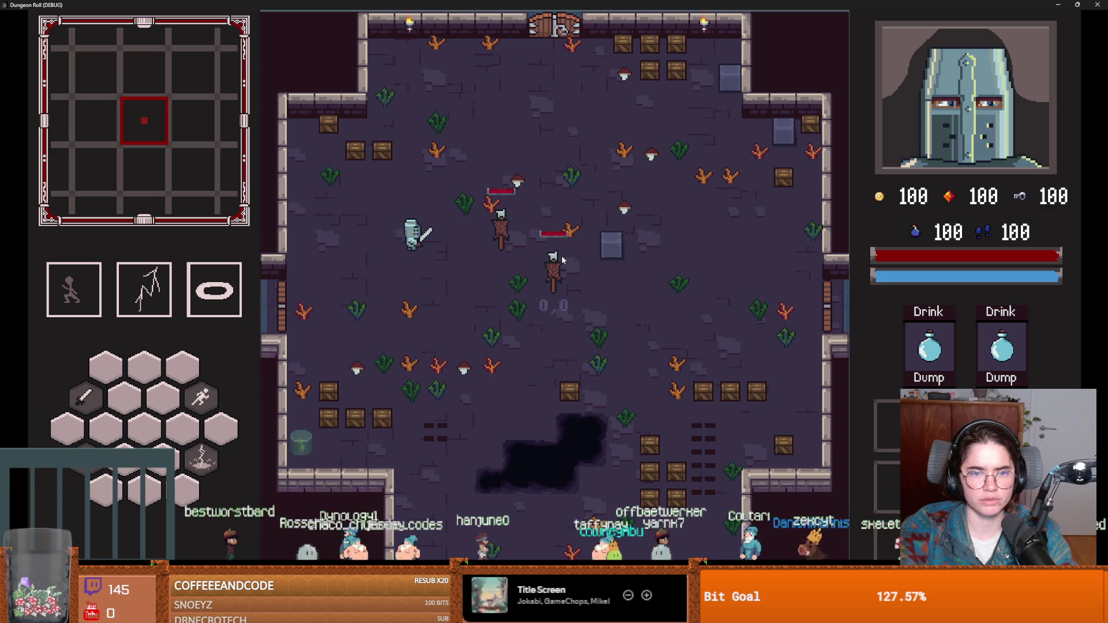
{"action": "key", "text": "s"}
{"action": "key", "text": "d"}
{"action": "key", "text": "d"}
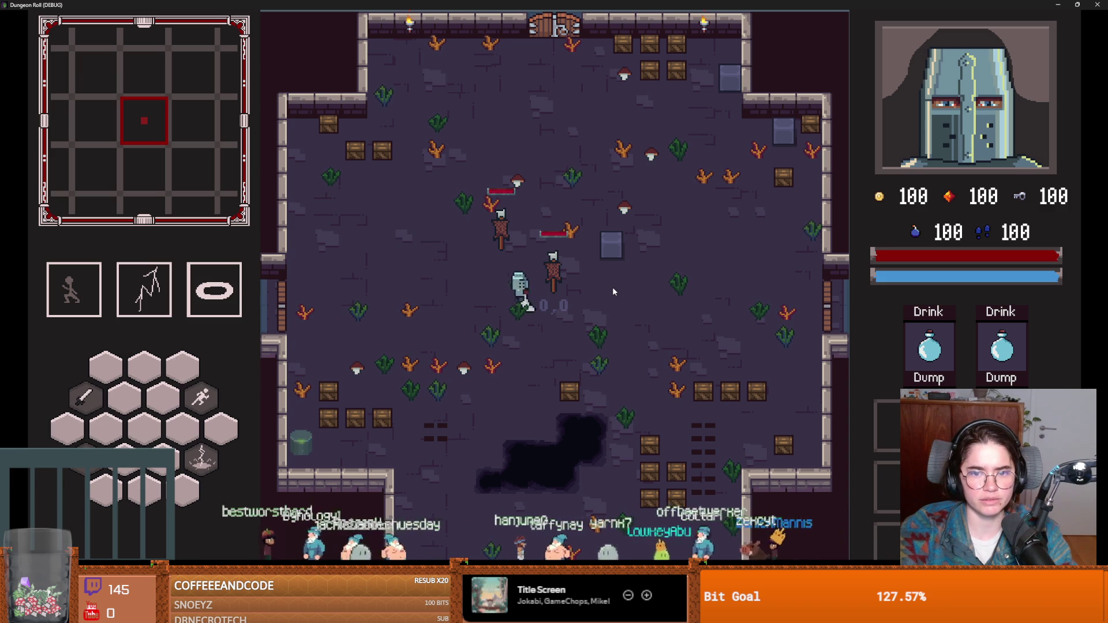
Hit the scarecrow with eight sword combo swings, then close the game window
{"action": "left_click", "coordinate": [613, 290]}
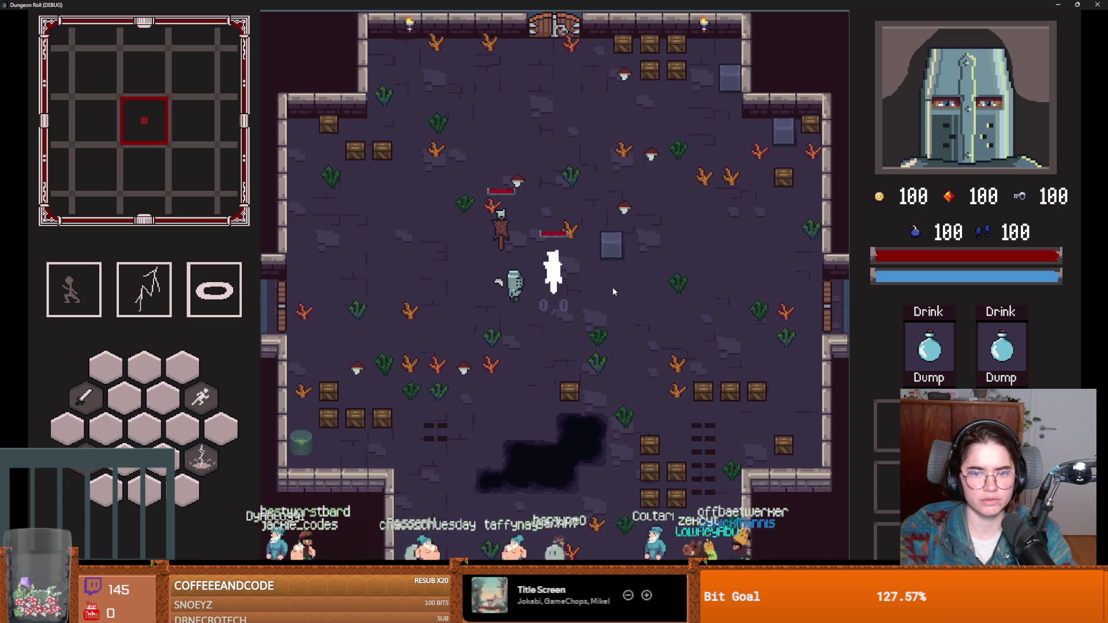
{"action": "left_click", "coordinate": [613, 289]}
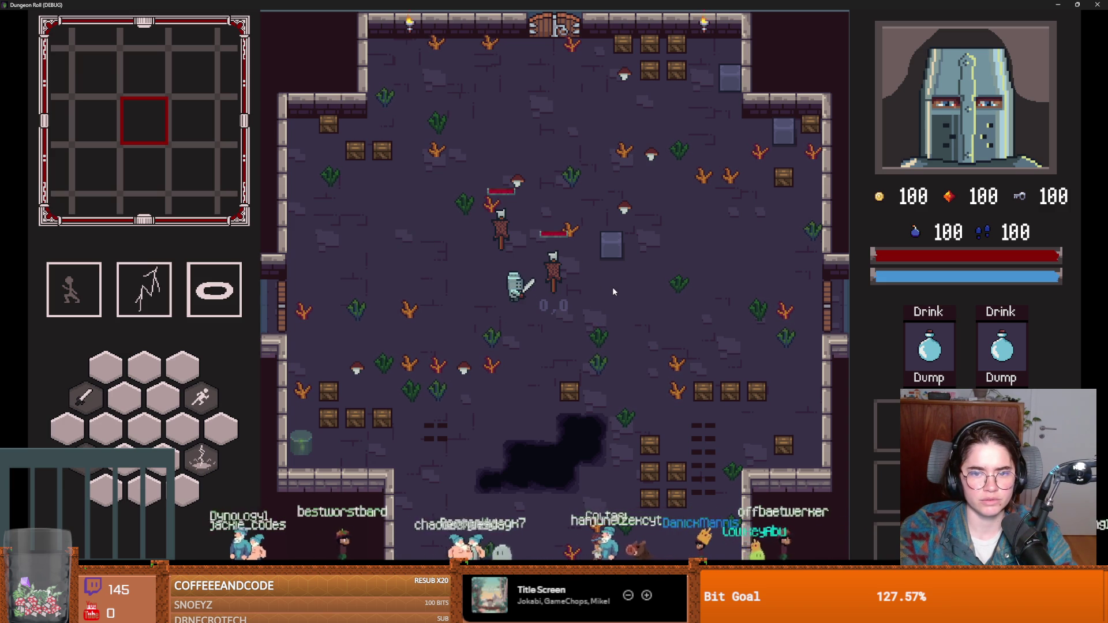
{"action": "left_click", "coordinate": [613, 290]}
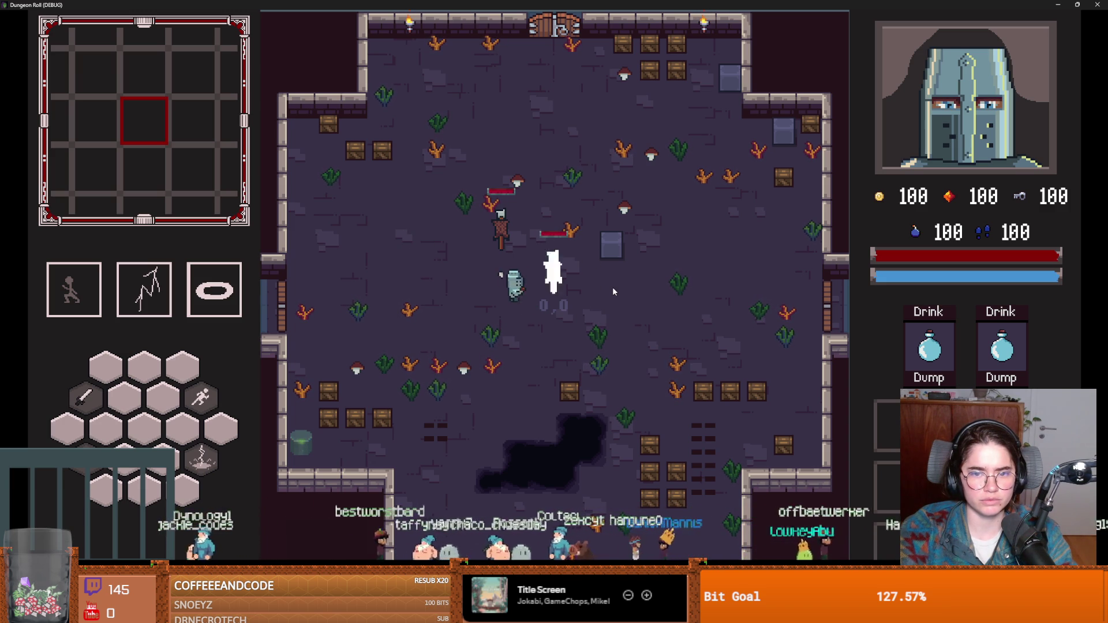
{"action": "left_click", "coordinate": [613, 291]}
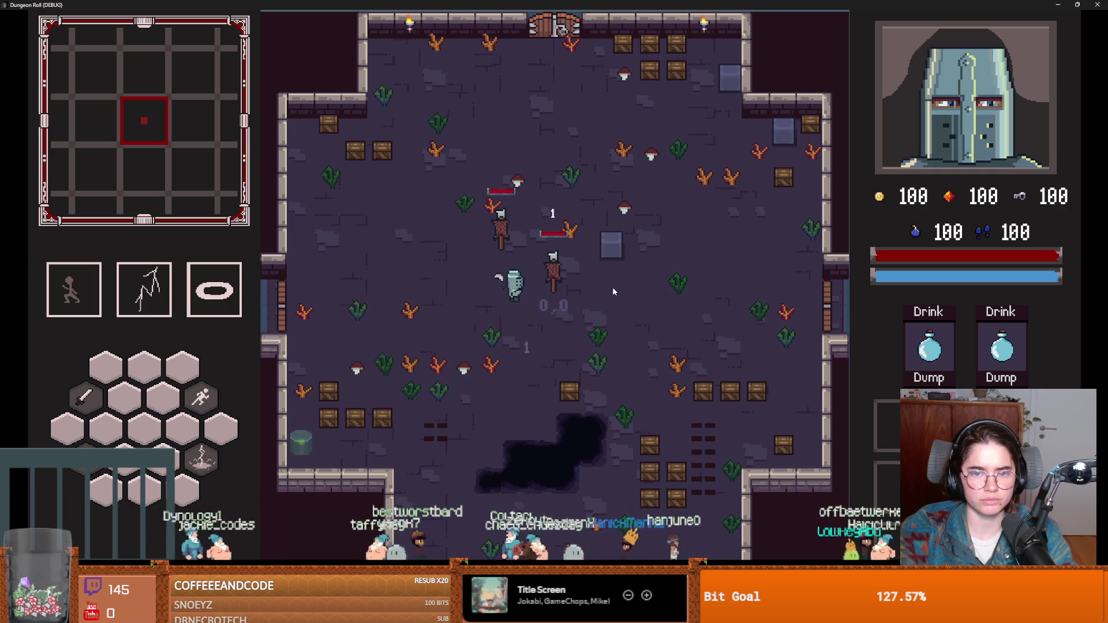
{"action": "left_click", "coordinate": [613, 290]}
{"action": "left_click", "coordinate": [613, 291]}
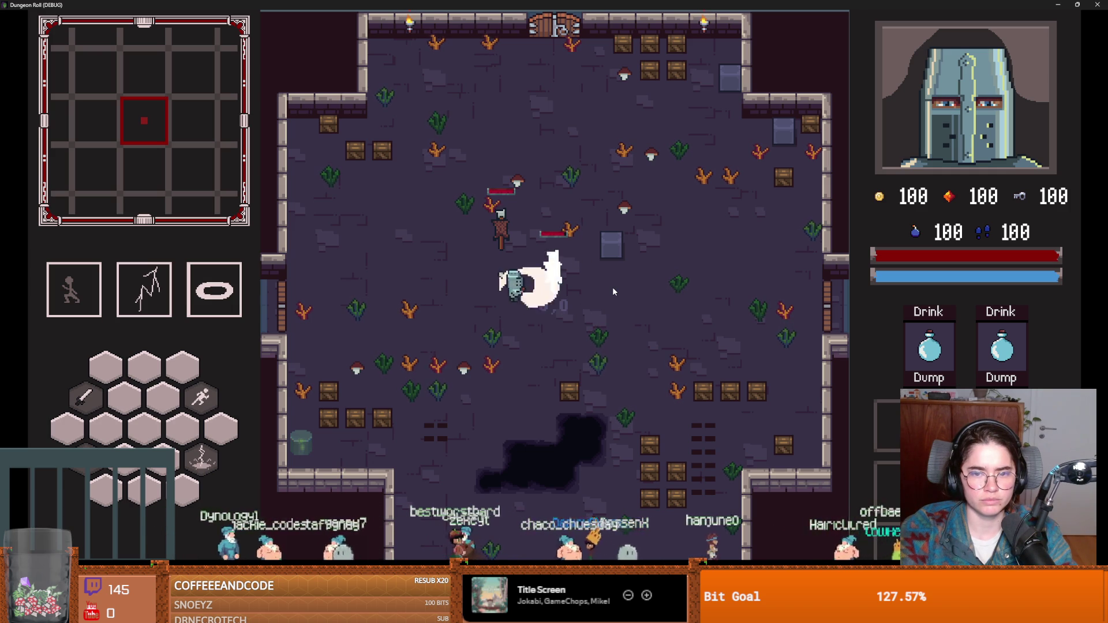
{"action": "left_click", "coordinate": [613, 291]}
{"action": "left_click", "coordinate": [612, 288]}
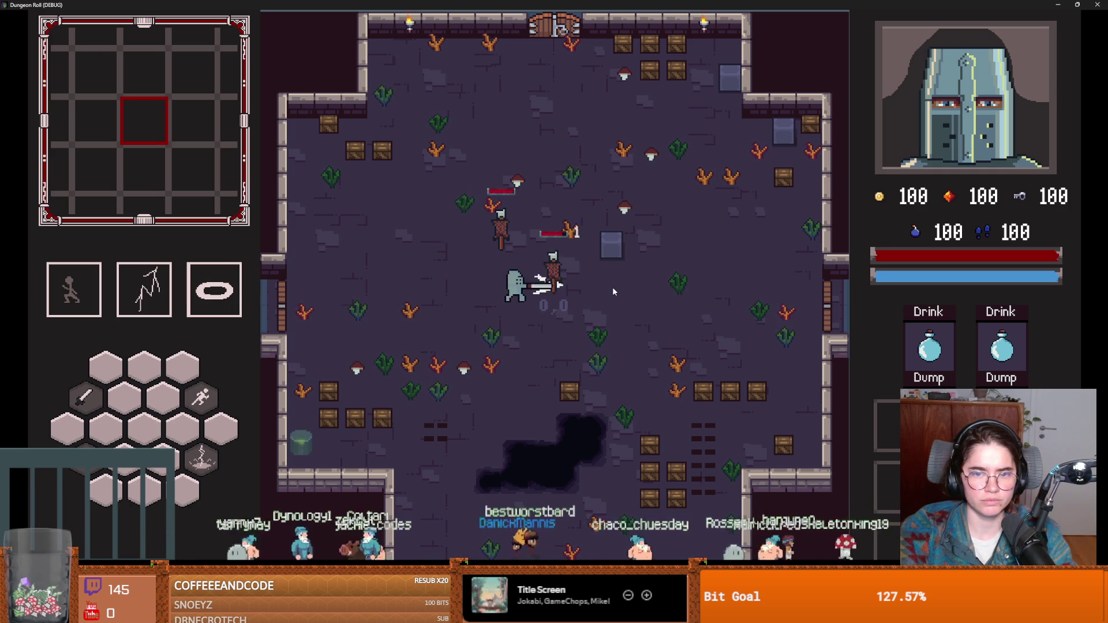
{"action": "left_click", "coordinate": [1077, 5]}
{"action": "left_click", "coordinate": [725, 153]}
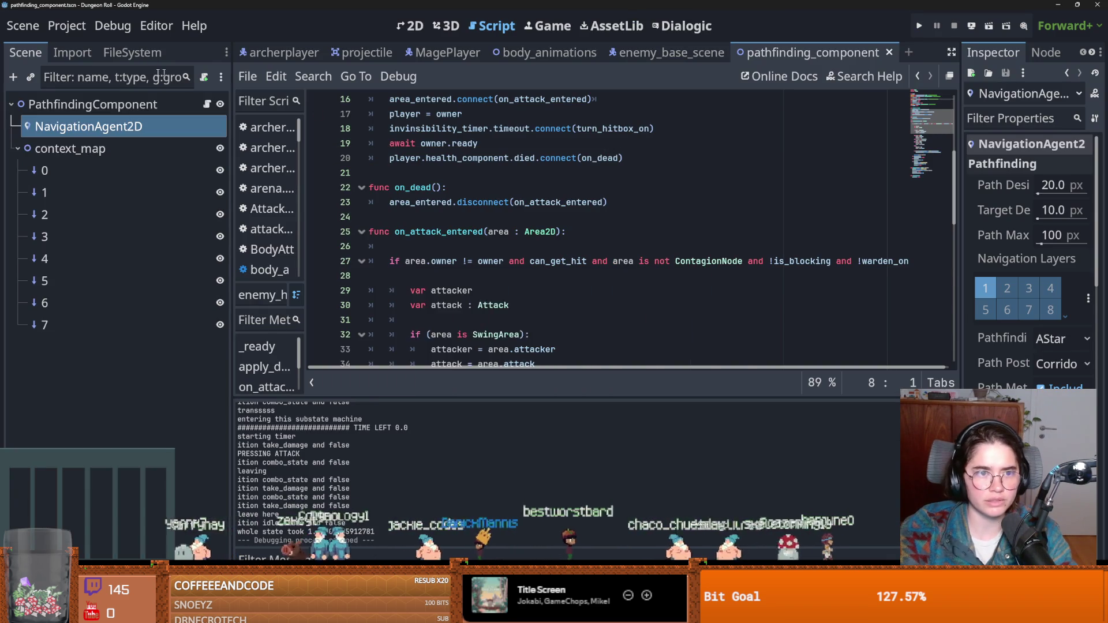
Save the currently open script with focus on line 23
{"action": "left_click", "coordinate": [132, 53]}
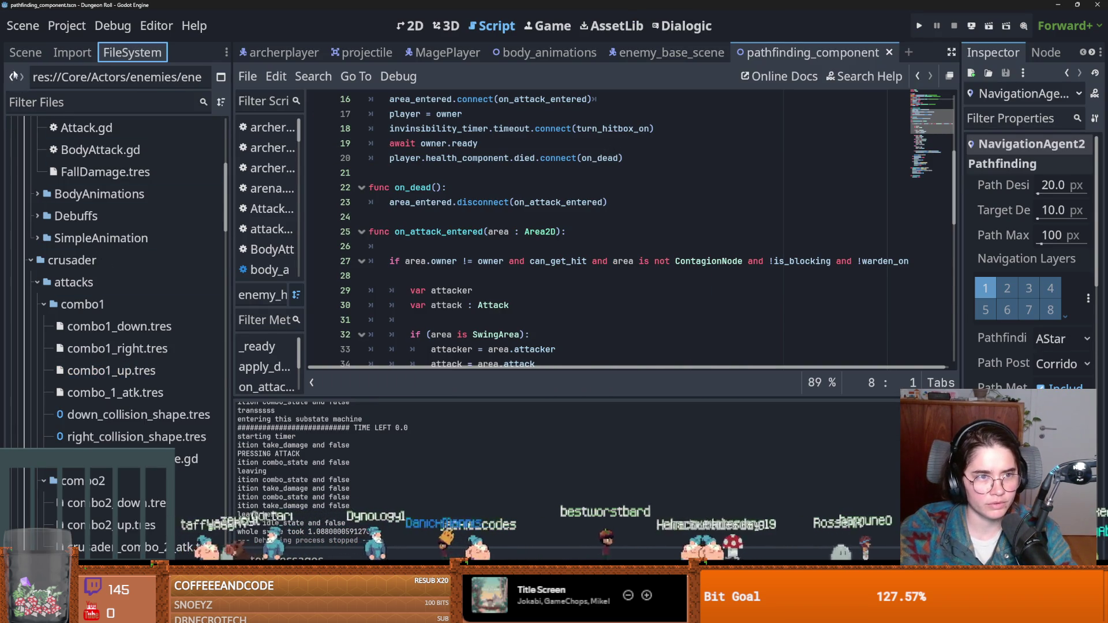
{"action": "left_click", "coordinate": [25, 52]}
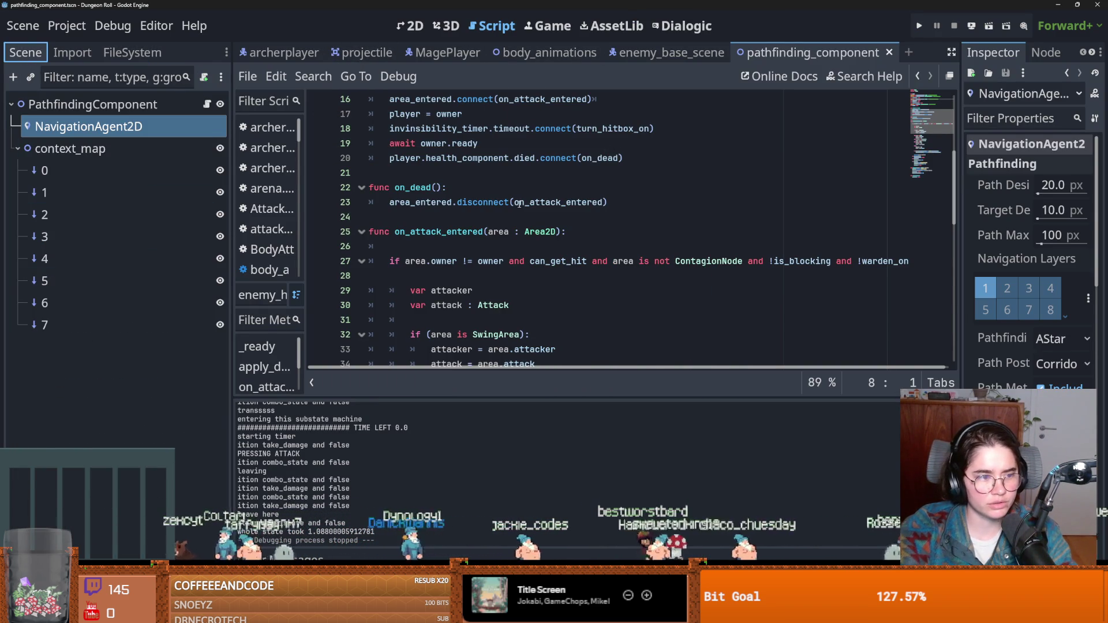
{"action": "left_click", "coordinate": [609, 202]}
{"action": "key", "text": "ctrl+s"}
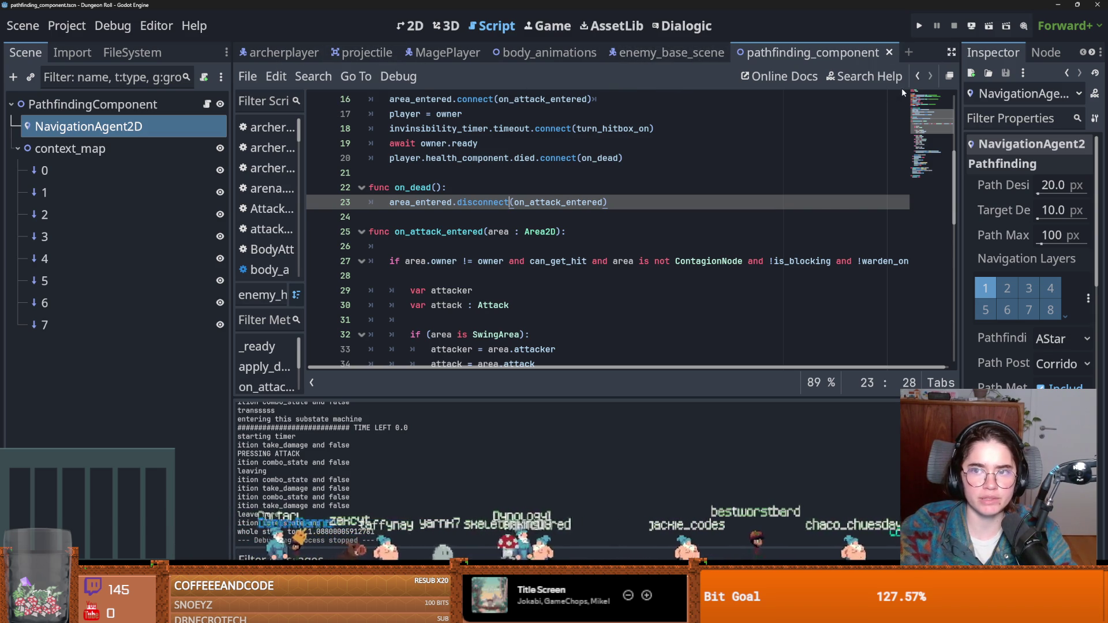
Close the pathfinding_component and enemy_base_scene script tabs
{"action": "left_click", "coordinate": [917, 76]}
{"action": "left_click", "coordinate": [917, 76]}
{"action": "left_click", "coordinate": [918, 76]}
{"action": "left_click", "coordinate": [917, 78]}
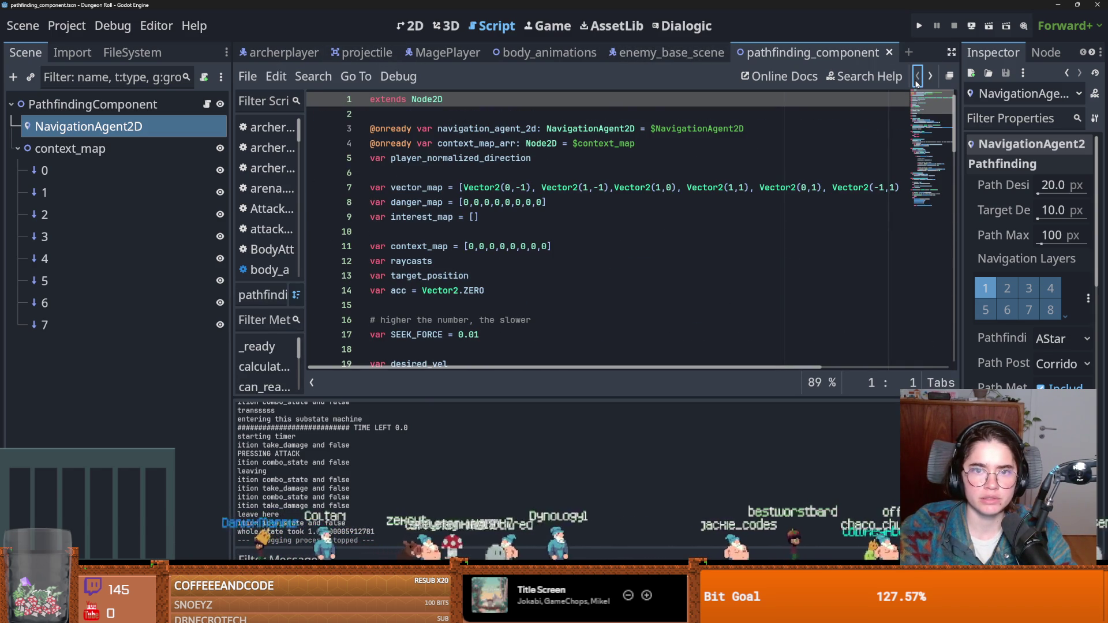
{"action": "left_click", "coordinate": [888, 53]}
{"action": "left_click", "coordinate": [751, 53]}
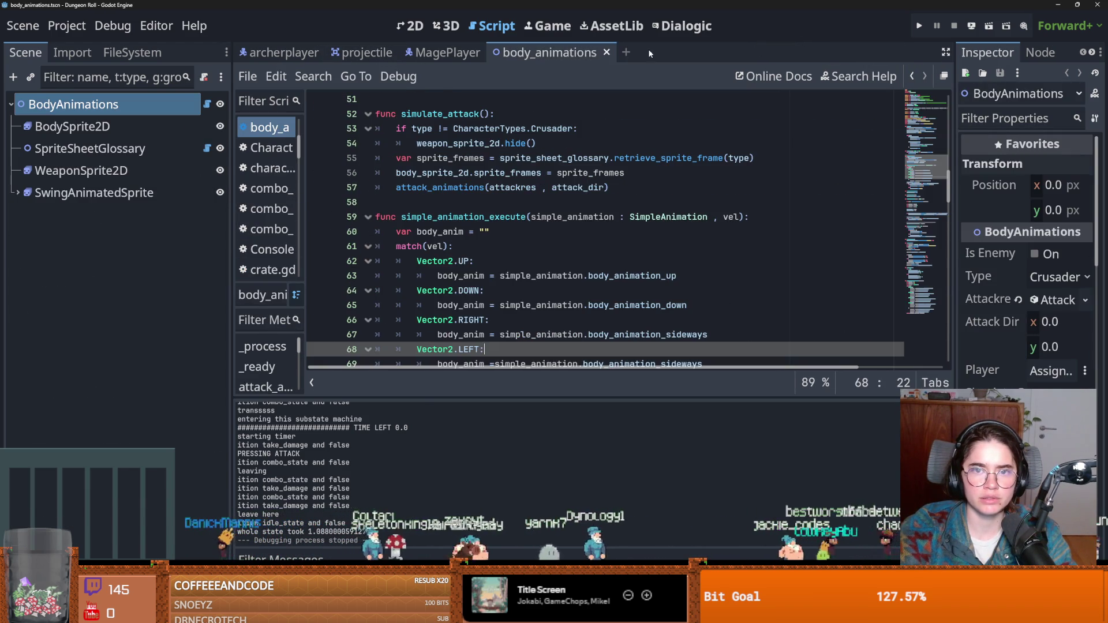
Filter the FileSystem for 'crusader' and open the crusader scene with a wider Inspector
{"action": "left_click", "coordinate": [133, 53]}
{"action": "left_click", "coordinate": [100, 102]}
{"action": "type", "text": "crusader"}
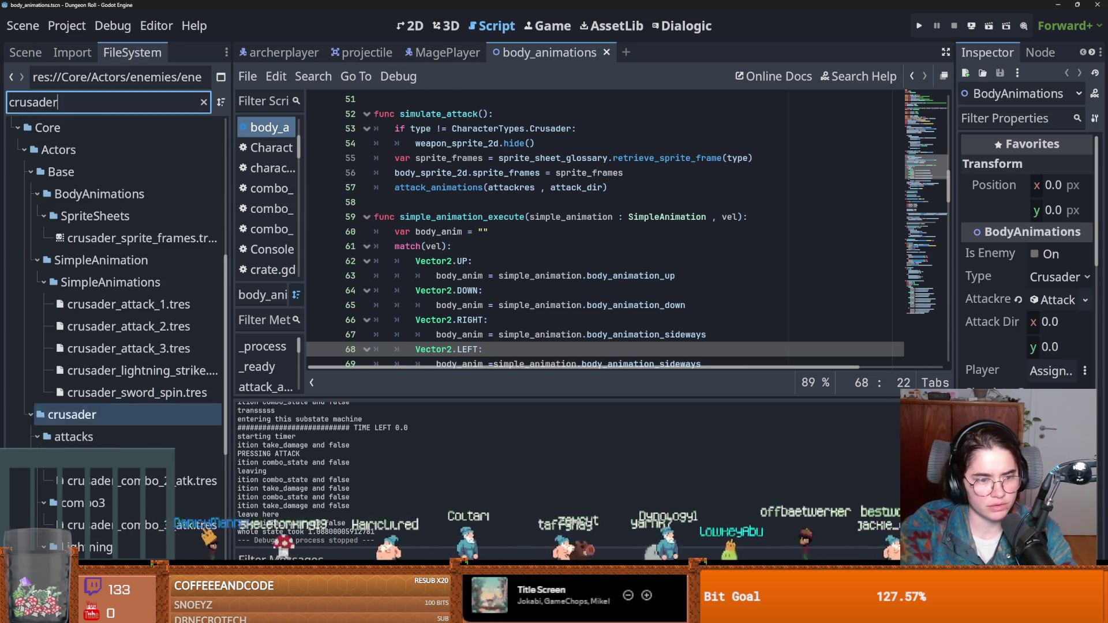
{"action": "scroll", "coordinate": [104, 503], "scroll_direction": "up", "scroll_amount": 4}
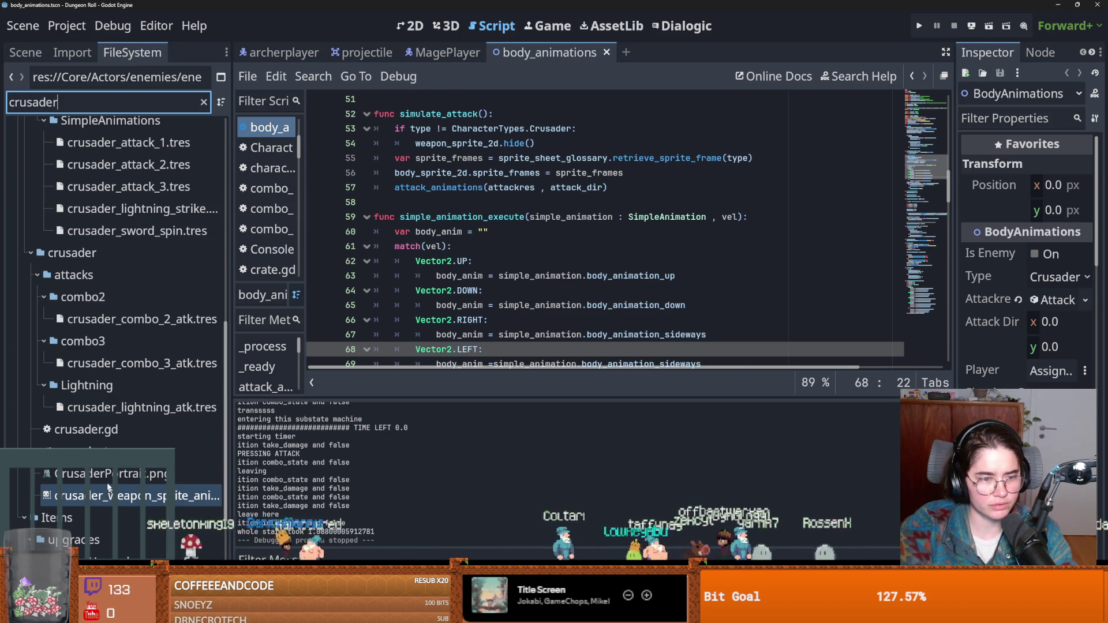
{"action": "double_click", "coordinate": [87, 451]}
{"action": "left_click", "coordinate": [40, 56]}
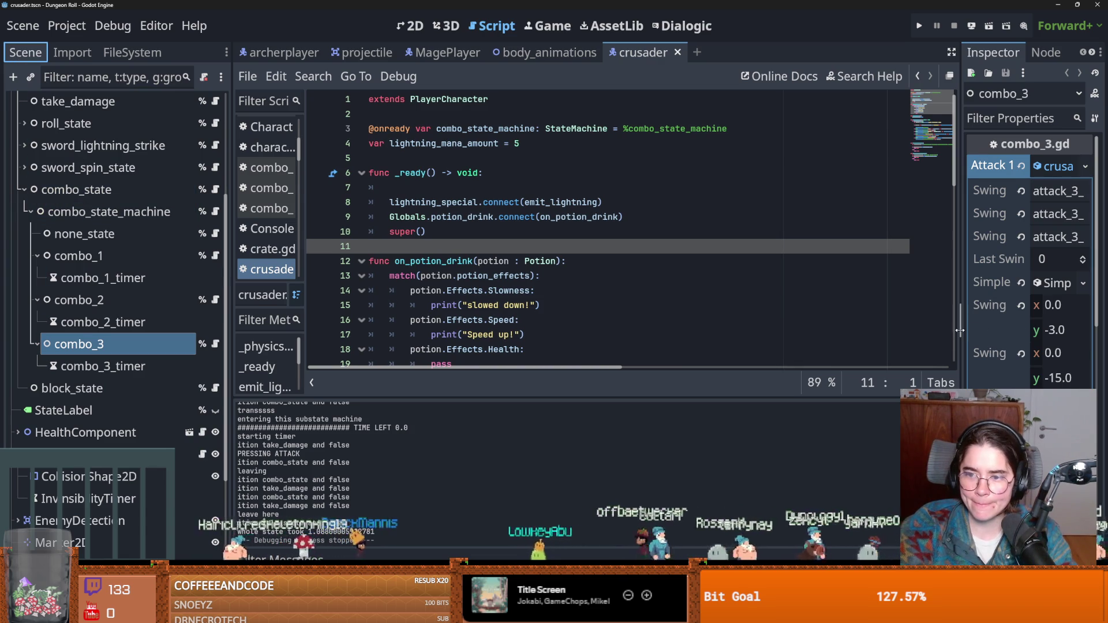
{"action": "left_click_drag", "start_coordinate": [960, 330], "coordinate": [649, 330]}
Raise combo_3's damage to 3 and save the crusader scene
{"action": "right_click", "coordinate": [106, 345]}
{"action": "key", "text": "Escape"}
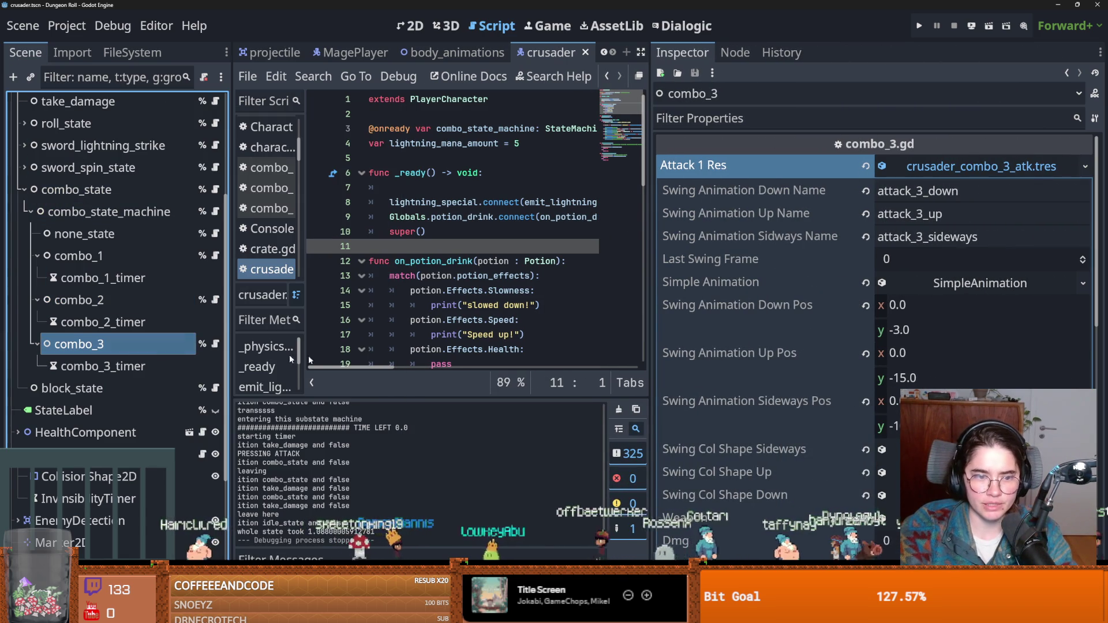
{"action": "scroll", "coordinate": [854, 361], "scroll_direction": "down", "scroll_amount": 5}
{"action": "scroll", "coordinate": [924, 347], "scroll_direction": "up", "scroll_amount": 2}
{"action": "left_click", "coordinate": [1084, 310]}
{"action": "left_click", "coordinate": [1084, 310]}
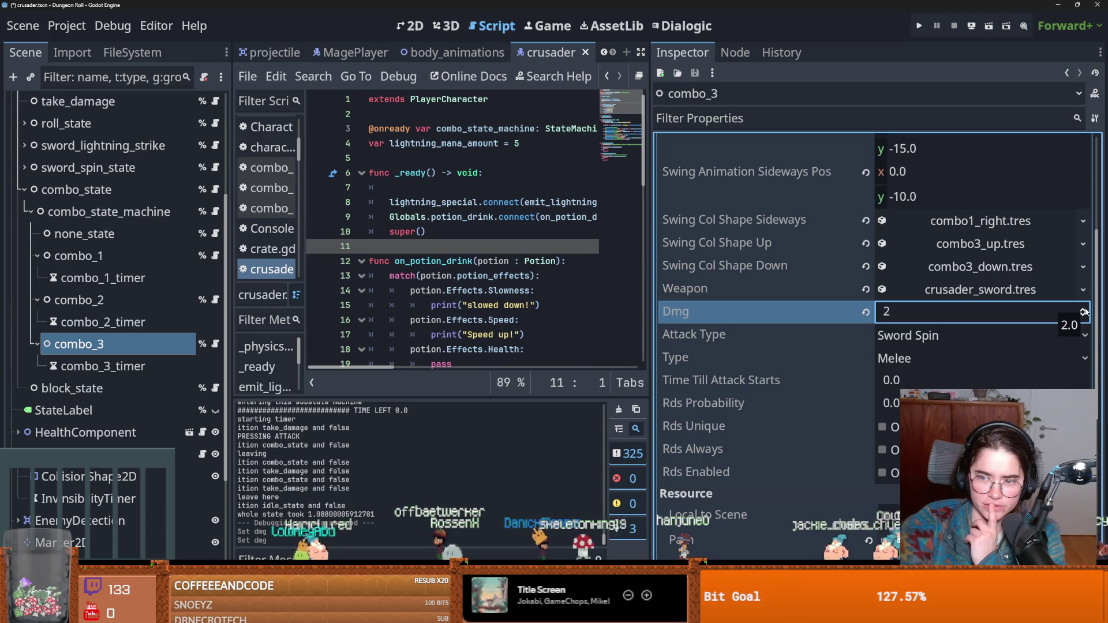
{"action": "left_click", "coordinate": [1084, 312]}
{"action": "key", "text": "ctrl+s"}
Check combo_1's weapon Crit Chance and Cooldown settings
{"action": "left_click", "coordinate": [126, 254]}
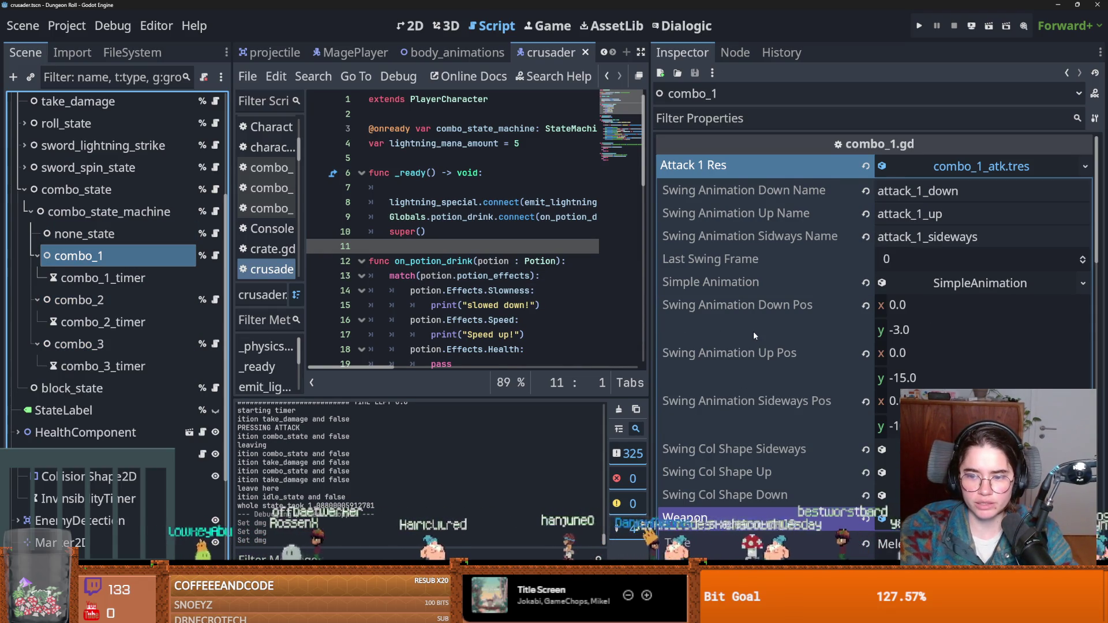
{"action": "scroll", "coordinate": [753, 336], "scroll_direction": "down", "scroll_amount": 4}
{"action": "left_click", "coordinate": [751, 428]}
{"action": "left_click", "coordinate": [750, 411]}
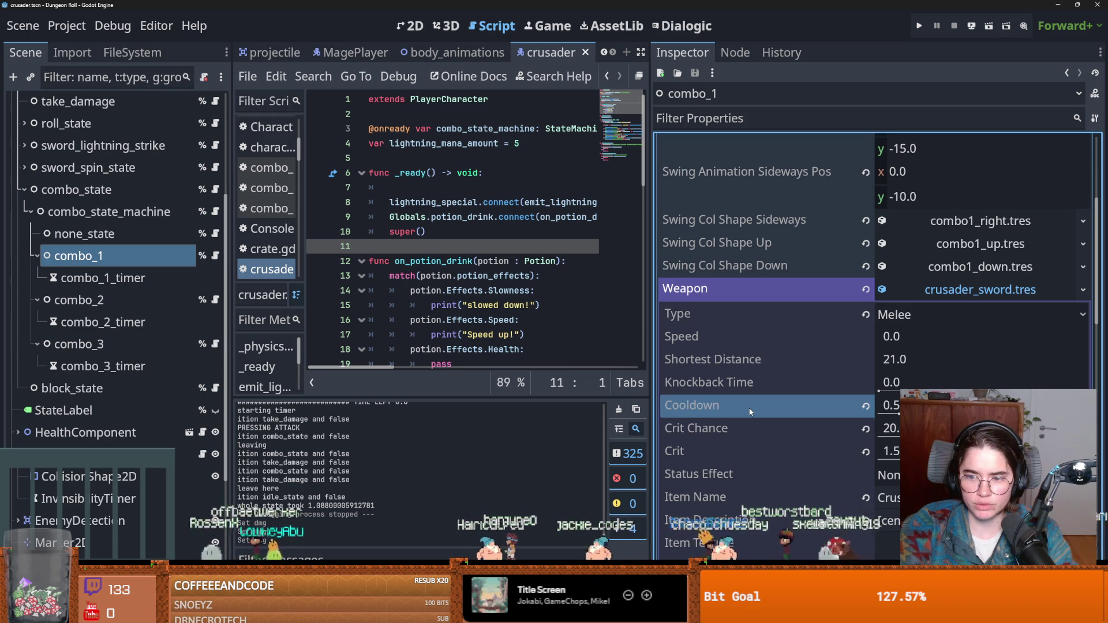
Review combo_2's crusader_sword weapon settings and save the scene
{"action": "left_click", "coordinate": [156, 303]}
{"action": "scroll", "coordinate": [874, 323], "scroll_direction": "down", "scroll_amount": 4}
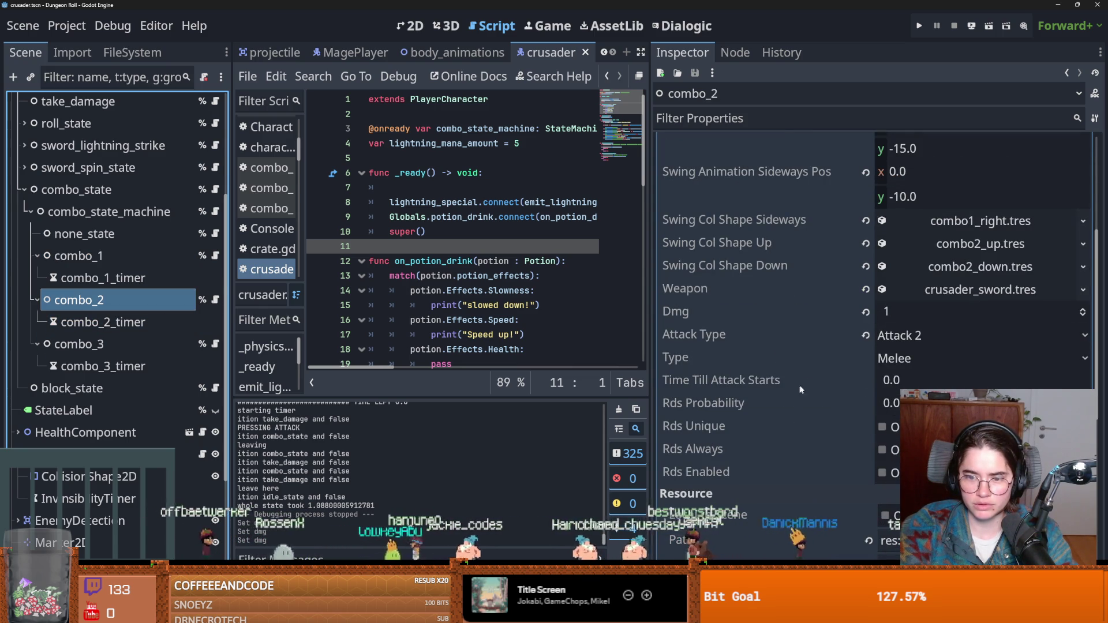
{"action": "scroll", "coordinate": [837, 396], "scroll_direction": "up", "scroll_amount": 4}
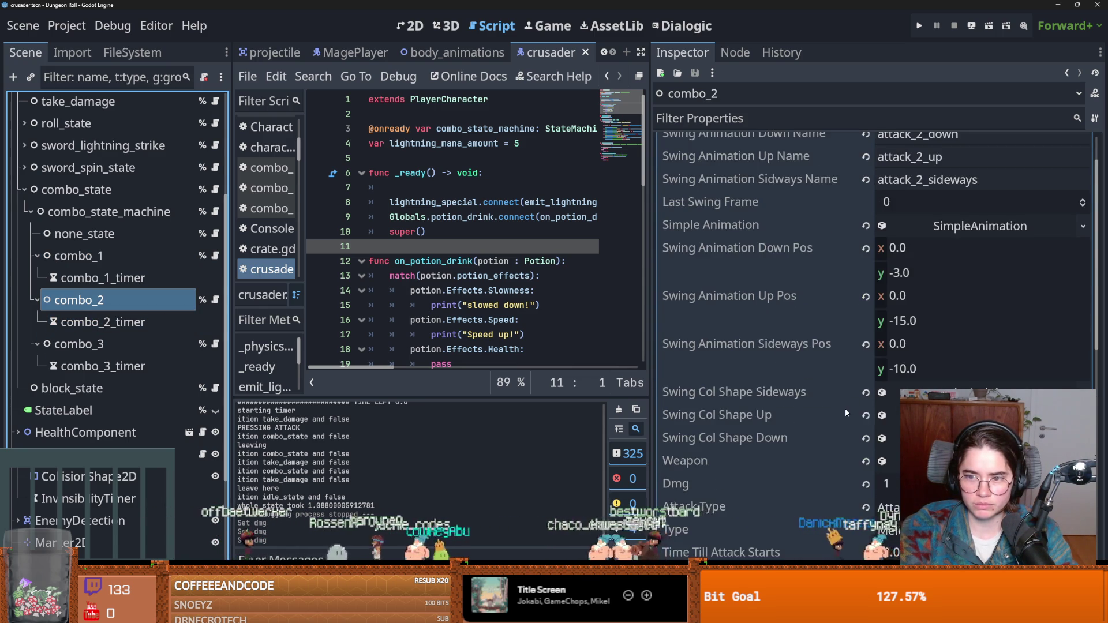
{"action": "scroll", "coordinate": [852, 409], "scroll_direction": "down", "scroll_amount": 8}
{"action": "scroll", "coordinate": [855, 412], "scroll_direction": "up", "scroll_amount": 4}
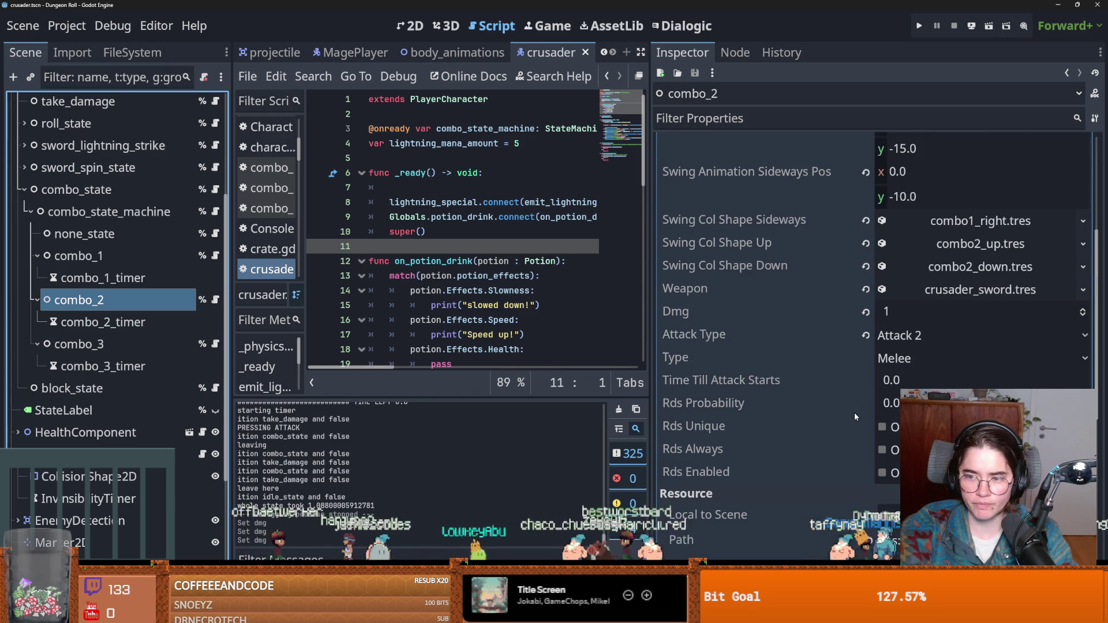
{"action": "left_click", "coordinate": [957, 292]}
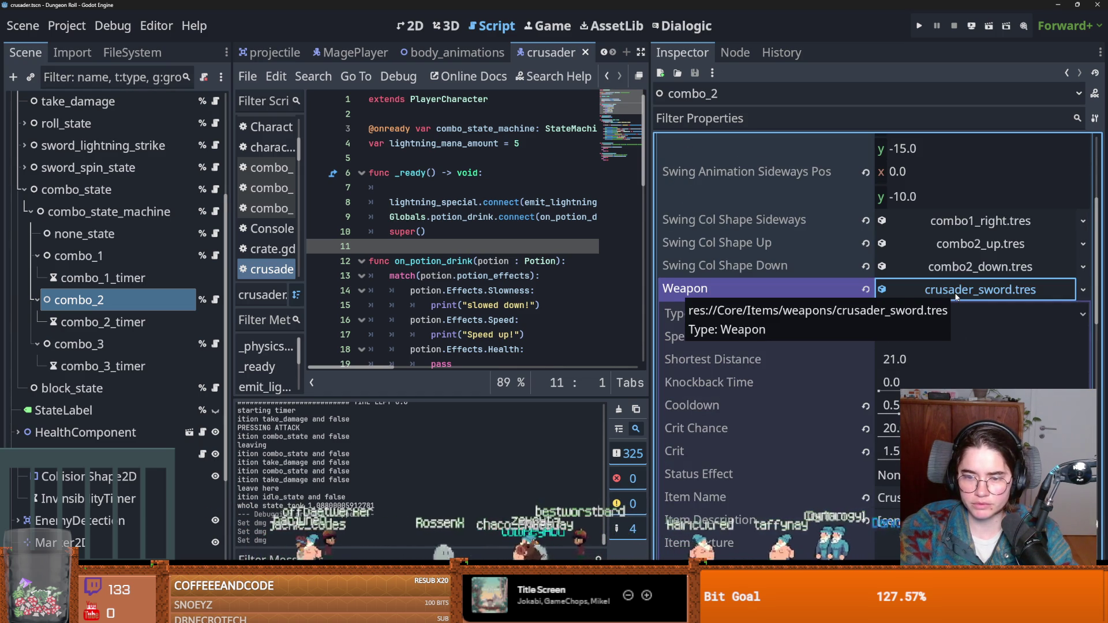
{"action": "left_click", "coordinate": [956, 292]}
{"action": "key", "text": "ctrl+s"}
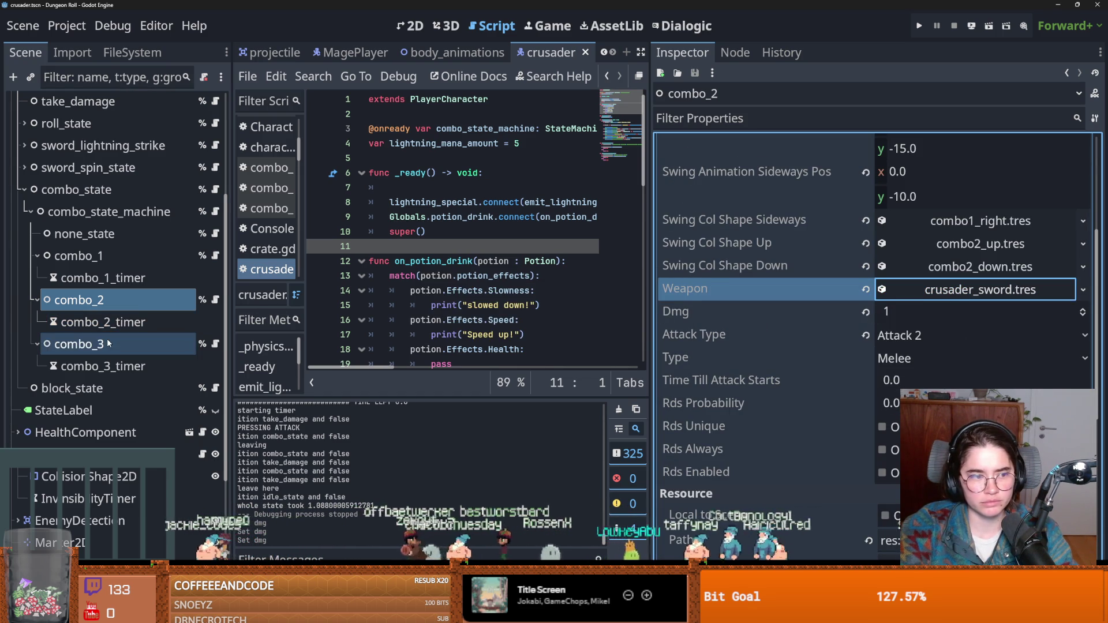
{"action": "left_click", "coordinate": [111, 344]}
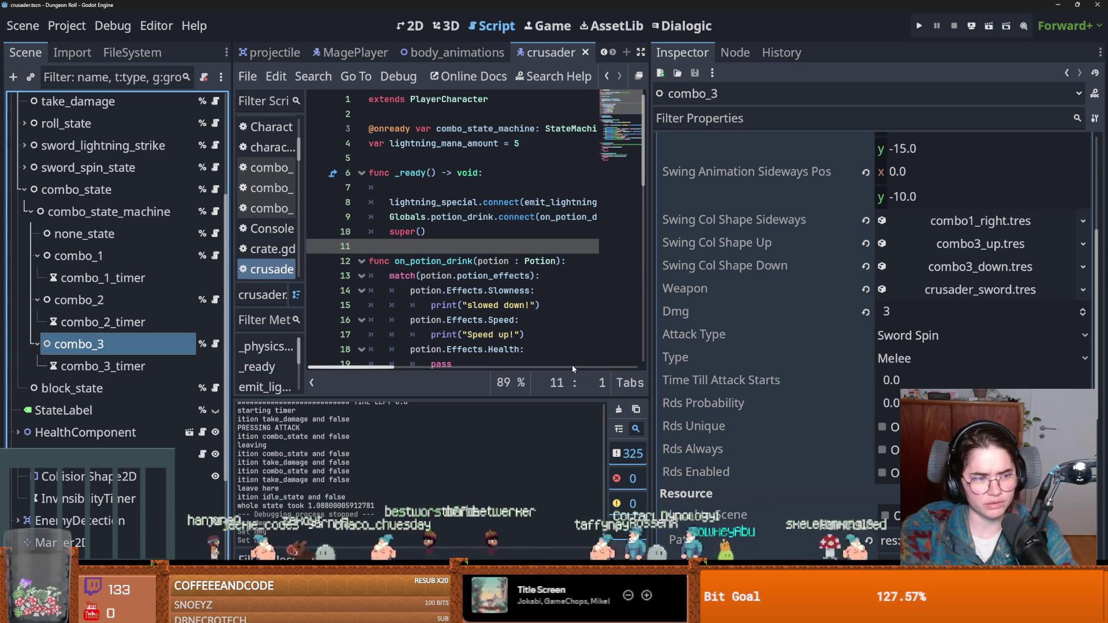
Check combo_3's SimpleAnimation settings and save the scene
{"action": "scroll", "coordinate": [877, 410], "scroll_direction": "up", "scroll_amount": 3}
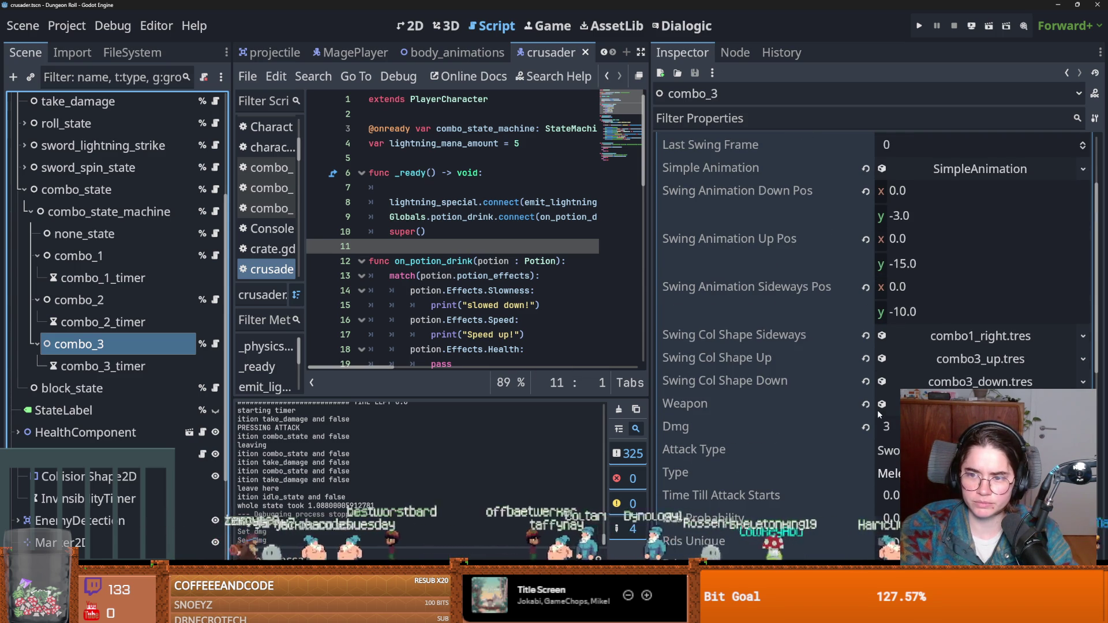
{"action": "scroll", "coordinate": [878, 414], "scroll_direction": "up", "scroll_amount": 3}
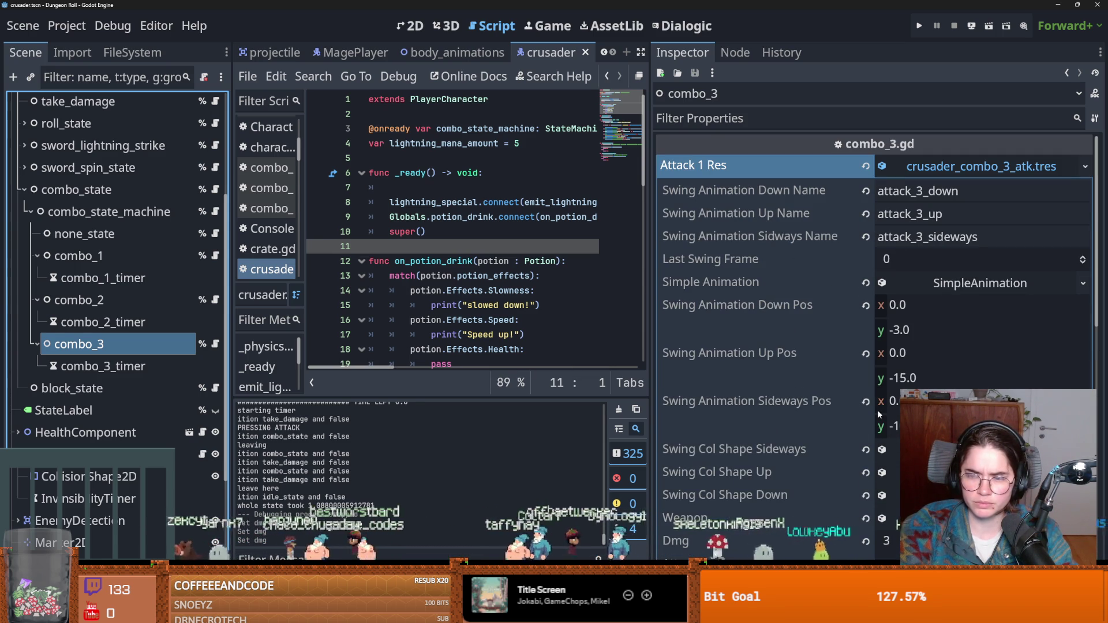
{"action": "left_click", "coordinate": [980, 288]}
{"action": "left_click", "coordinate": [979, 291]}
{"action": "key", "text": "ctrl+s"}
{"action": "scroll", "coordinate": [976, 312], "scroll_direction": "down", "scroll_amount": 3}
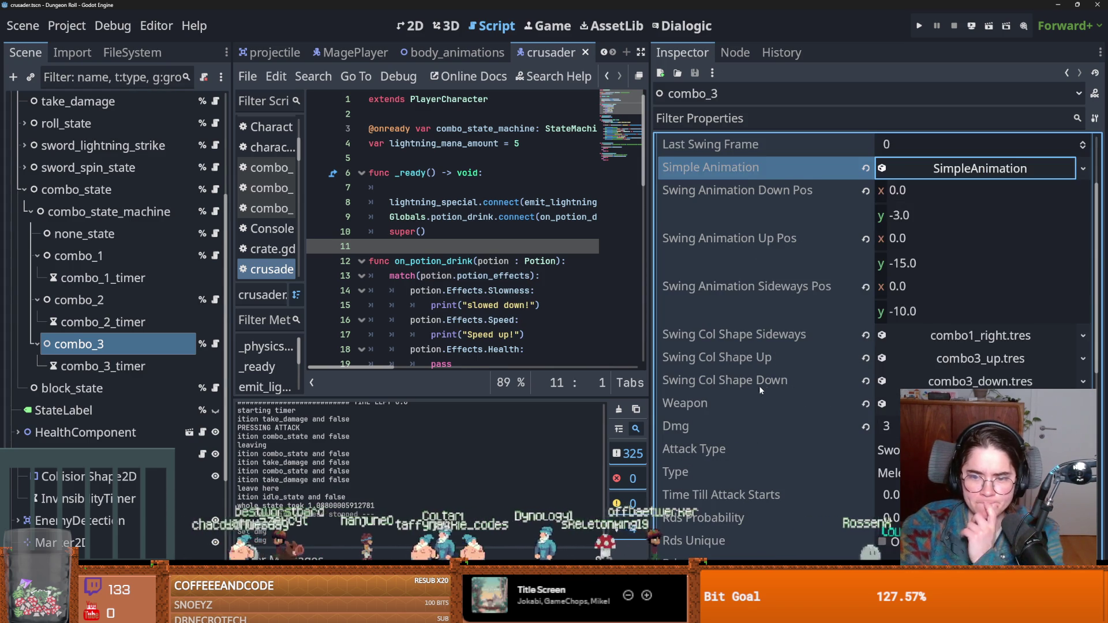
{"action": "left_click", "coordinate": [972, 320]}
Inspect combo_3's hitboxes combo1_right.tres, combo3_up.tres and combo3_down.tres
{"action": "left_click", "coordinate": [969, 334]}
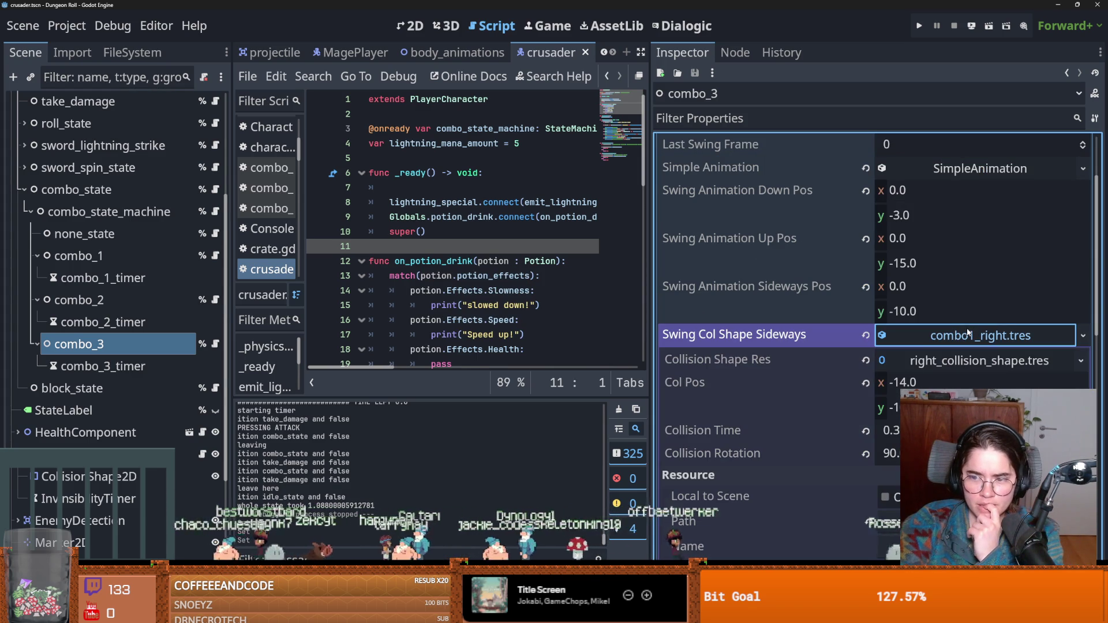
{"action": "left_click", "coordinate": [935, 336]}
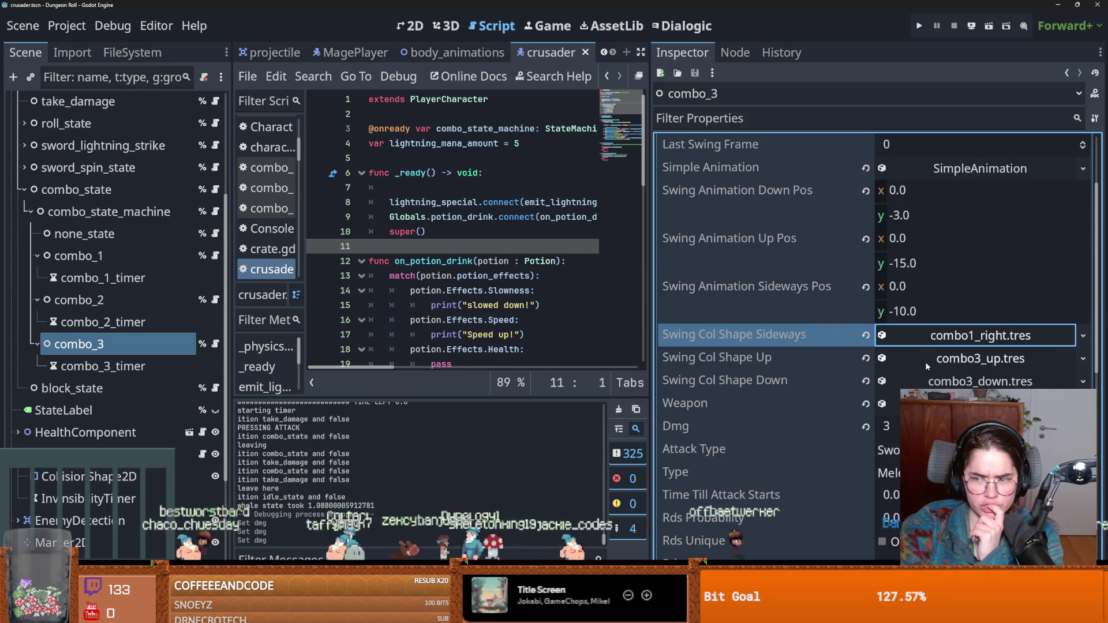
{"action": "left_click", "coordinate": [925, 358]}
{"action": "left_click", "coordinate": [926, 361]}
{"action": "left_click", "coordinate": [953, 381]}
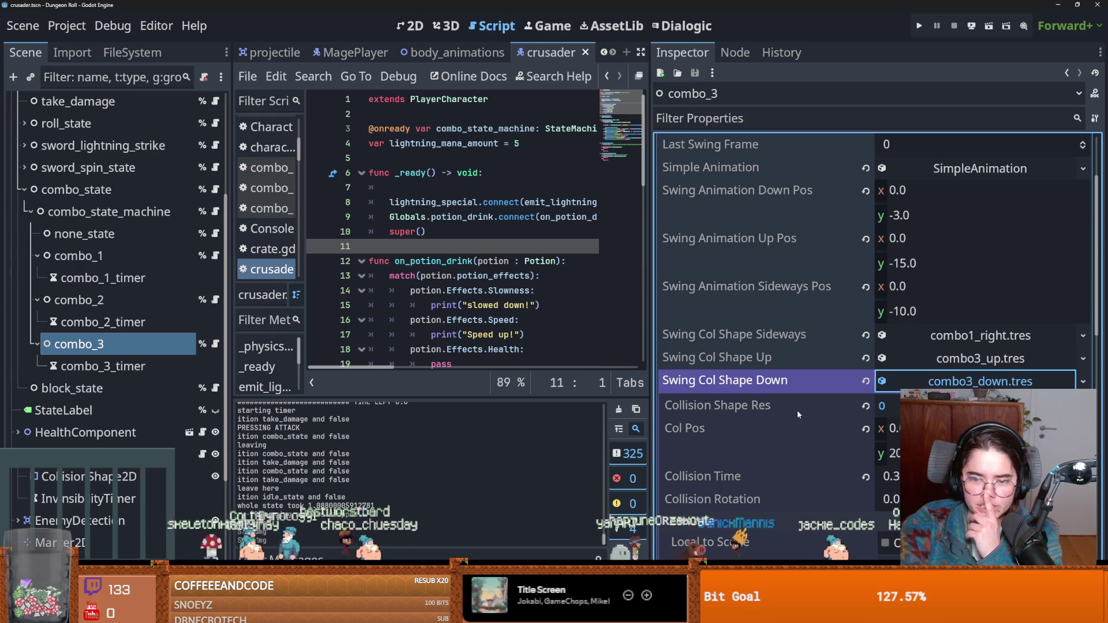
{"action": "left_click", "coordinate": [982, 382]}
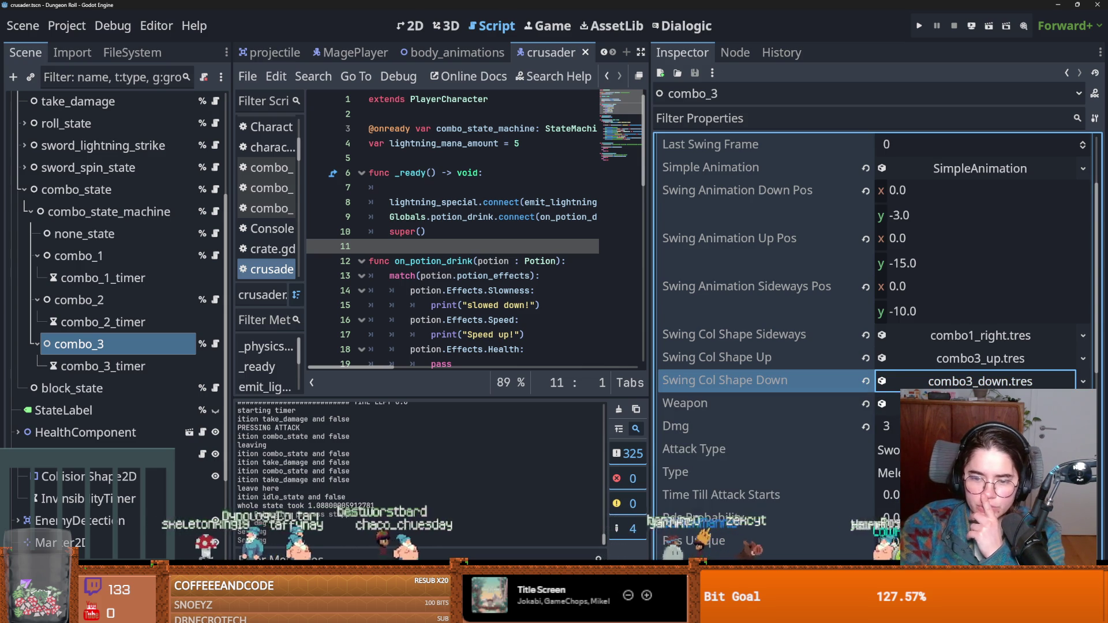
{"action": "left_click", "coordinate": [113, 26]}
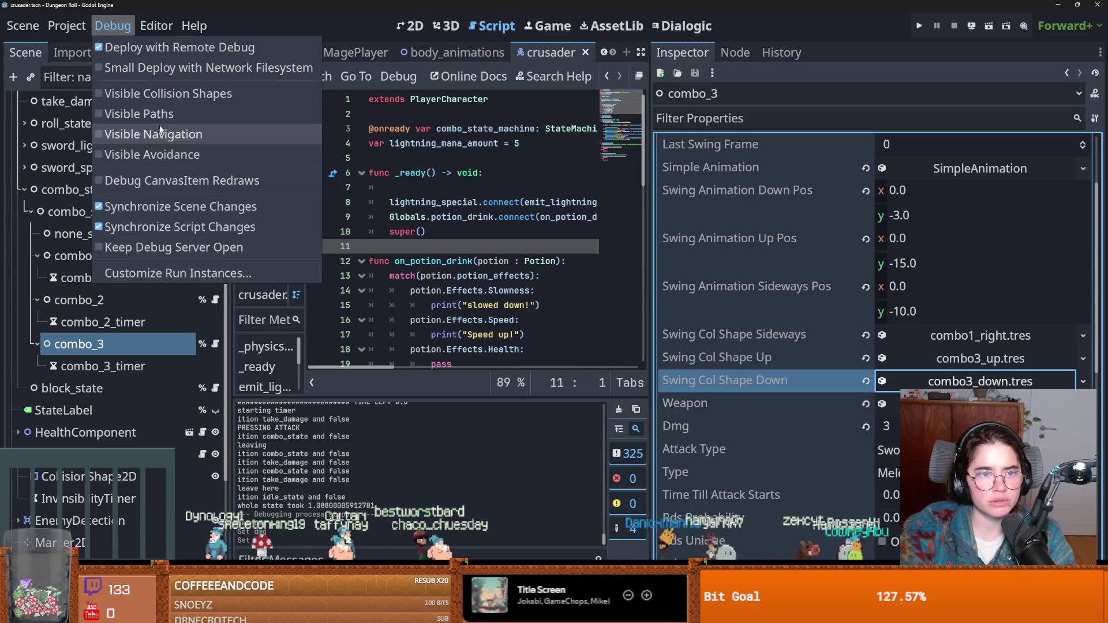
Enable Visible Collision Shapes, run the project, and enter the dungeon as the Crusader
{"action": "left_click", "coordinate": [906, 32]}
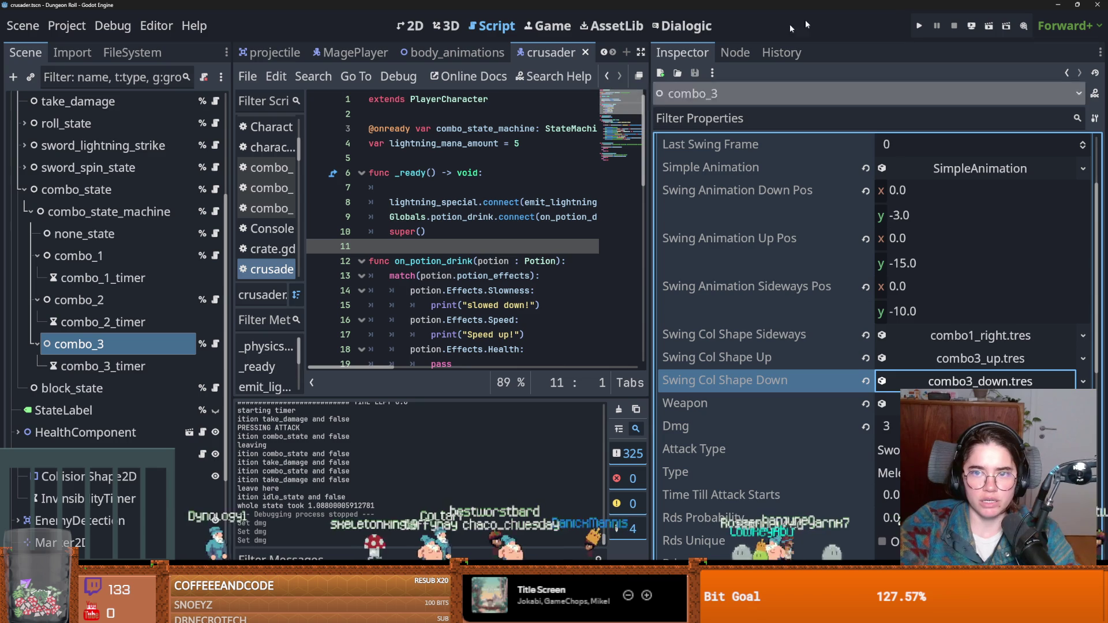
{"action": "left_click", "coordinate": [919, 26]}
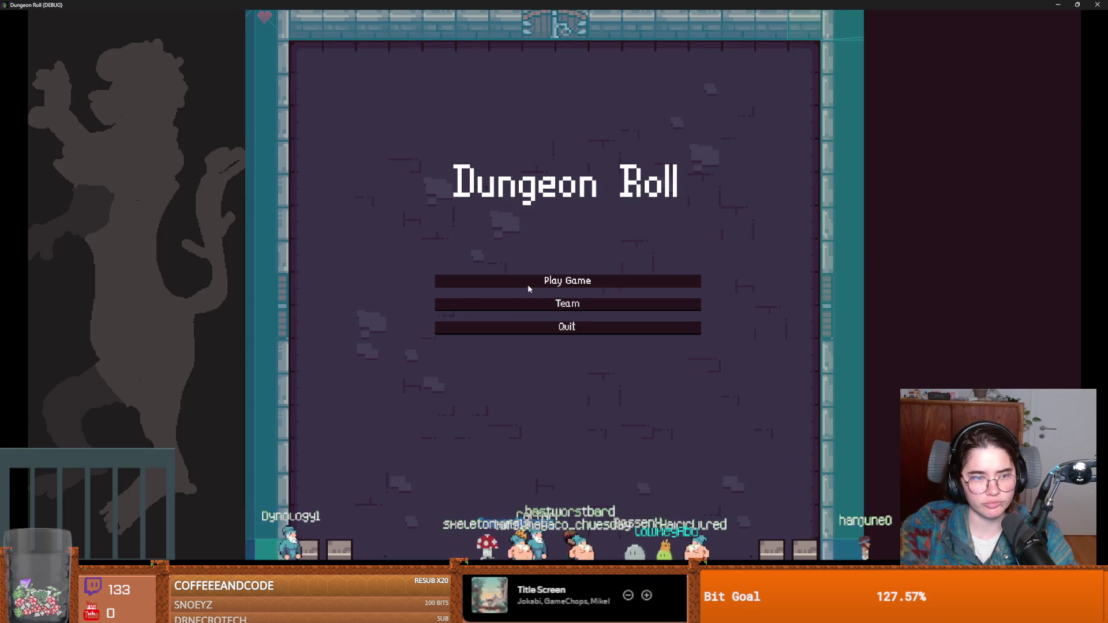
{"action": "left_click", "coordinate": [524, 284]}
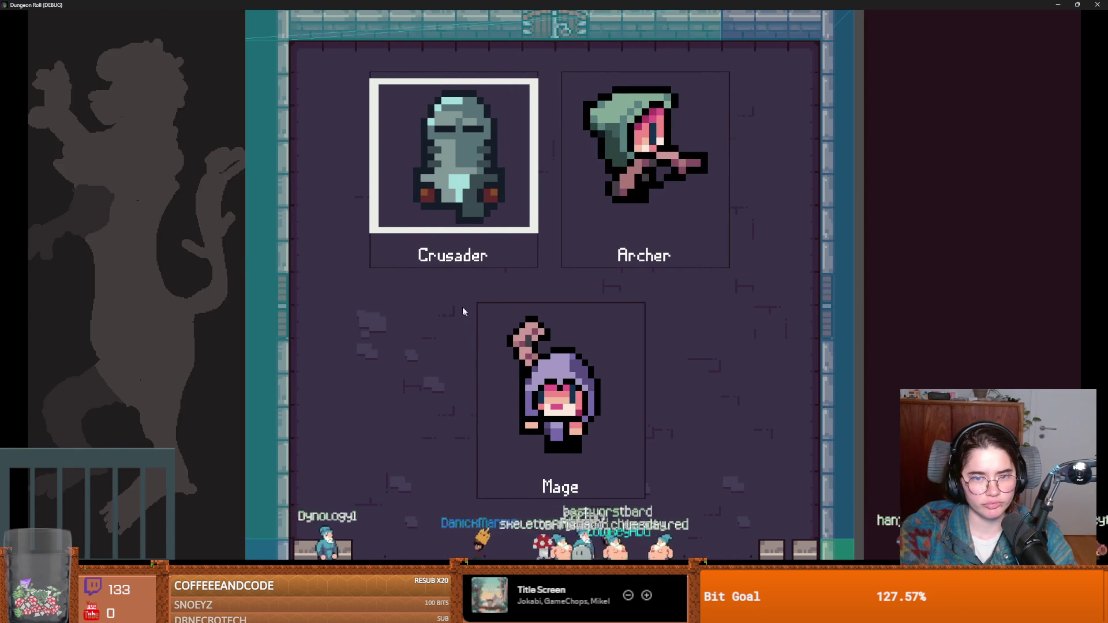
{"action": "key", "text": "Return"}
Swing the Crusader's sword combo right, left and downward to view the hitboxes
{"action": "left_click", "coordinate": [434, 247]}
{"action": "left_click", "coordinate": [434, 246]}
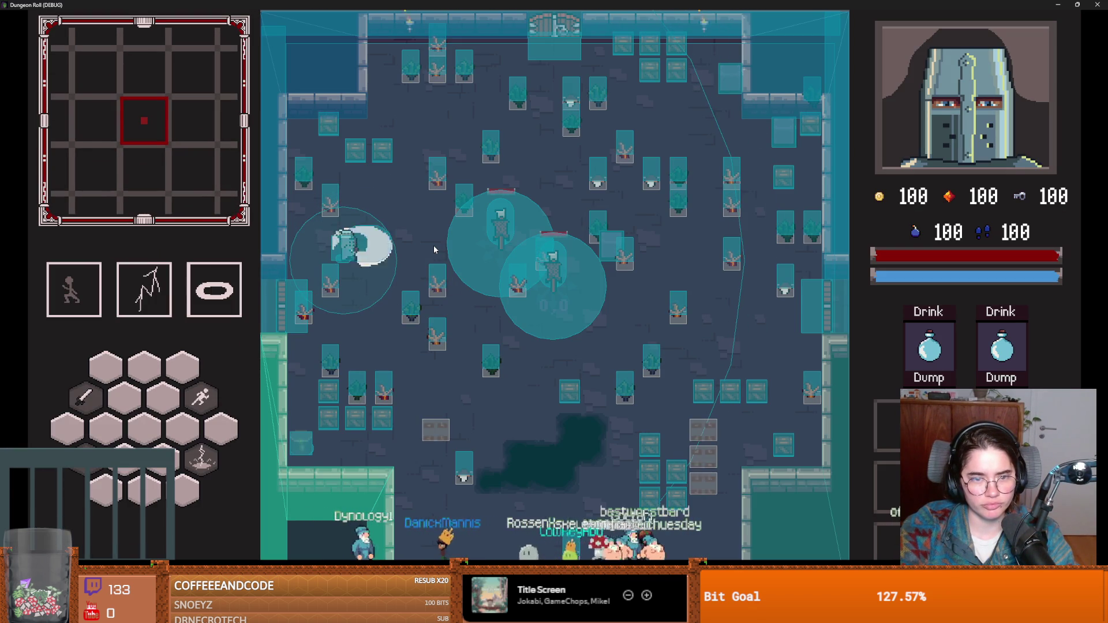
{"action": "left_click", "coordinate": [434, 247]}
{"action": "left_click", "coordinate": [434, 246]}
{"action": "left_click", "coordinate": [434, 250]}
{"action": "left_click", "coordinate": [164, 241]}
{"action": "left_click", "coordinate": [255, 234]}
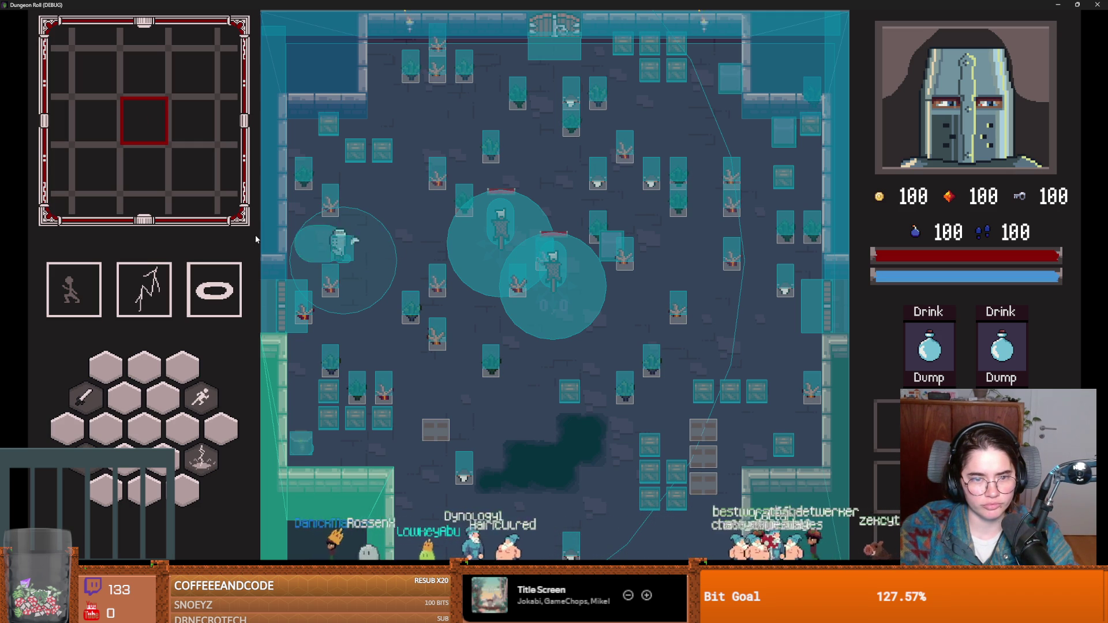
{"action": "left_click", "coordinate": [261, 238]}
{"action": "left_click", "coordinate": [260, 241]}
{"action": "left_click", "coordinate": [355, 283]}
{"action": "left_click", "coordinate": [363, 287]}
{"action": "key", "text": "d"}
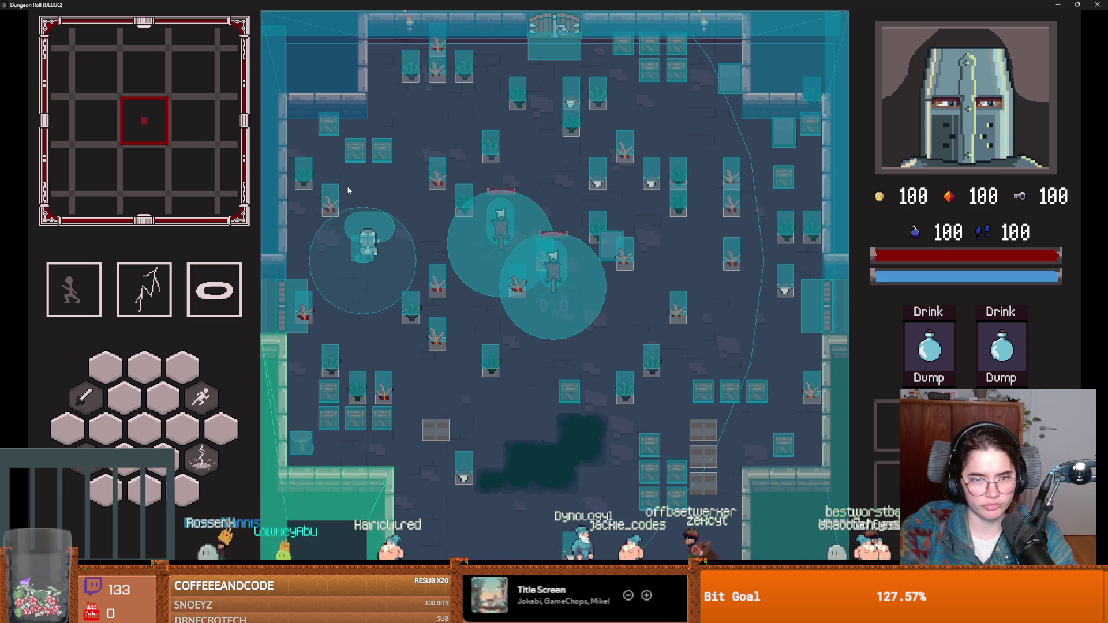
{"action": "left_click", "coordinate": [350, 255]}
{"action": "left_click", "coordinate": [339, 245]}
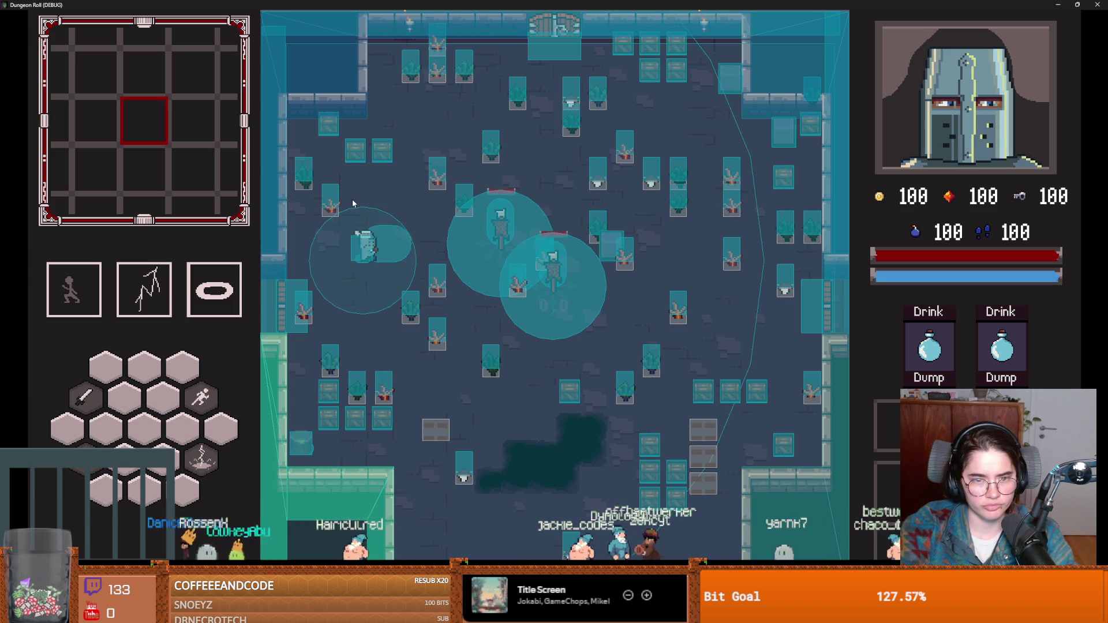
{"action": "left_click", "coordinate": [362, 242]}
{"action": "left_click", "coordinate": [404, 271]}
{"action": "left_click", "coordinate": [370, 196]}
{"action": "left_click", "coordinate": [366, 310]}
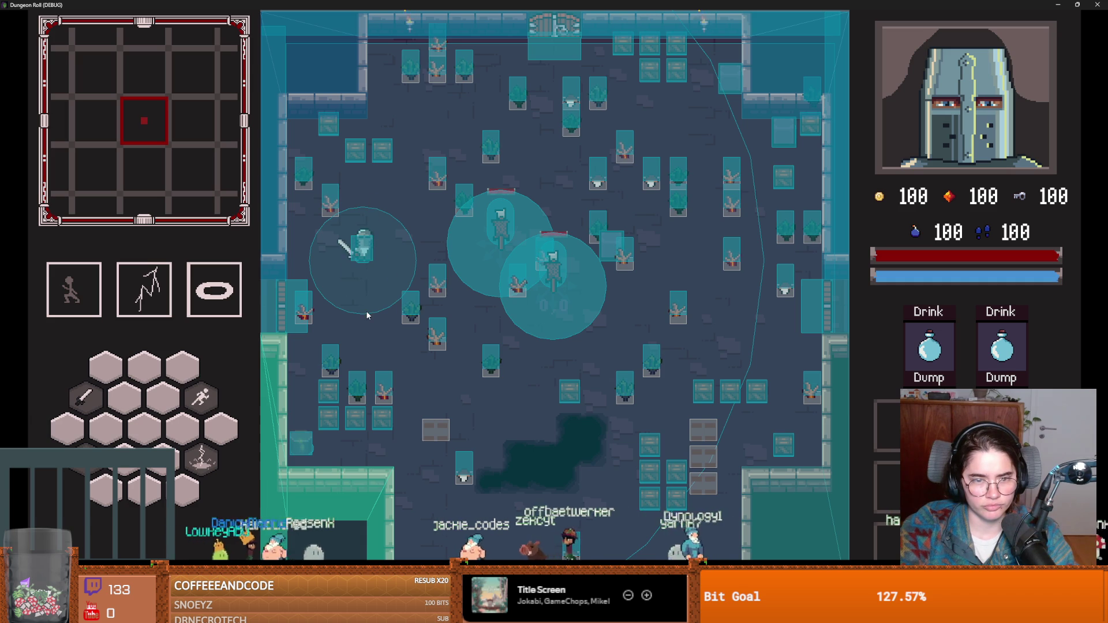
{"action": "left_click", "coordinate": [369, 305]}
{"action": "left_click", "coordinate": [369, 302]}
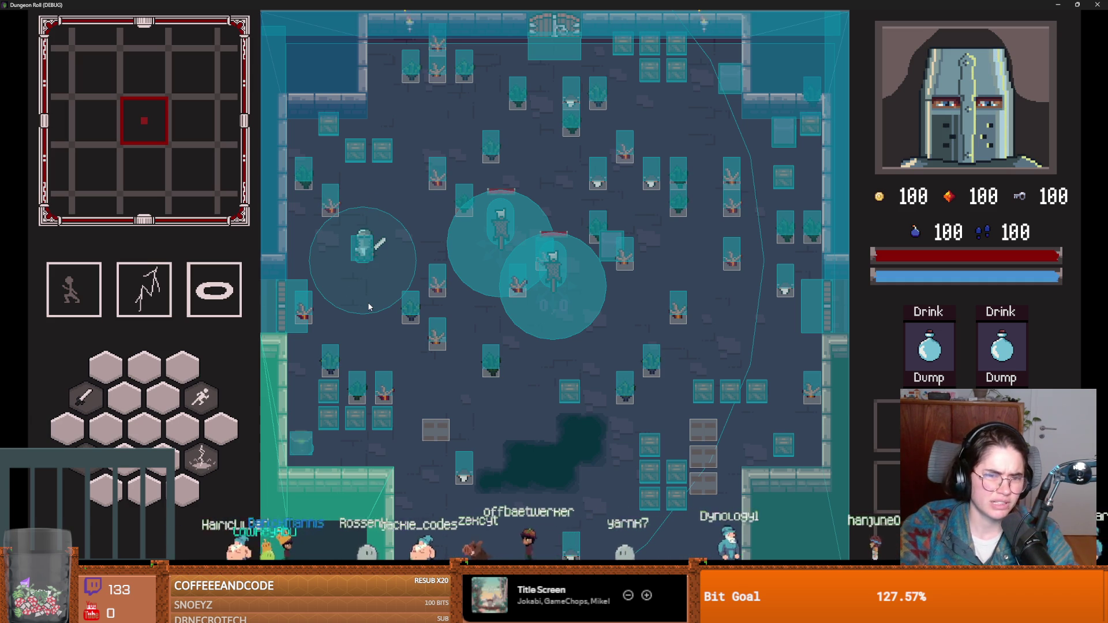
{"action": "left_click", "coordinate": [369, 286]}
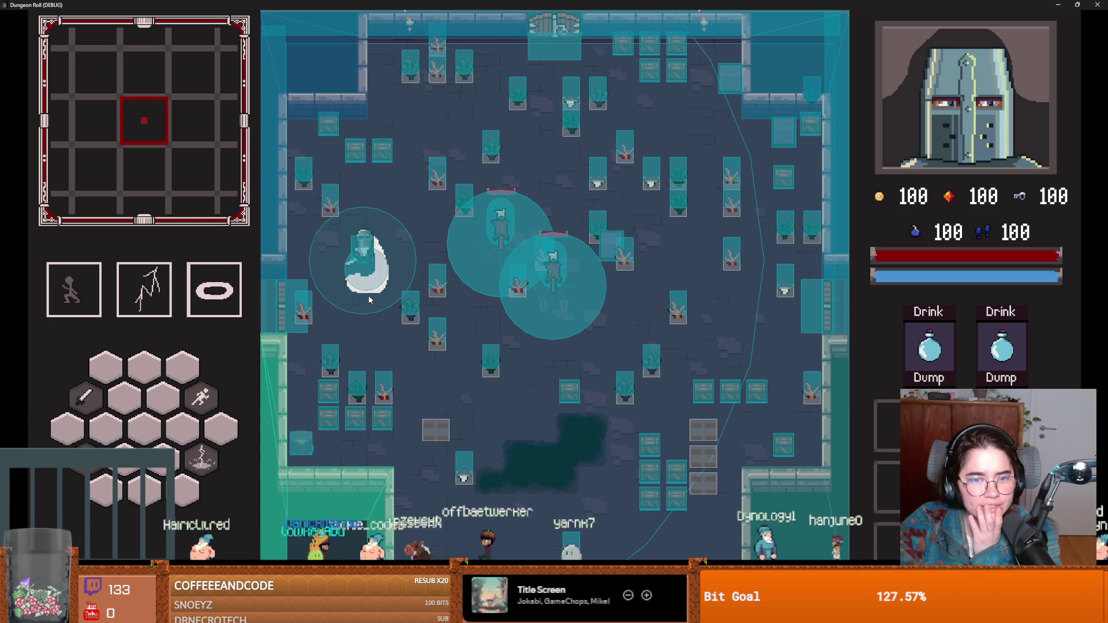
{"action": "left_click", "coordinate": [368, 296]}
{"action": "left_click", "coordinate": [369, 295]}
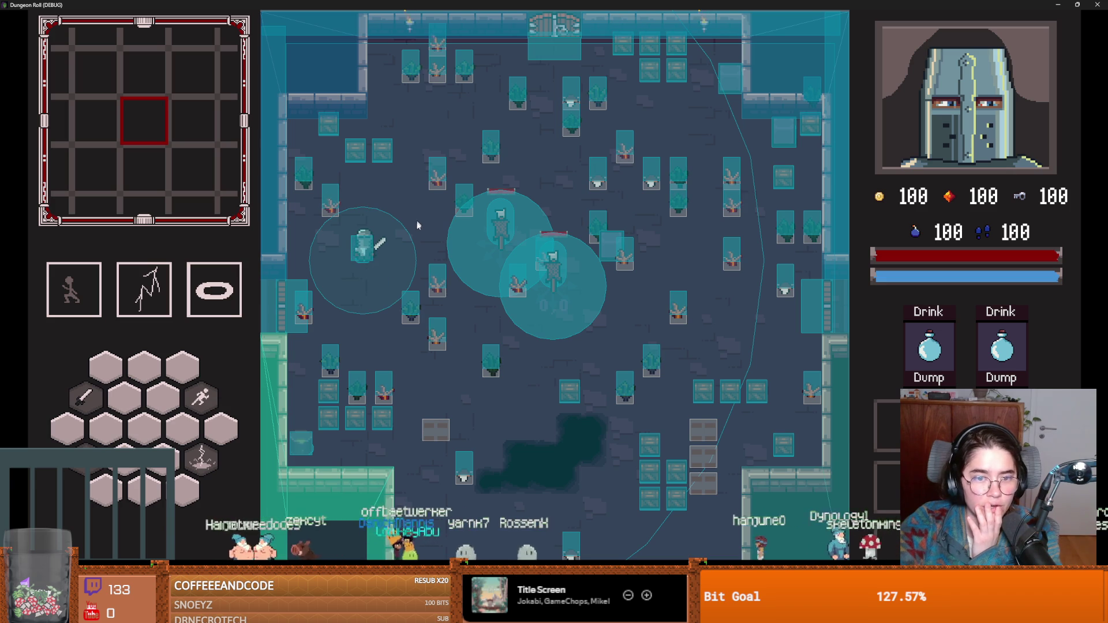
Test left, right and upward combo slashes, then stop the run and switch to Keebler Elves images
{"action": "left_click", "coordinate": [356, 303]}
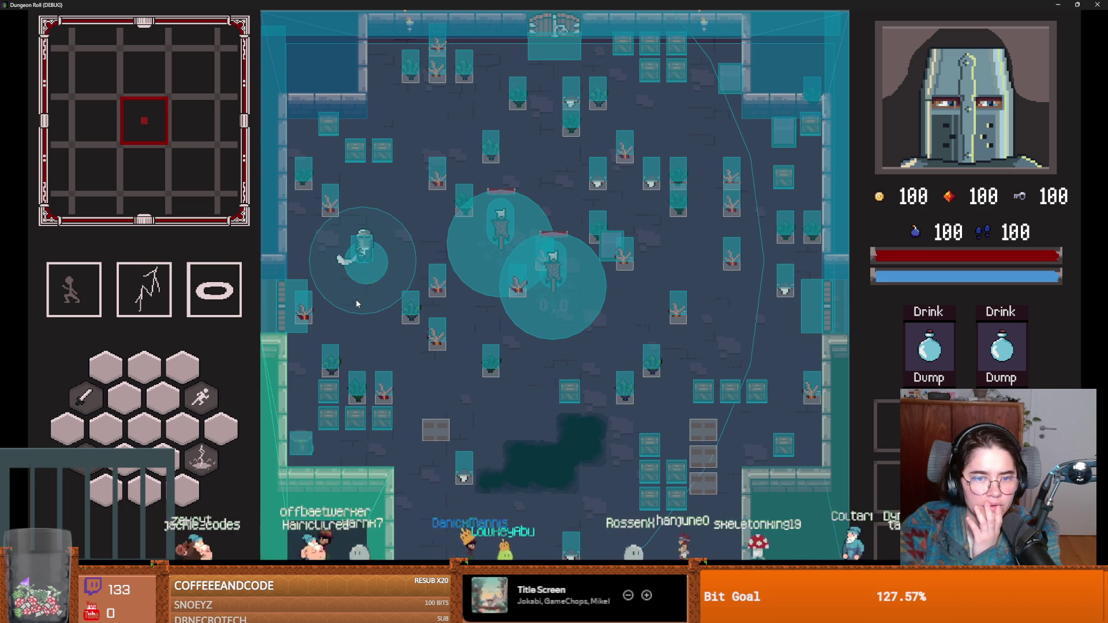
{"action": "left_click", "coordinate": [356, 303]}
{"action": "left_click", "coordinate": [356, 303]}
{"action": "left_click", "coordinate": [453, 248]}
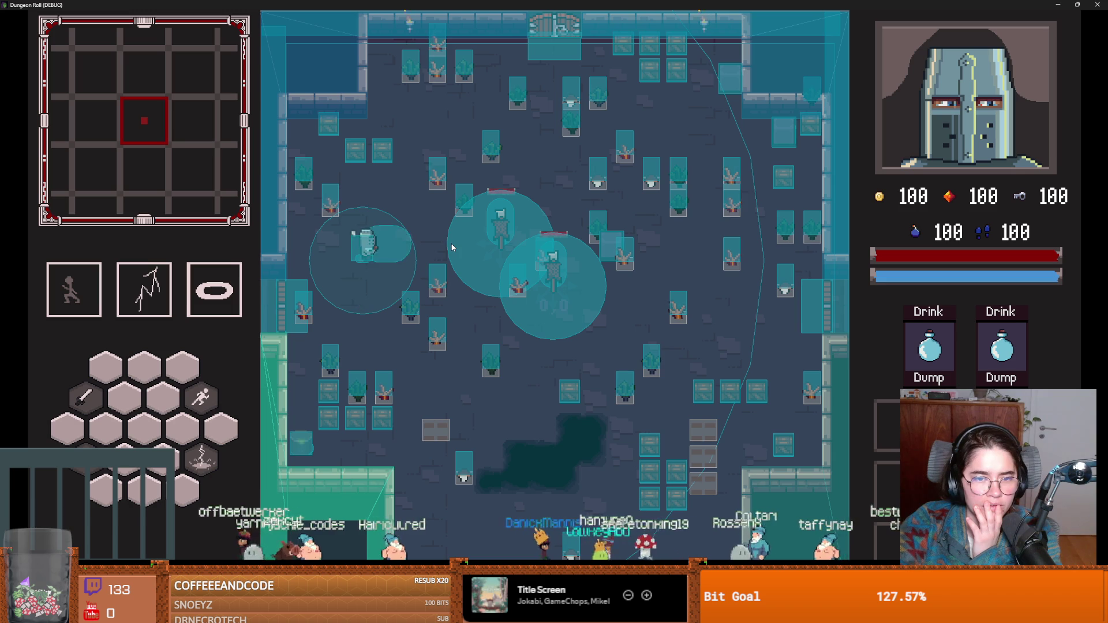
{"action": "left_click", "coordinate": [270, 259]}
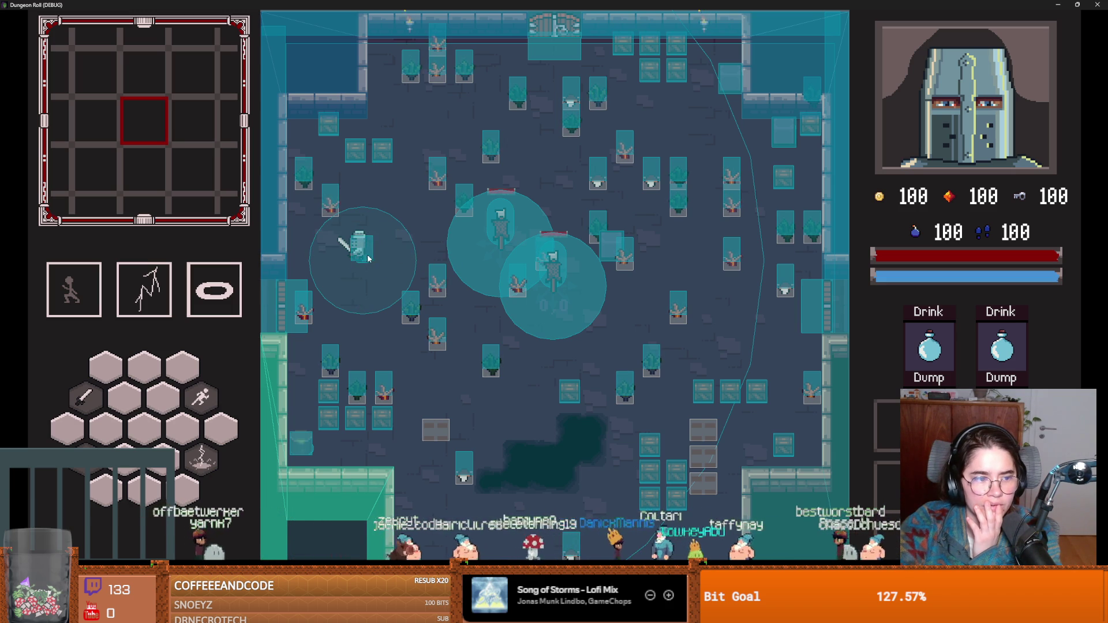
{"action": "left_click", "coordinate": [369, 204]}
{"action": "left_click", "coordinate": [322, 234]}
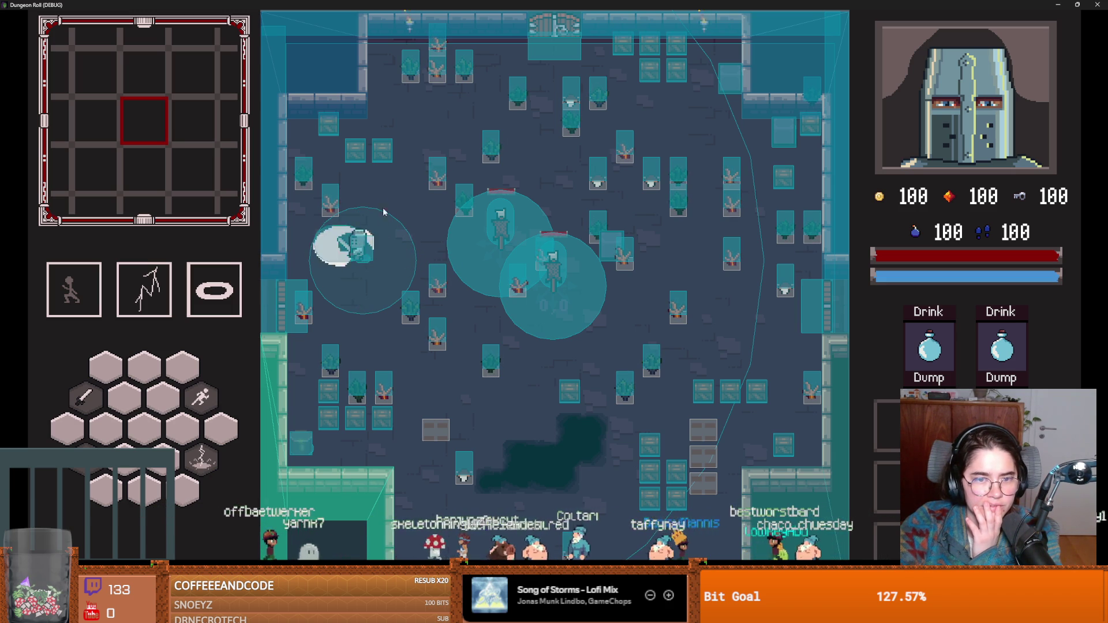
{"action": "left_click", "coordinate": [413, 254]}
{"action": "left_click", "coordinate": [325, 259]}
{"action": "left_click", "coordinate": [387, 248]}
{"action": "left_click", "coordinate": [382, 244]}
{"action": "left_click", "coordinate": [383, 237]}
{"action": "left_click", "coordinate": [398, 254]}
{"action": "left_click", "coordinate": [426, 245]}
{"action": "left_click", "coordinate": [359, 316]}
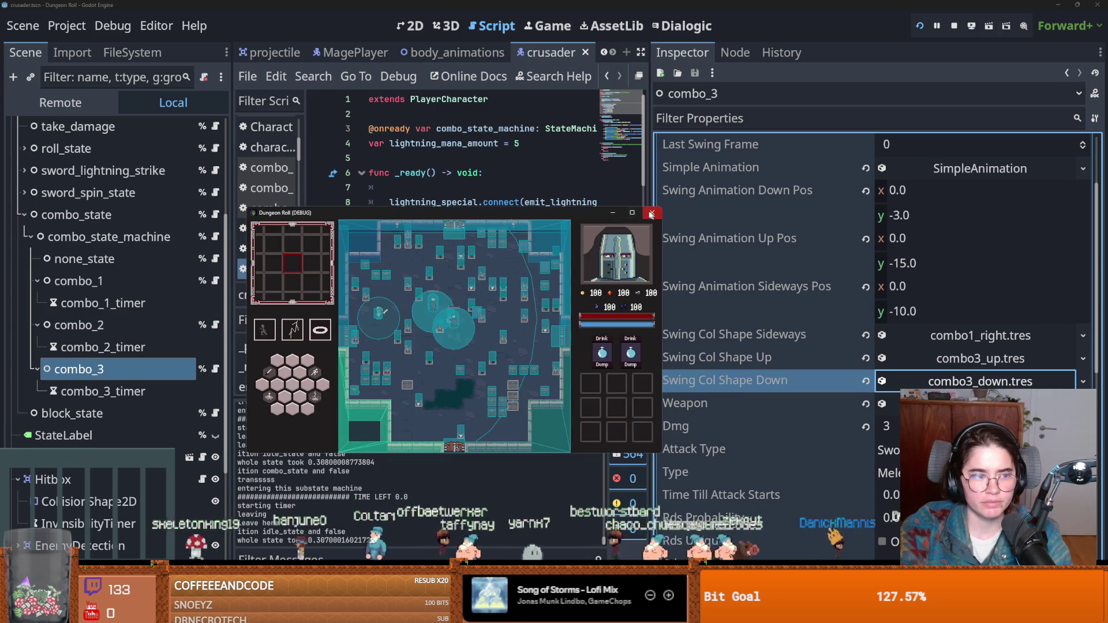
{"action": "key", "text": "F5"}
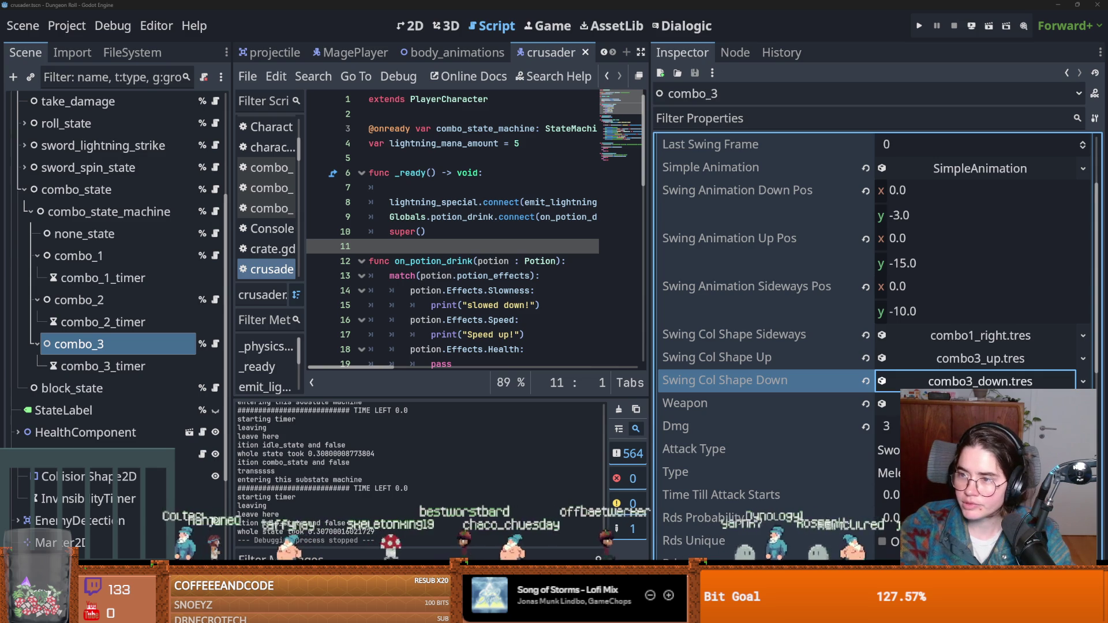
{"action": "key", "text": "alt+Tab"}
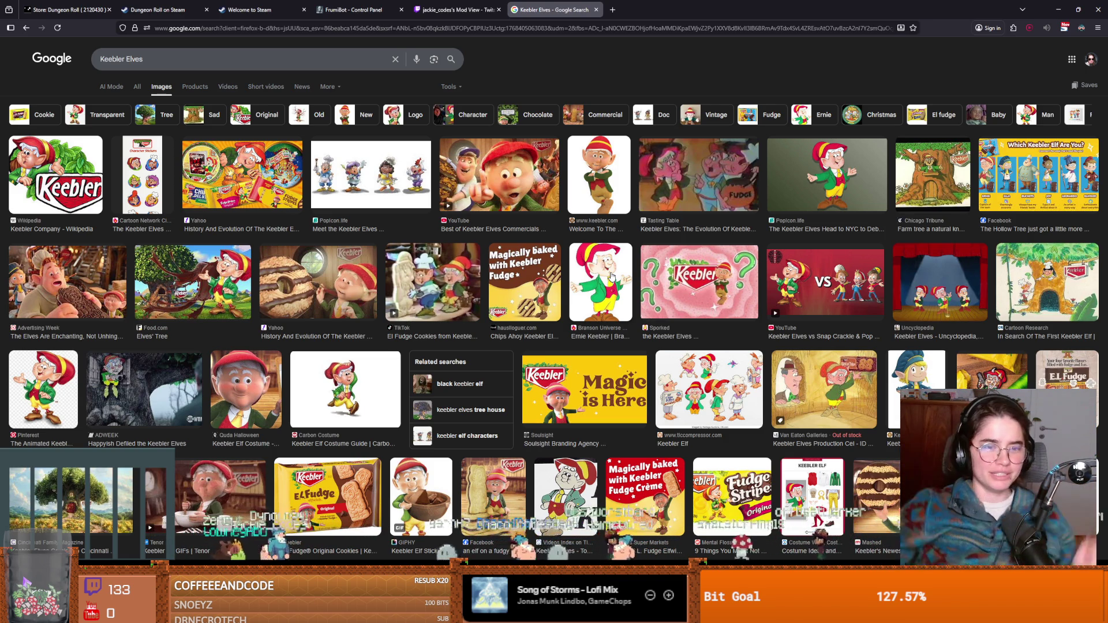
{"action": "key", "text": "alt+Tab"}
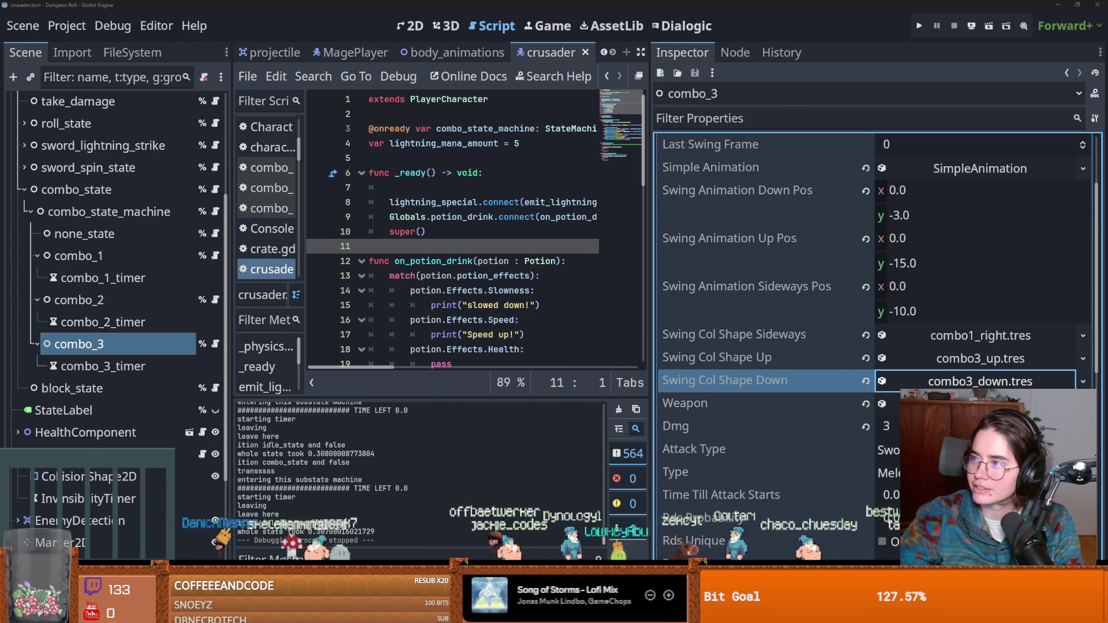
Switch from Godot to the browser's Google Images results for mello cakes
{"action": "key", "text": "alt+Tab"}
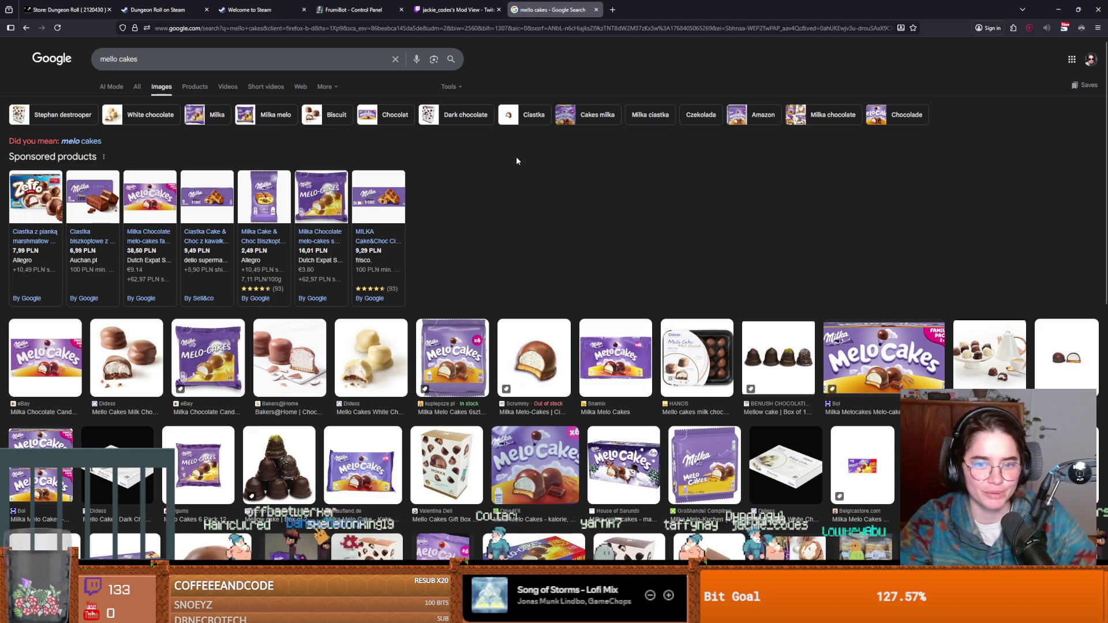
Return to Godot and launch the Cannon game from the stream game launcher
{"action": "key", "text": "alt+Tab"}
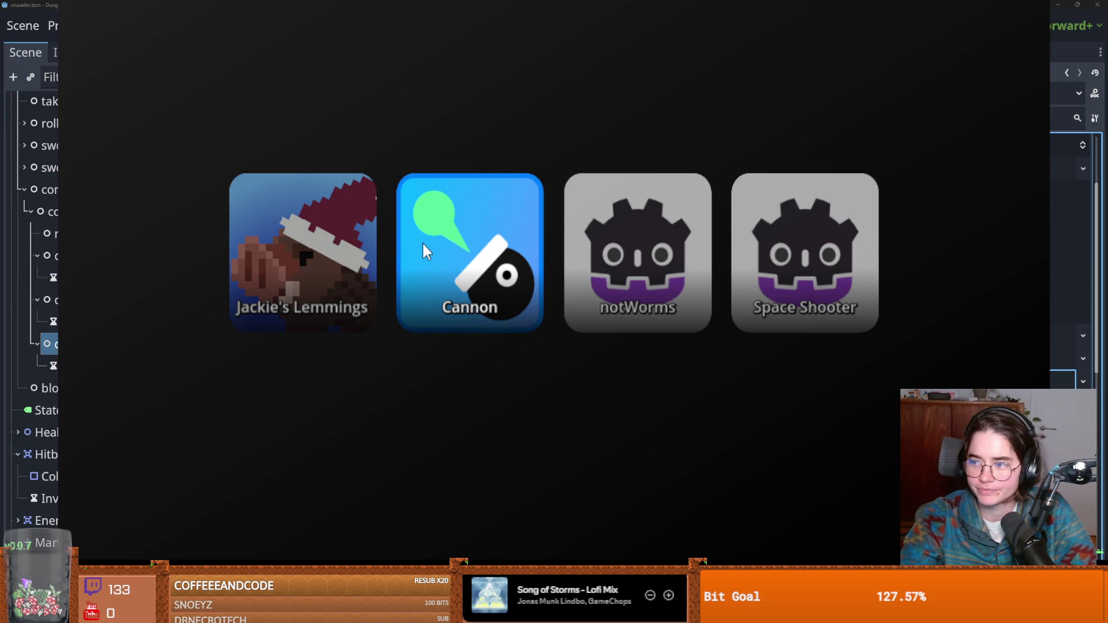
{"action": "left_click", "coordinate": [426, 248]}
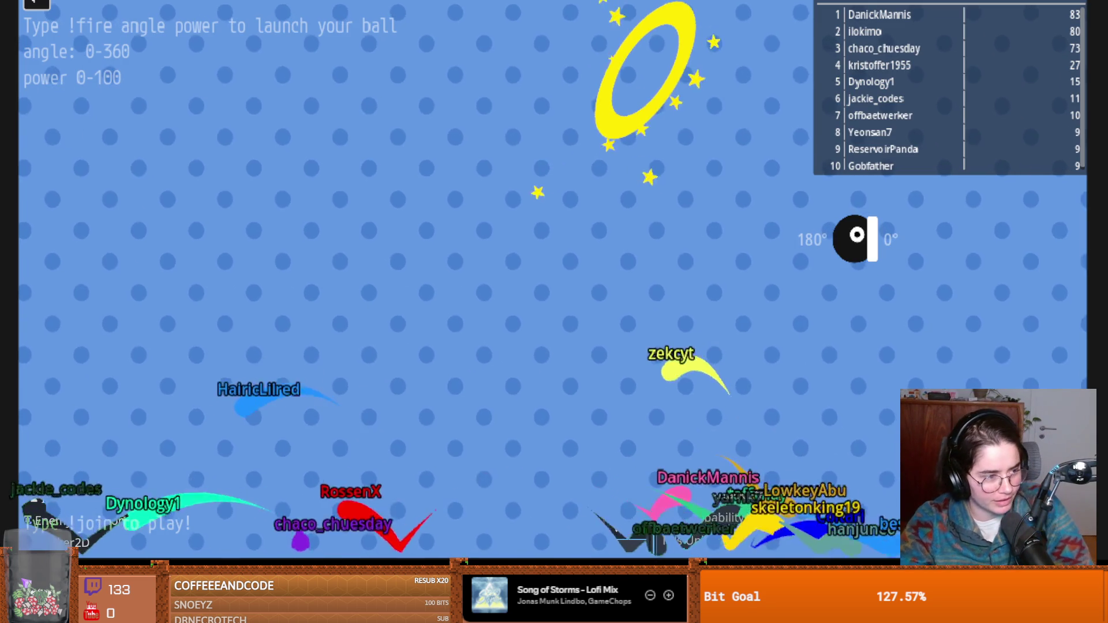
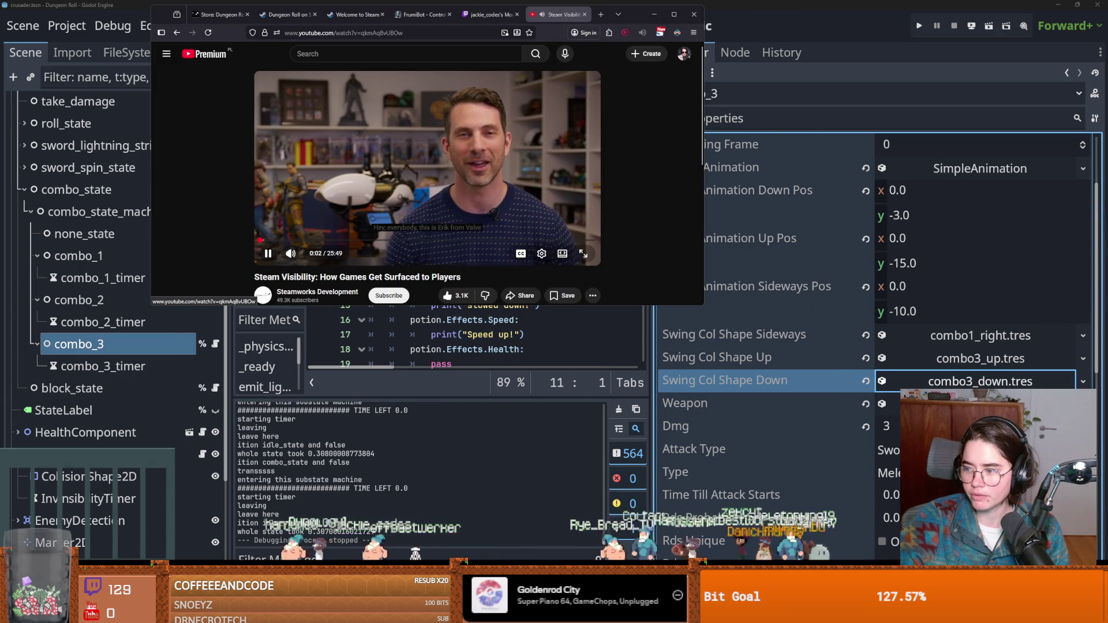
Pause the Steam Visibility video, maximize the browser window, and resume playback
{"action": "key", "text": "space"}
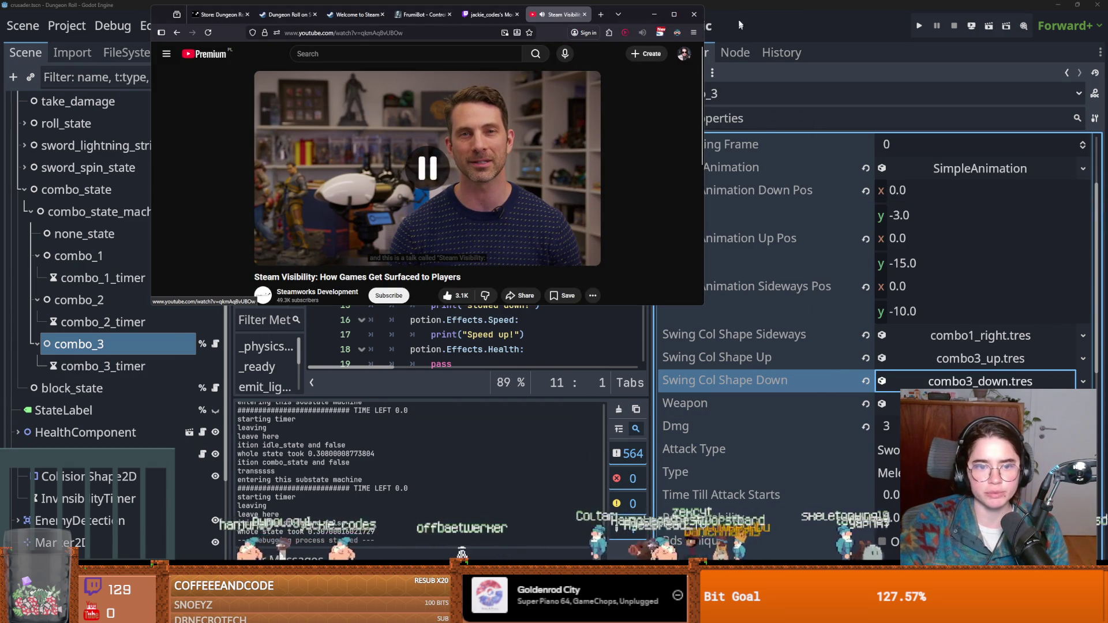
{"action": "left_click", "coordinate": [675, 15]}
{"action": "left_click", "coordinate": [844, 432]}
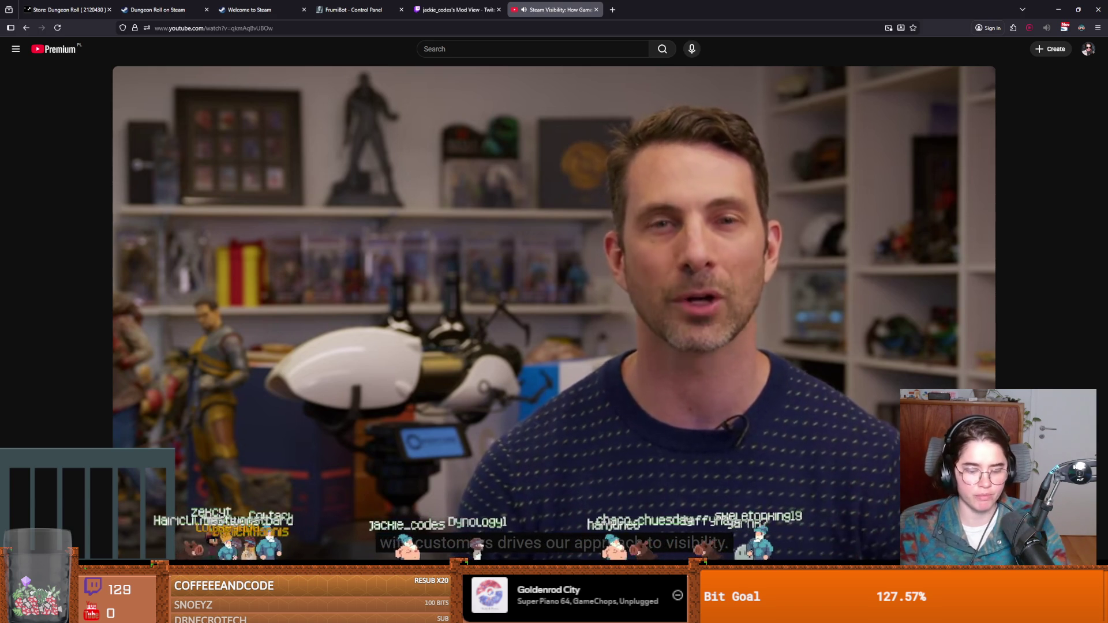
Watch the Steam Visibility talk full screen, pausing on the slide about surprisingly successful games
{"action": "key", "text": "f"}
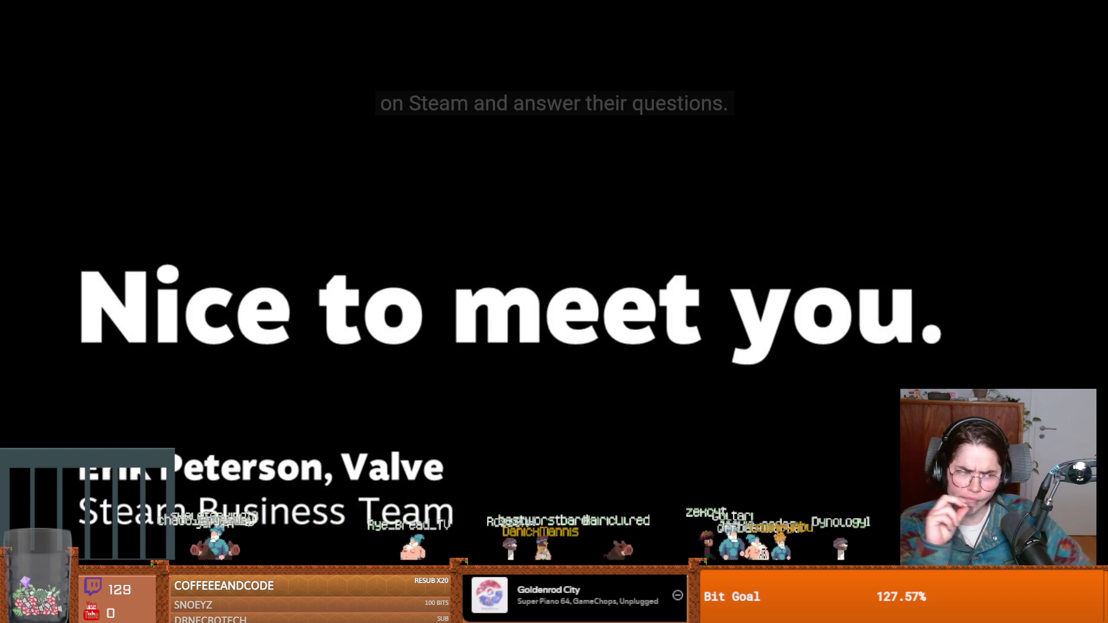
{"action": "left_click", "coordinate": [845, 432]}
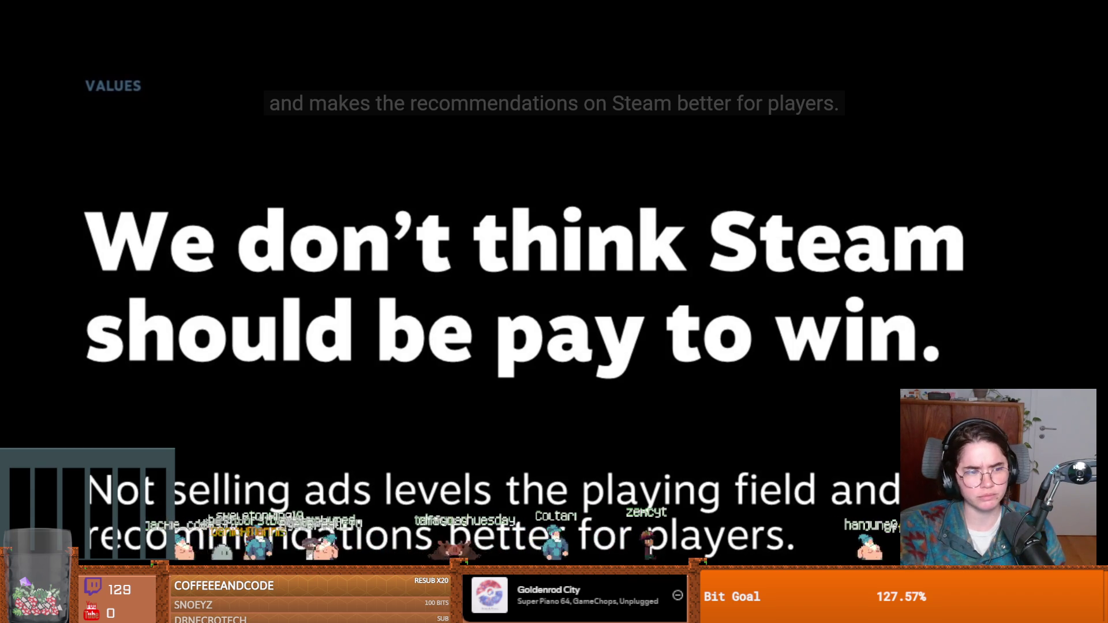
{"action": "left_click", "coordinate": [844, 431]}
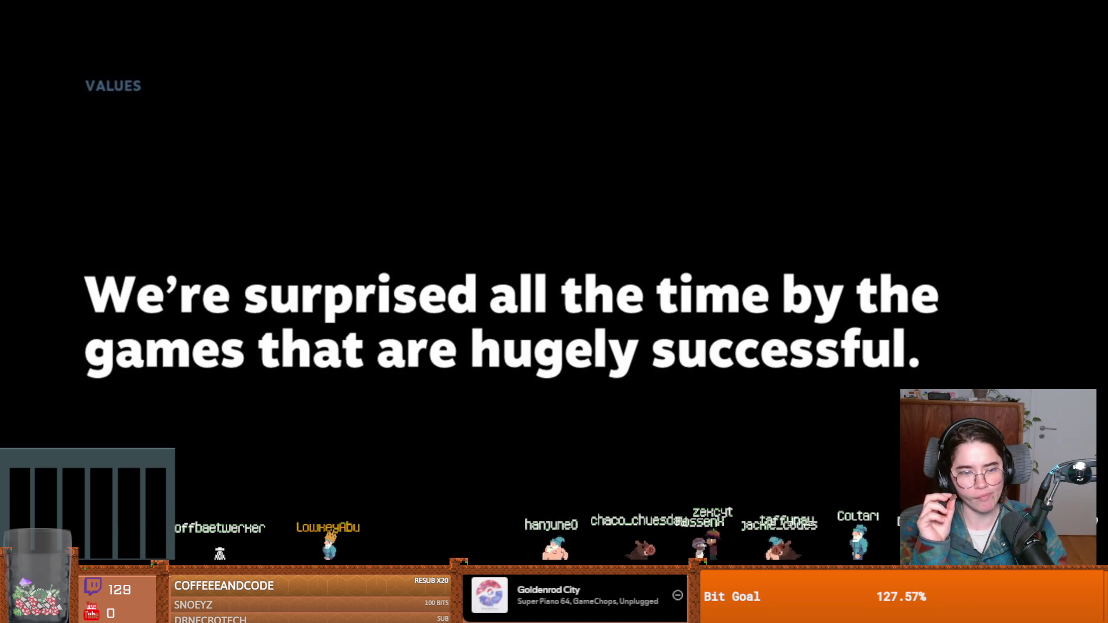
{"action": "left_click", "coordinate": [844, 434]}
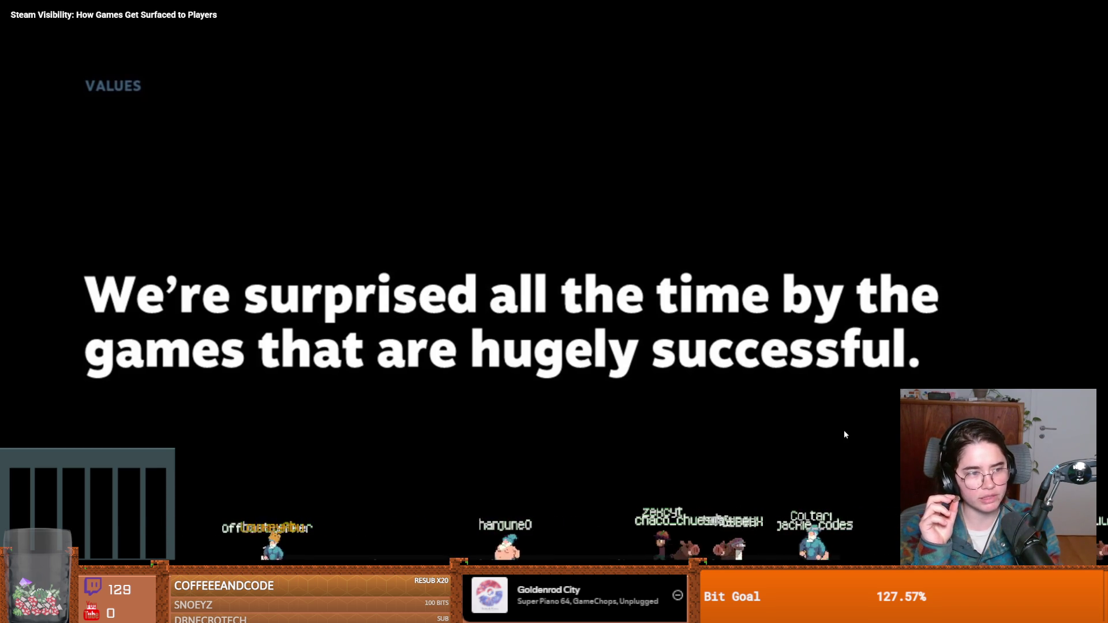
Play the talk to the slide on algorithmic store sections, pause it, and exit full screen
{"action": "left_click", "coordinate": [844, 434]}
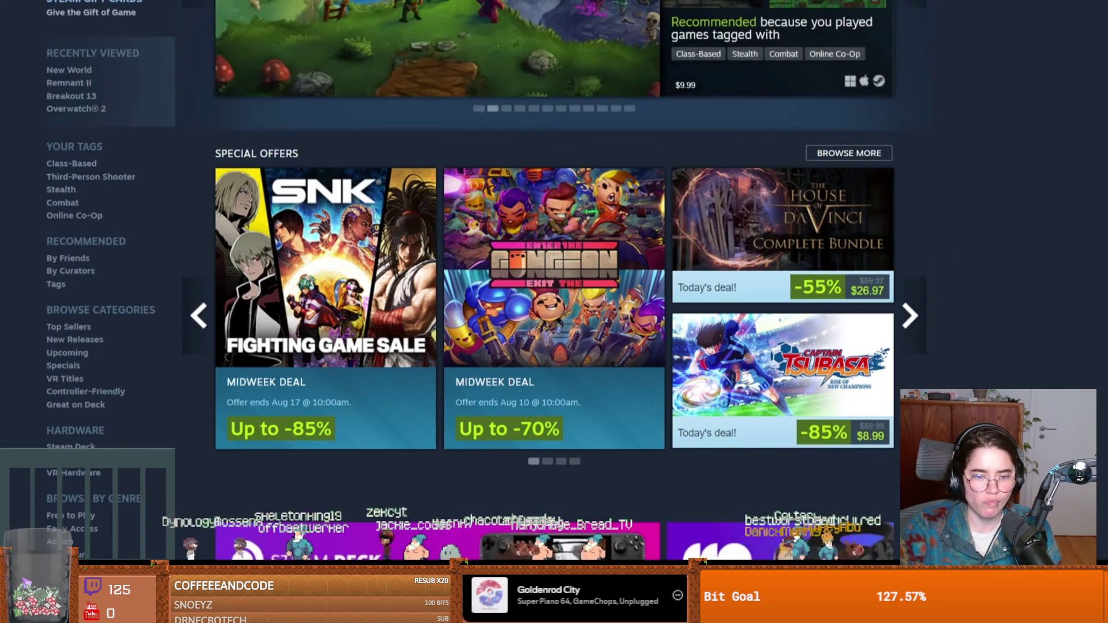
{"action": "scroll", "coordinate": [554, 288], "scroll_direction": "down", "scroll_amount": 8}
{"action": "scroll", "coordinate": [554, 289], "scroll_direction": "down", "scroll_amount": 5}
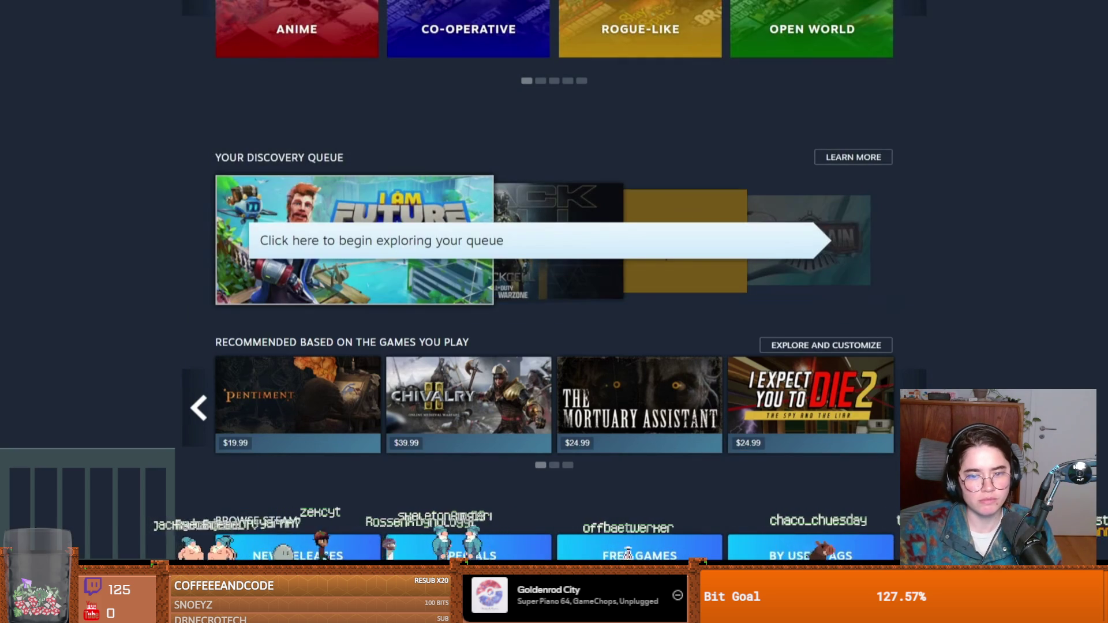
{"action": "scroll", "coordinate": [555, 312], "scroll_direction": "down", "scroll_amount": 8}
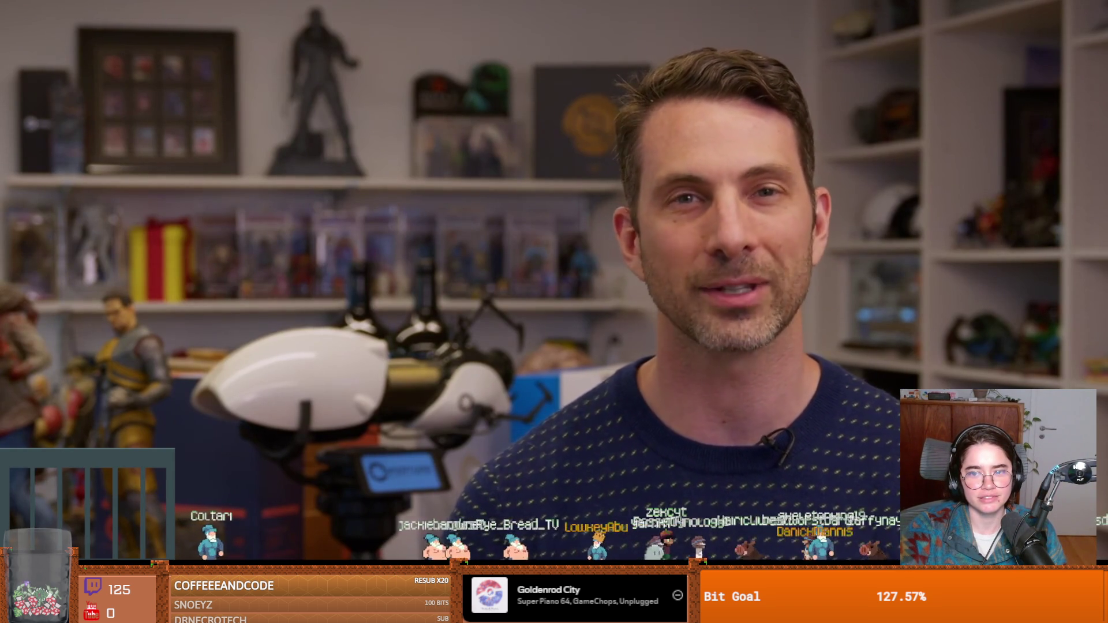
{"action": "left_click", "coordinate": [290, 537]}
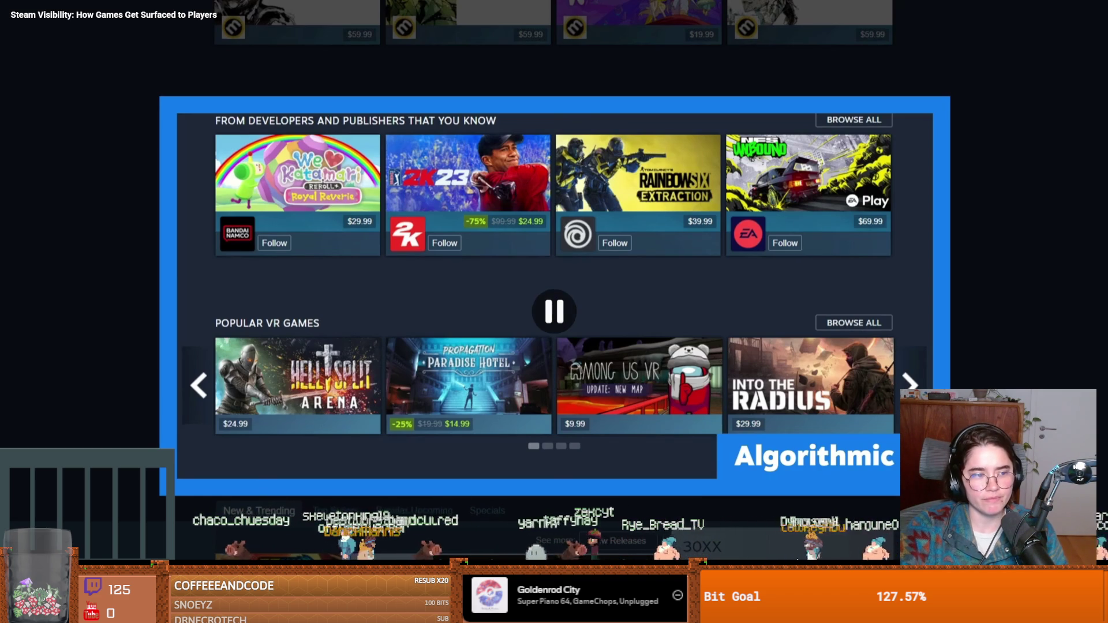
{"action": "key", "text": "Escape"}
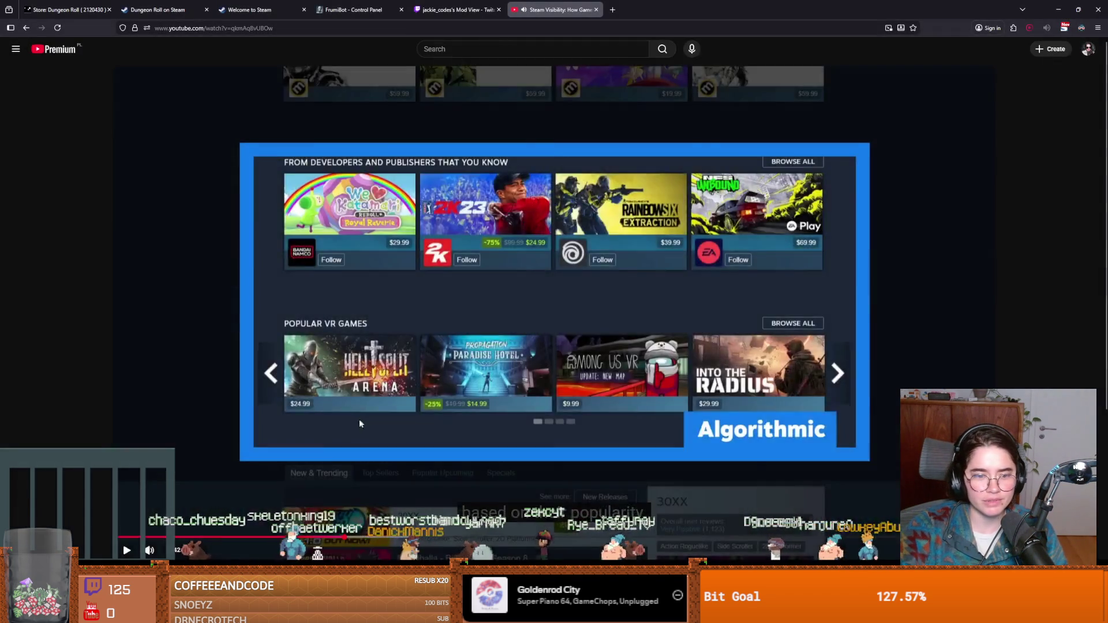
Select the '2 years ago' upload date and text from the first two comments
{"action": "scroll", "coordinate": [359, 419], "scroll_direction": "down", "scroll_amount": 3}
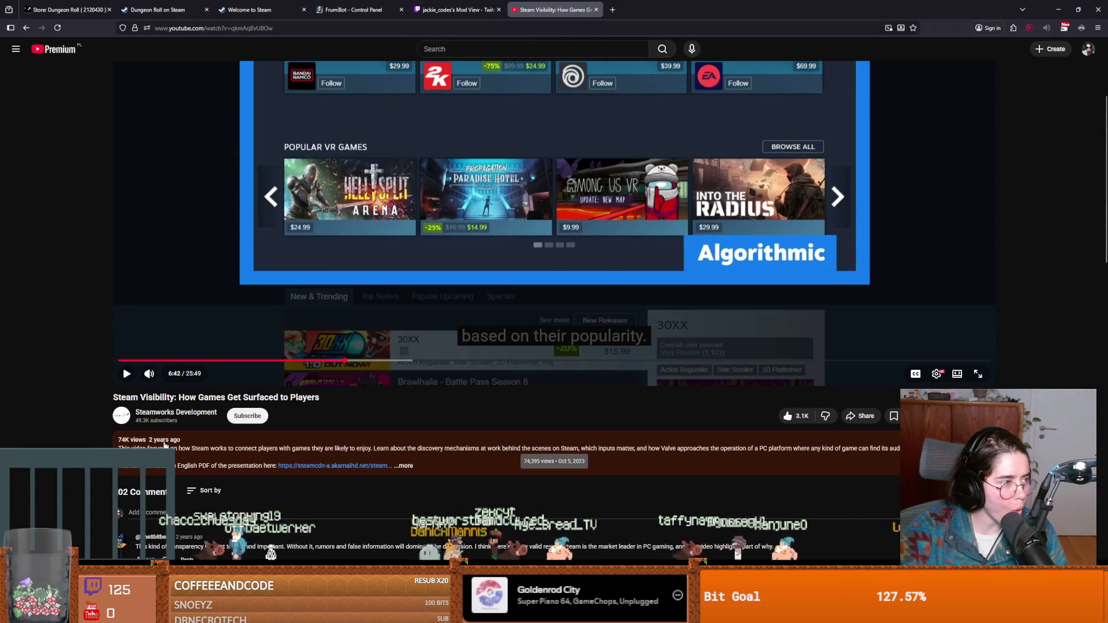
{"action": "double_click", "coordinate": [173, 440]}
{"action": "left_click_drag", "start_coordinate": [173, 441], "coordinate": [149, 441]}
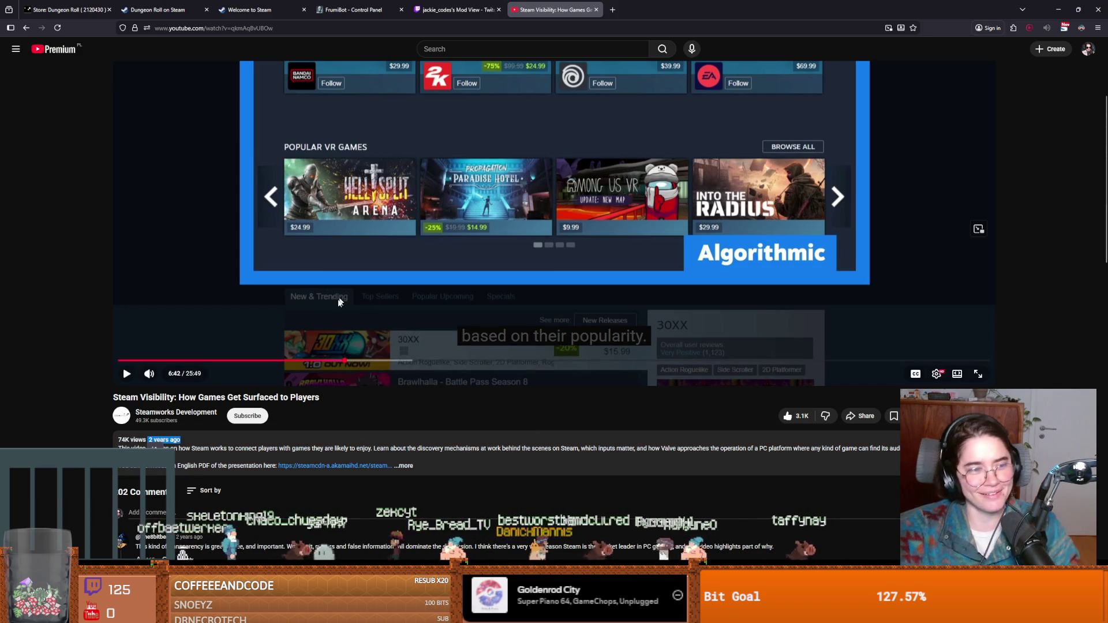
{"action": "scroll", "coordinate": [354, 342], "scroll_direction": "down", "scroll_amount": 3}
{"action": "left_click_drag", "start_coordinate": [161, 370], "coordinate": [265, 375]}
{"action": "left_click_drag", "start_coordinate": [186, 432], "coordinate": [343, 438]}
Expand the third comment's full timestamp list, then scroll back to the top
{"action": "scroll", "coordinate": [343, 437], "scroll_direction": "down", "scroll_amount": 1}
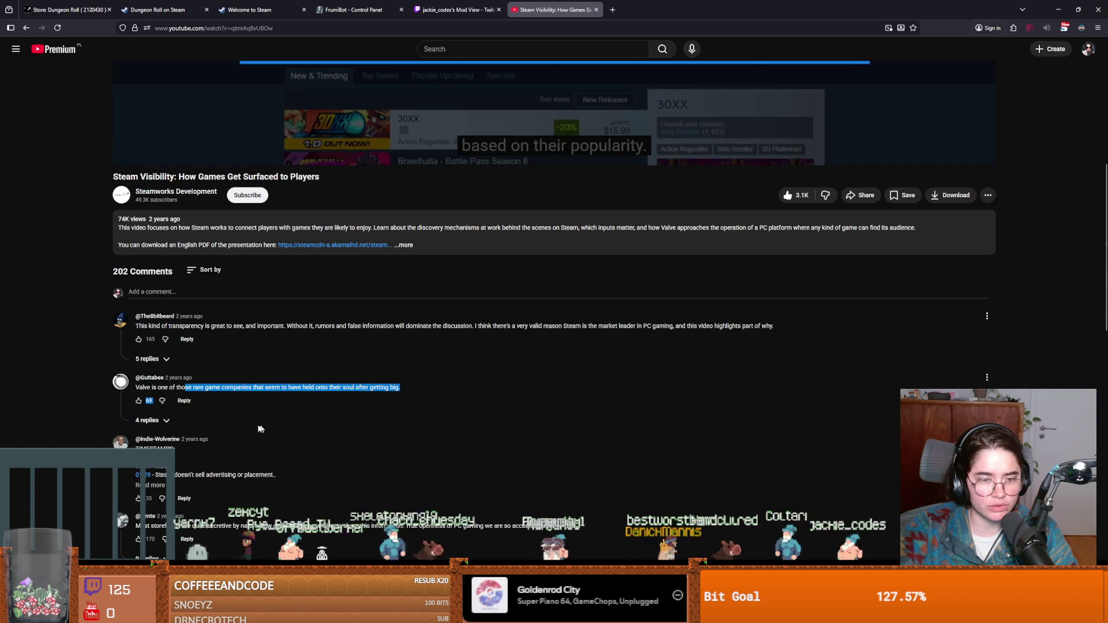
{"action": "left_click", "coordinate": [161, 485]}
{"action": "scroll", "coordinate": [162, 486], "scroll_direction": "down", "scroll_amount": 4}
{"action": "scroll", "coordinate": [421, 219], "scroll_direction": "up", "scroll_amount": 6}
{"action": "scroll", "coordinate": [421, 219], "scroll_direction": "up", "scroll_amount": 5}
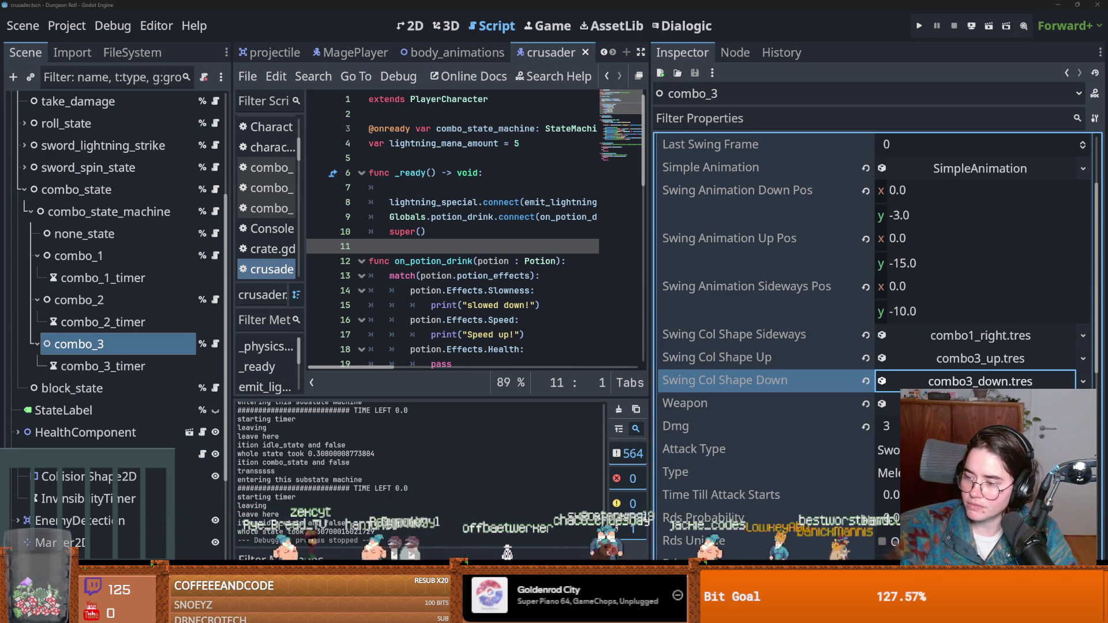
Place the cursor at line 16, widen the script editor, and save the scene
{"action": "left_click", "coordinate": [446, 319]}
{"action": "key", "text": "ctrl+s"}
{"action": "left_click_drag", "start_coordinate": [648, 301], "coordinate": [814, 301]}
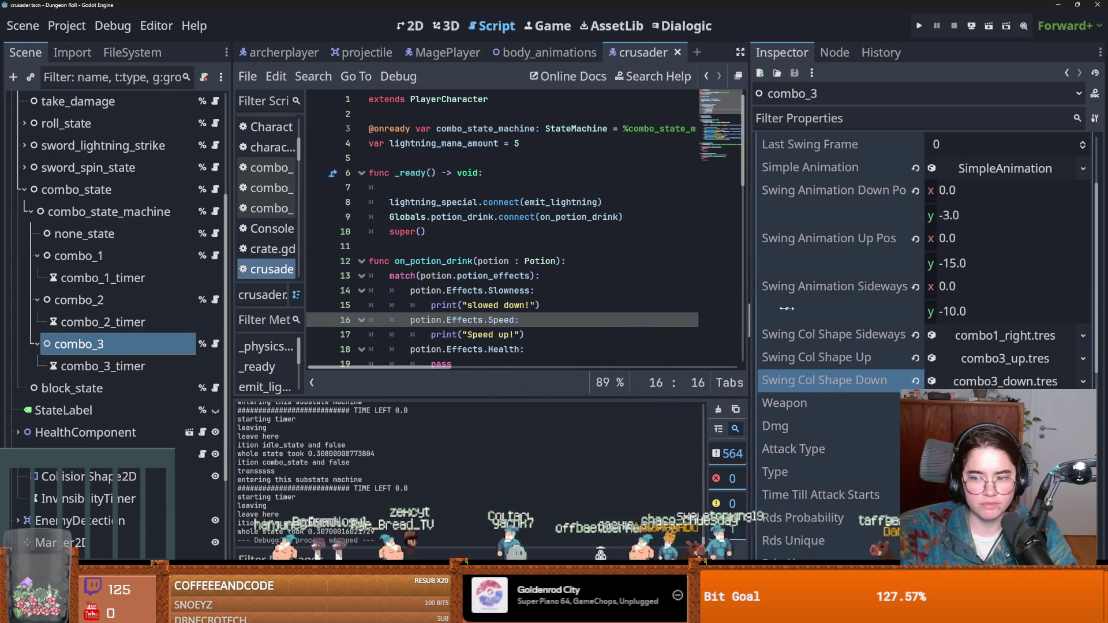
{"action": "key", "text": "ctrl+s"}
Expand the first error, grace_room_1.tres invalid UID, in the Errors list, then show the FileSystem filter
{"action": "mouse_move", "coordinate": [516, 397]}
{"action": "left_mouse_down"}
{"action": "mouse_move", "coordinate": [482, 427]}
{"action": "mouse_move", "coordinate": [485, 246]}
{"action": "left_mouse_up"}
{"action": "left_click", "coordinate": [502, 341]}
{"action": "double_click", "coordinate": [480, 327]}
{"action": "double_click", "coordinate": [480, 328]}
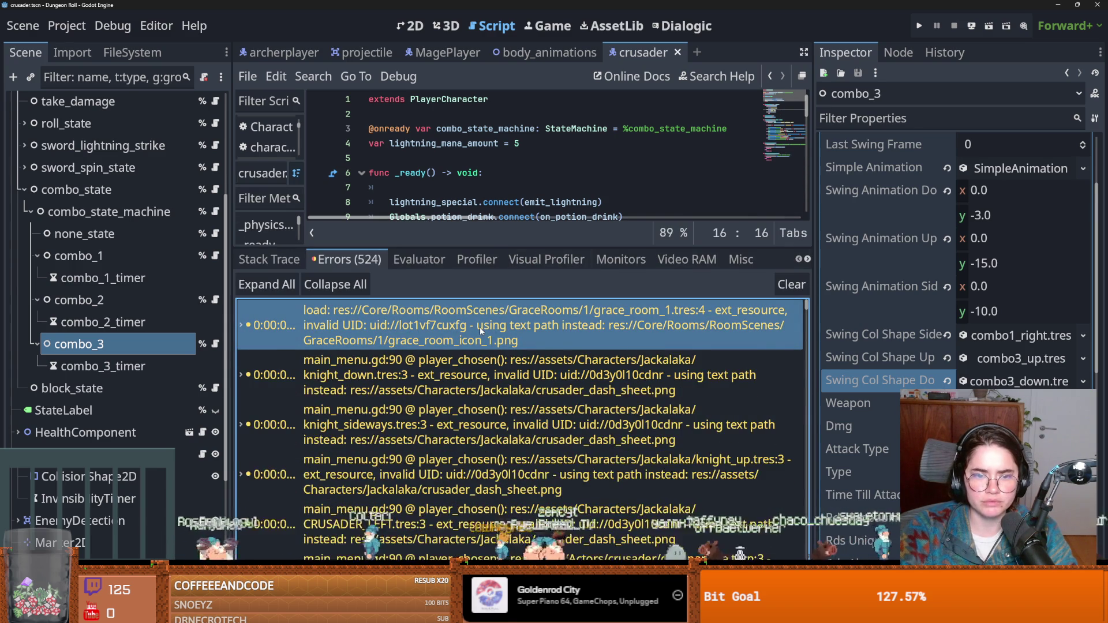
{"action": "double_click", "coordinate": [479, 327]}
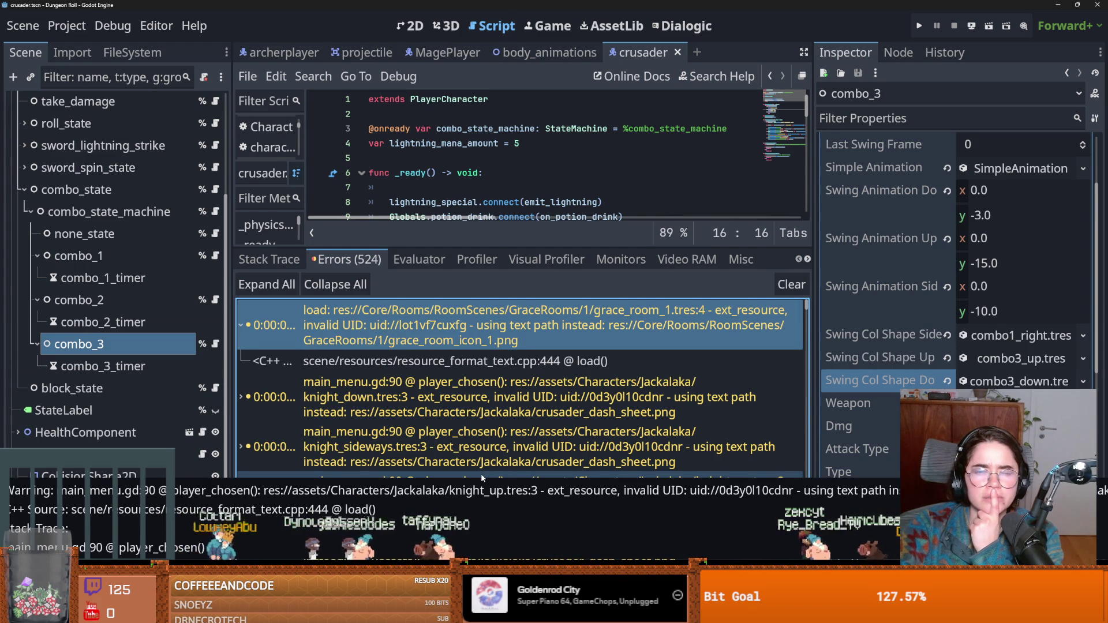
{"action": "left_click", "coordinate": [132, 52]}
{"action": "left_click", "coordinate": [121, 103]}
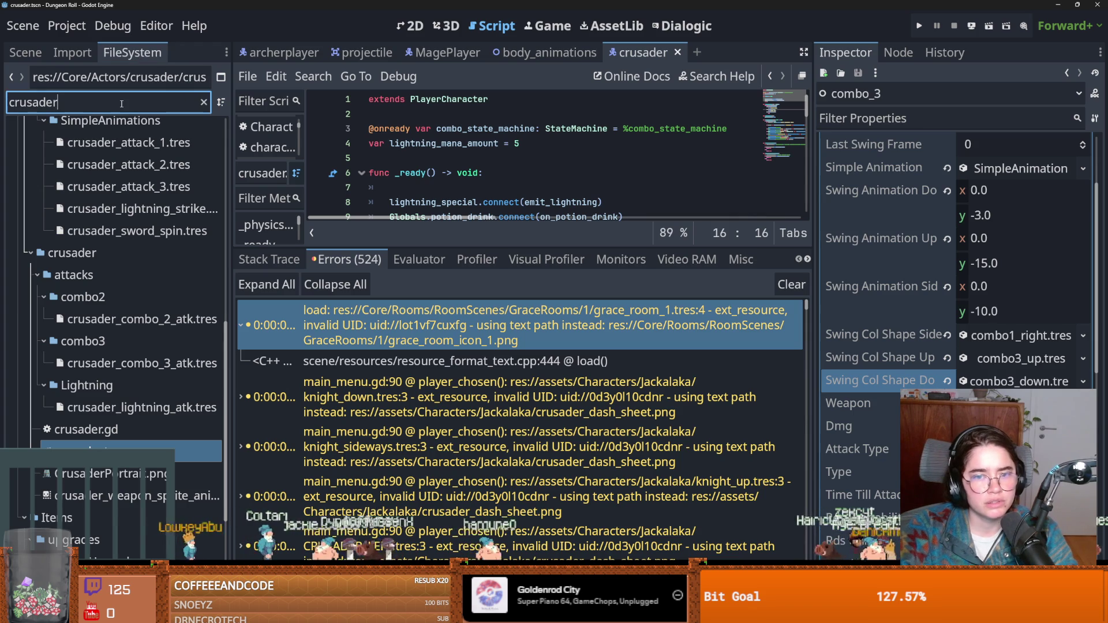
Filter files by 'grace_r', open grace_room_1.tres, and inspect its Unique Room Icon
{"action": "type", "text": "g"}
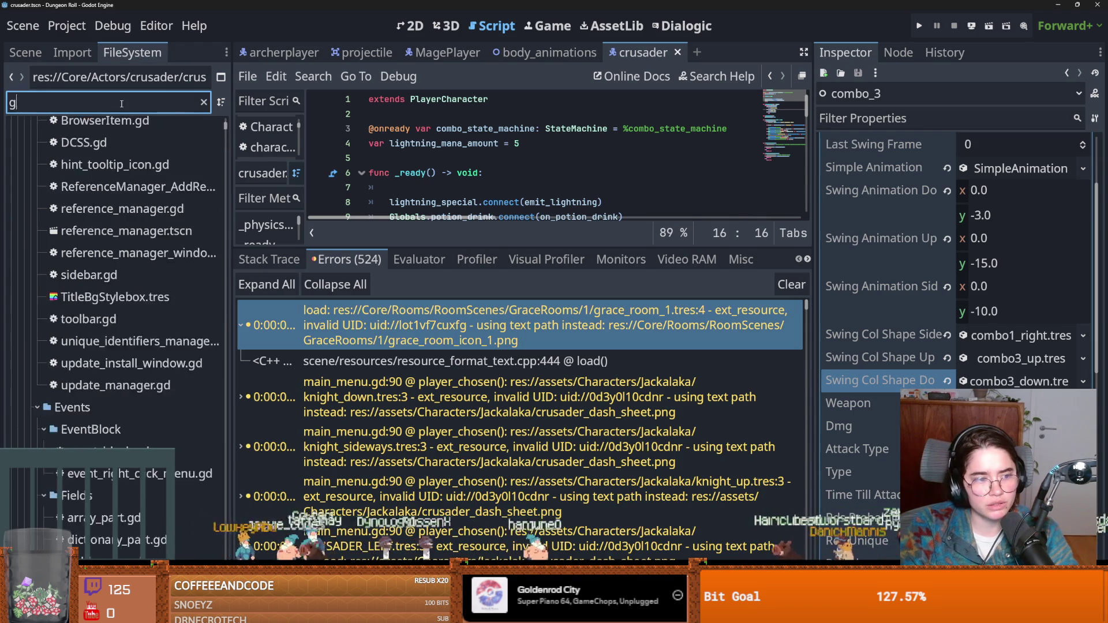
{"action": "type", "text": "race_too"}
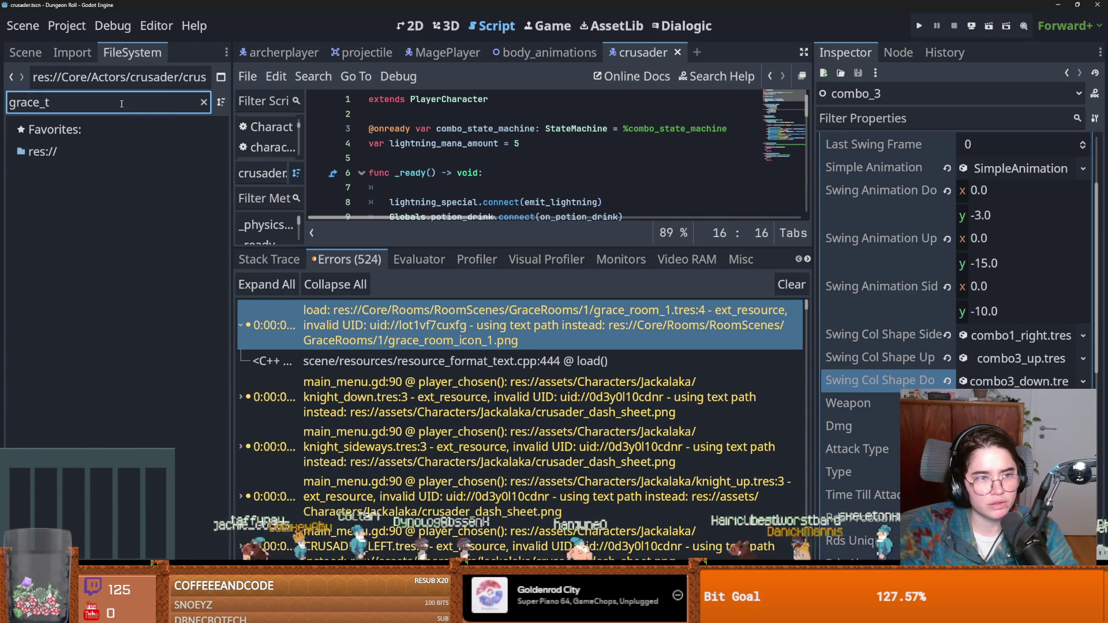
{"action": "key", "text": "BackSpace"}
{"action": "type", "text": "r"}
{"action": "left_click", "coordinate": [118, 284]}
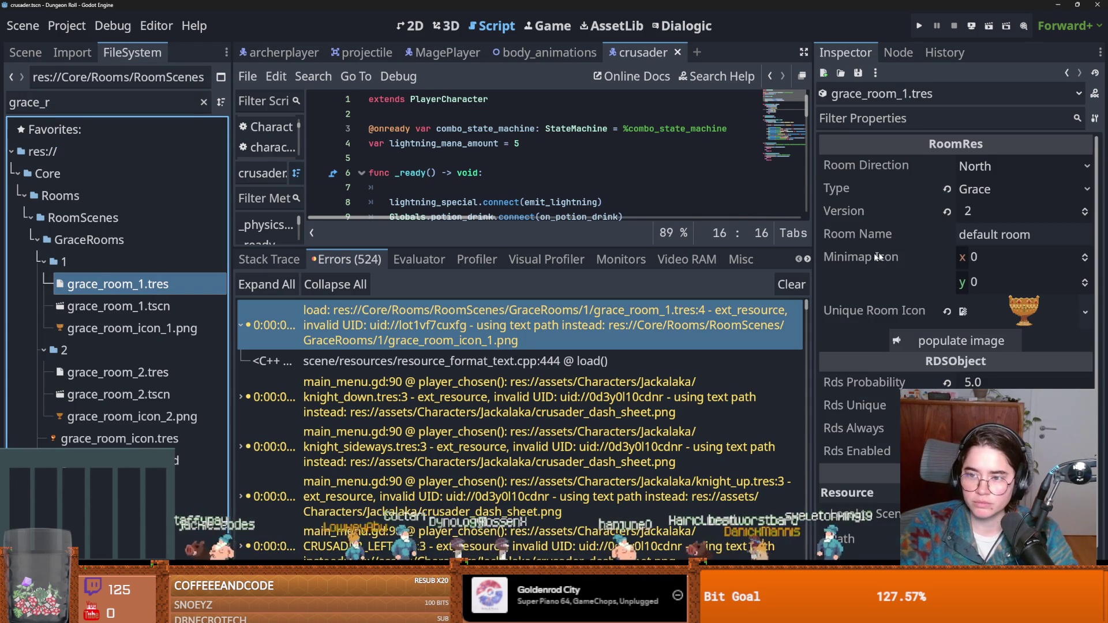
{"action": "left_click", "coordinate": [1020, 316]}
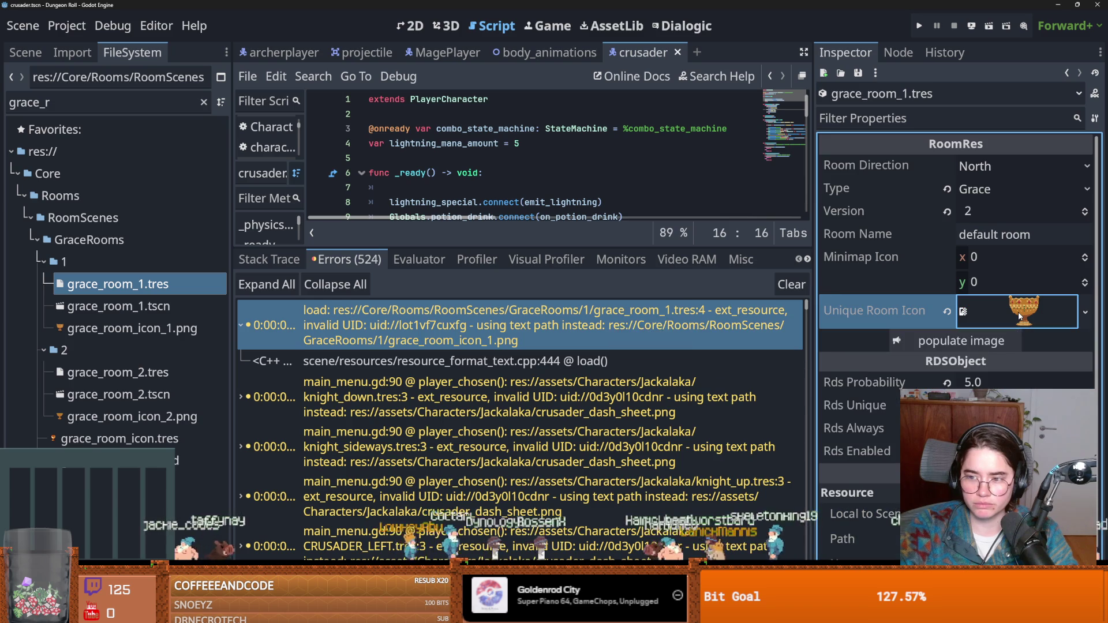
{"action": "key", "text": "ctrl+s"}
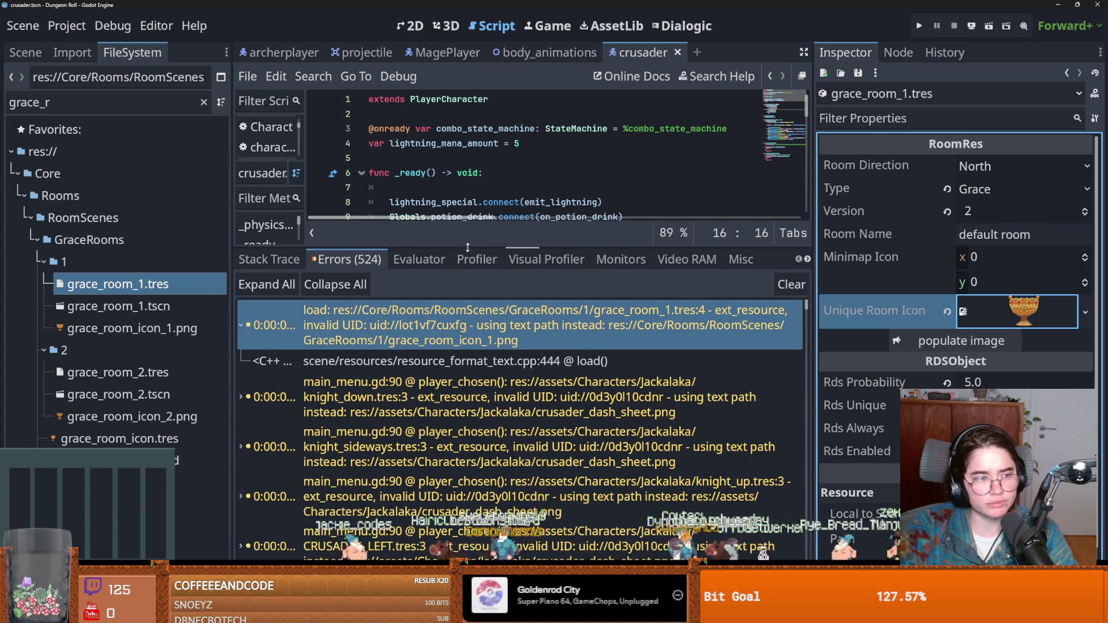
Shrink the error list, put the cursor on script line 12, and save
{"action": "left_click_drag", "start_coordinate": [467, 247], "coordinate": [467, 345]}
{"action": "left_click", "coordinate": [453, 261]}
{"action": "key", "text": "ctrl+s"}
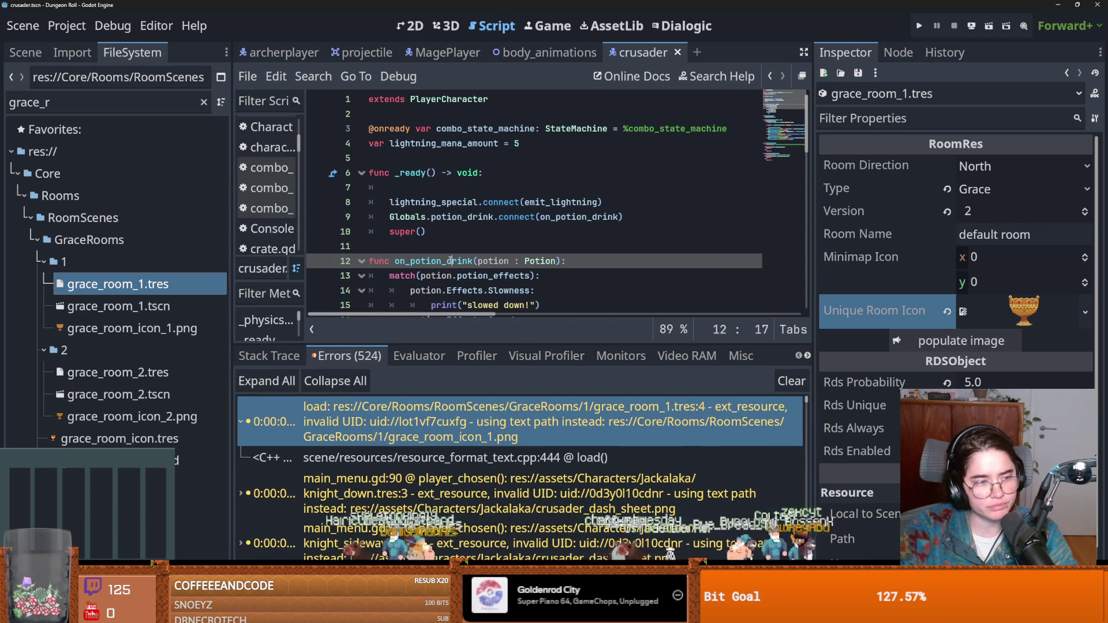
{"action": "key", "text": "ctrl+s"}
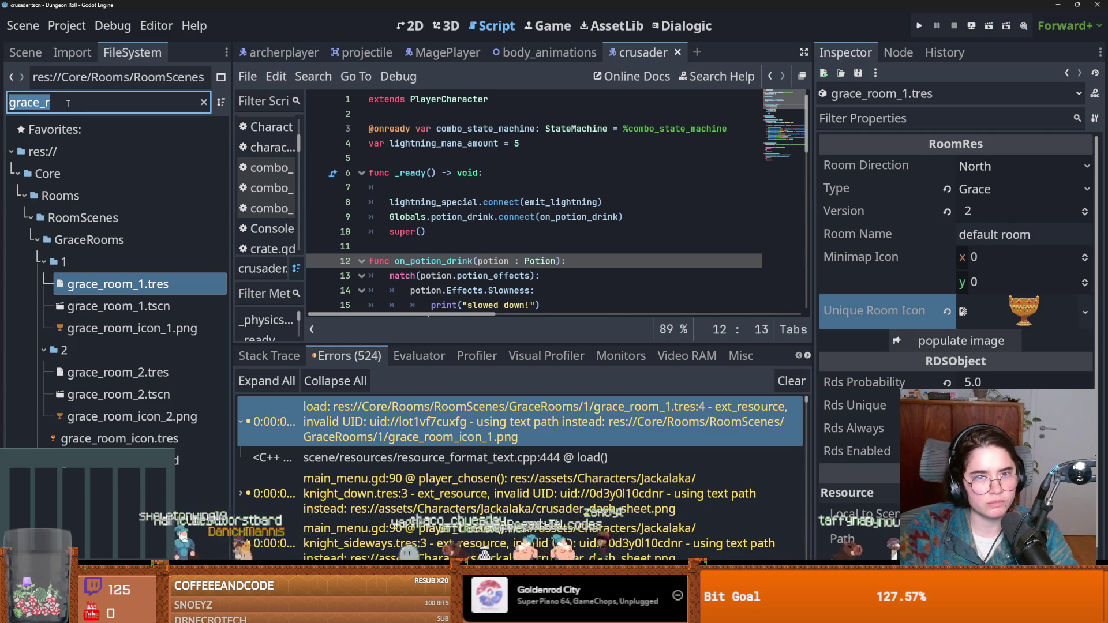
Open grace_room_1.tscn, inspect GraceRoom1's room settings, then jump to main_menu.gd line 90 from the knight_down error
{"action": "double_click", "coordinate": [118, 306]}
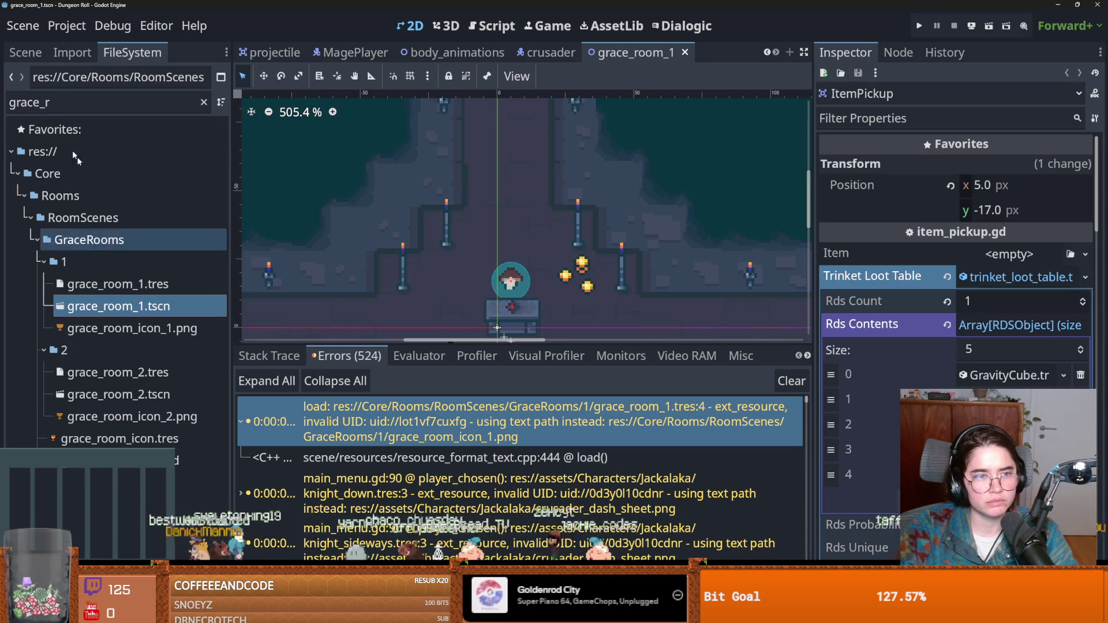
{"action": "left_click", "coordinate": [26, 53]}
{"action": "left_click", "coordinate": [58, 105]}
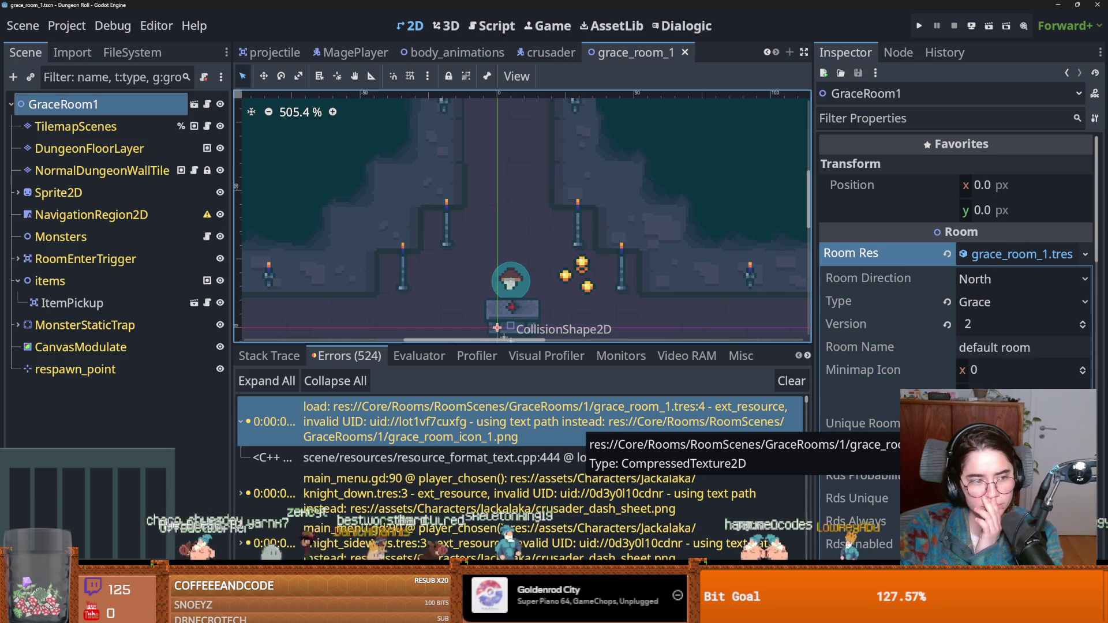
{"action": "left_click", "coordinate": [665, 471]}
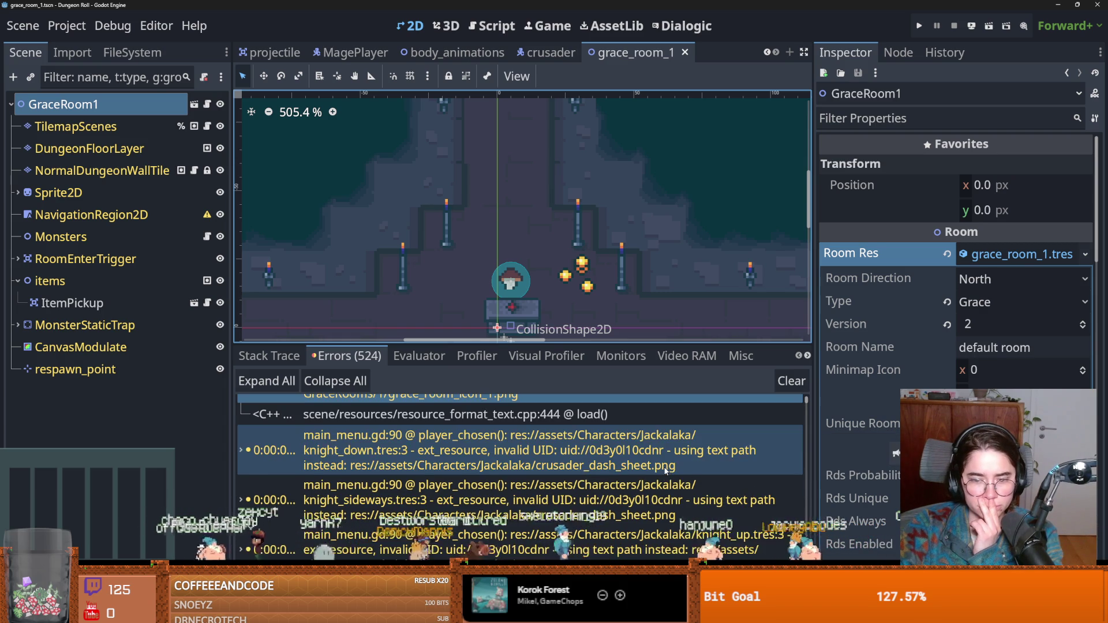
{"action": "double_click", "coordinate": [666, 471]}
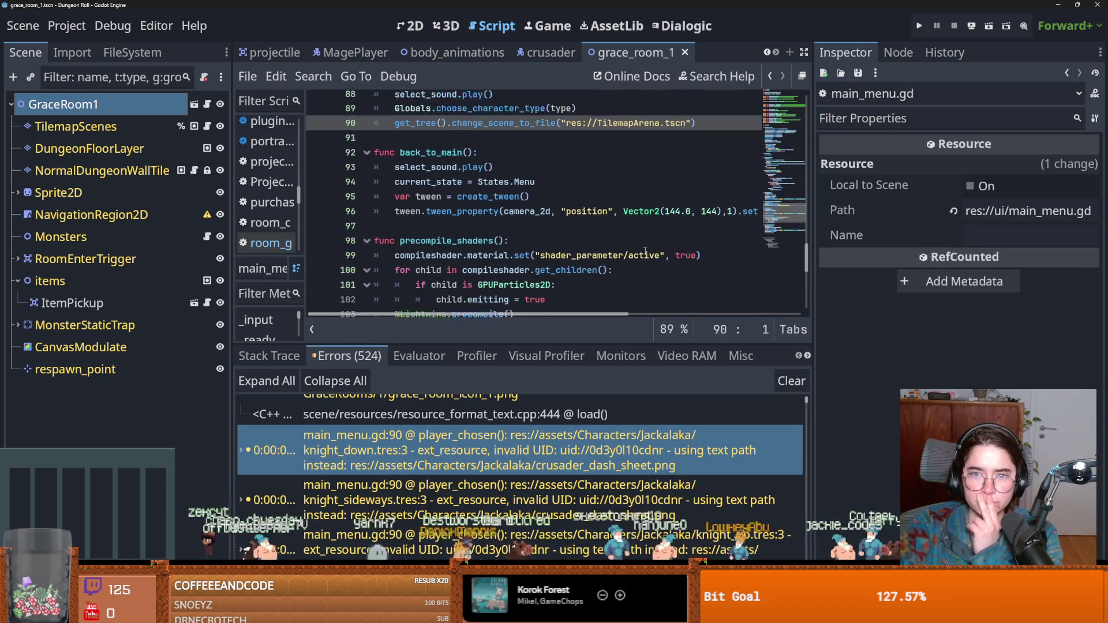
{"action": "scroll", "coordinate": [574, 442], "scroll_direction": "up", "scroll_amount": 2}
{"action": "left_click", "coordinate": [574, 442]}
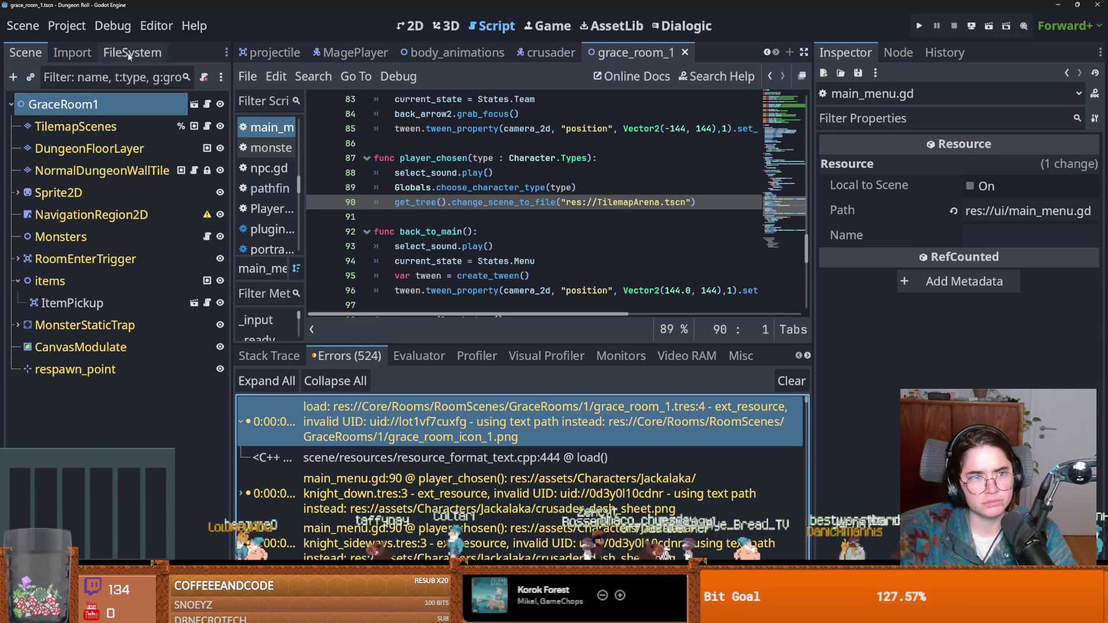
Filter files by 'knight', open knight_down.tres, and reveal its region and margin values
{"action": "left_click", "coordinate": [132, 52]}
{"action": "left_click", "coordinate": [112, 107]}
{"action": "type", "text": "knight"}
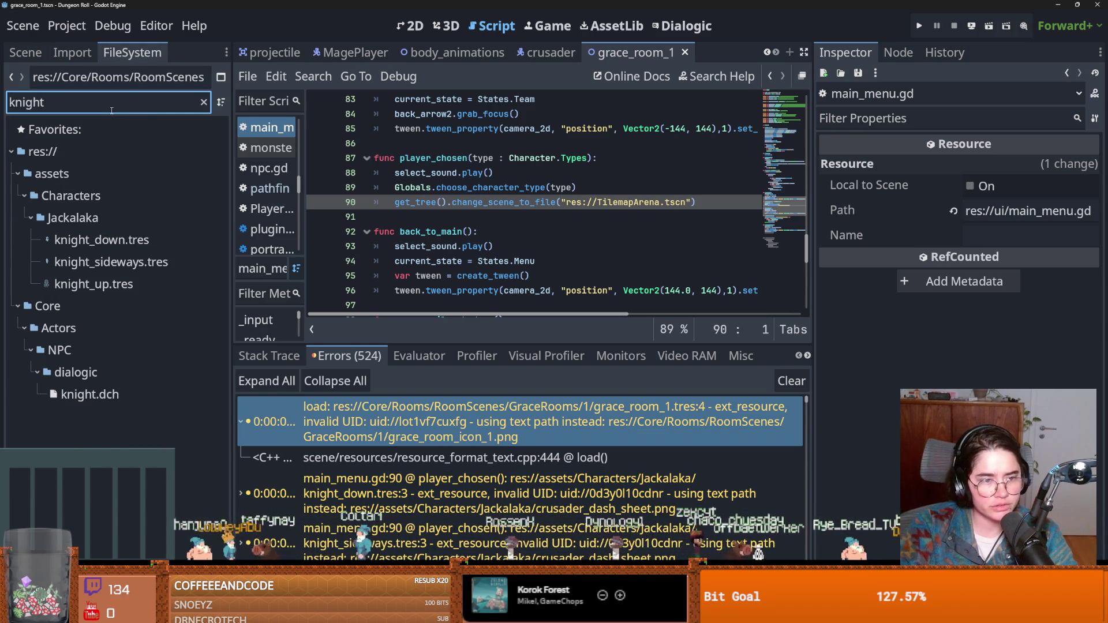
{"action": "left_click", "coordinate": [140, 243]}
{"action": "left_click", "coordinate": [1003, 323]}
{"action": "key", "text": "ctrl+s"}
Select the knight_down invalid UID error in the error log
{"action": "mouse_move", "coordinate": [449, 207]}
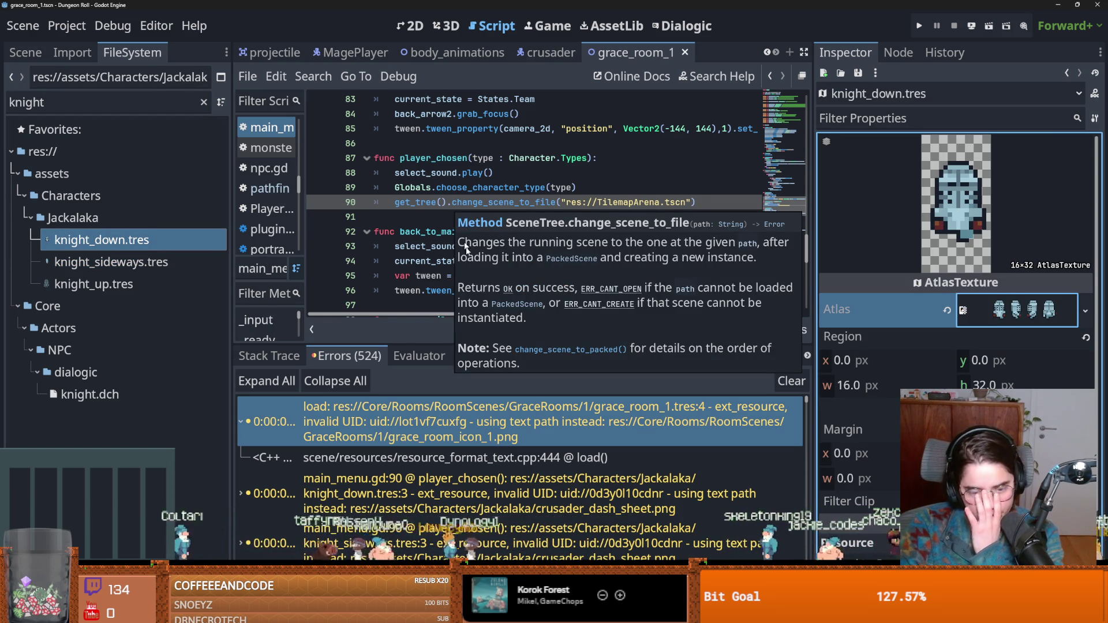
{"action": "scroll", "coordinate": [433, 427], "scroll_direction": "down", "scroll_amount": 2}
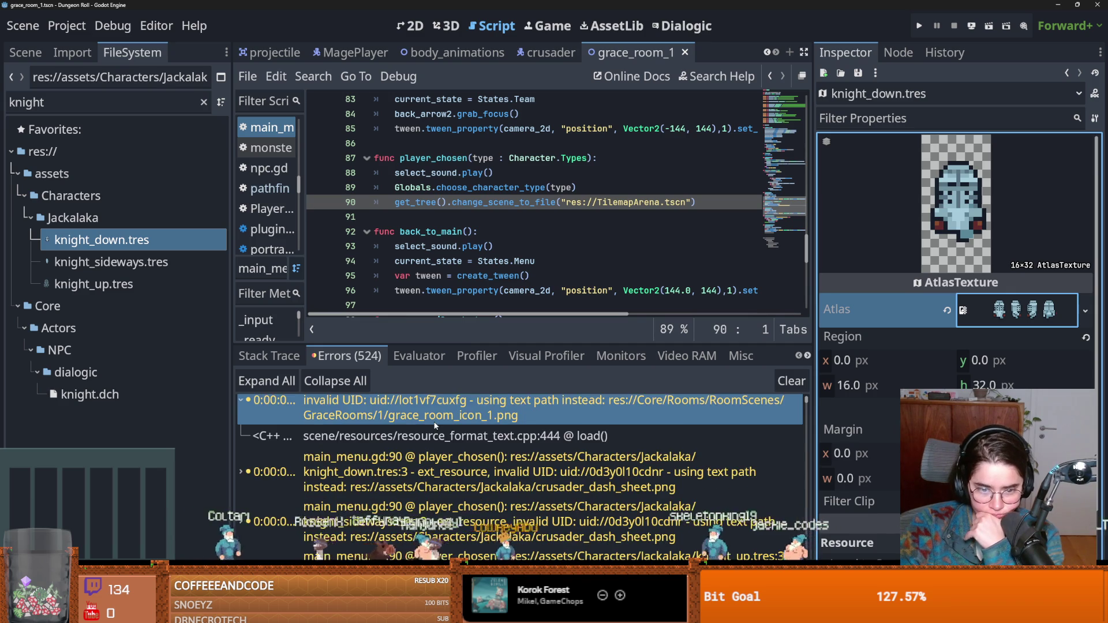
{"action": "left_click", "coordinate": [433, 426]}
{"action": "scroll", "coordinate": [520, 219], "scroll_direction": "up", "scroll_amount": 20}
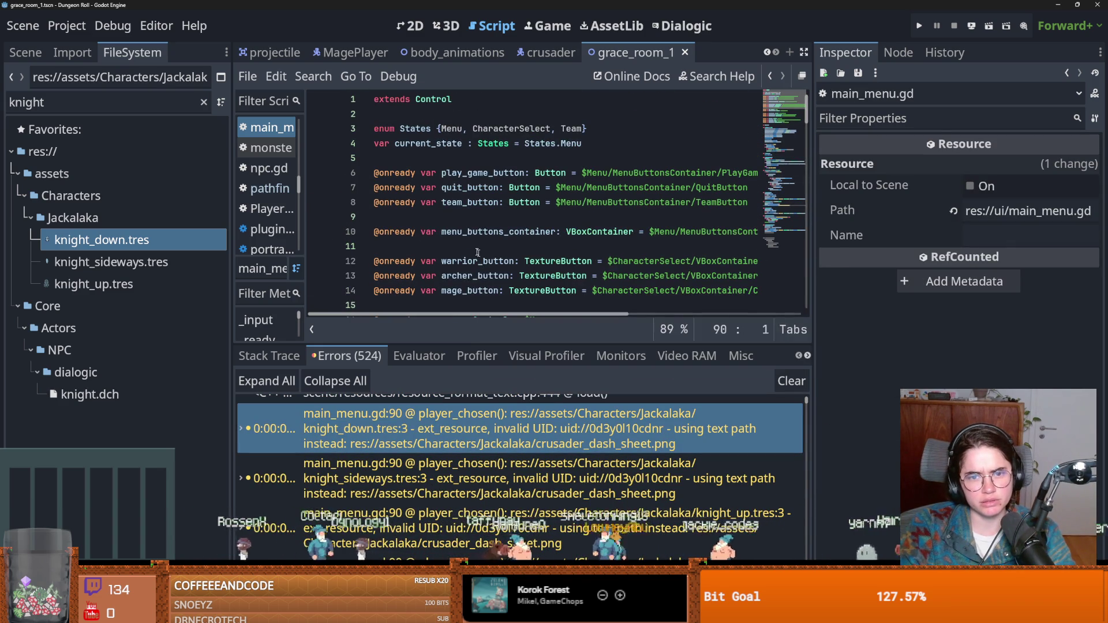
Find in Files for 'load_static' (0 matches), then switch back to the crusader scene
{"action": "left_click", "coordinate": [304, 83]}
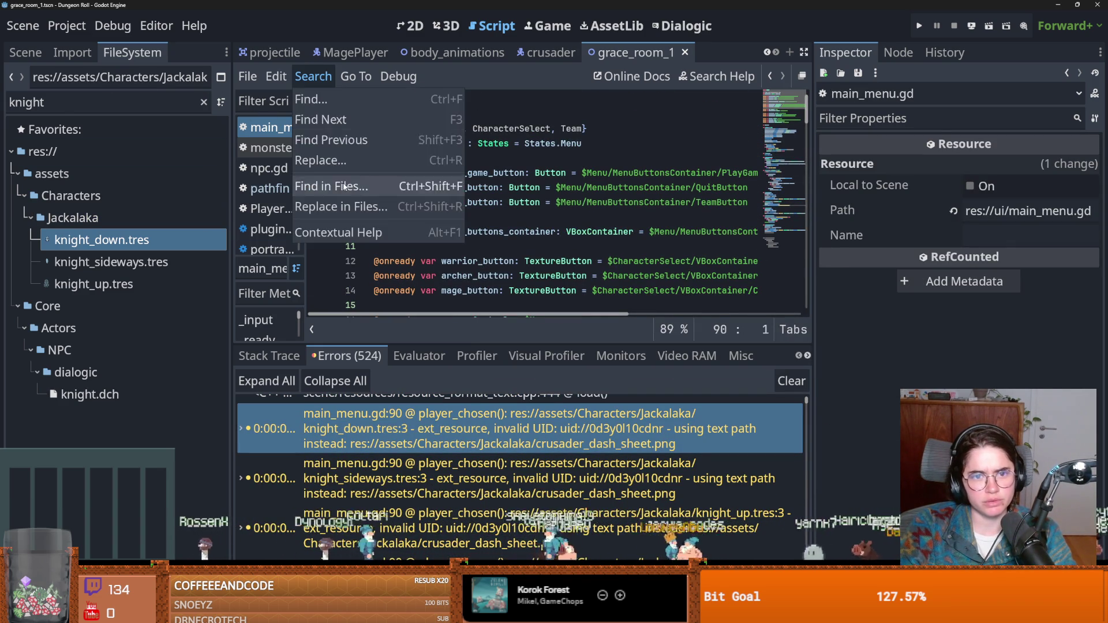
{"action": "left_click", "coordinate": [342, 182]}
{"action": "type", "text": "load_static"}
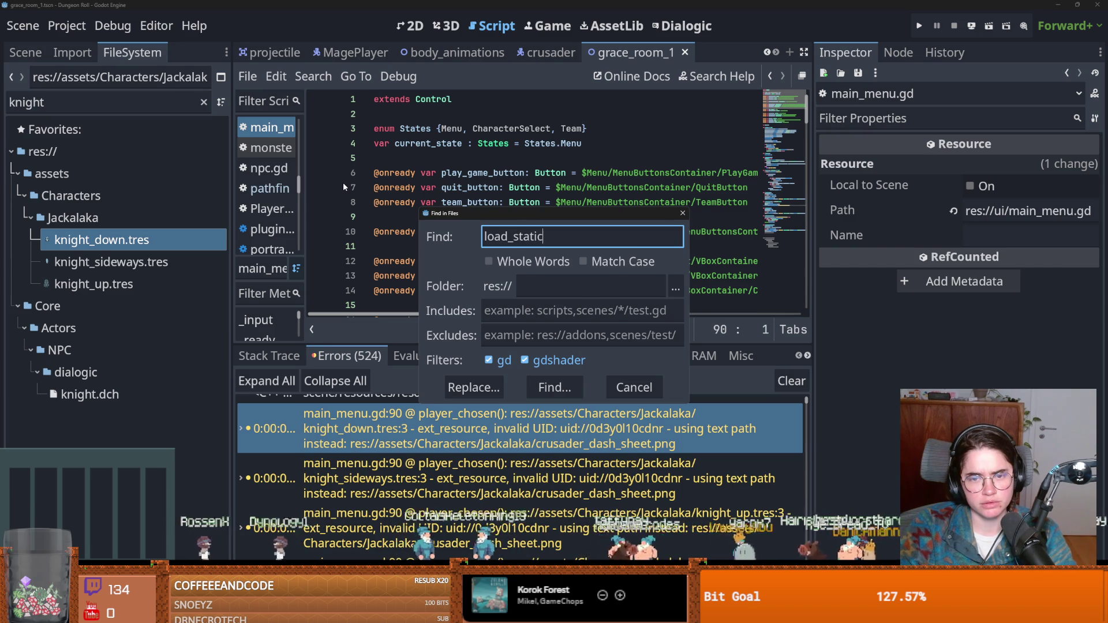
{"action": "key", "text": "Return"}
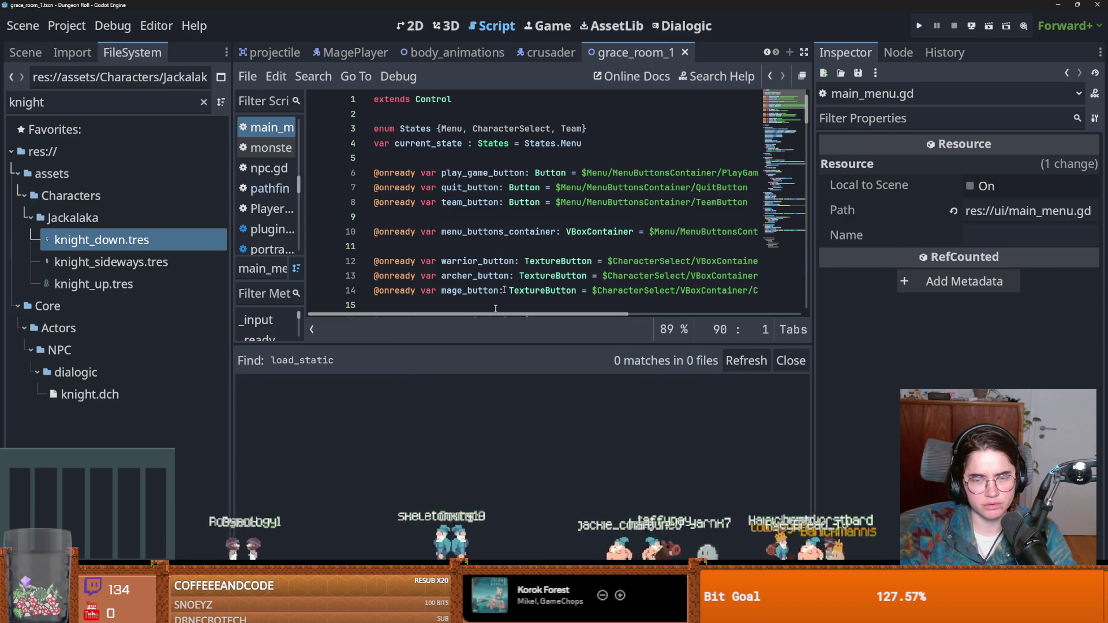
{"action": "left_click", "coordinate": [532, 58]}
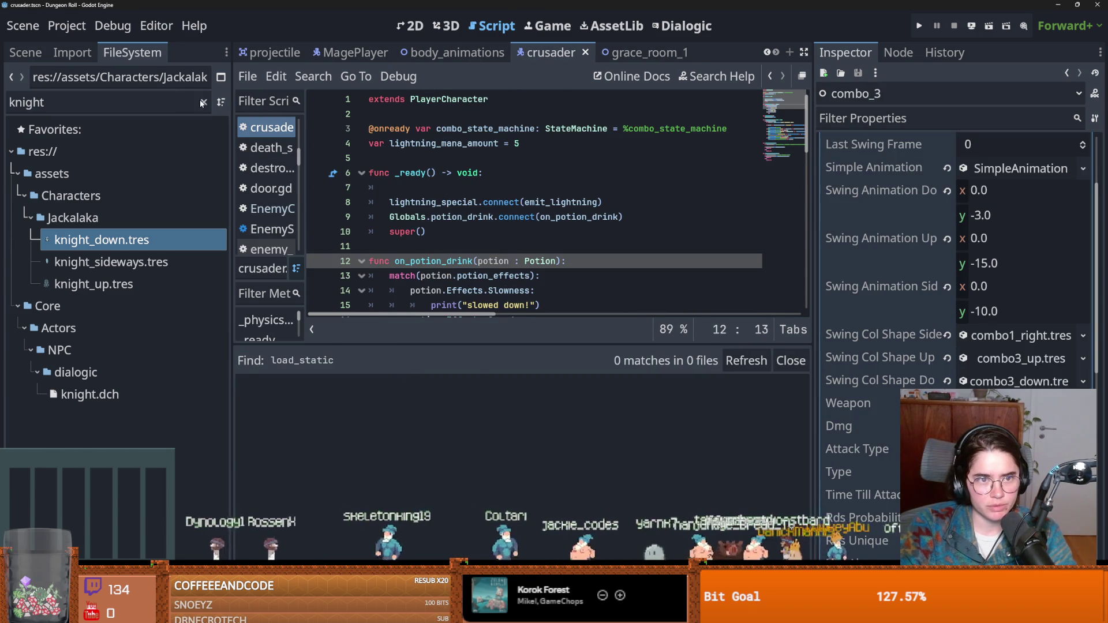
Clear the file filter and open the Crusader node's script from the Scene tree
{"action": "left_click", "coordinate": [202, 103]}
{"action": "left_click", "coordinate": [25, 52]}
{"action": "scroll", "coordinate": [185, 141], "scroll_direction": "up", "scroll_amount": 3}
{"action": "left_click", "coordinate": [202, 104]}
Jump to the PlayerCharacter.gd parent script and scroll through it
{"action": "left_click", "coordinate": [429, 100], "text": "ctrl"}
{"action": "scroll", "coordinate": [508, 196], "scroll_direction": "down", "scroll_amount": 3}
{"action": "scroll", "coordinate": [508, 196], "scroll_direction": "down", "scroll_amount": 3}
{"action": "scroll", "coordinate": [473, 184], "scroll_direction": "up", "scroll_amount": 2}
{"action": "scroll", "coordinate": [438, 177], "scroll_direction": "down", "scroll_amount": 3}
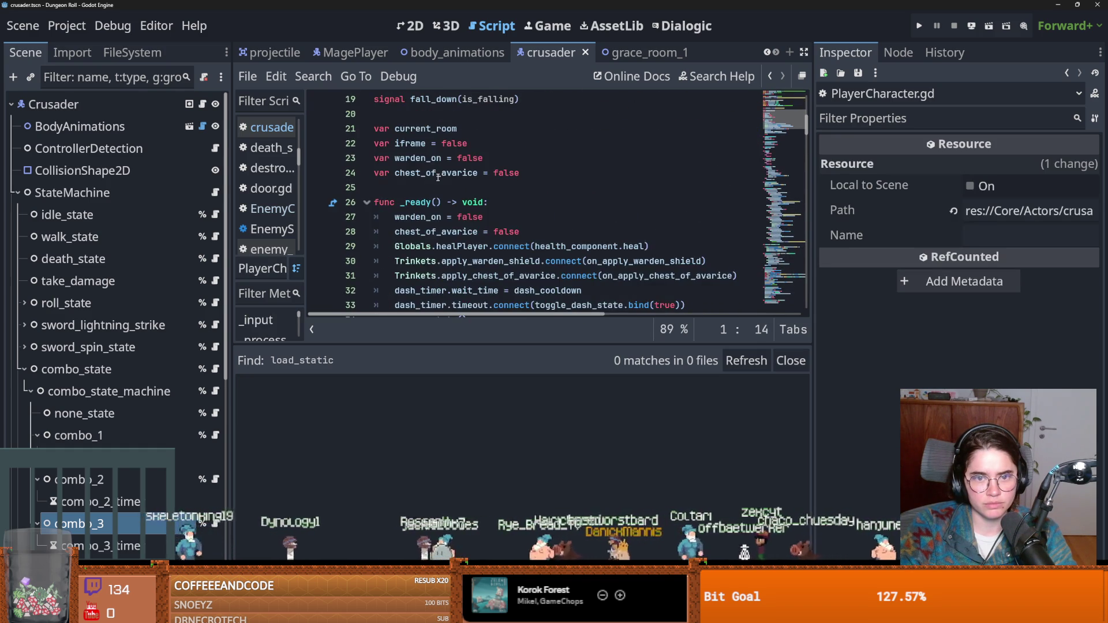
{"action": "scroll", "coordinate": [439, 167], "scroll_direction": "up", "scroll_amount": 6}
Open the Characters.gd base script, examine its Debuff preload line, and save
{"action": "left_click", "coordinate": [444, 101], "text": "ctrl"}
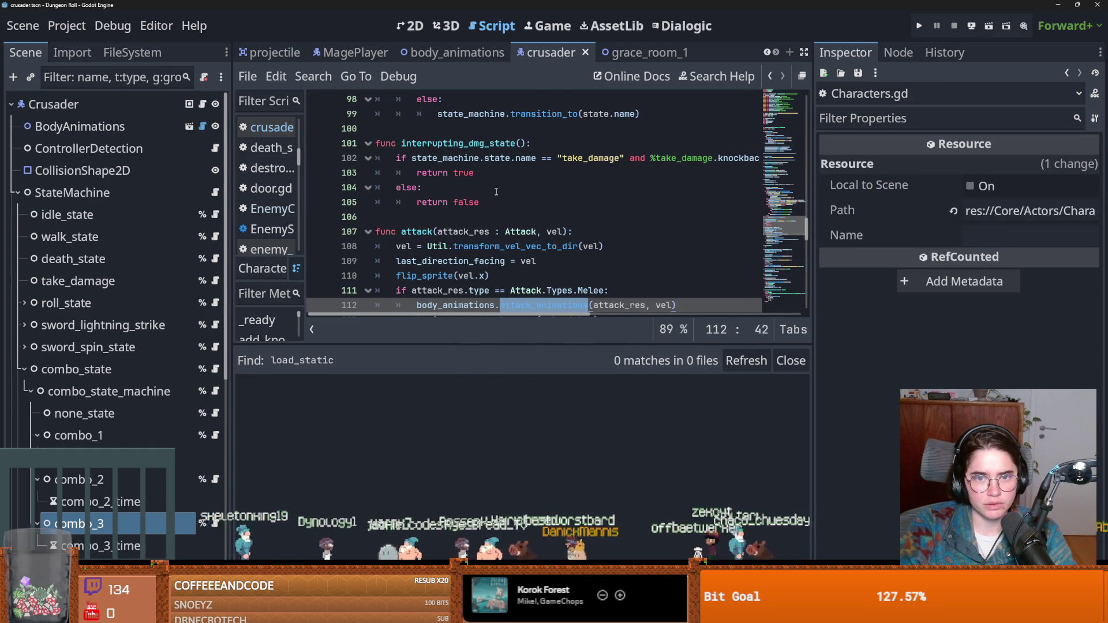
{"action": "scroll", "coordinate": [496, 192], "scroll_direction": "up", "scroll_amount": 13}
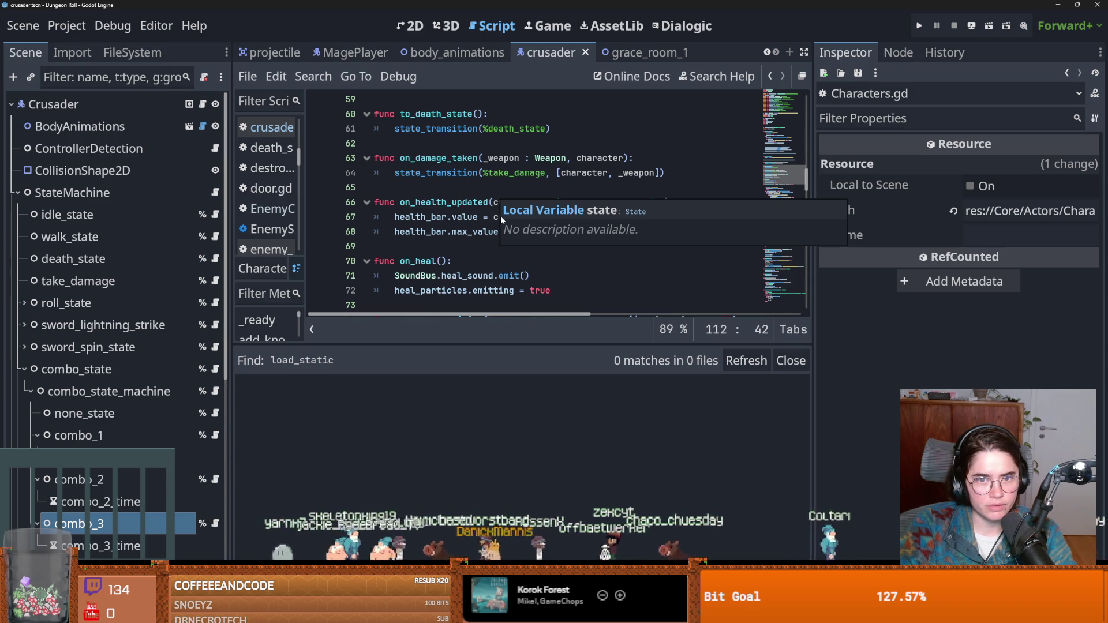
{"action": "scroll", "coordinate": [501, 219], "scroll_direction": "up", "scroll_amount": 7}
{"action": "scroll", "coordinate": [530, 196], "scroll_direction": "up", "scroll_amount": 6}
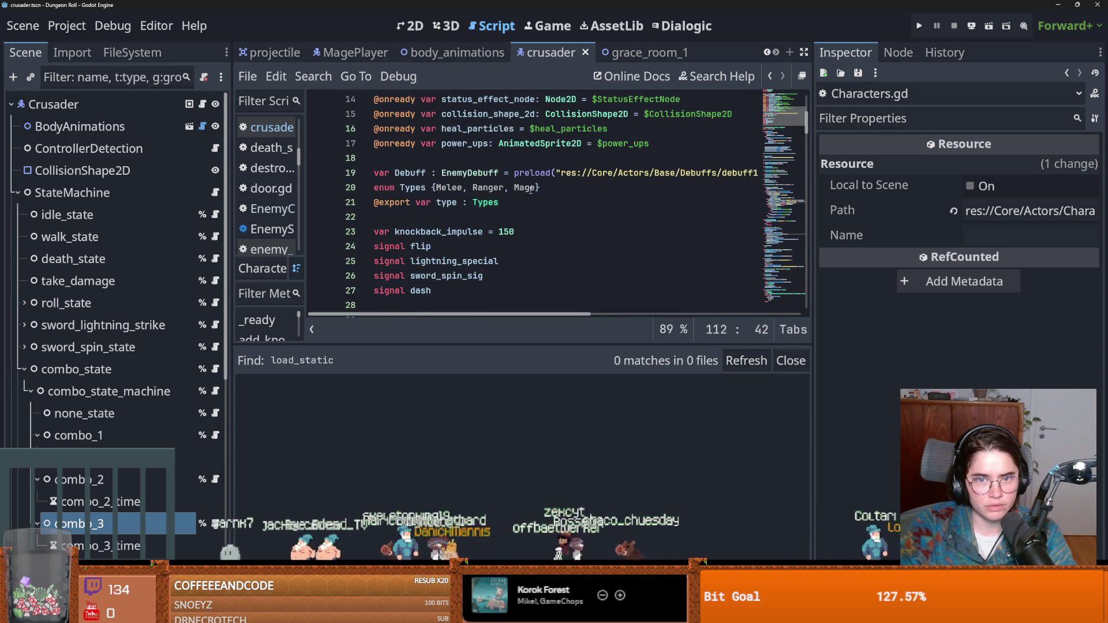
{"action": "scroll", "coordinate": [526, 211], "scroll_direction": "down", "scroll_amount": 2}
{"action": "left_click", "coordinate": [526, 216]}
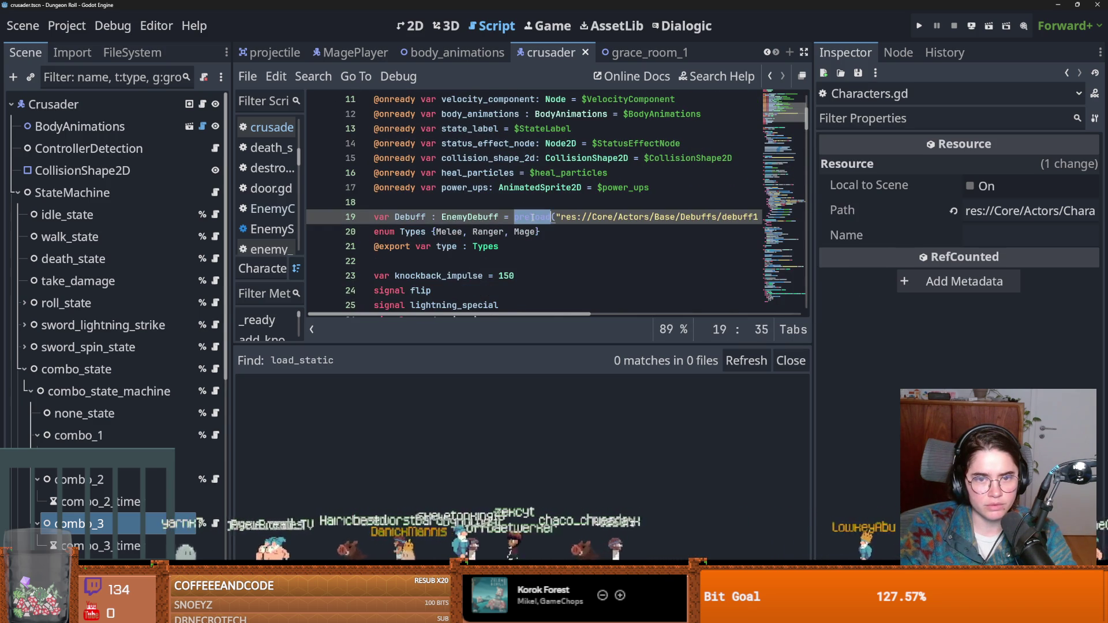
{"action": "scroll", "coordinate": [511, 155], "scroll_direction": "up", "scroll_amount": 4}
{"action": "key", "text": "ctrl+s"}
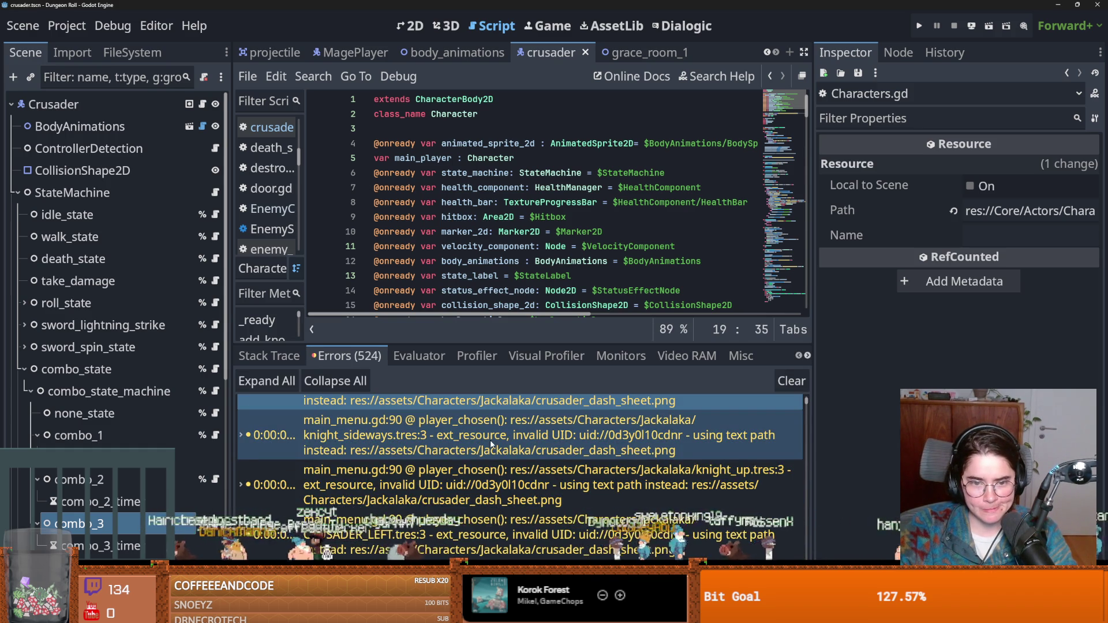
Jump from the error log to the main_menu.gd line behind an error and look over the log
{"action": "mouse_move", "coordinate": [490, 440]}
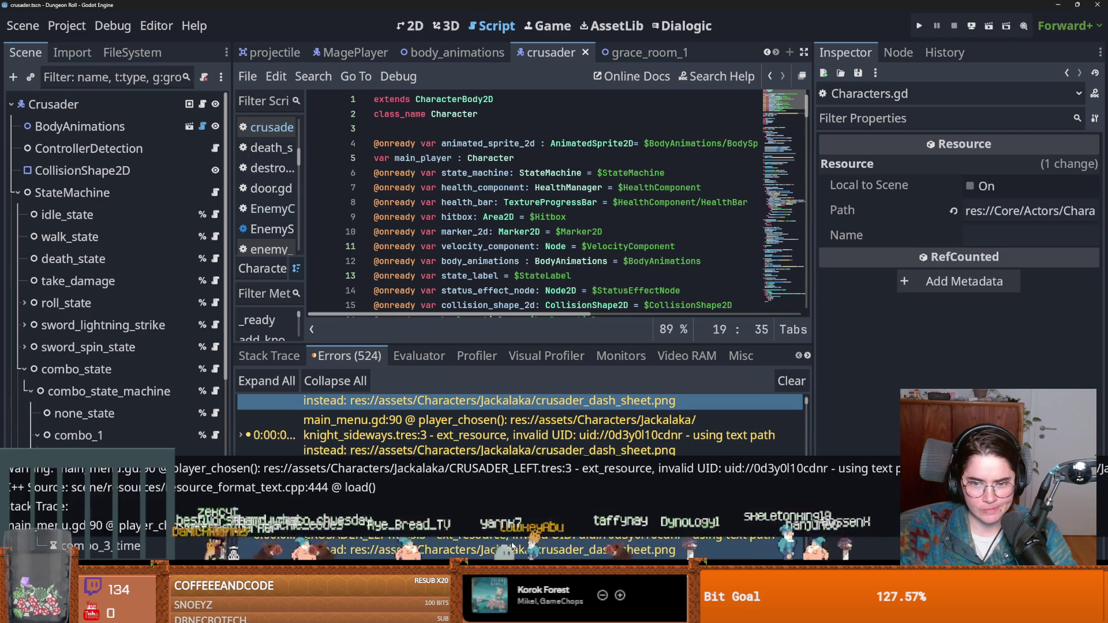
{"action": "left_click", "coordinate": [508, 435]}
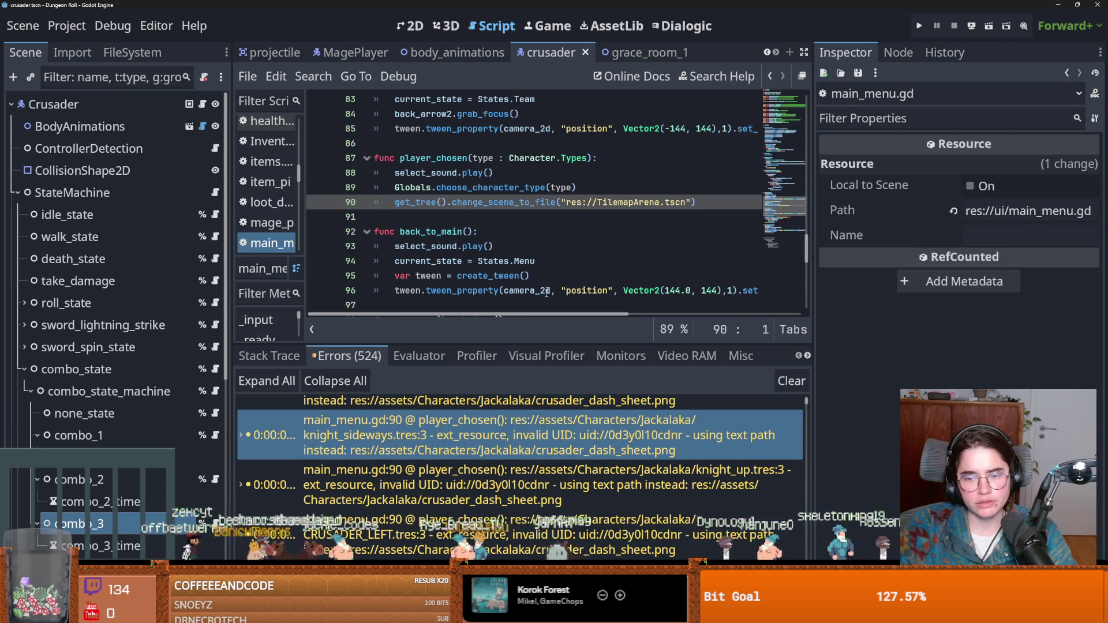
{"action": "left_click_drag", "start_coordinate": [807, 402], "coordinate": [799, 508]}
{"action": "left_click", "coordinate": [870, 482]}
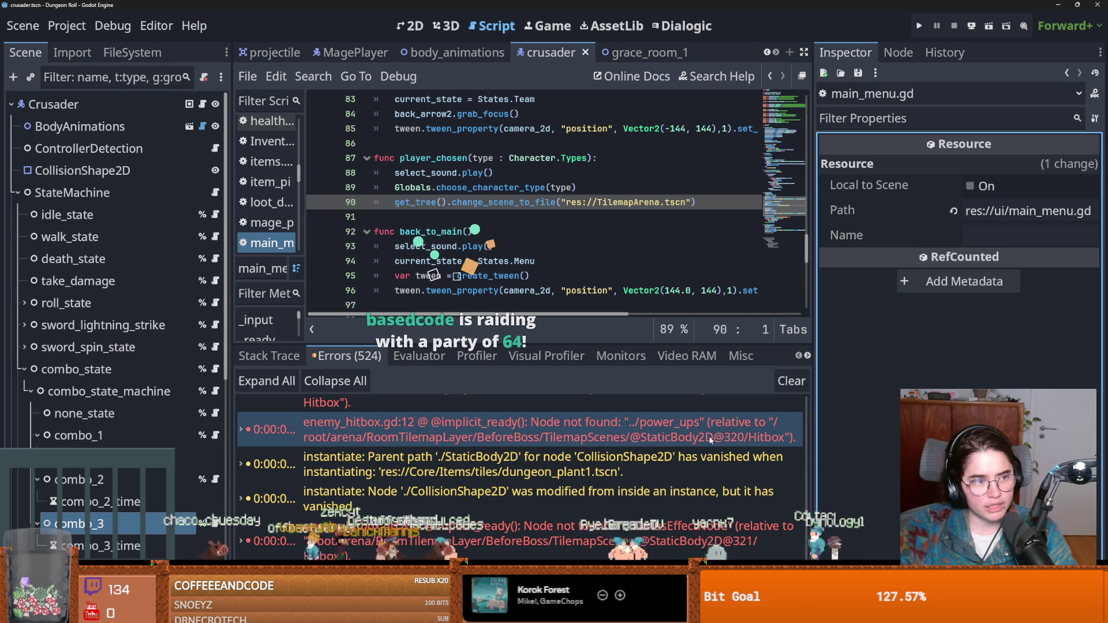
Dismiss the error details popup, save, and open enemy_hitbox.gd at the line 12 power_ups error
{"action": "mouse_move", "coordinate": [687, 400]}
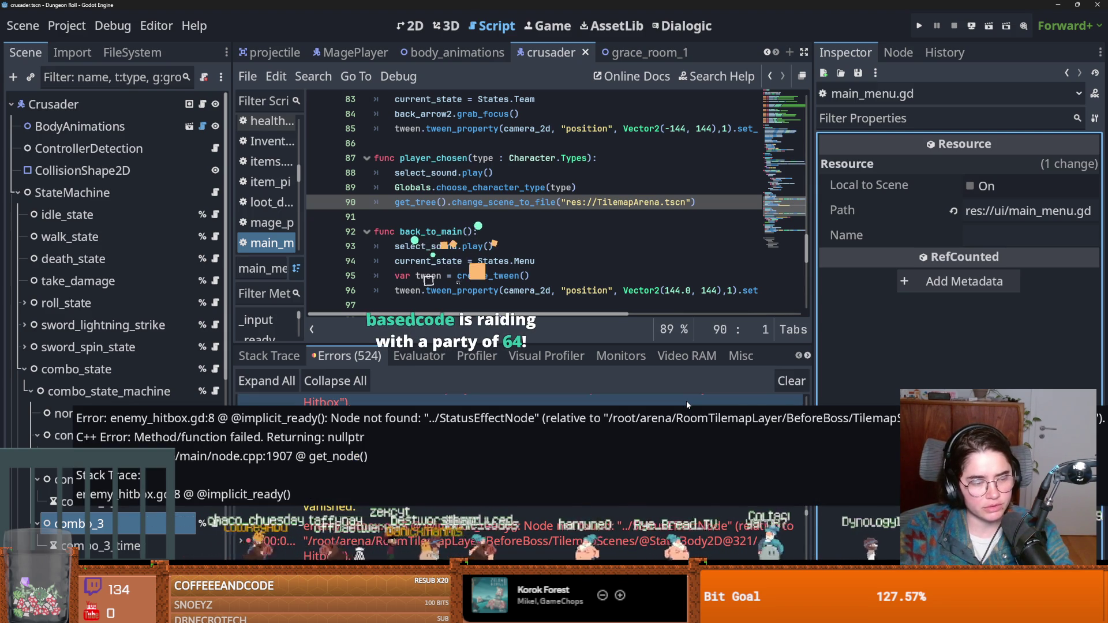
{"action": "left_click", "coordinate": [404, 216]}
{"action": "key", "text": "ctrl+s"}
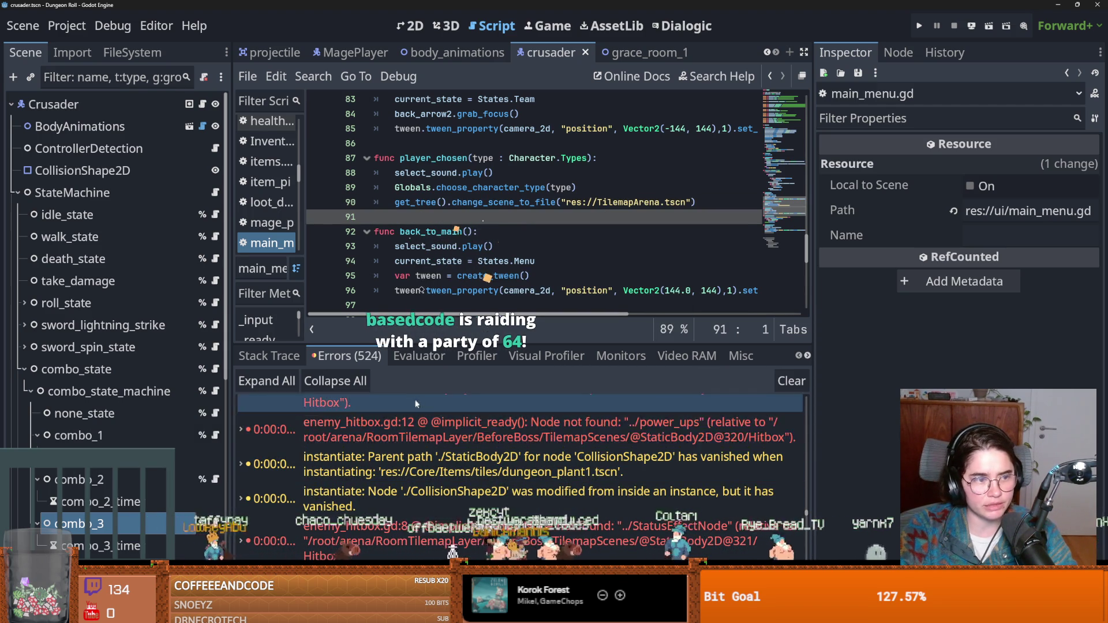
{"action": "double_click", "coordinate": [437, 432]}
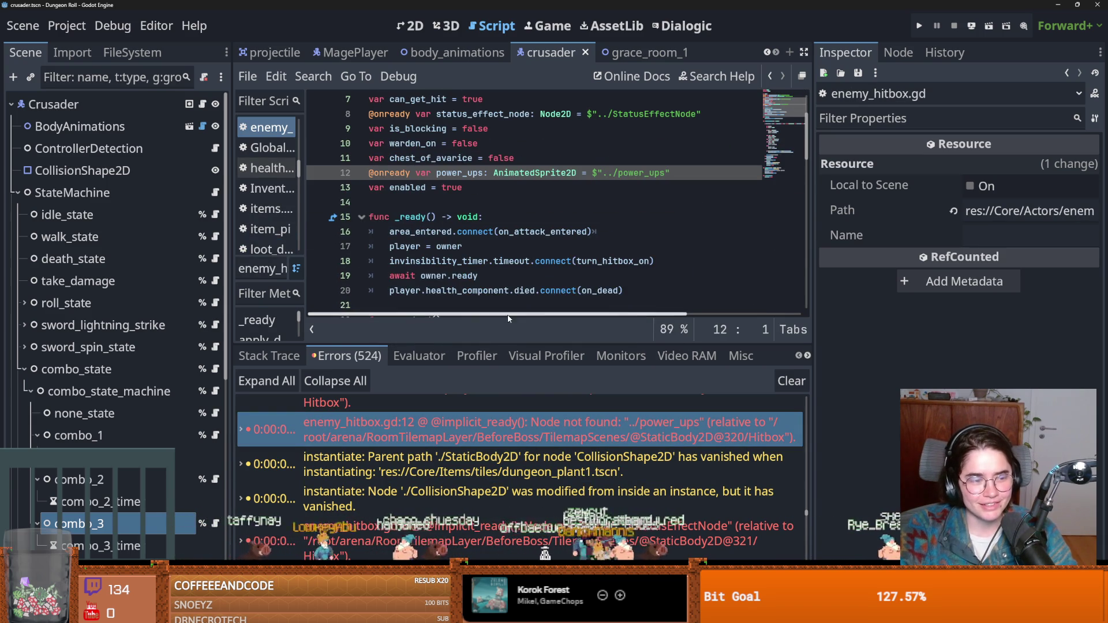
Enlarge the error log and jump to the StatusEffectNode error line in enemy_hitbox.gd
{"action": "left_click_drag", "start_coordinate": [520, 344], "coordinate": [565, 104]}
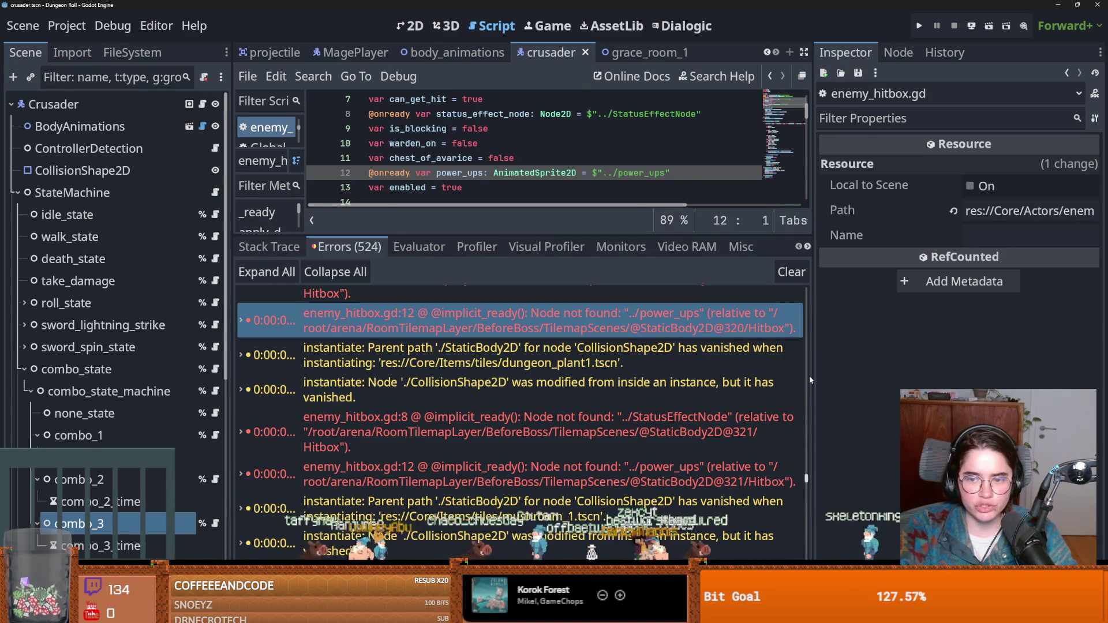
{"action": "scroll", "coordinate": [809, 376], "scroll_direction": "up", "scroll_amount": 10}
{"action": "scroll", "coordinate": [818, 362], "scroll_direction": "up", "scroll_amount": 15}
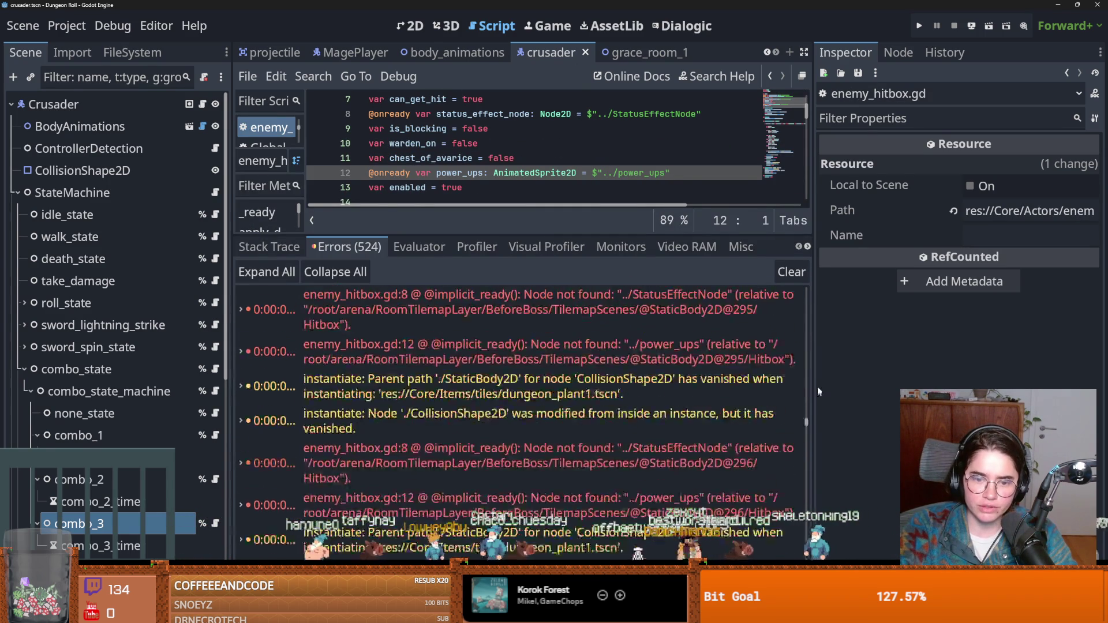
{"action": "scroll", "coordinate": [816, 279], "scroll_direction": "down", "scroll_amount": 10}
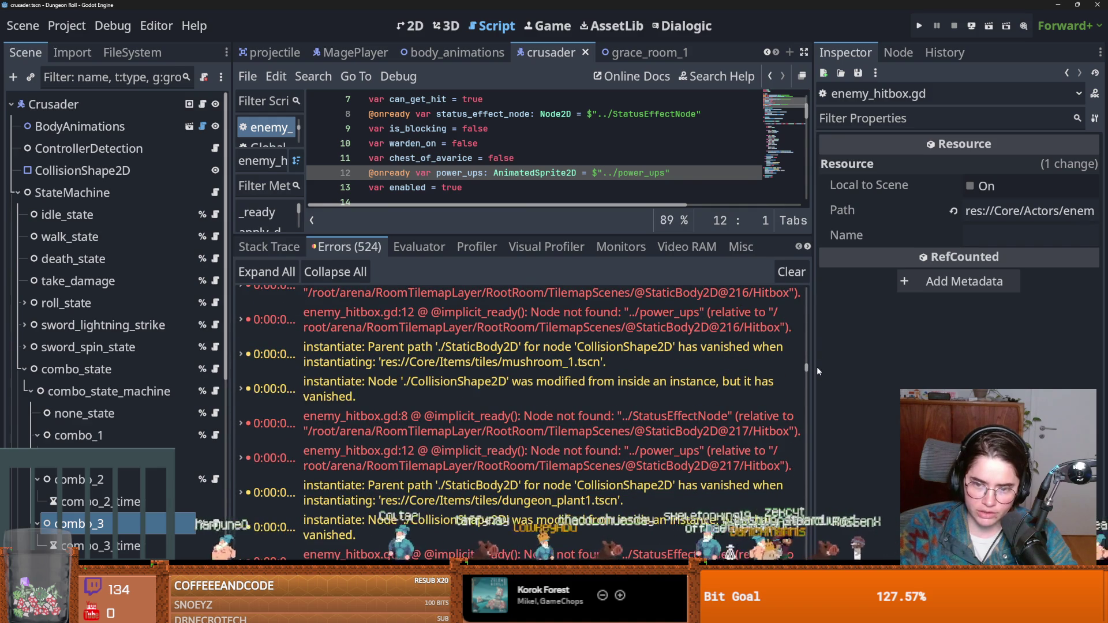
{"action": "left_click", "coordinate": [613, 427]}
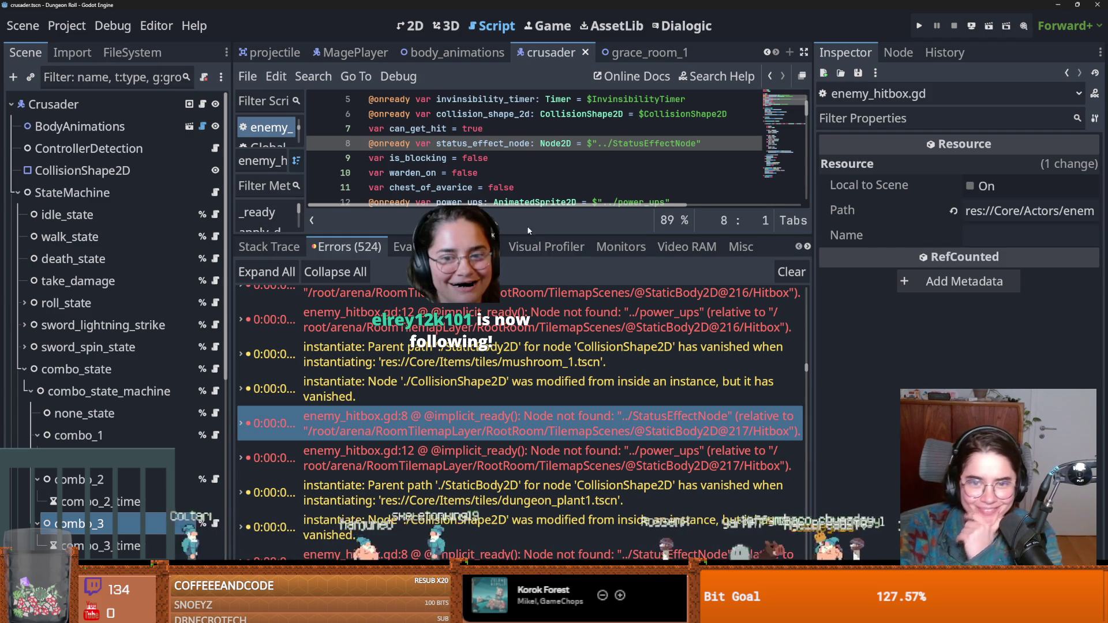
Give the code editor more room, place the caret after _ready, and save
{"action": "left_click_drag", "start_coordinate": [527, 231], "coordinate": [549, 436]}
{"action": "left_click", "coordinate": [570, 367]}
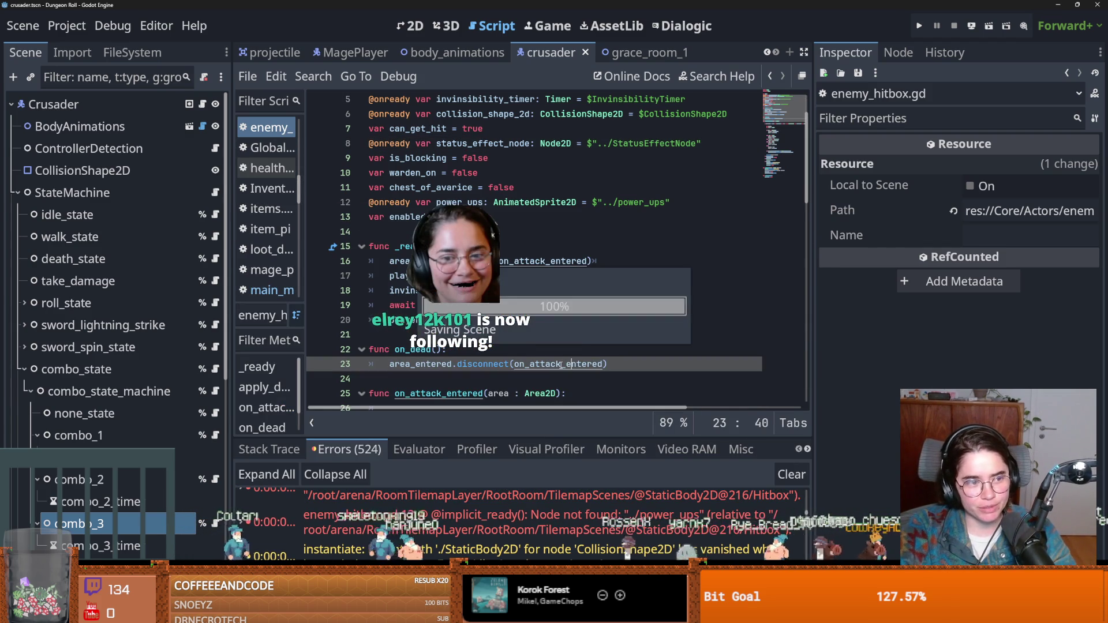
{"action": "left_click", "coordinate": [518, 342]}
{"action": "key", "text": "ctrl+s"}
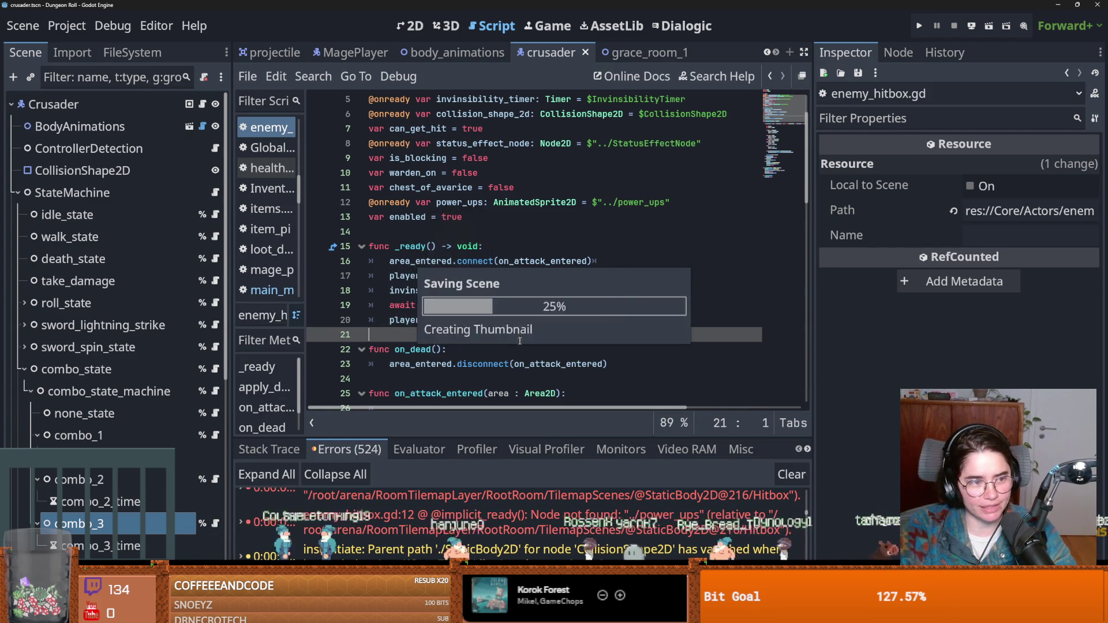
{"action": "scroll", "coordinate": [507, 369], "scroll_direction": "up", "scroll_amount": 2}
{"action": "key", "text": "ctrl+s"}
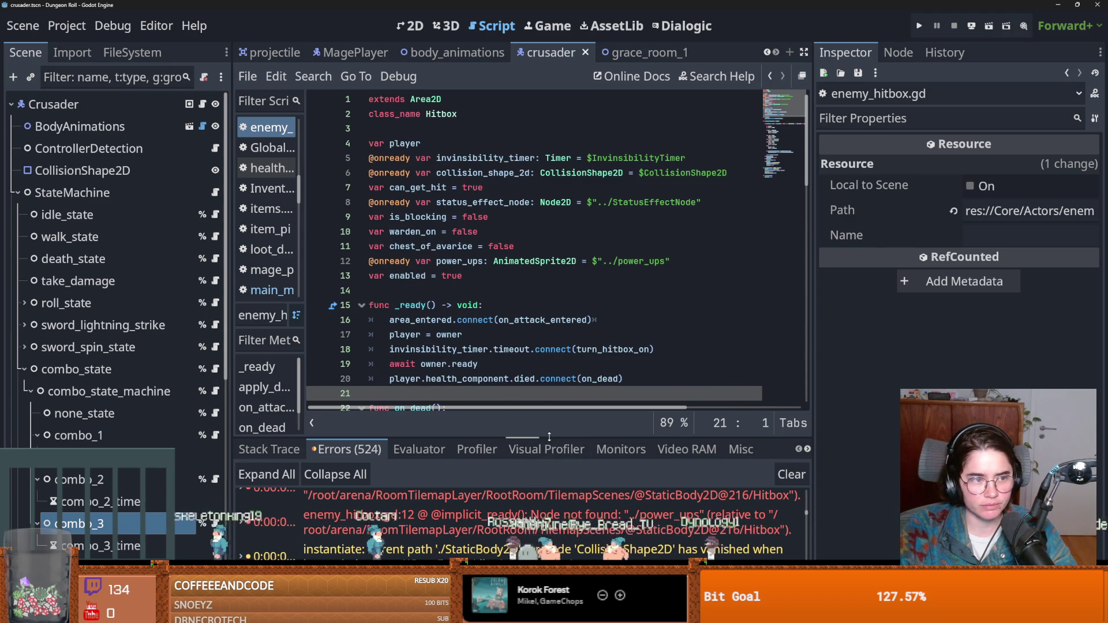
Revisit the StatusEffectNode line 8 error, then shrink the error list and place the caret at line 13
{"action": "left_click_drag", "start_coordinate": [549, 437], "coordinate": [549, 259]}
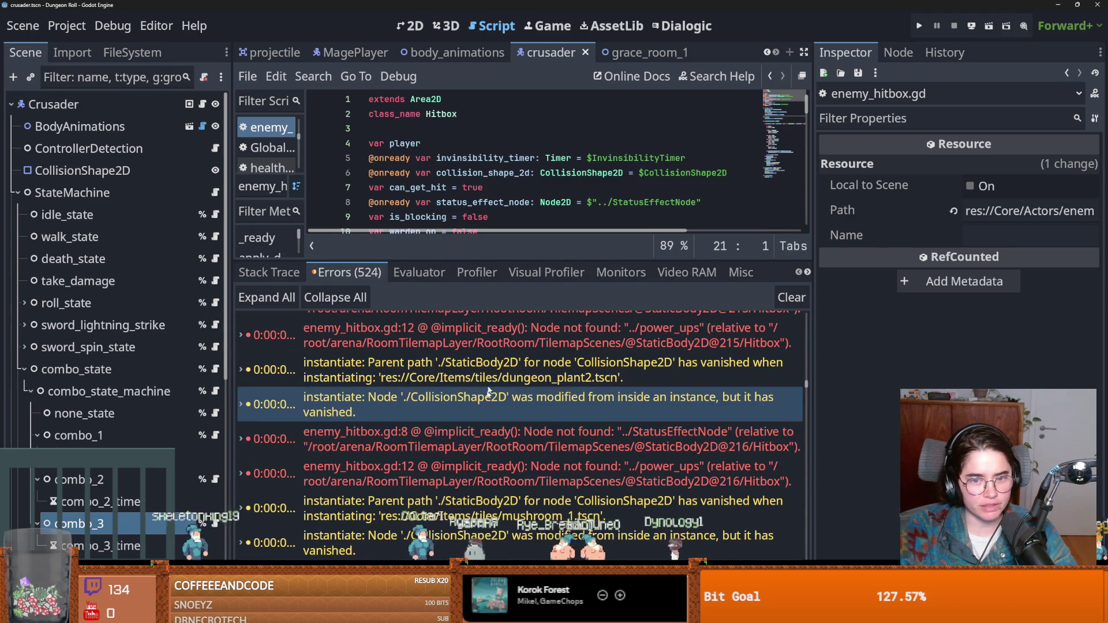
{"action": "scroll", "coordinate": [487, 398], "scroll_direction": "down", "scroll_amount": 1}
{"action": "left_click", "coordinate": [486, 413]}
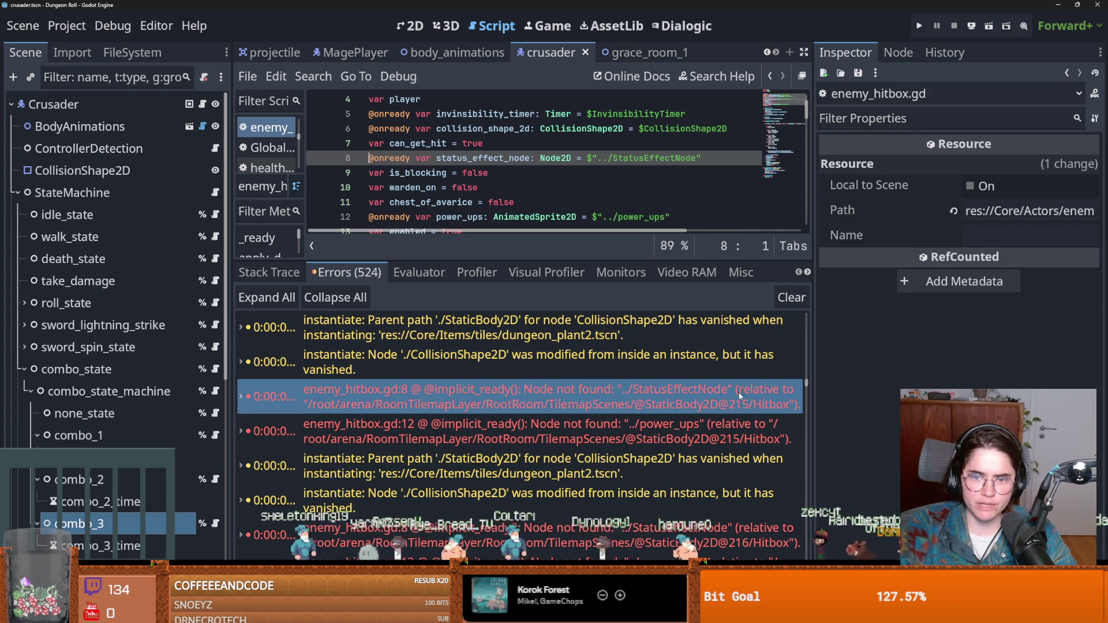
{"action": "scroll", "coordinate": [423, 189], "scroll_direction": "up", "scroll_amount": 1}
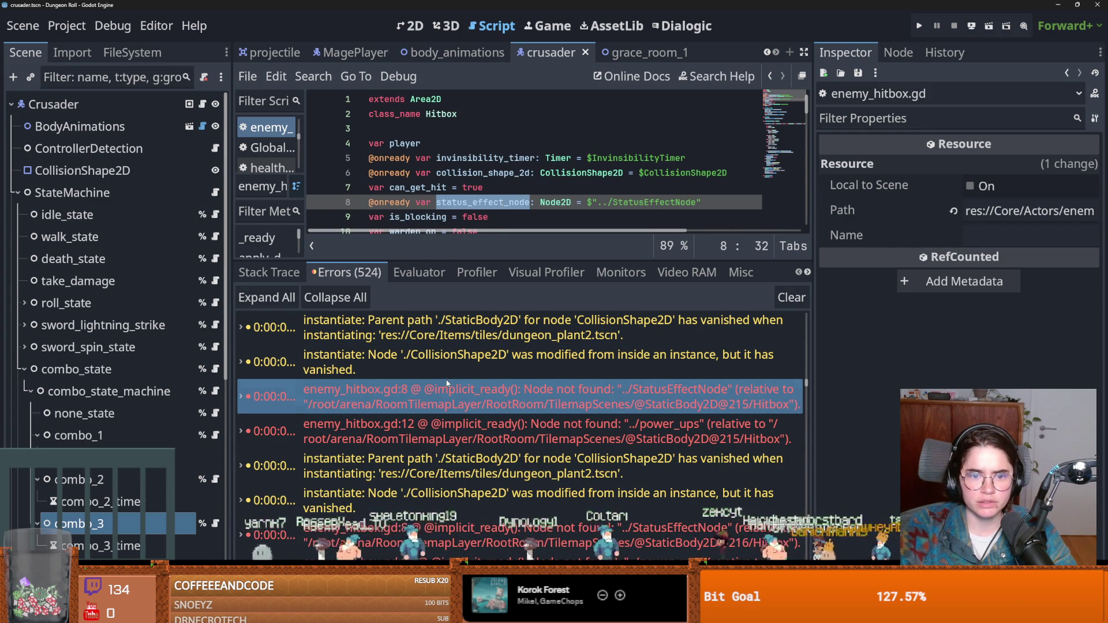
{"action": "mouse_move", "coordinate": [448, 383]}
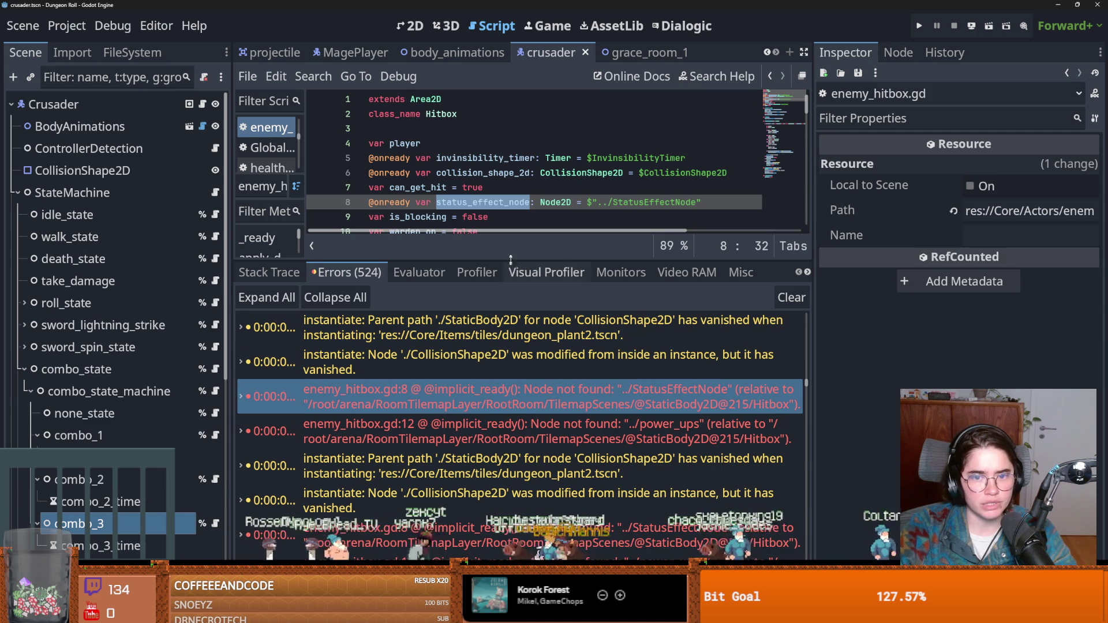
{"action": "left_click_drag", "start_coordinate": [522, 264], "coordinate": [523, 440]}
{"action": "left_click", "coordinate": [490, 276]}
Save and look around the root_room scene near the Barricade
{"action": "key", "text": "ctrl+s"}
{"action": "left_click", "coordinate": [132, 52]}
{"action": "left_click", "coordinate": [89, 101]}
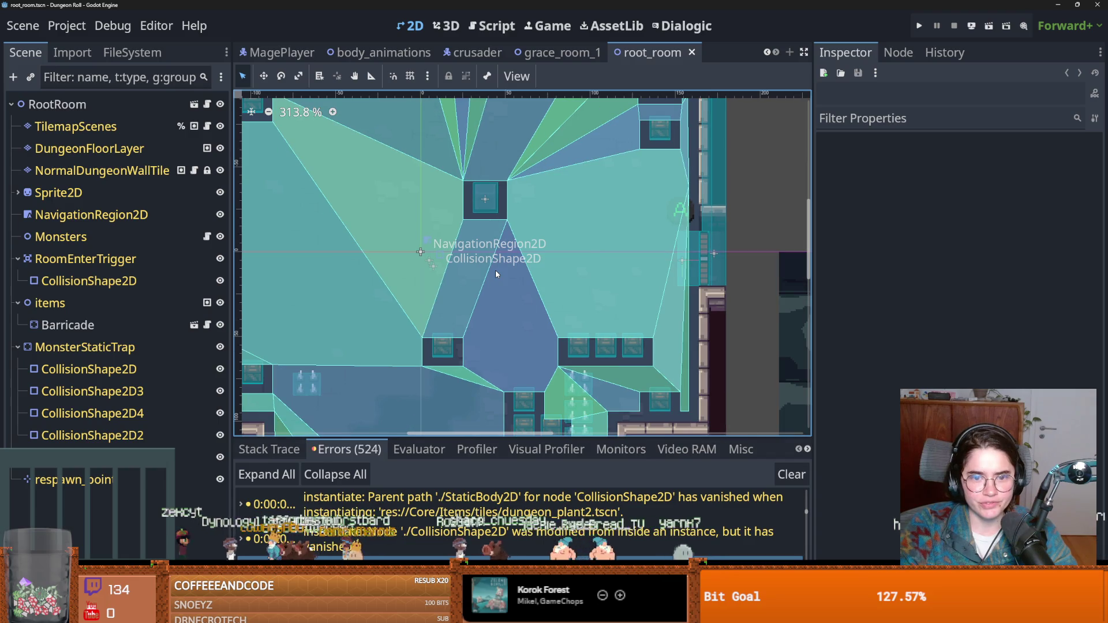
{"action": "left_click_drag", "start_coordinate": [477, 206], "coordinate": [517, 187]}
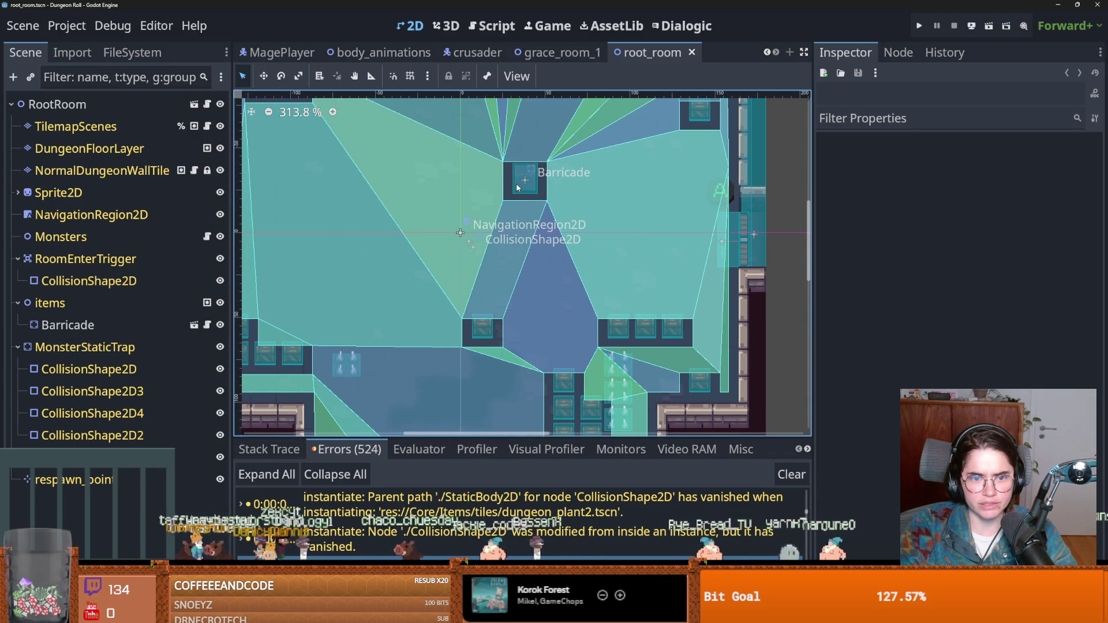
Filter the FileSystem for 'crate', open crate.tscn, and open its Hitbox's attached script
{"action": "left_click", "coordinate": [133, 52]}
{"action": "type", "text": "c"}
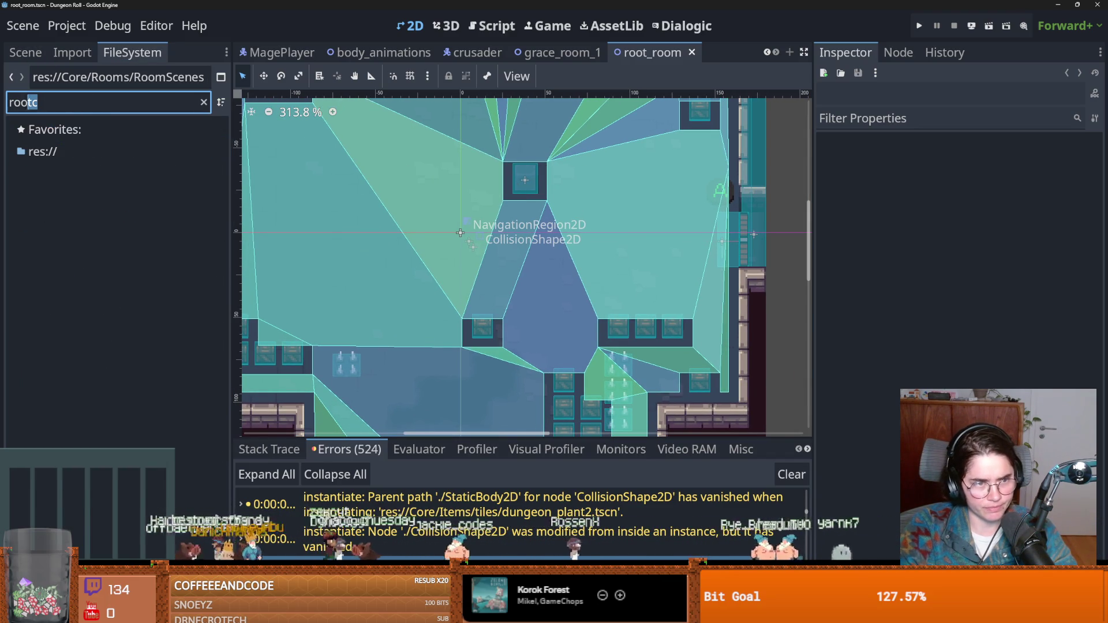
{"action": "key", "text": "ctrl+a"}
{"action": "type", "text": "crate"}
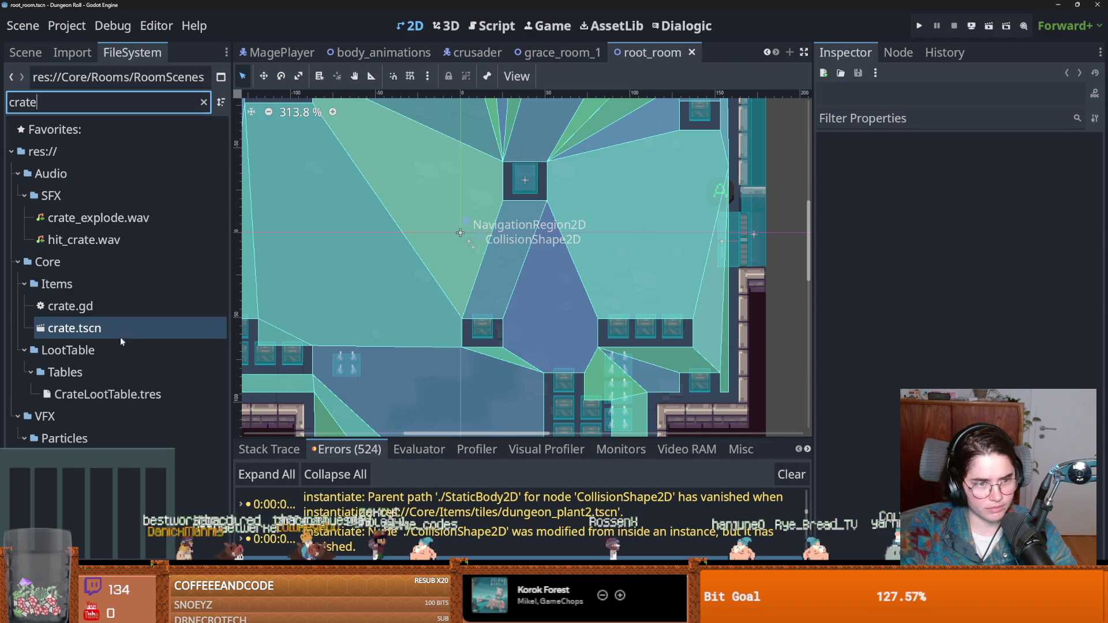
{"action": "double_click", "coordinate": [120, 335]}
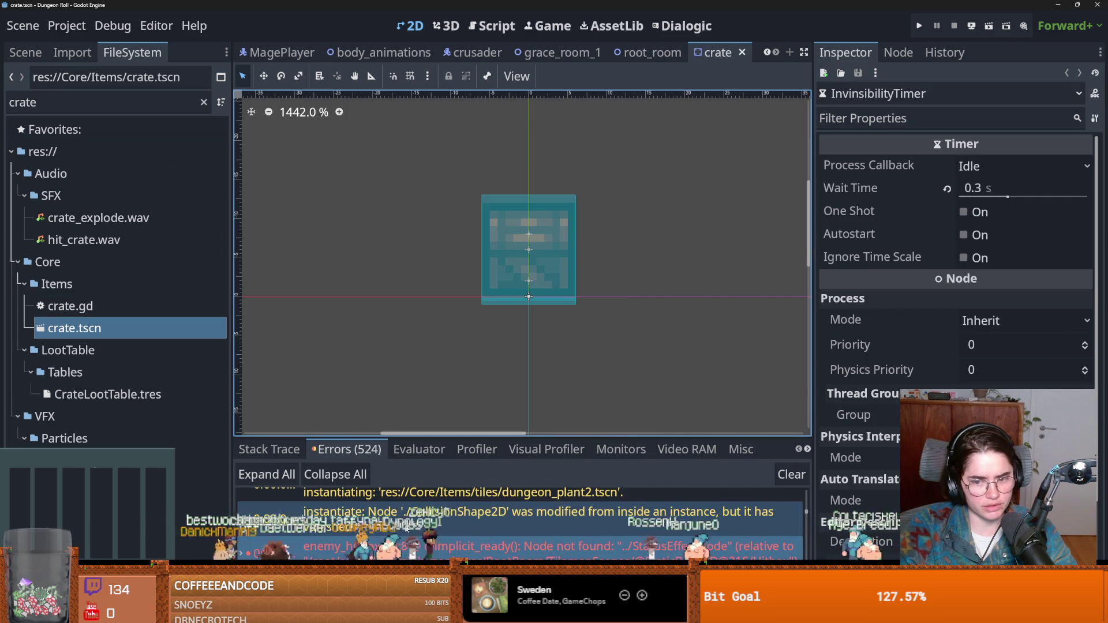
{"action": "left_click", "coordinate": [26, 52]}
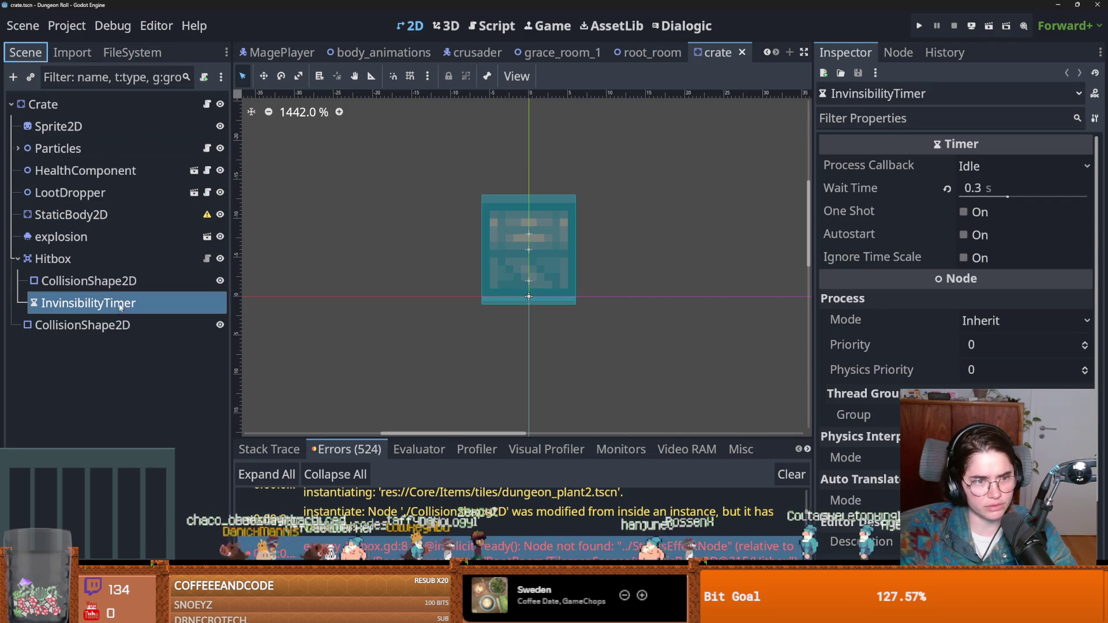
{"action": "left_click", "coordinate": [206, 259]}
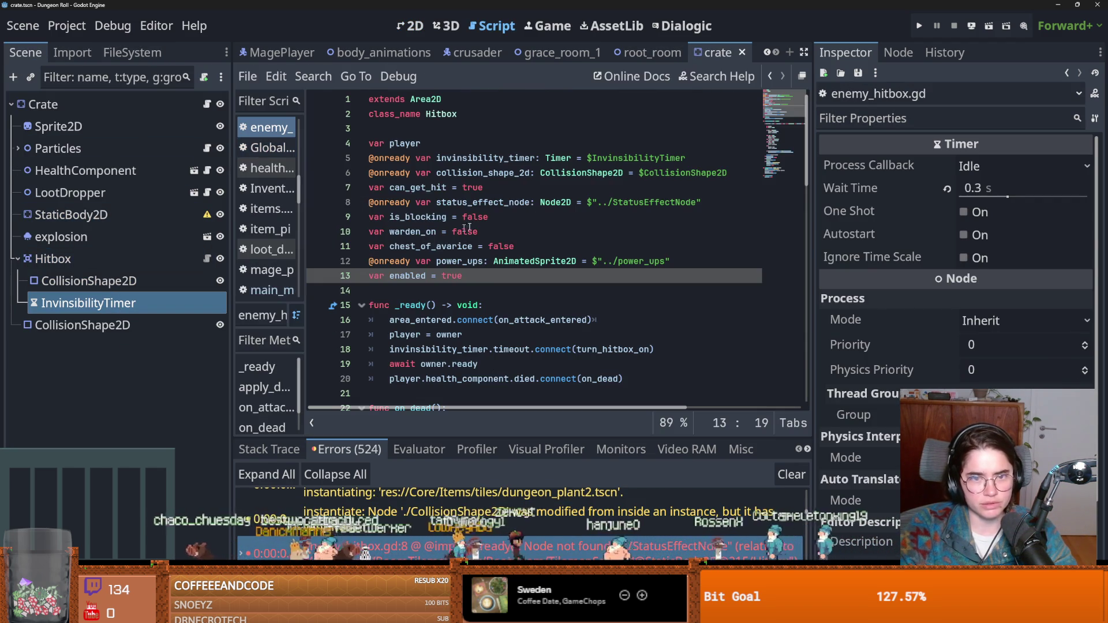
Review the status_effect_node and power_ups declarations and save the crate scene
{"action": "left_click", "coordinate": [525, 203]}
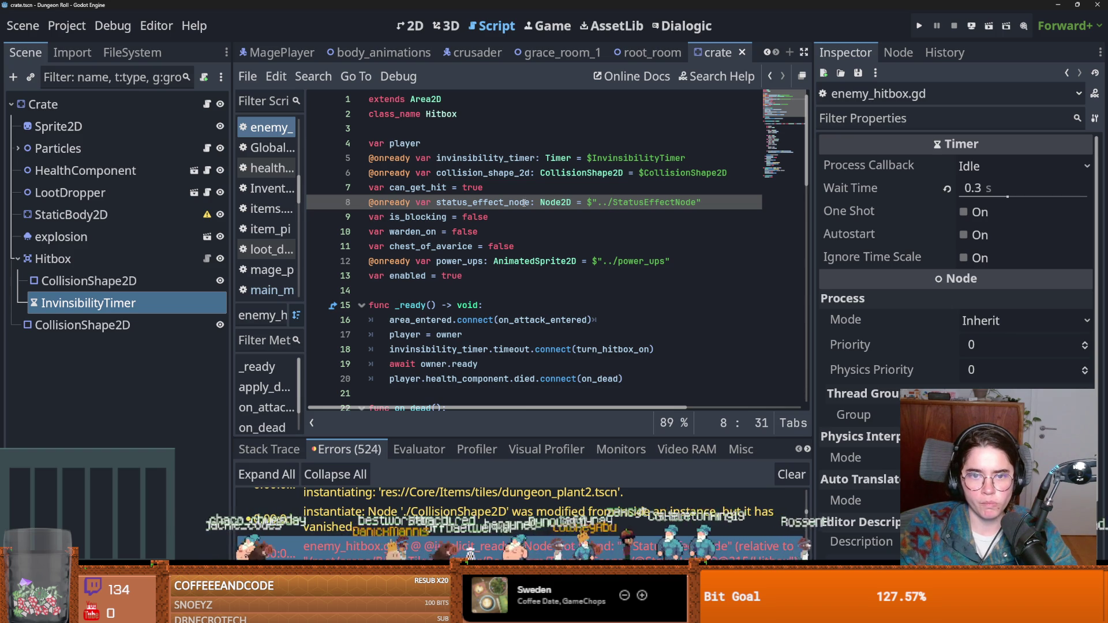
{"action": "double_click", "coordinate": [468, 261]}
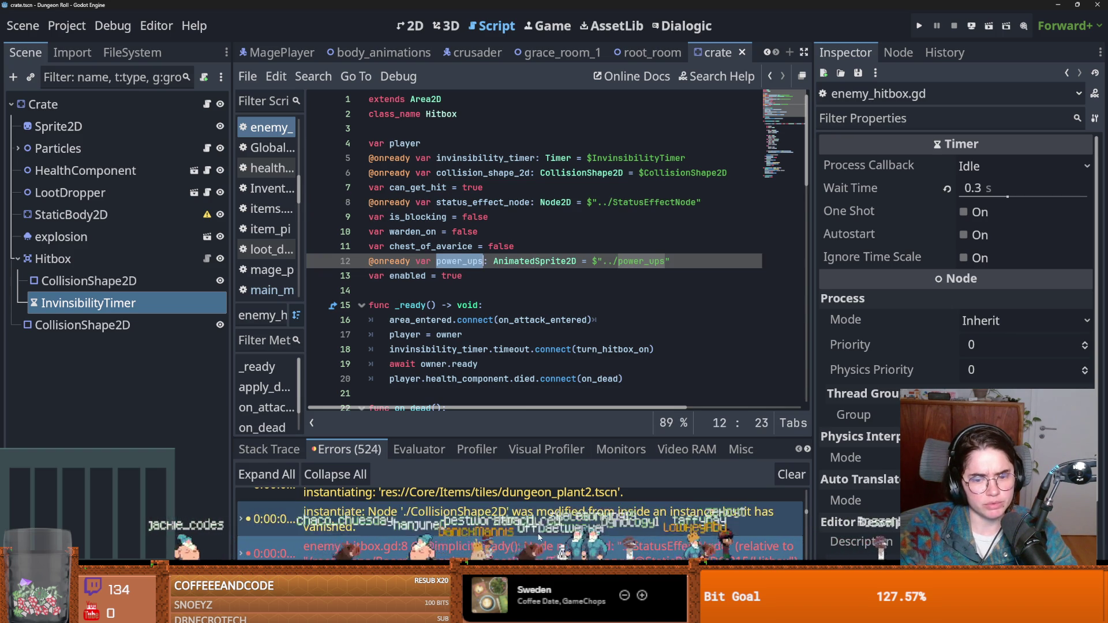
{"action": "scroll", "coordinate": [539, 532], "scroll_direction": "down", "scroll_amount": 2}
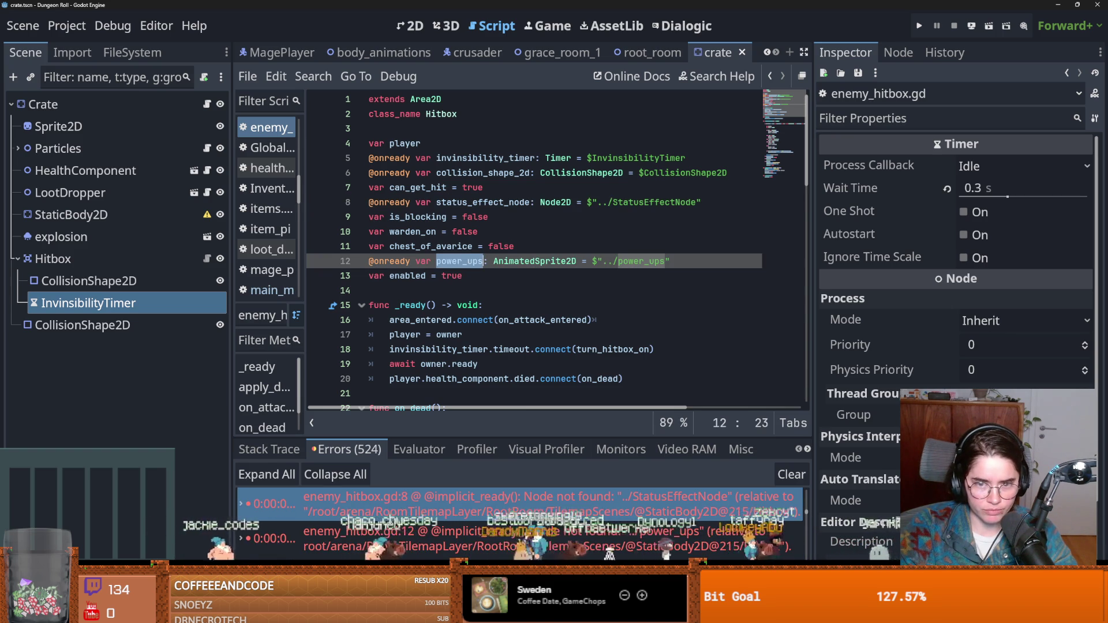
{"action": "left_click", "coordinate": [53, 258]}
{"action": "left_click", "coordinate": [18, 258]}
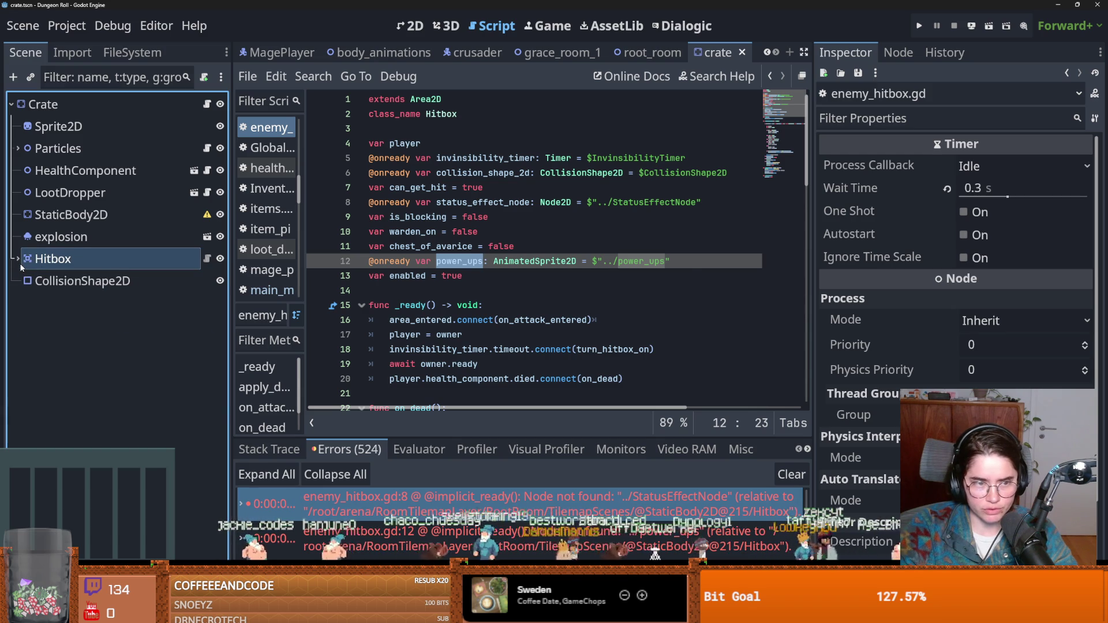
{"action": "key", "text": "ctrl+s"}
{"action": "left_click", "coordinate": [81, 280]}
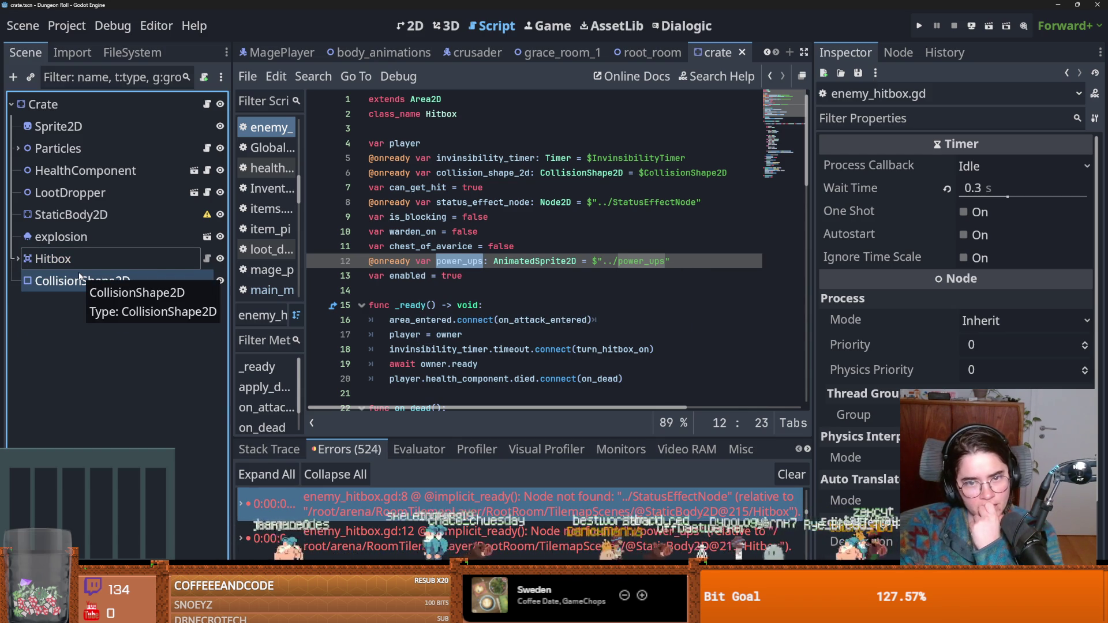
{"action": "scroll", "coordinate": [481, 290], "scroll_direction": "down", "scroll_amount": 8}
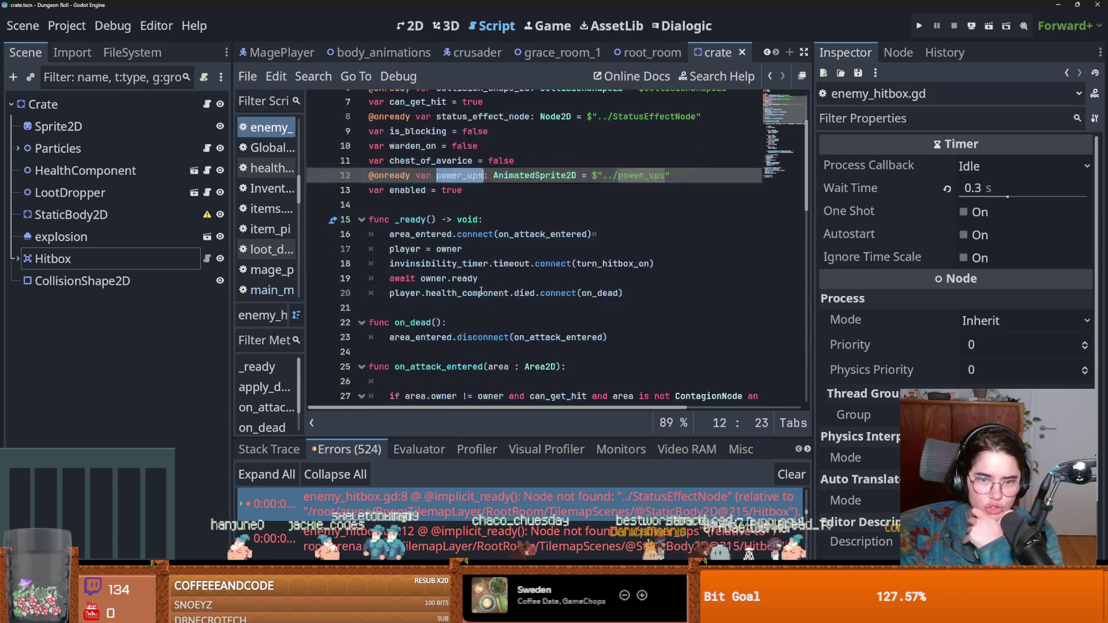
{"action": "scroll", "coordinate": [481, 290], "scroll_direction": "down", "scroll_amount": 9}
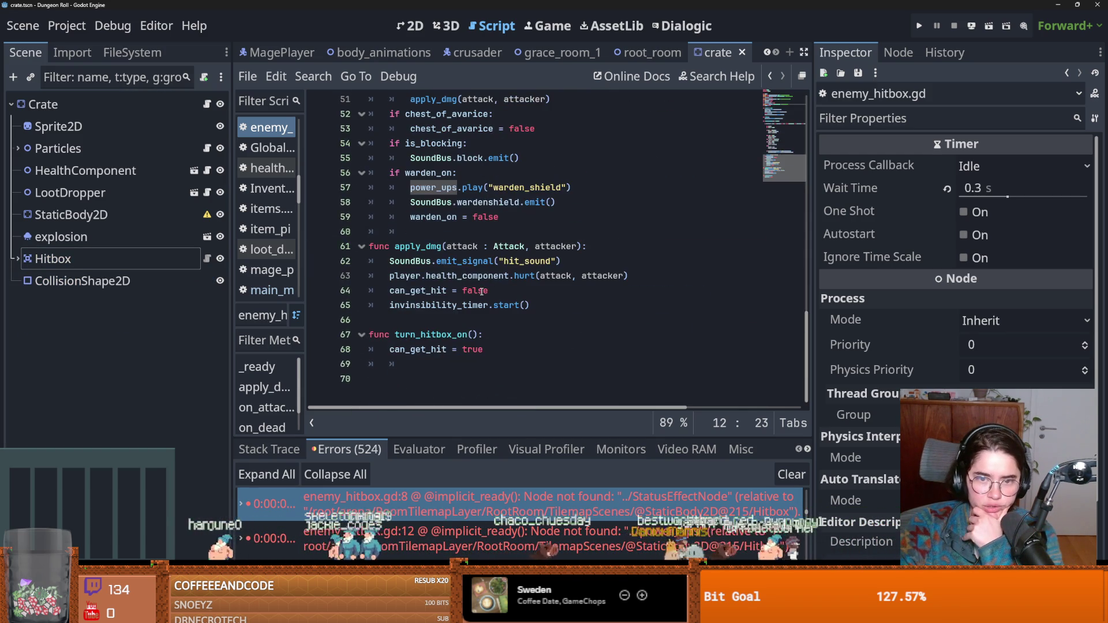
{"action": "left_click", "coordinate": [428, 191]}
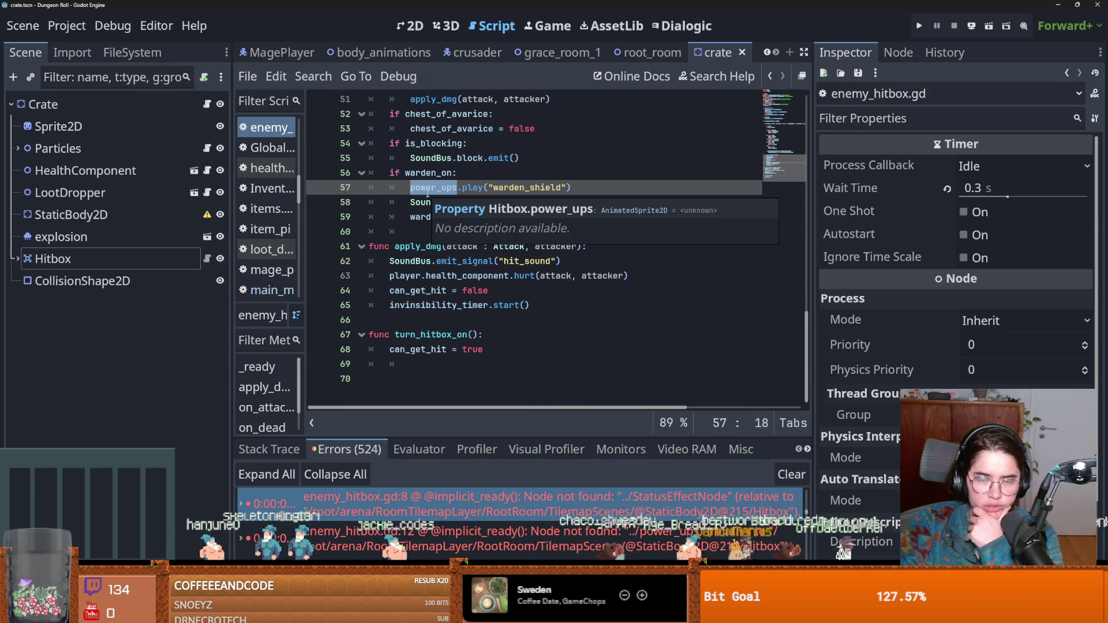
{"action": "key", "text": "Left"}
{"action": "type", "text": "pla"}
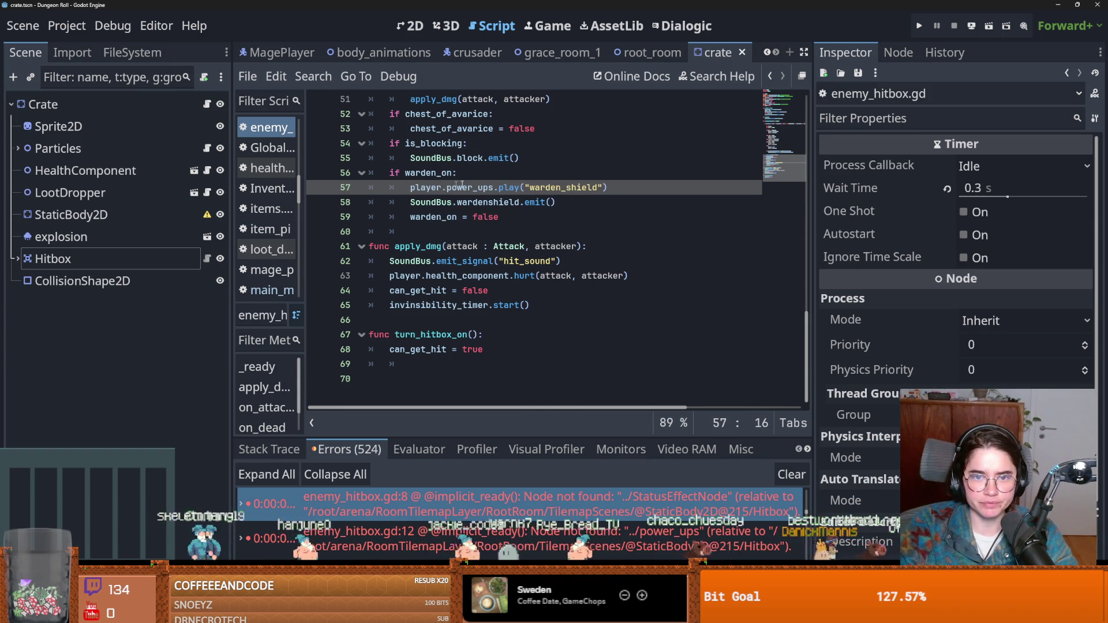
{"action": "scroll", "coordinate": [520, 191], "scroll_direction": "up", "scroll_amount": 15}
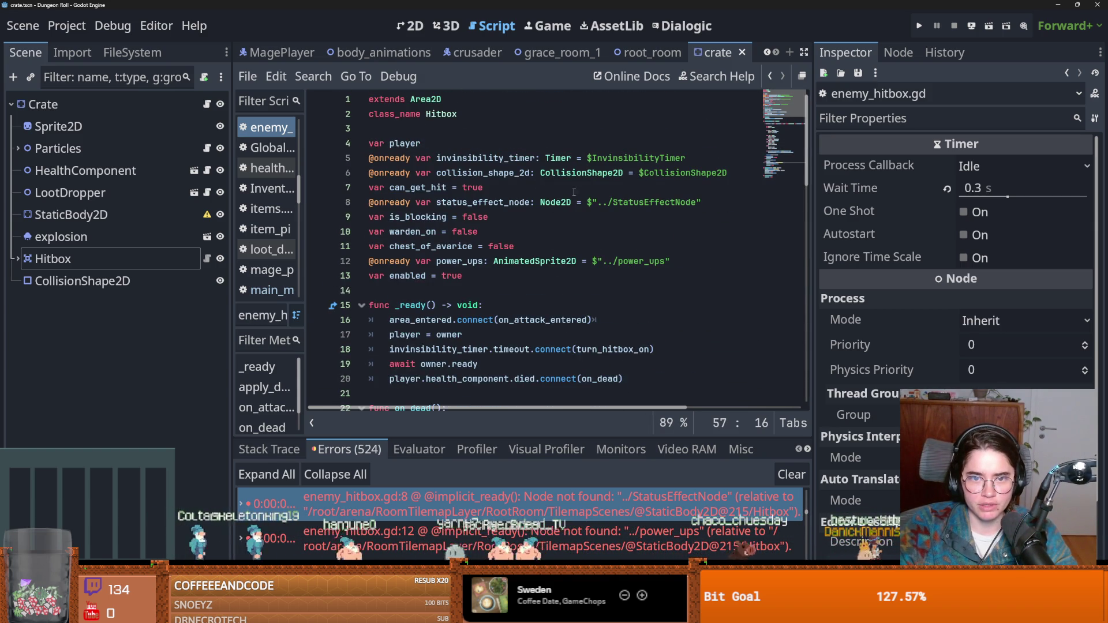
{"action": "left_click_drag", "start_coordinate": [668, 270], "coordinate": [331, 258]}
{"action": "key", "text": "BackSpace"}
{"action": "key", "text": "BackSpace"}
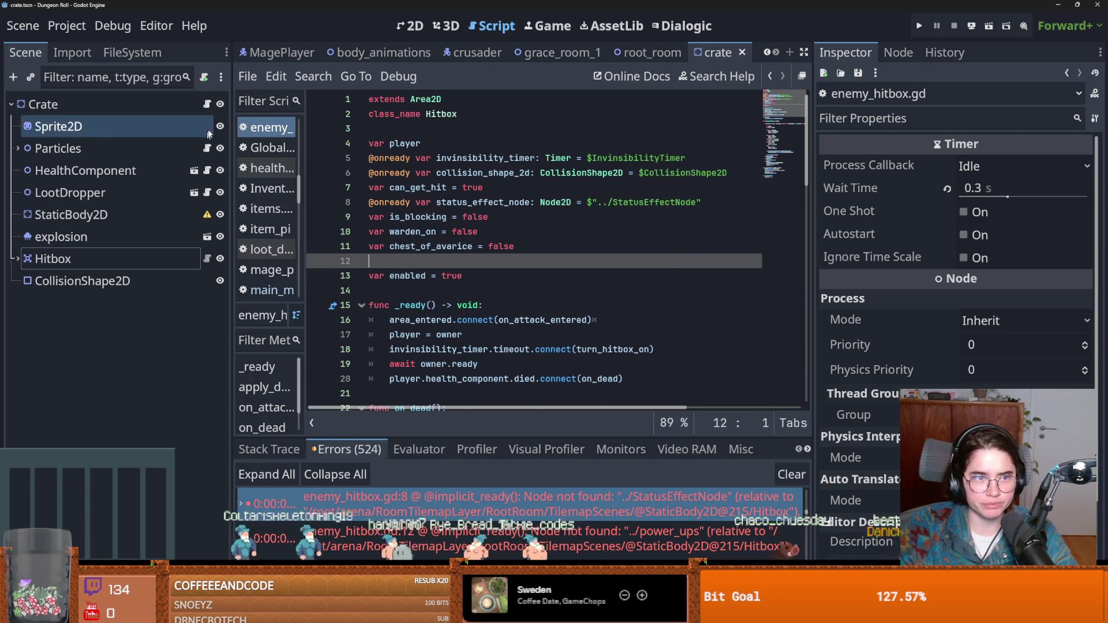
{"action": "key", "text": "ctrl+s"}
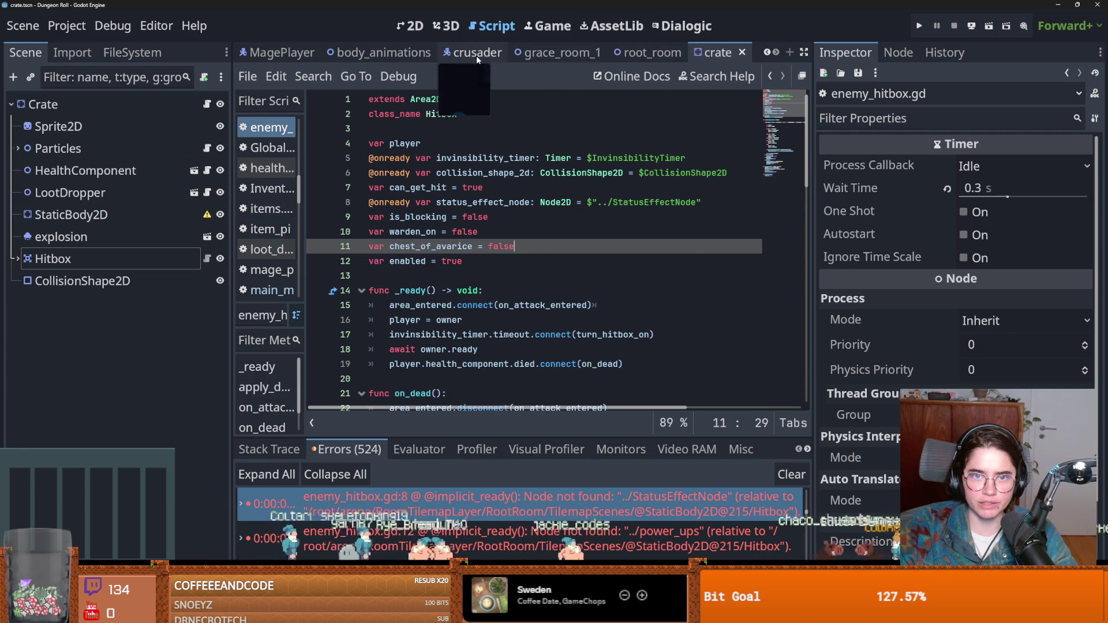
Follow the crusader script's parent classes to the Characters.gd base script
{"action": "left_click", "coordinate": [476, 54]}
{"action": "left_click", "coordinate": [456, 100], "text": "ctrl"}
{"action": "left_click", "coordinate": [454, 118], "text": "ctrl"}
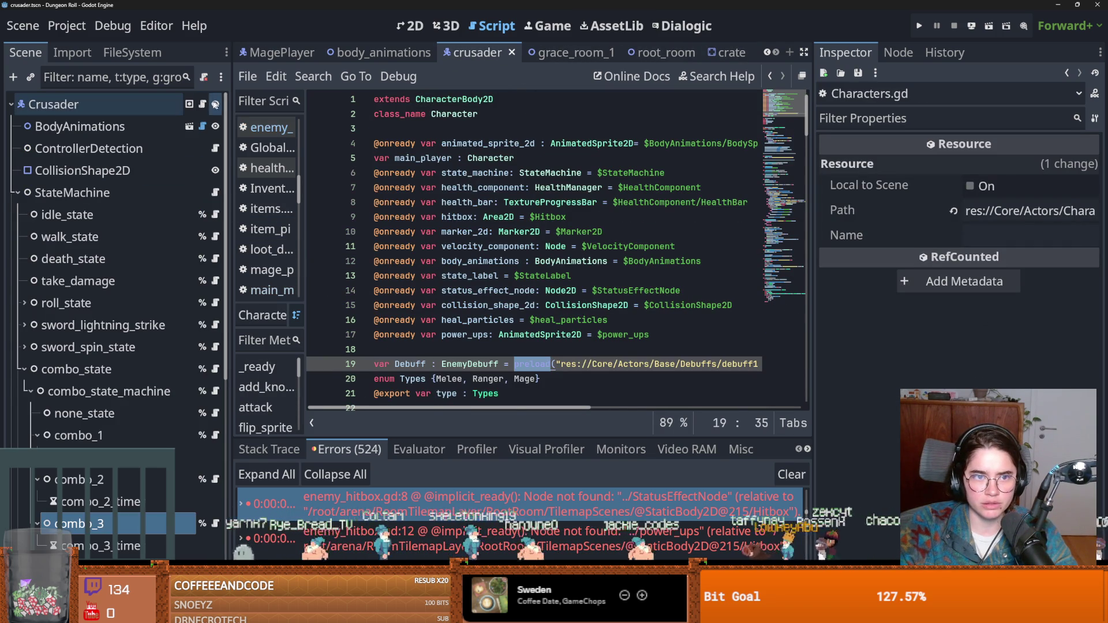
Navigate from crusader.gd through PlayerCharacter to Characters.gd and scroll to its declarations
{"action": "left_click", "coordinate": [203, 104]}
{"action": "left_click", "coordinate": [445, 163]}
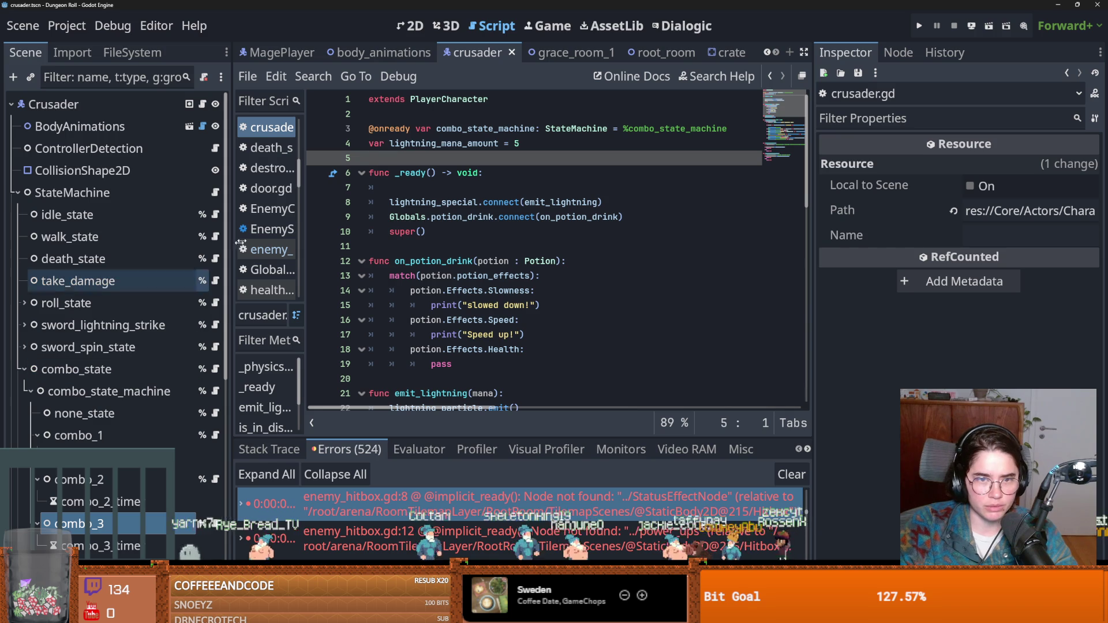
{"action": "left_click", "coordinate": [454, 99], "text": "ctrl"}
{"action": "left_click", "coordinate": [446, 103], "text": "ctrl"}
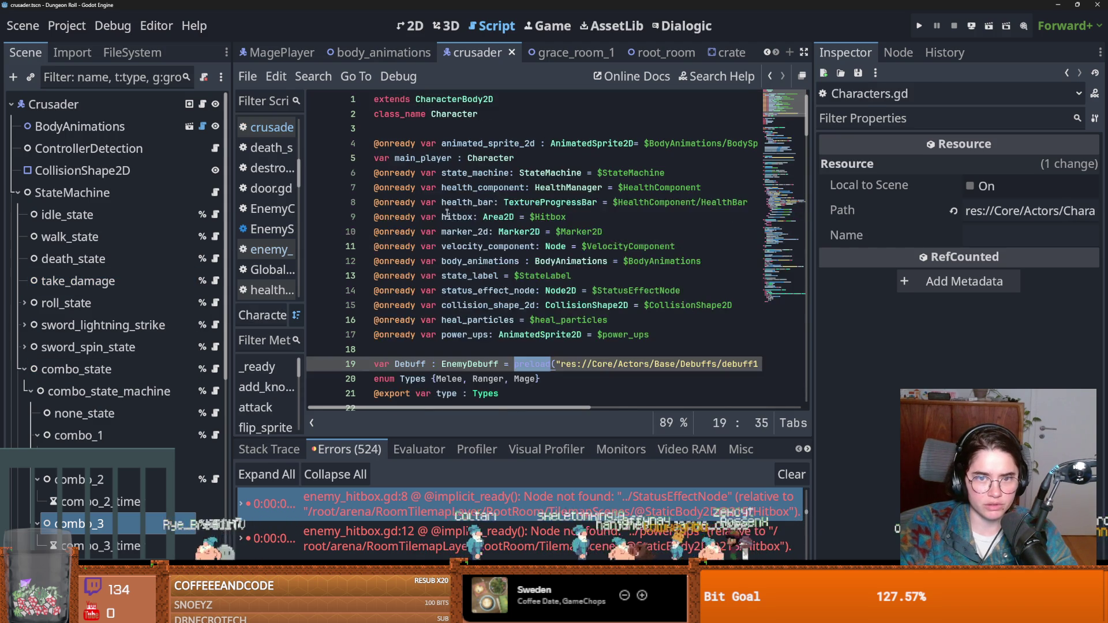
{"action": "scroll", "coordinate": [128, 425], "scroll_direction": "down", "scroll_amount": 5}
{"action": "scroll", "coordinate": [128, 424], "scroll_direction": "down", "scroll_amount": 3}
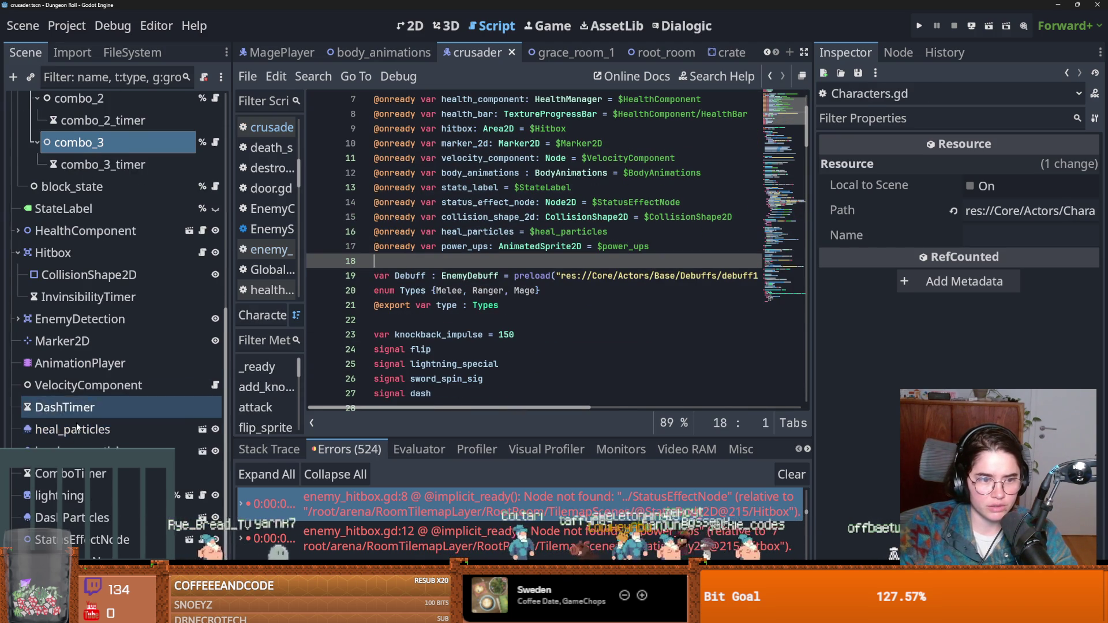
Remove the duplicated power_ups line and undo the added line 18 StatusEffectNode reference
{"action": "left_click_drag", "start_coordinate": [64, 407], "coordinate": [399, 361]}
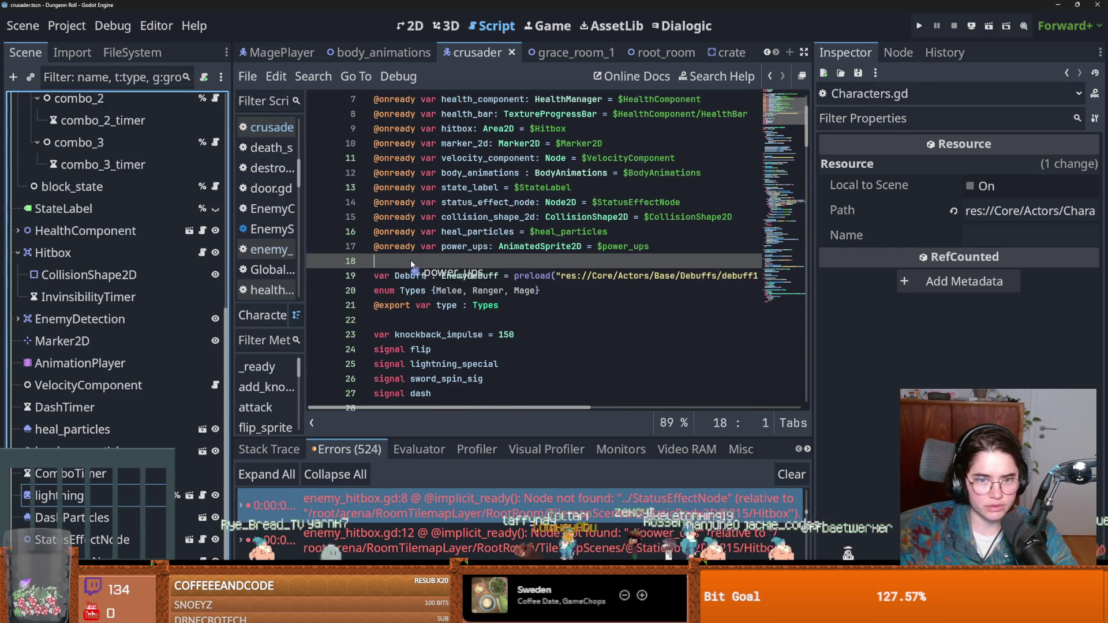
{"action": "type", "text": "@onready var power_ups: AnimatedSprite2D = $power_ups"}
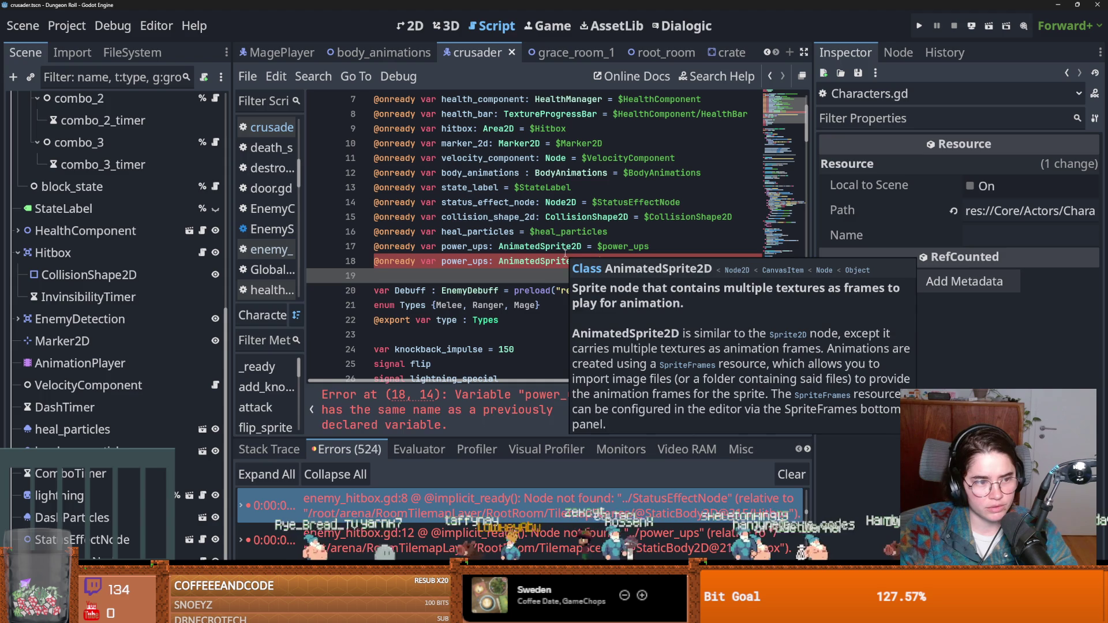
{"action": "left_click", "coordinate": [492, 261]}
{"action": "left_click_drag", "start_coordinate": [666, 257], "coordinate": [332, 263]}
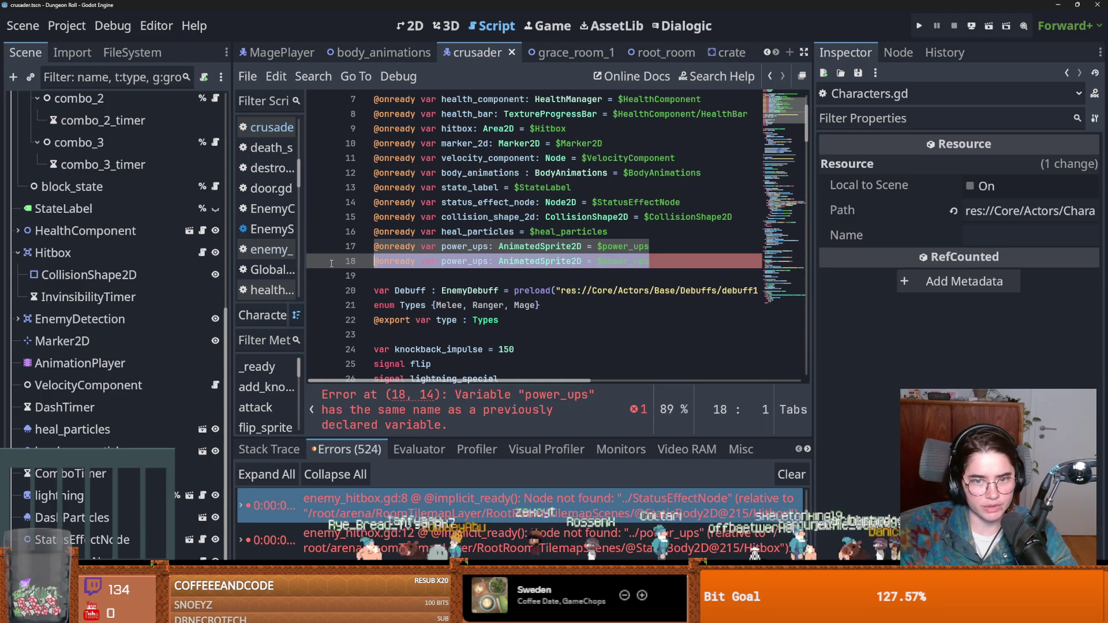
{"action": "key", "text": "BackSpace"}
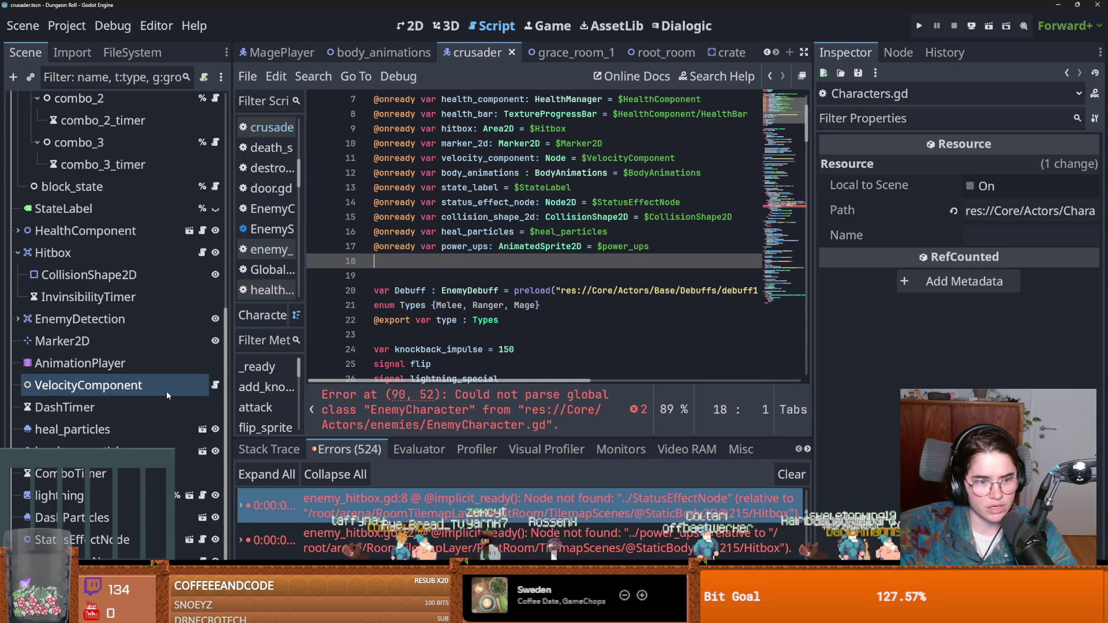
{"action": "left_click_drag", "start_coordinate": [75, 539], "coordinate": [456, 267]}
{"action": "key", "text": "ctrl+z"}
Select status_effect_node on line 14, then open the Hitbox's enemy_hitbox.gd script
{"action": "scroll", "coordinate": [523, 270], "scroll_direction": "up", "scroll_amount": 3}
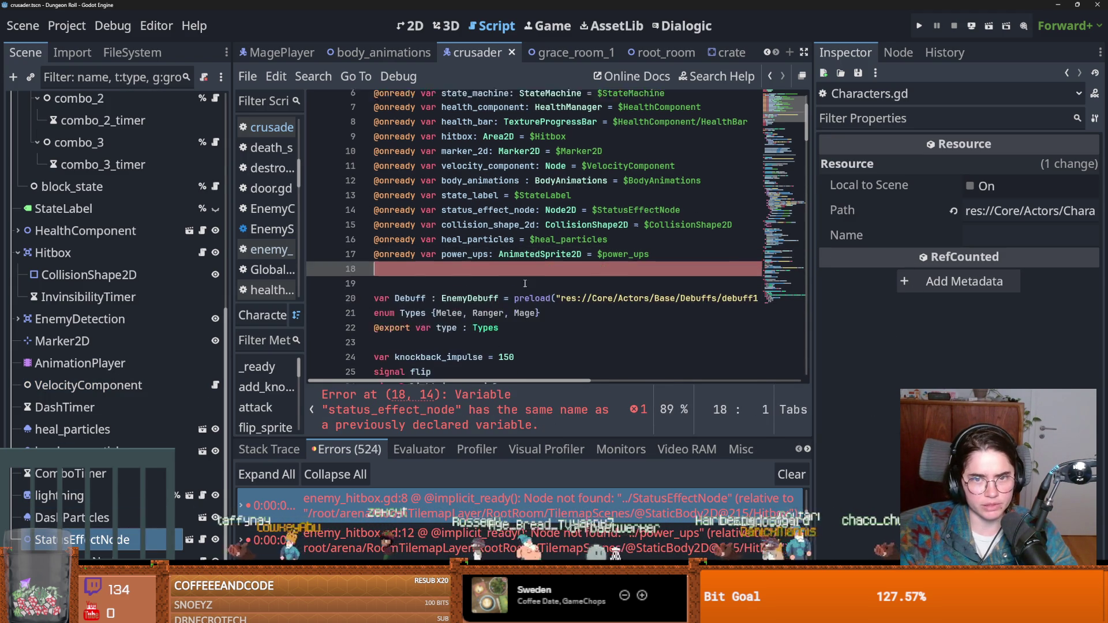
{"action": "double_click", "coordinate": [487, 290]}
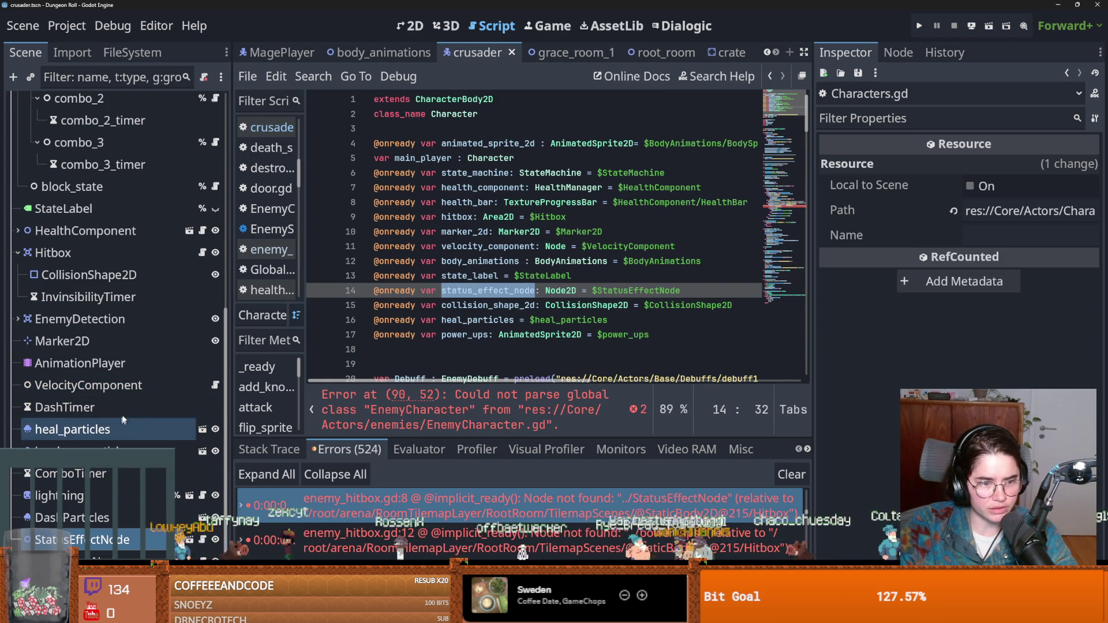
{"action": "left_click", "coordinate": [202, 253]}
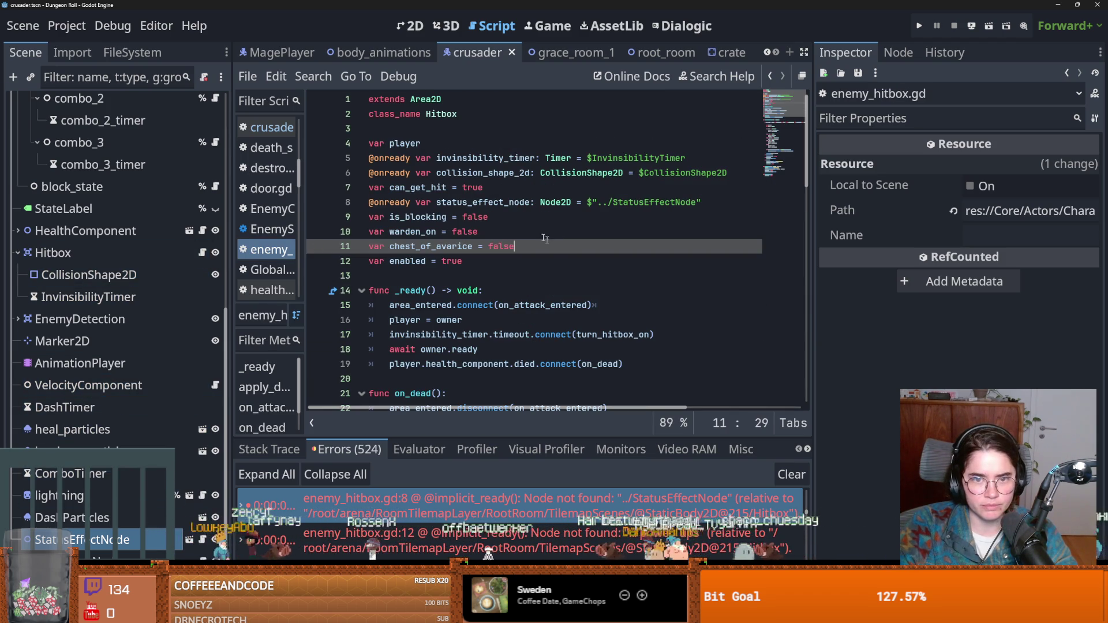
Cut the line 8 status_effect_node declaration from enemy_hitbox.gd, check line 48, and run the project
{"action": "triple_click", "coordinate": [693, 207]}
{"action": "scroll", "coordinate": [524, 322], "scroll_direction": "down", "scroll_amount": 4}
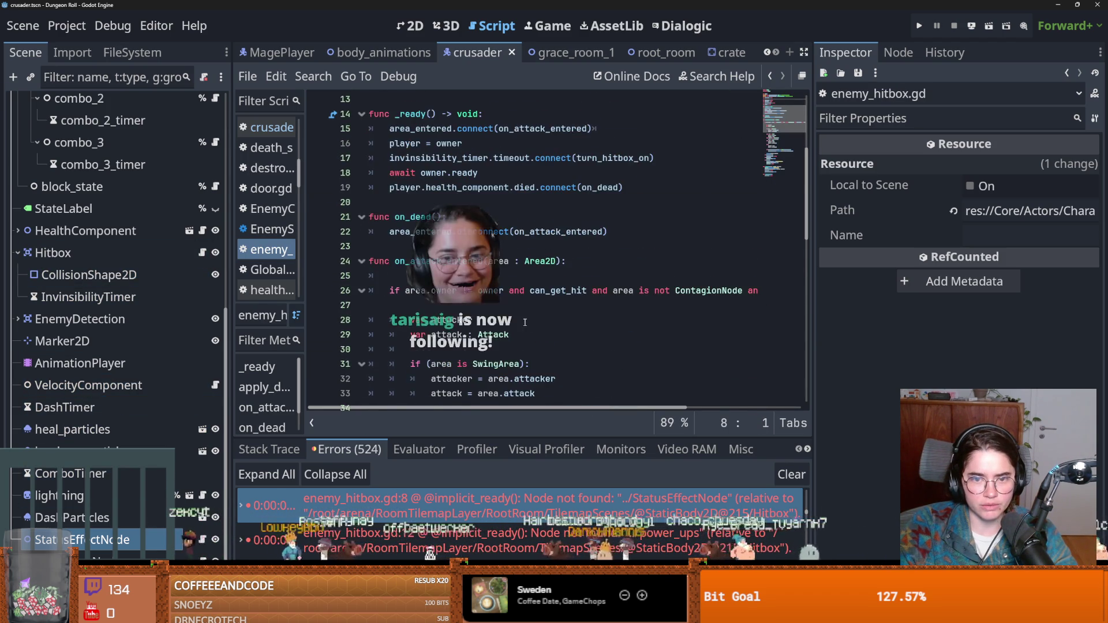
{"action": "key", "text": "ctrl+x"}
{"action": "scroll", "coordinate": [524, 322], "scroll_direction": "down", "scroll_amount": 9}
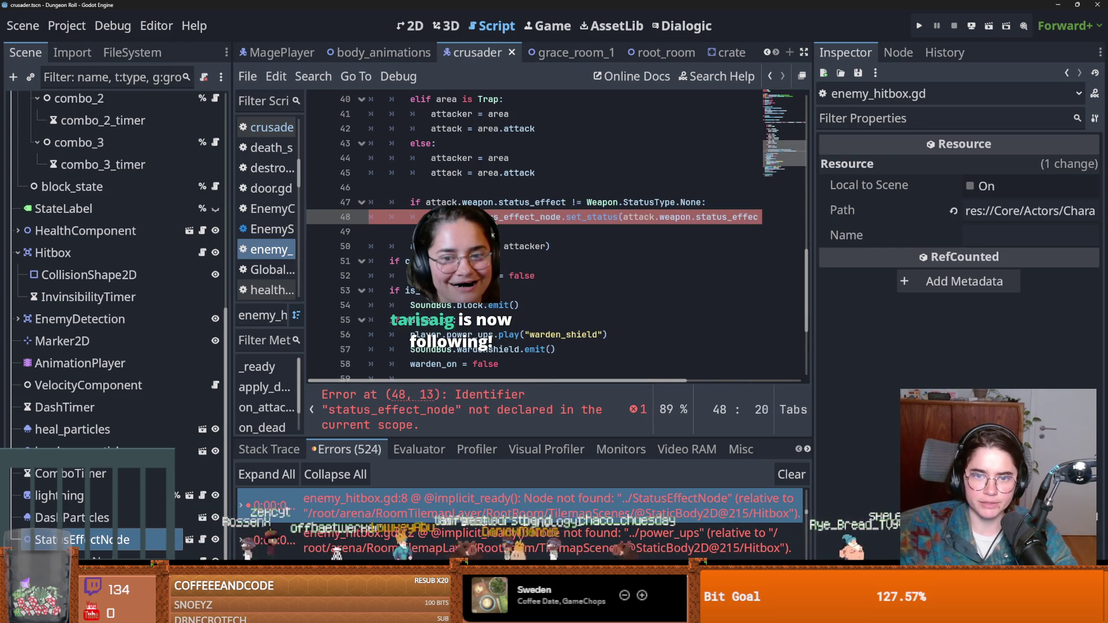
{"action": "scroll", "coordinate": [520, 260], "scroll_direction": "up", "scroll_amount": 13}
{"action": "left_click", "coordinate": [500, 189]}
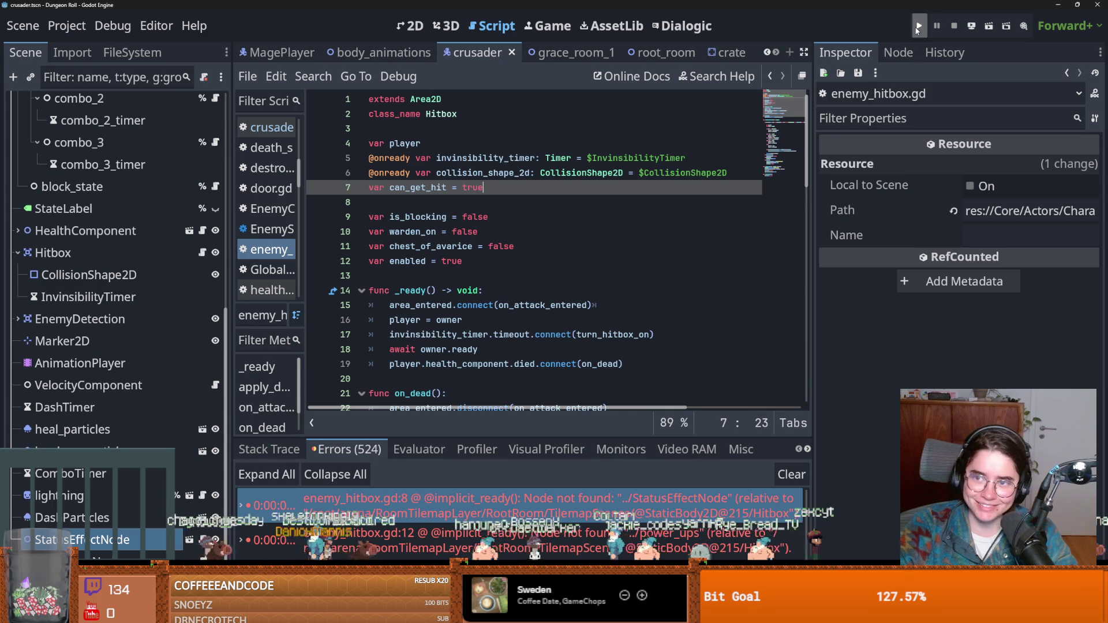
{"action": "left_click", "coordinate": [917, 27]}
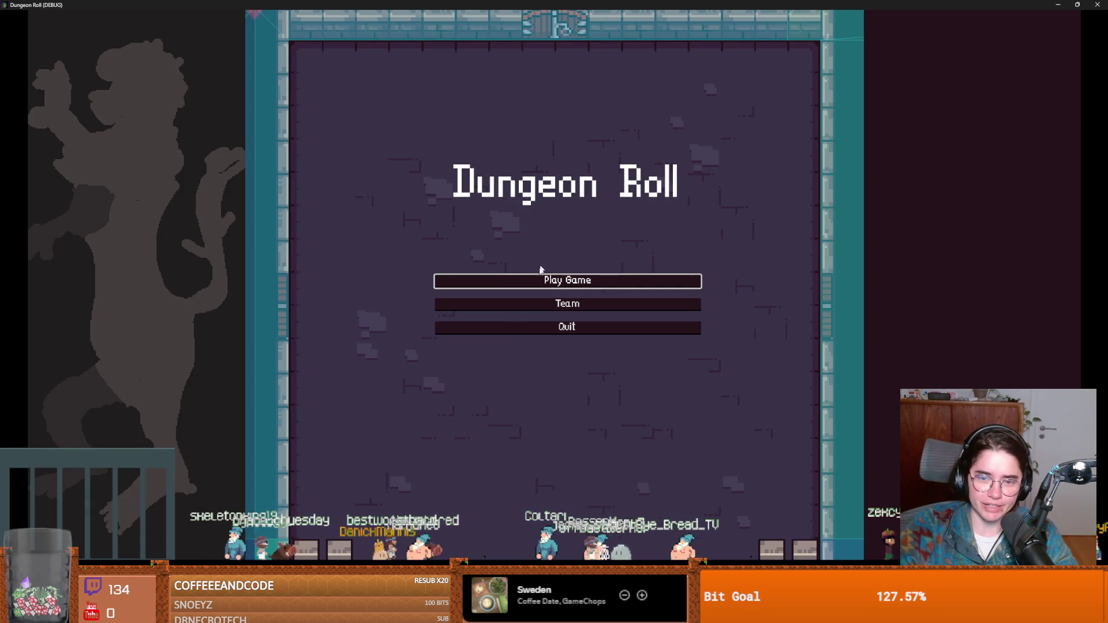
Start a new game as the Crusader, walk around, and strike the training dummy
{"action": "left_click", "coordinate": [542, 279]}
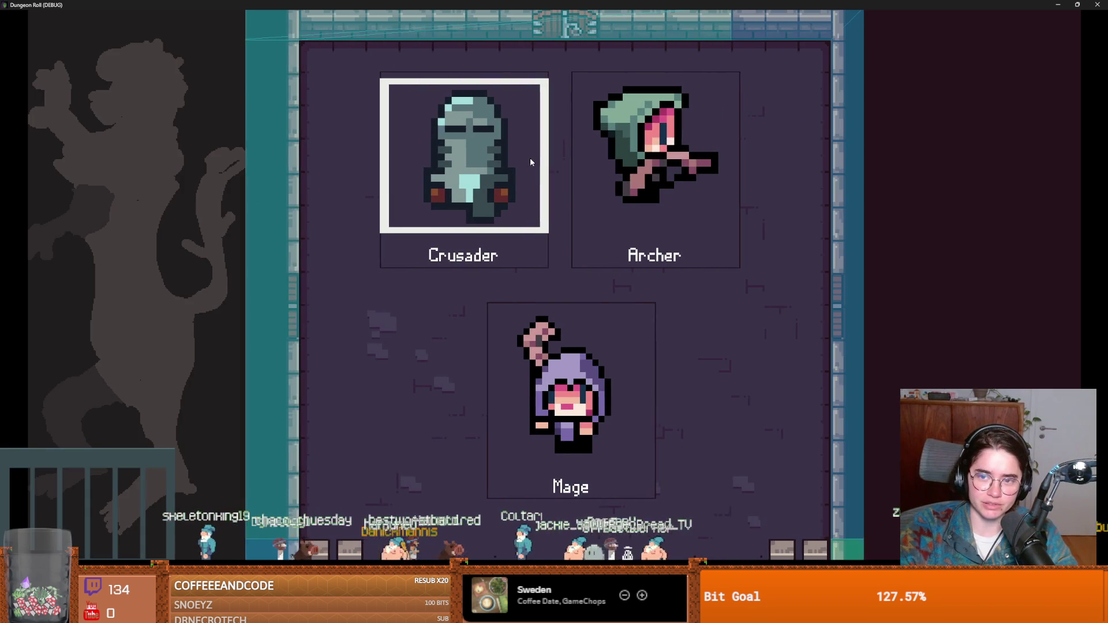
{"action": "left_click", "coordinate": [476, 189]}
{"action": "key", "text": "a"}
{"action": "key", "text": "s"}
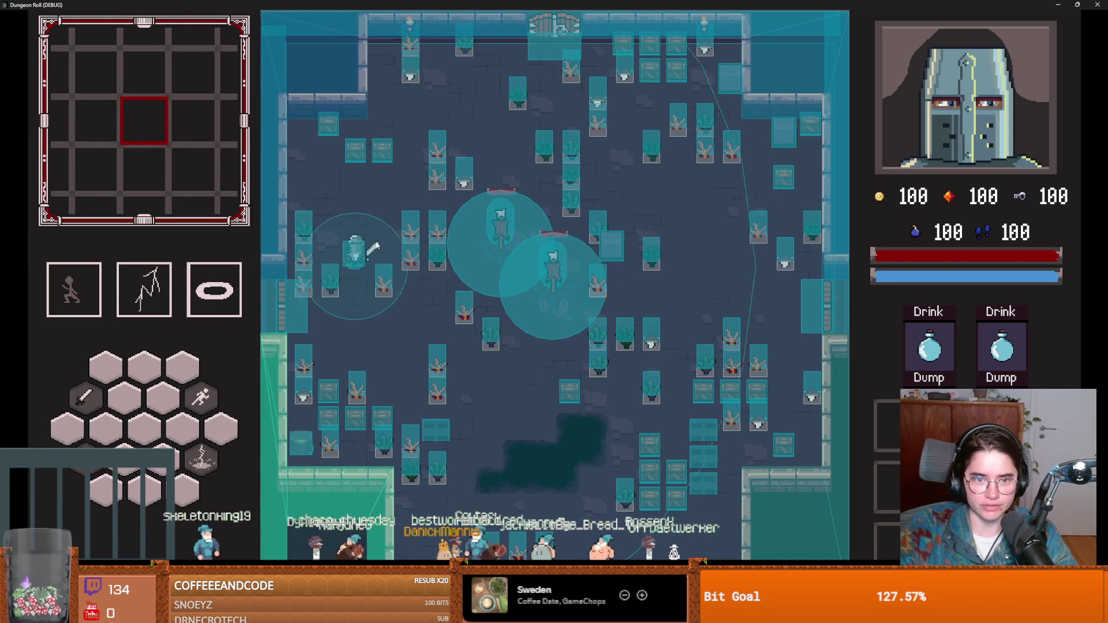
{"action": "key", "text": "a"}
{"action": "key", "text": "s"}
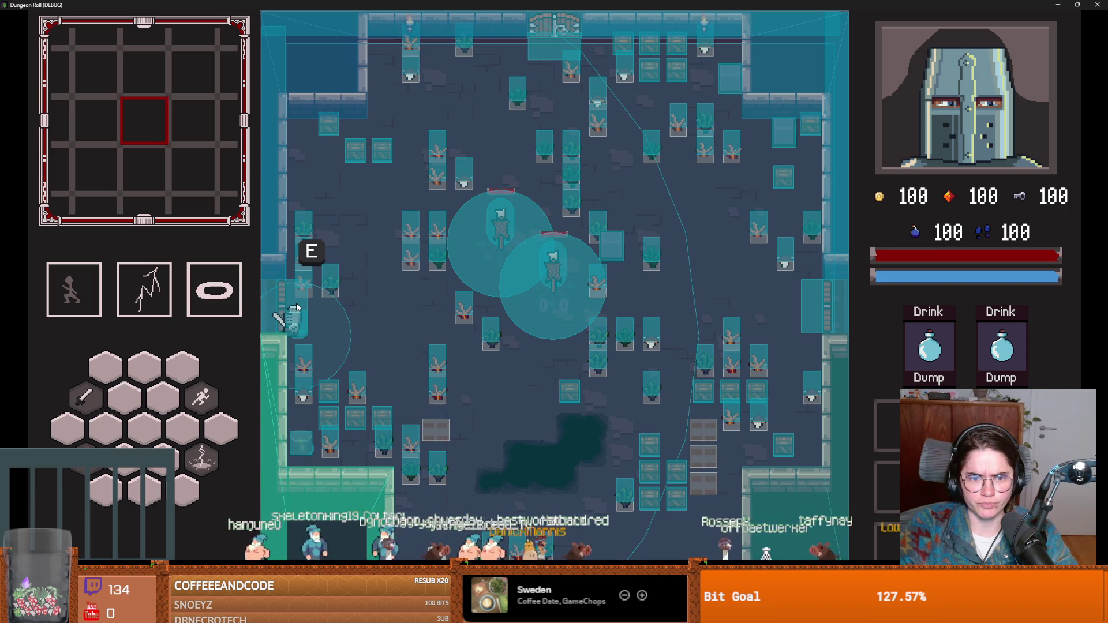
{"action": "key", "text": "d"}
{"action": "key", "text": "w"}
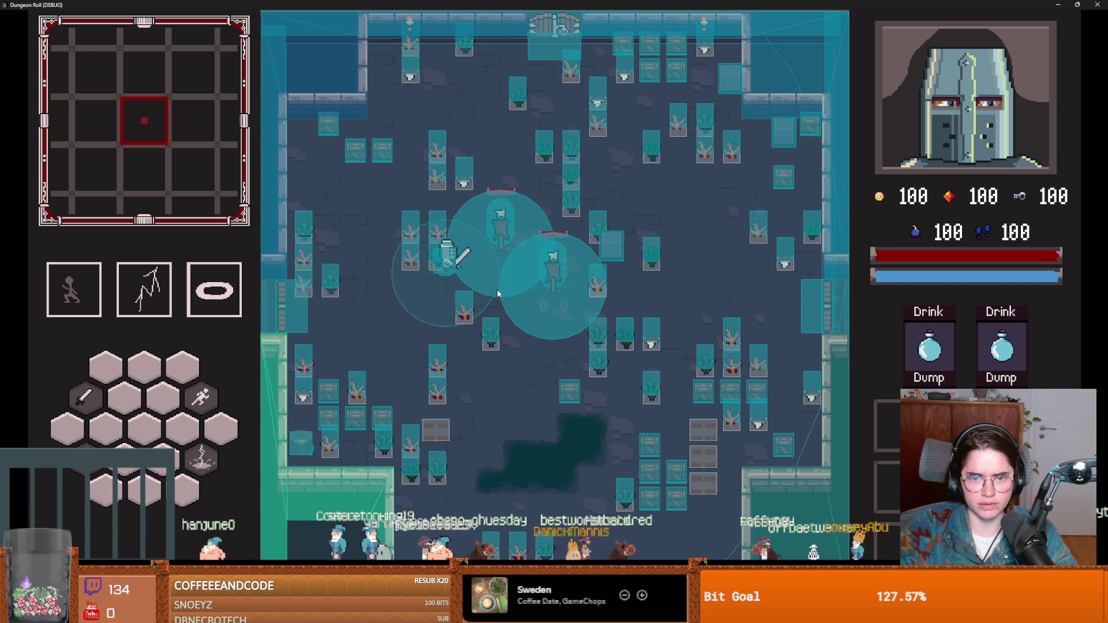
{"action": "left_click", "coordinate": [534, 217]}
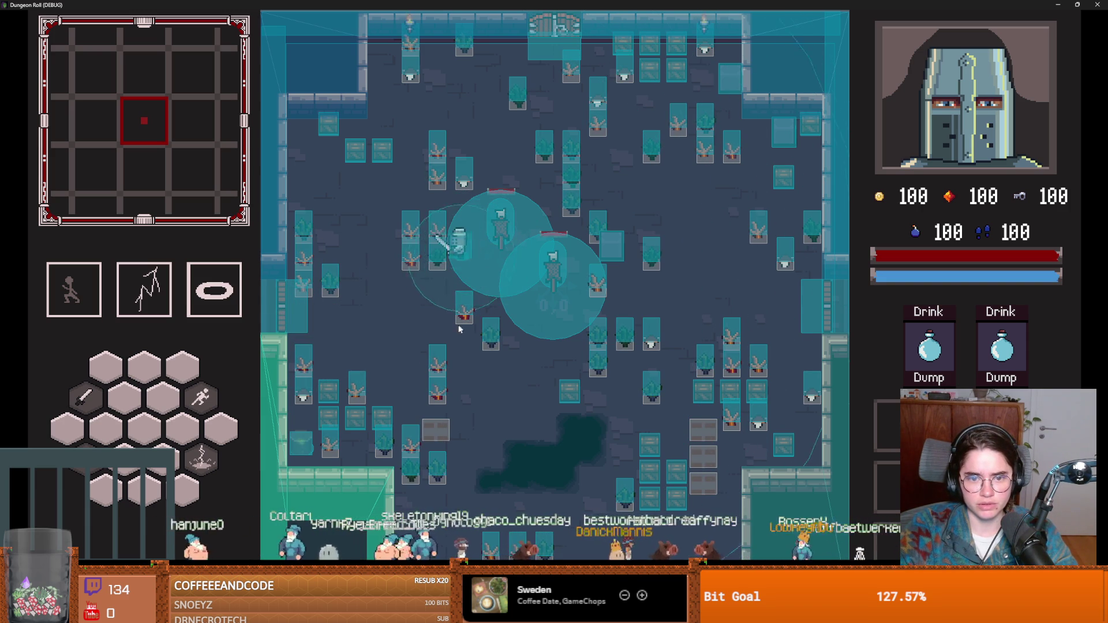
Attack to the left, go through the door, enter a default room, and fight its enemies
{"action": "key", "text": "a"}
{"action": "key", "text": "s"}
{"action": "key", "text": "a"}
{"action": "left_click", "coordinate": [306, 398]}
{"action": "key", "text": "w"}
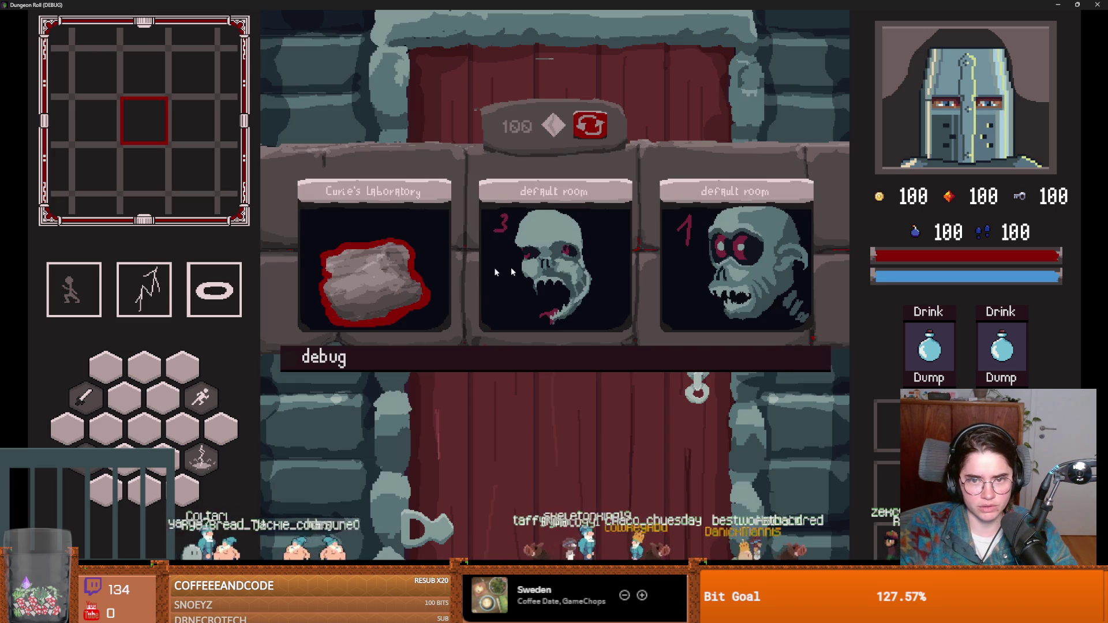
{"action": "left_click", "coordinate": [511, 272]}
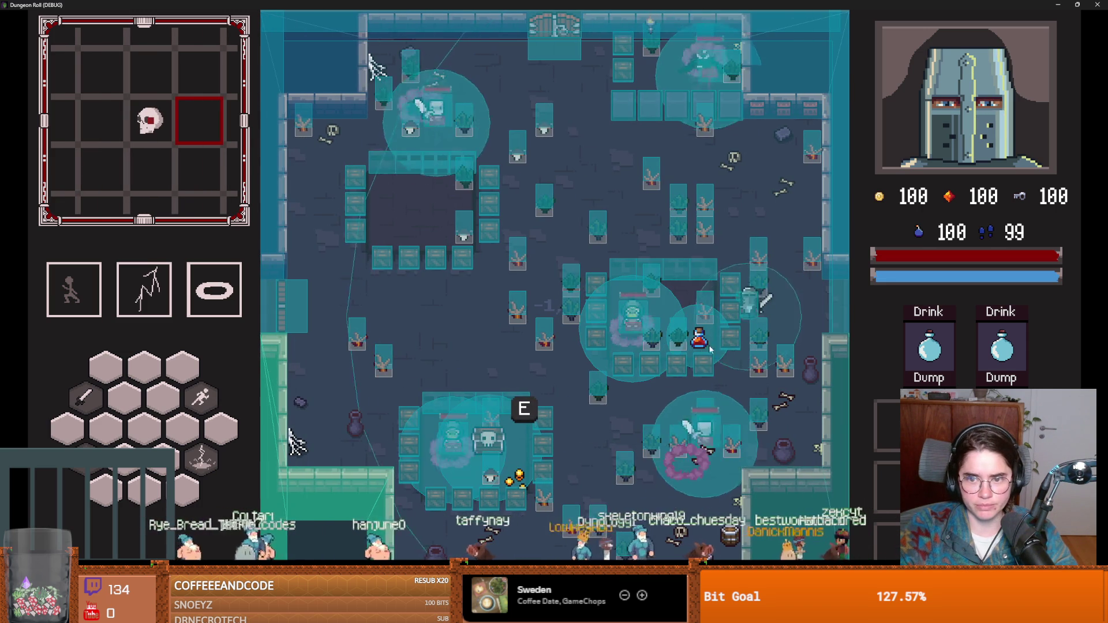
{"action": "left_click", "coordinate": [596, 303]}
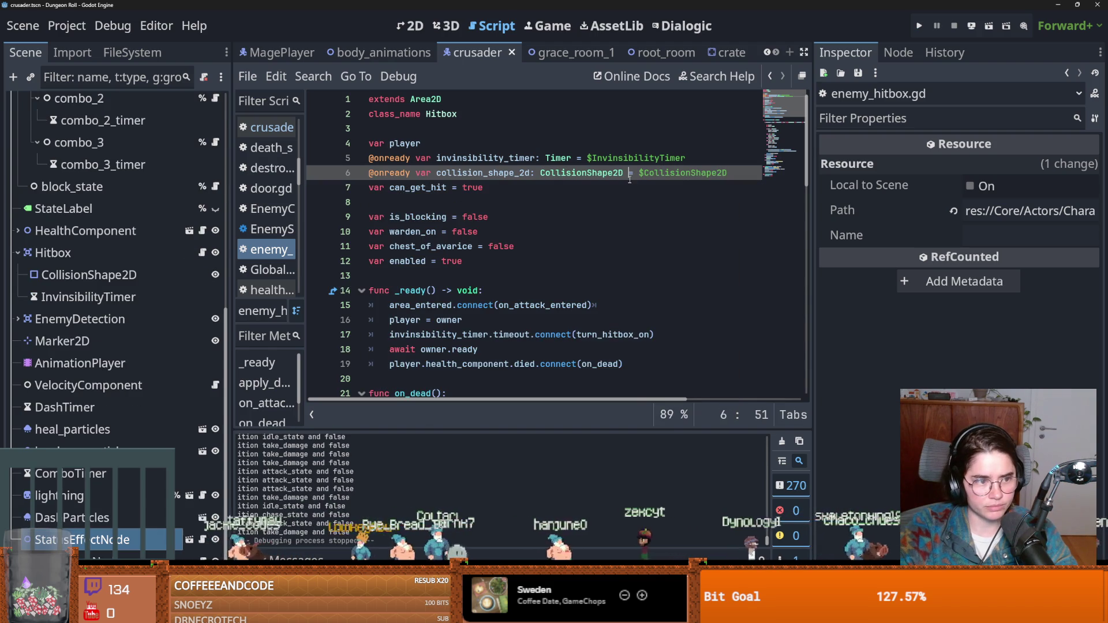
In the 2D view, preview the new_animation, warden_shield and ChestofAvarice sprite animations
{"action": "left_click", "coordinate": [112, 25]}
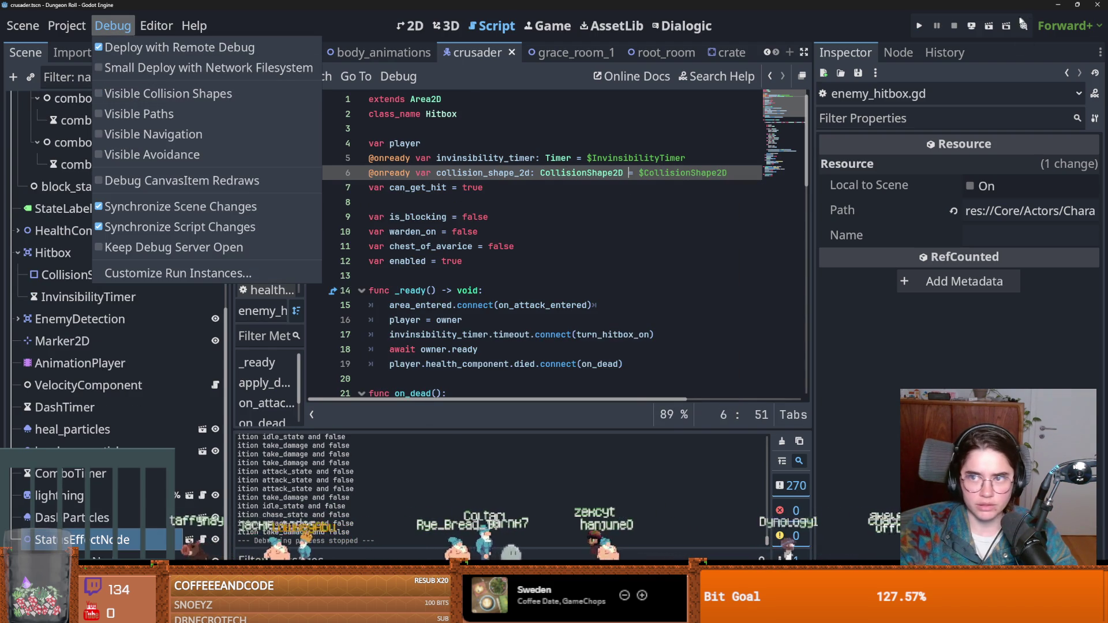
{"action": "key", "text": "Escape"}
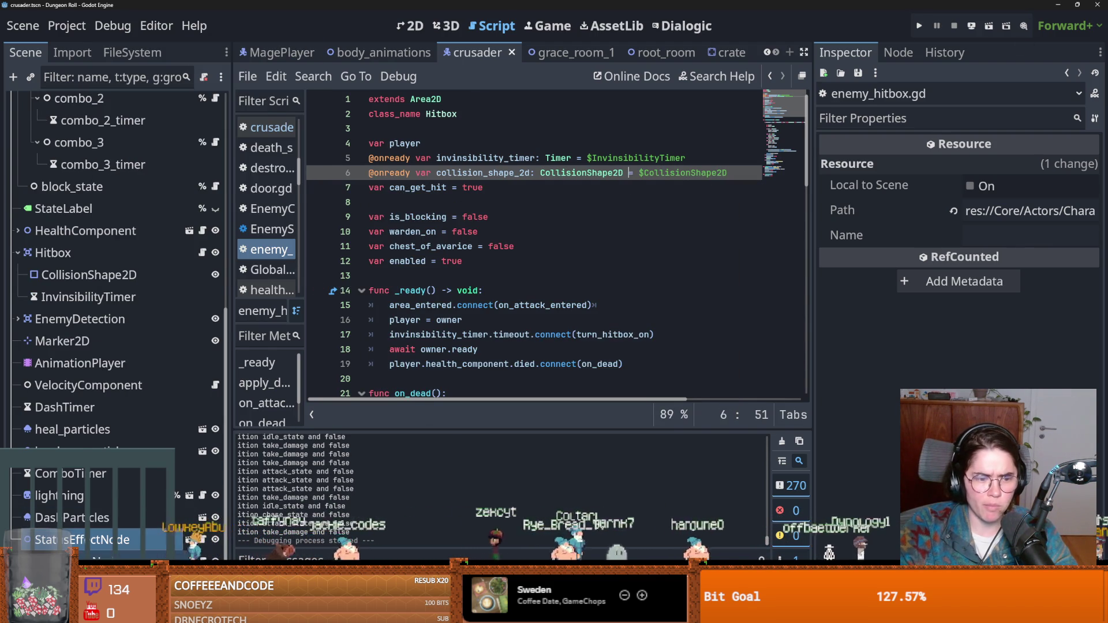
{"action": "left_click", "coordinate": [136, 549]}
{"action": "left_click", "coordinate": [338, 525]}
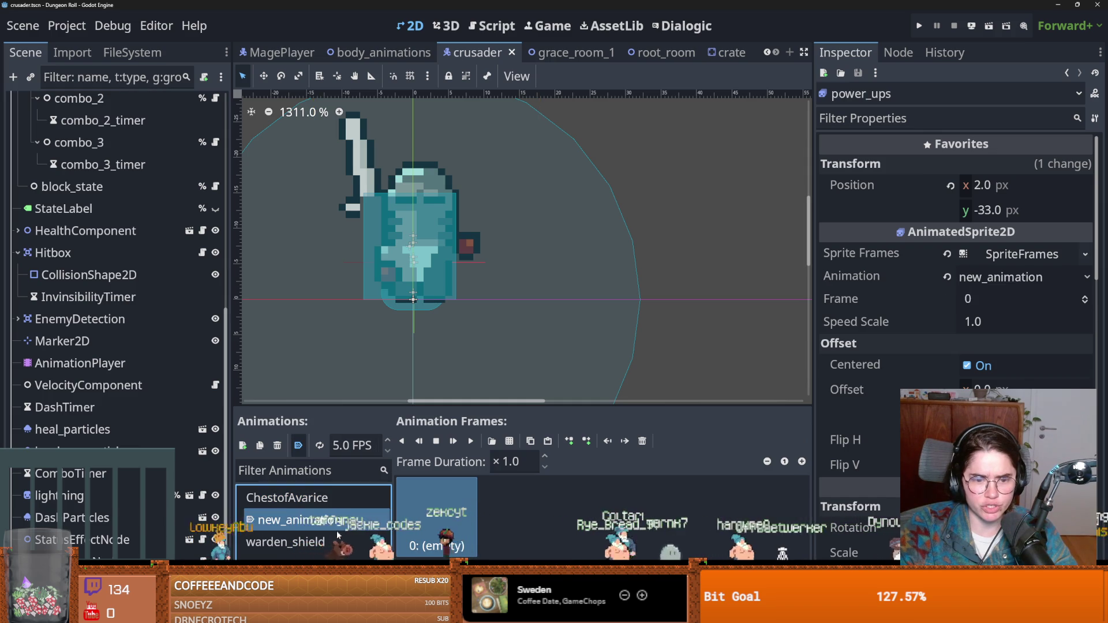
{"action": "left_click", "coordinate": [337, 539]}
{"action": "left_click", "coordinate": [338, 500]}
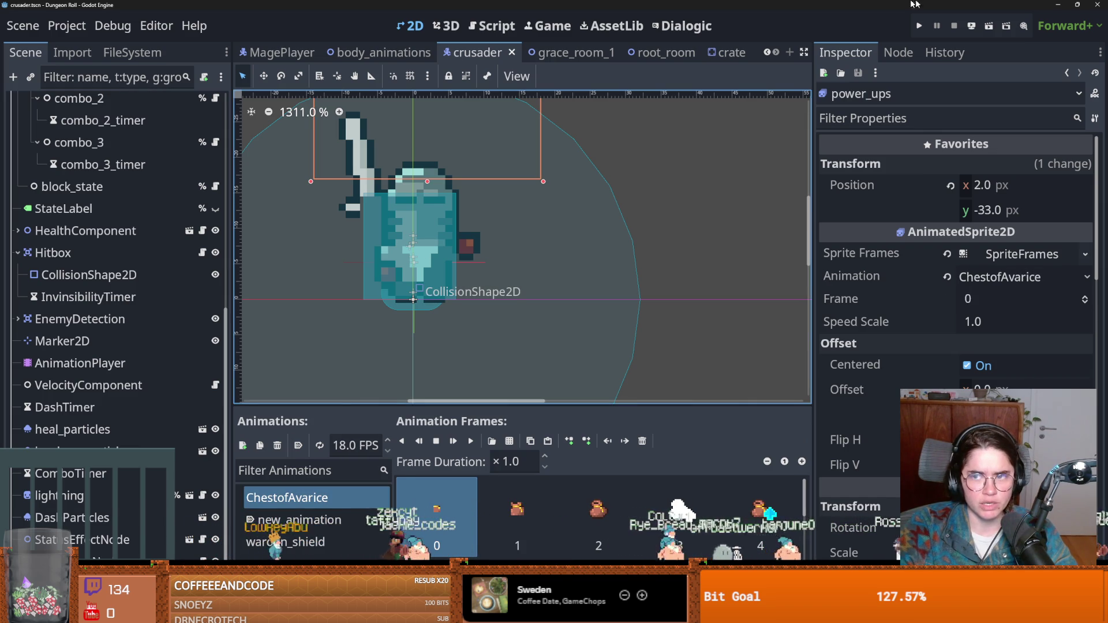
{"action": "left_click", "coordinate": [132, 53]}
Filter for 'trinke', open trinket_loot_table.tres, and turn off Chest of Avarice's Rds Always, saving
{"action": "double_click", "coordinate": [106, 101]}
{"action": "type", "text": "tr"}
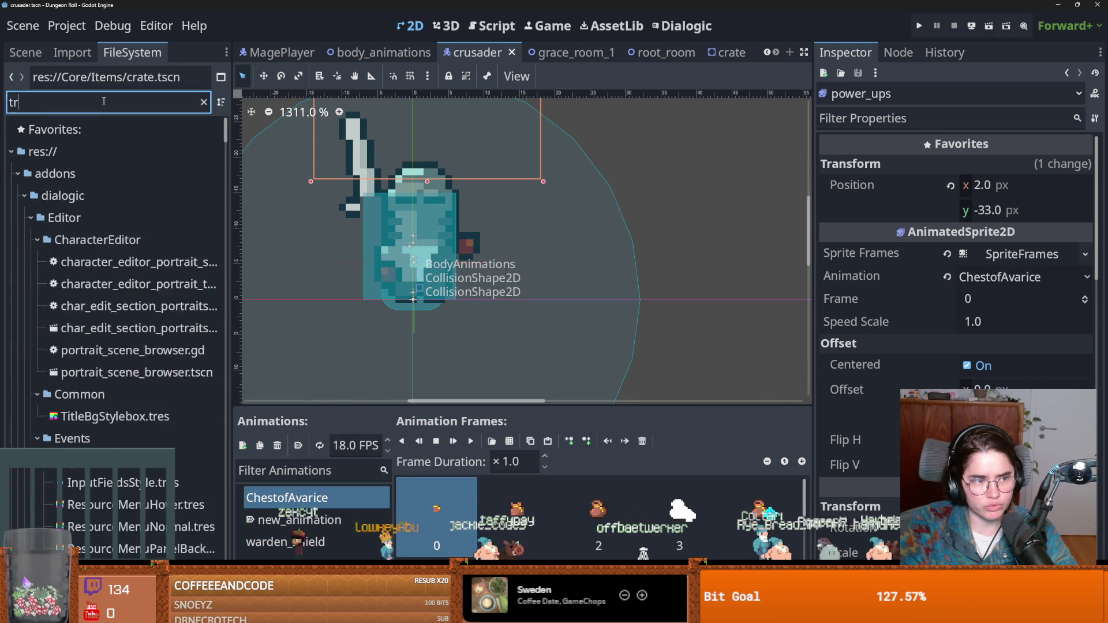
{"action": "type", "text": "inke"}
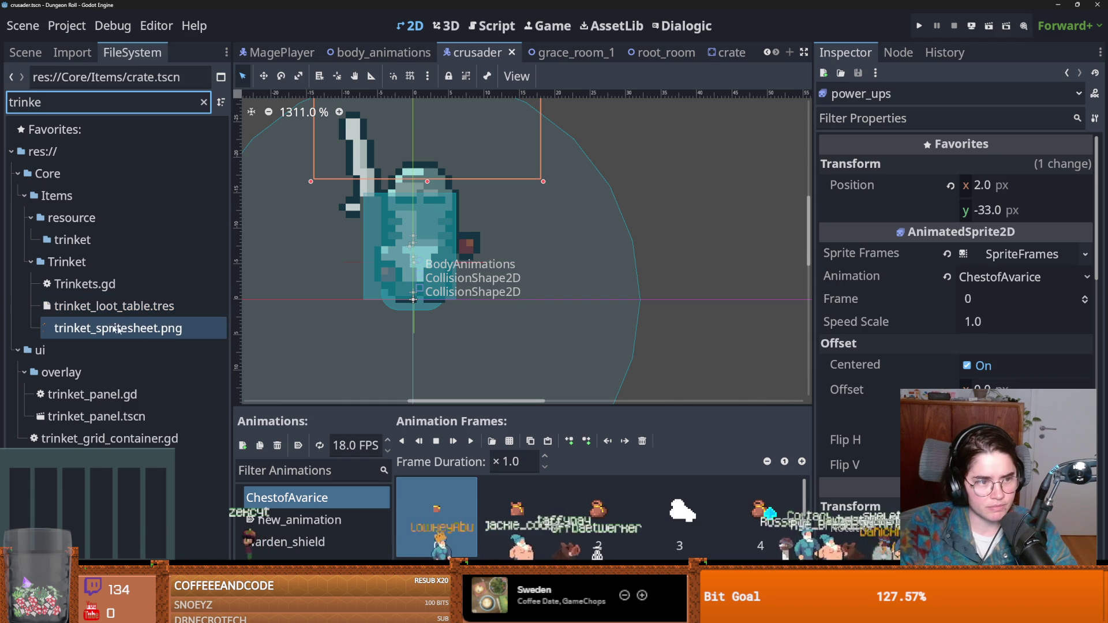
{"action": "mouse_move", "coordinate": [139, 334]}
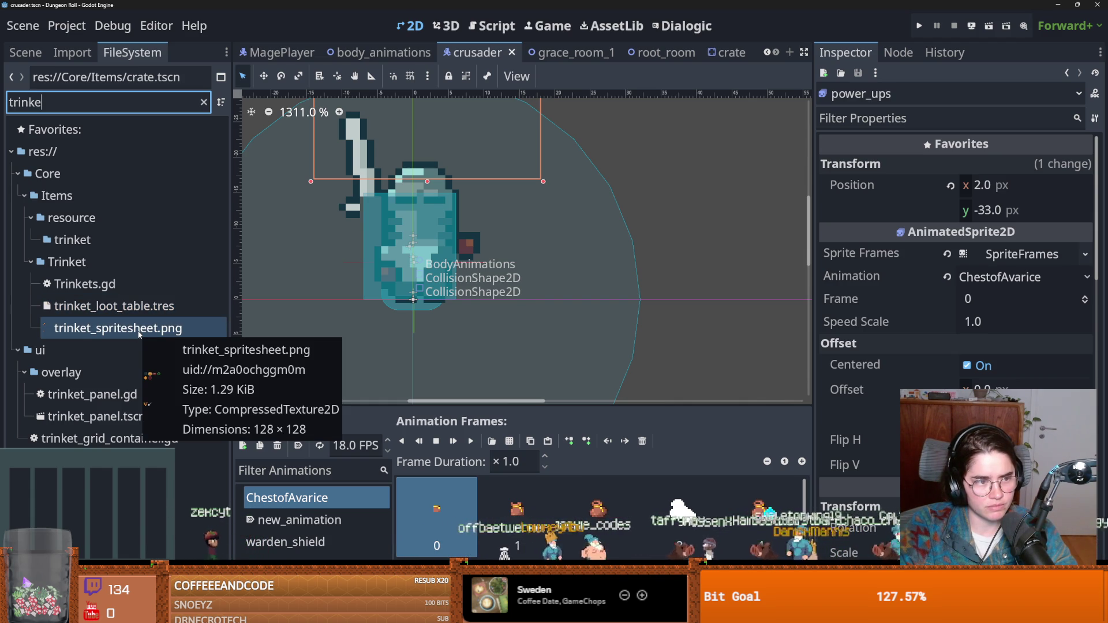
{"action": "double_click", "coordinate": [109, 306]}
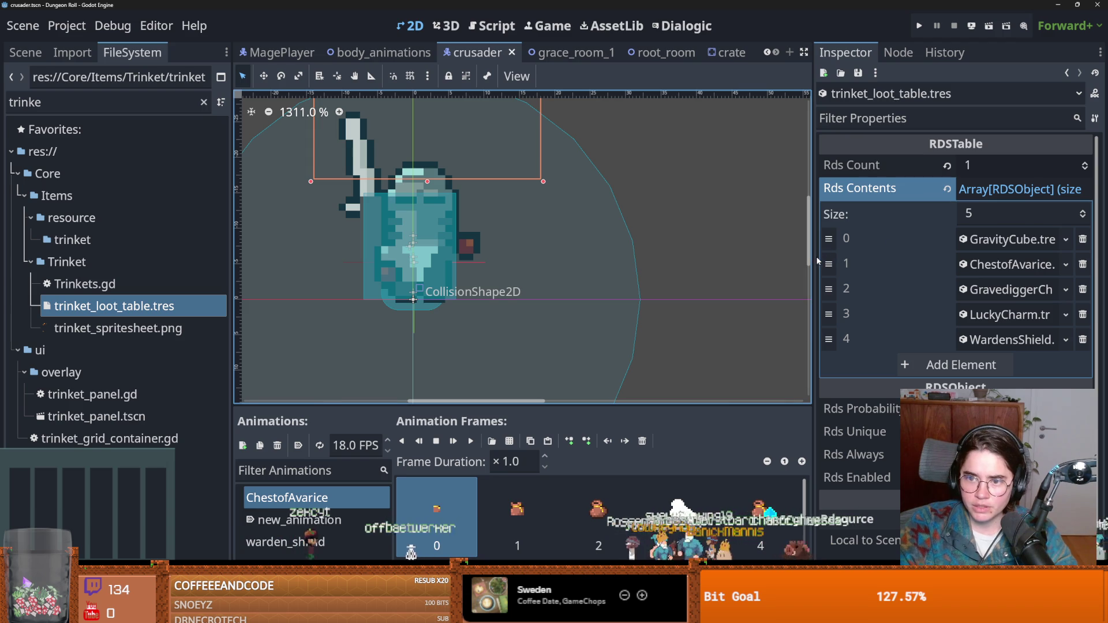
{"action": "left_click", "coordinate": [950, 275]}
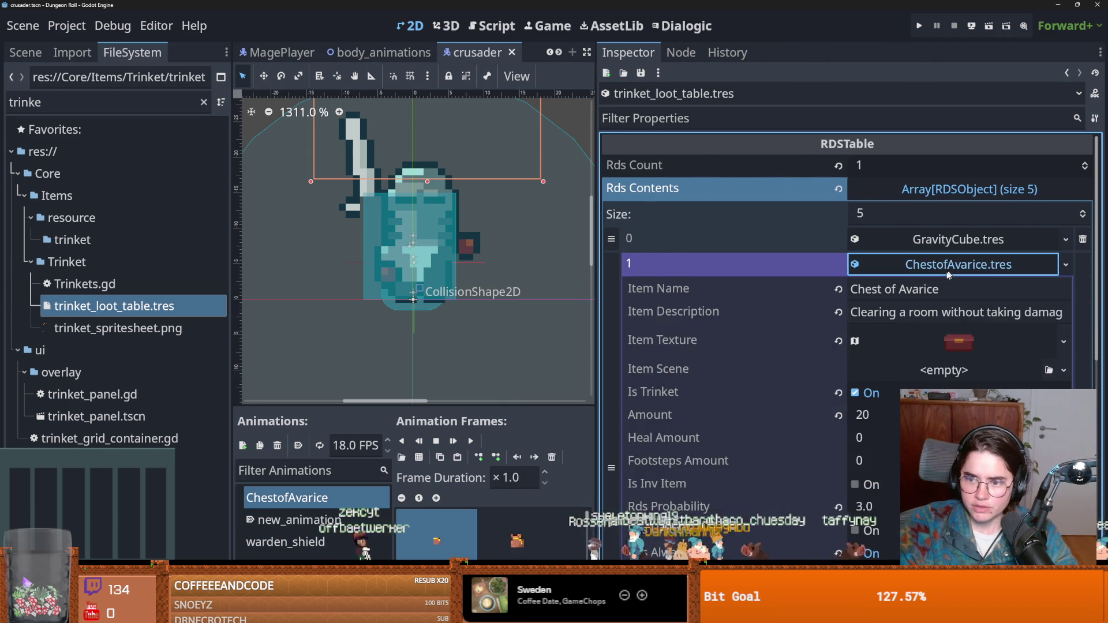
{"action": "scroll", "coordinate": [855, 365], "scroll_direction": "down", "scroll_amount": 5}
{"action": "left_click", "coordinate": [855, 325]}
{"action": "key", "text": "ctrl+s"}
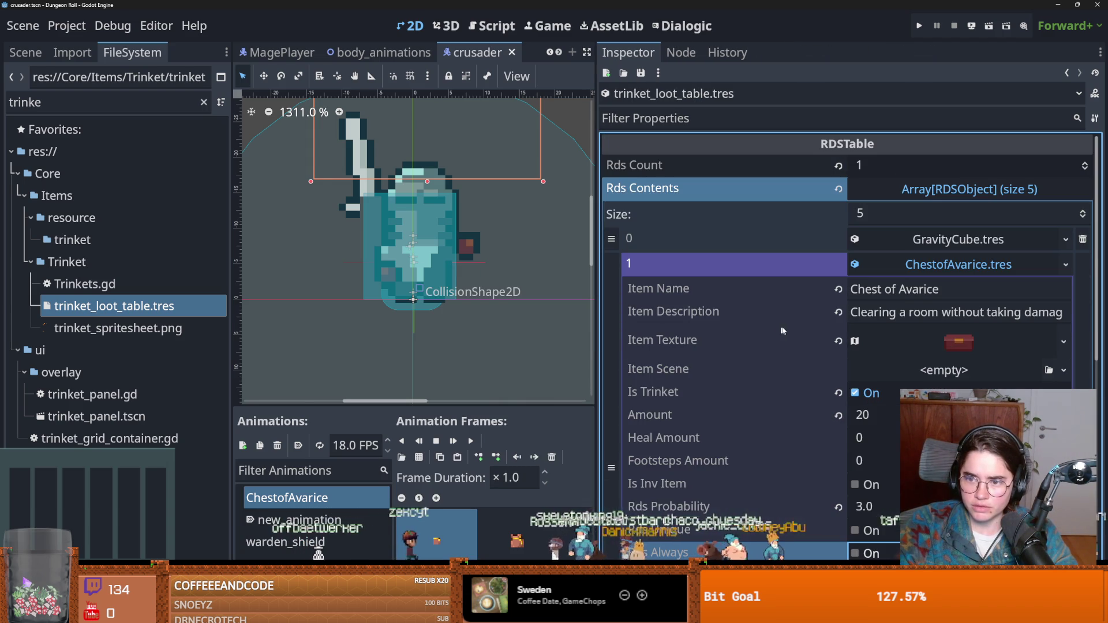
Set Warden's Shield's Rds Probability to 4.0 and run the project
{"action": "left_click", "coordinate": [920, 273]}
{"action": "left_click", "coordinate": [916, 290]}
{"action": "left_click", "coordinate": [918, 290]}
{"action": "left_click", "coordinate": [941, 340]}
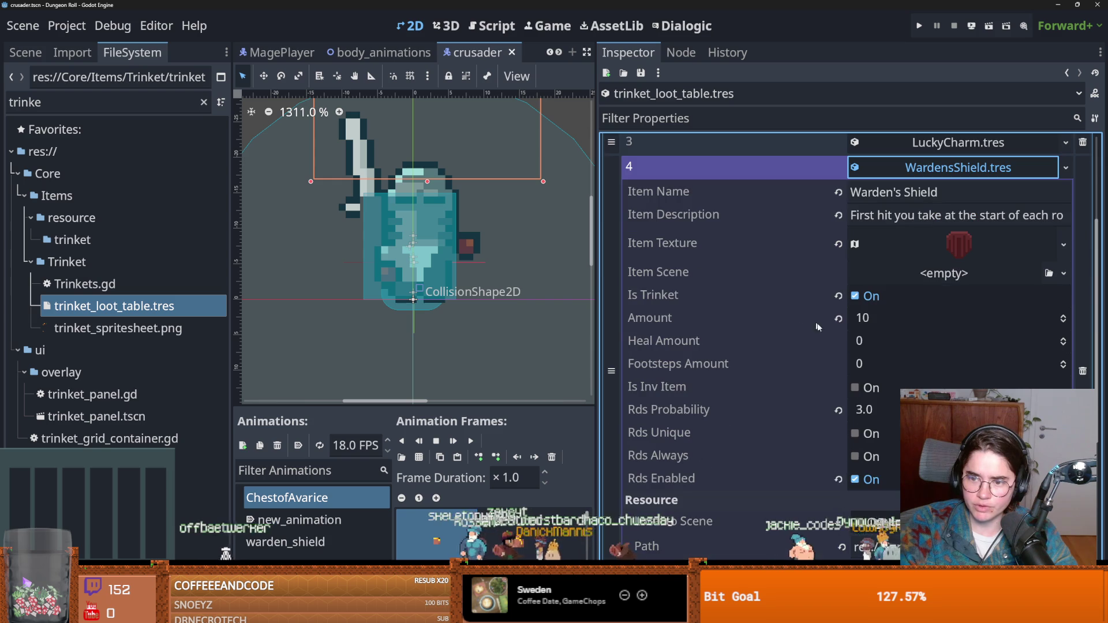
{"action": "left_click", "coordinate": [881, 405]}
{"action": "type", "text": "4"}
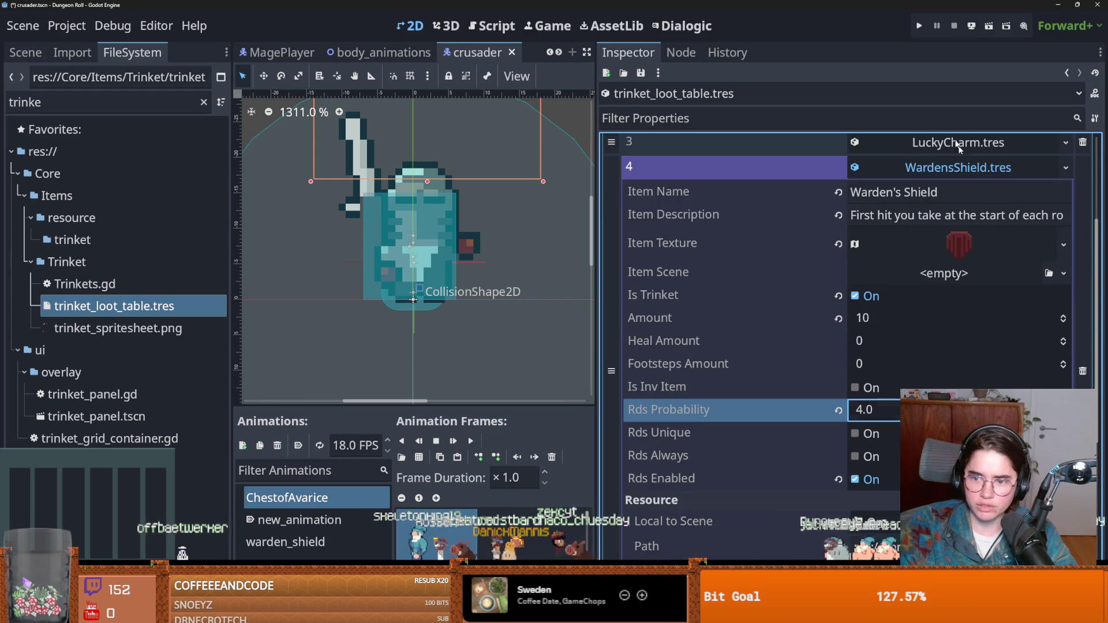
{"action": "left_click", "coordinate": [919, 26]}
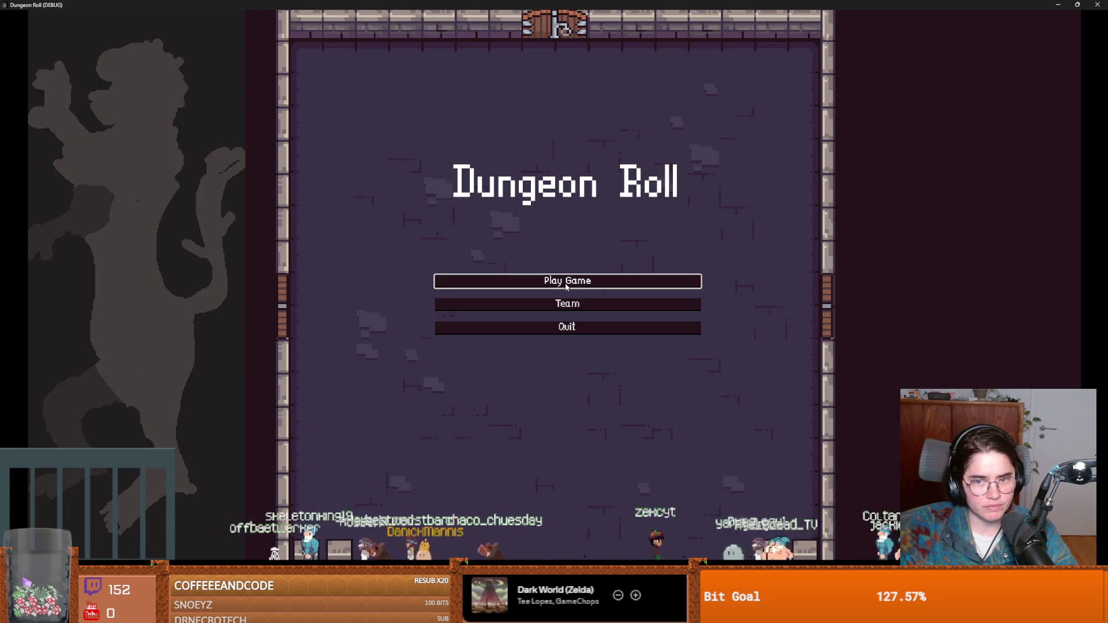
Start a new game as the Crusader, reroll twice, pick the middle room and walk through it
{"action": "left_click", "coordinate": [565, 287]}
{"action": "left_click", "coordinate": [524, 254]}
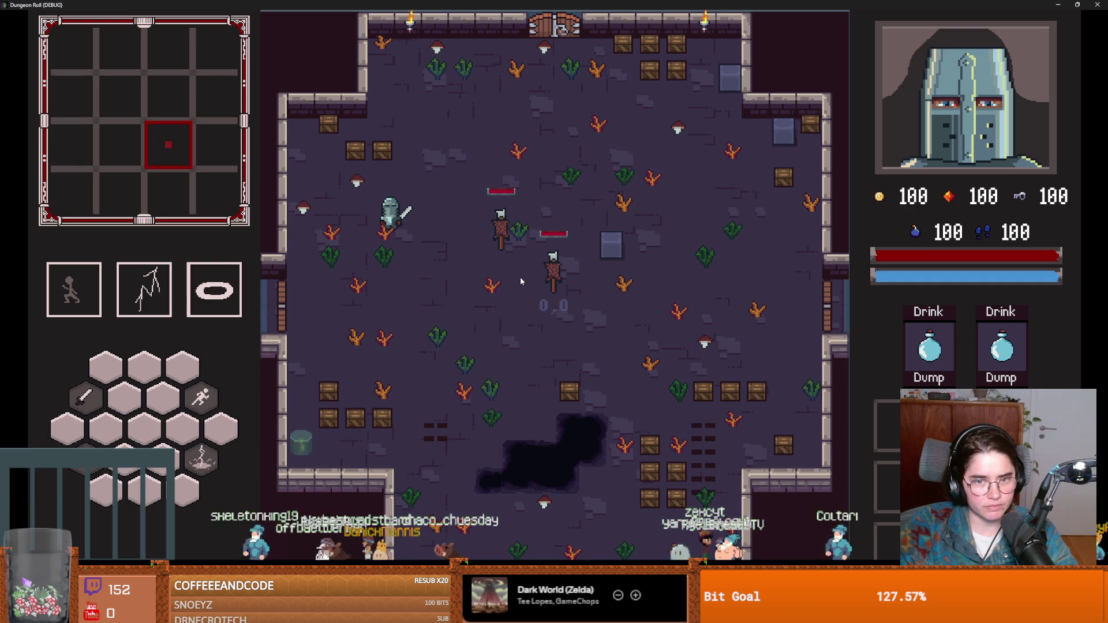
{"action": "key", "text": "a"}
{"action": "key", "text": "s"}
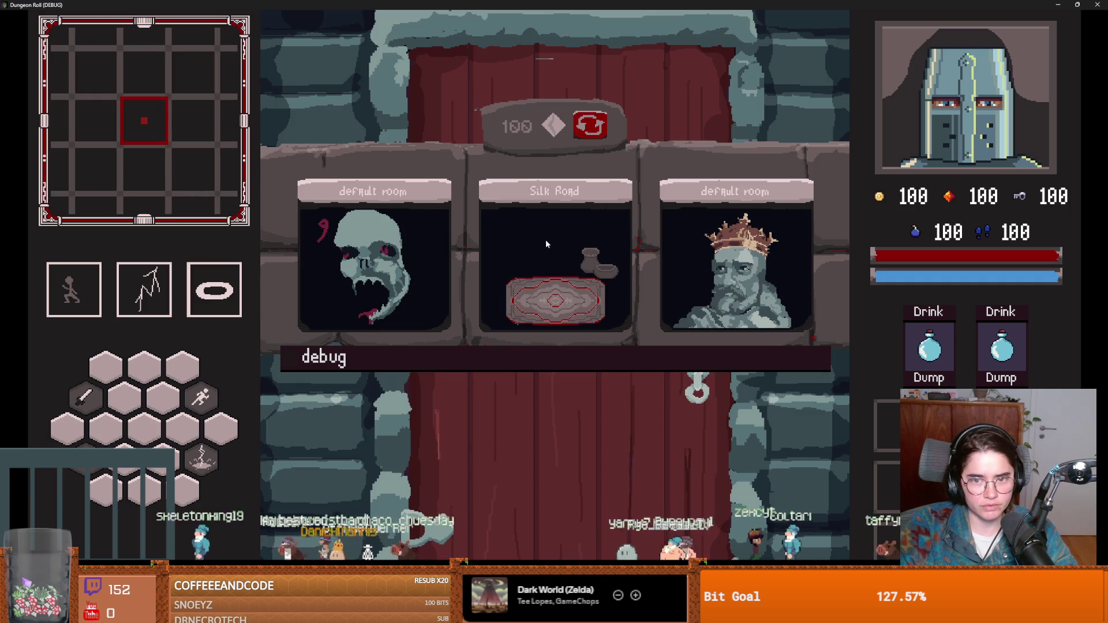
{"action": "left_click", "coordinate": [590, 126]}
{"action": "left_click", "coordinate": [590, 125]}
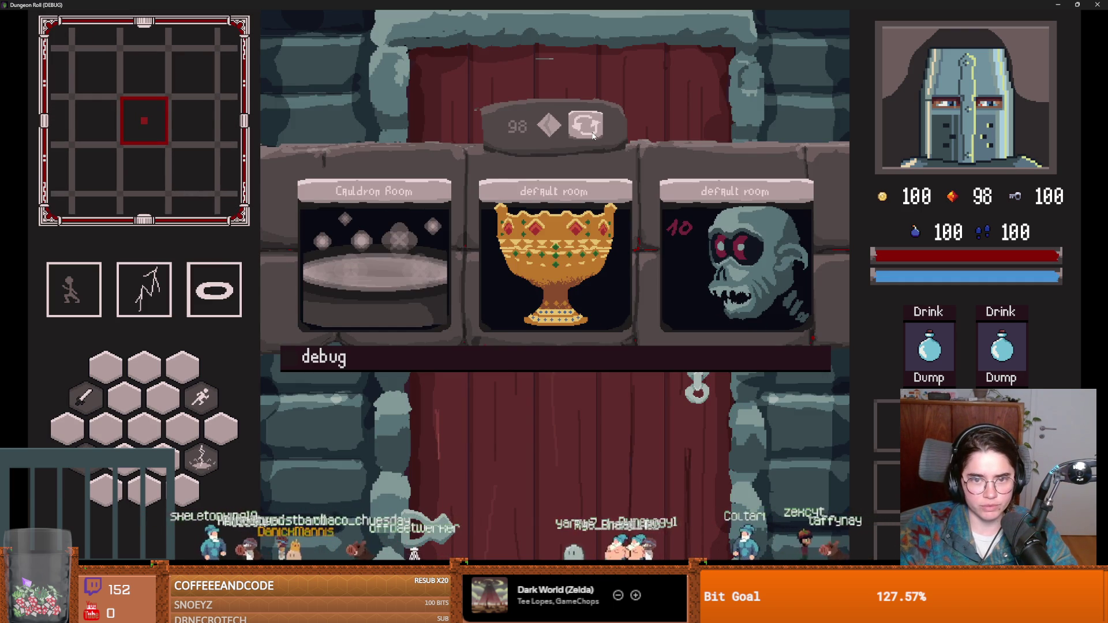
{"action": "left_click", "coordinate": [558, 211]}
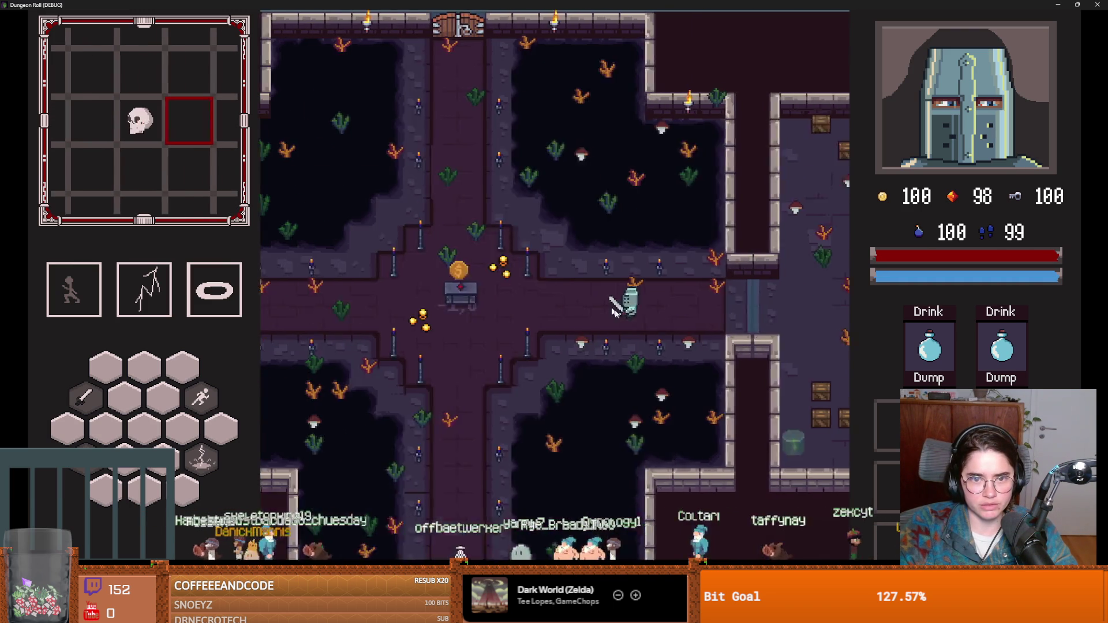
{"action": "key", "text": "a"}
{"action": "key", "text": "a"}
{"action": "key", "text": "a"}
{"action": "key", "text": "w"}
{"action": "key", "text": "w"}
{"action": "key", "text": "w"}
{"action": "key", "text": "w"}
{"action": "key", "text": "w"}
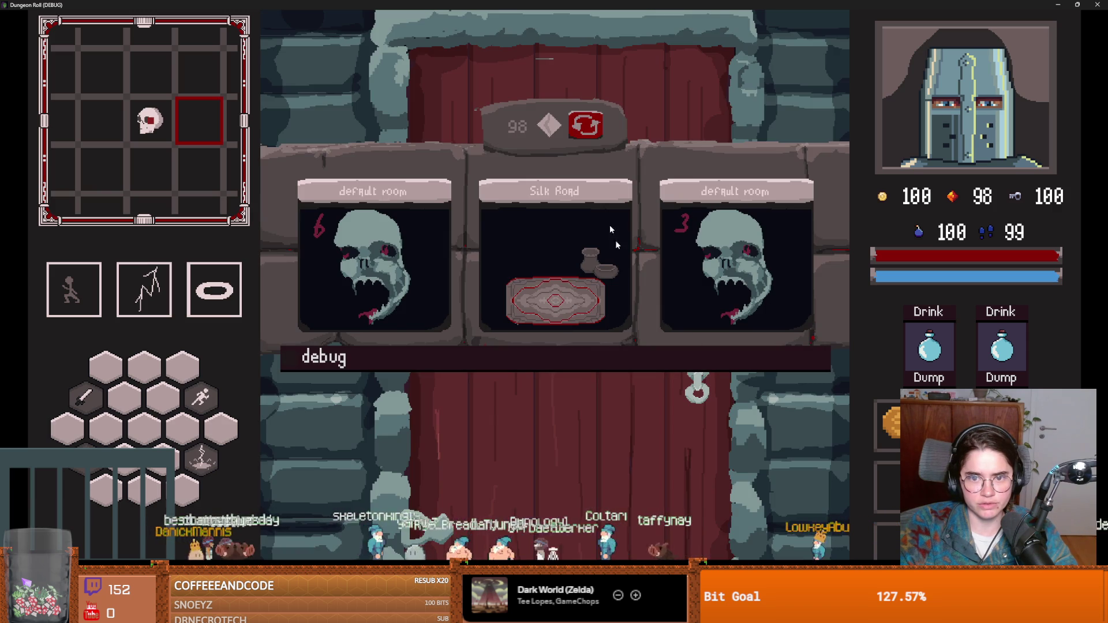
Reroll the three room choices about twenty more times to see what appears
{"action": "left_click", "coordinate": [589, 131]}
{"action": "left_click", "coordinate": [589, 130]}
{"action": "left_click", "coordinate": [589, 130]}
{"action": "left_click", "coordinate": [589, 130]}
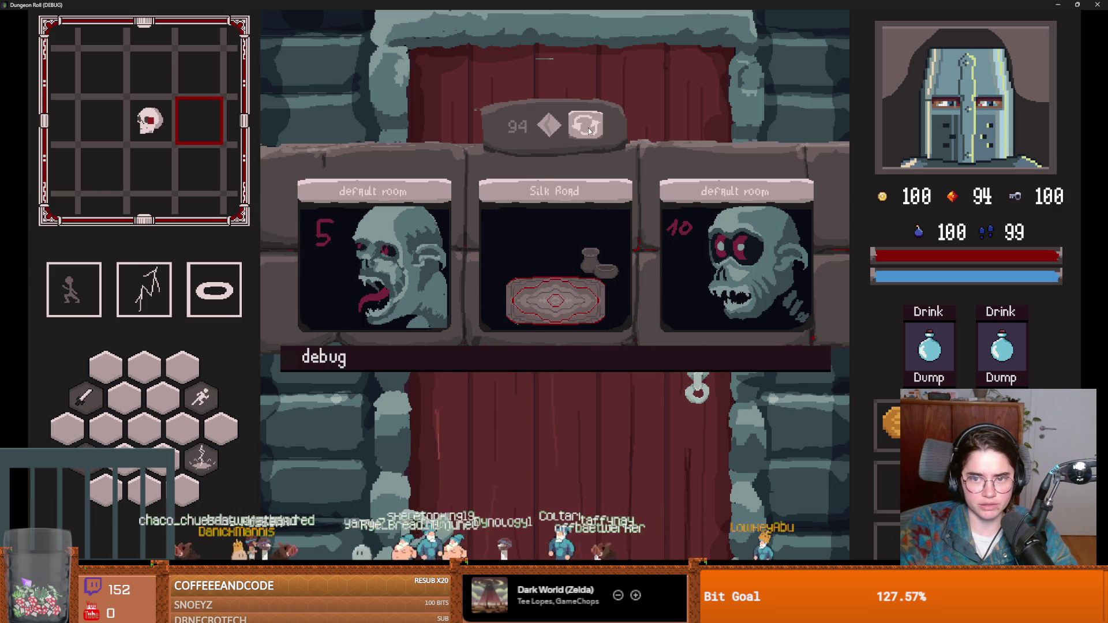
{"action": "left_click", "coordinate": [589, 130]}
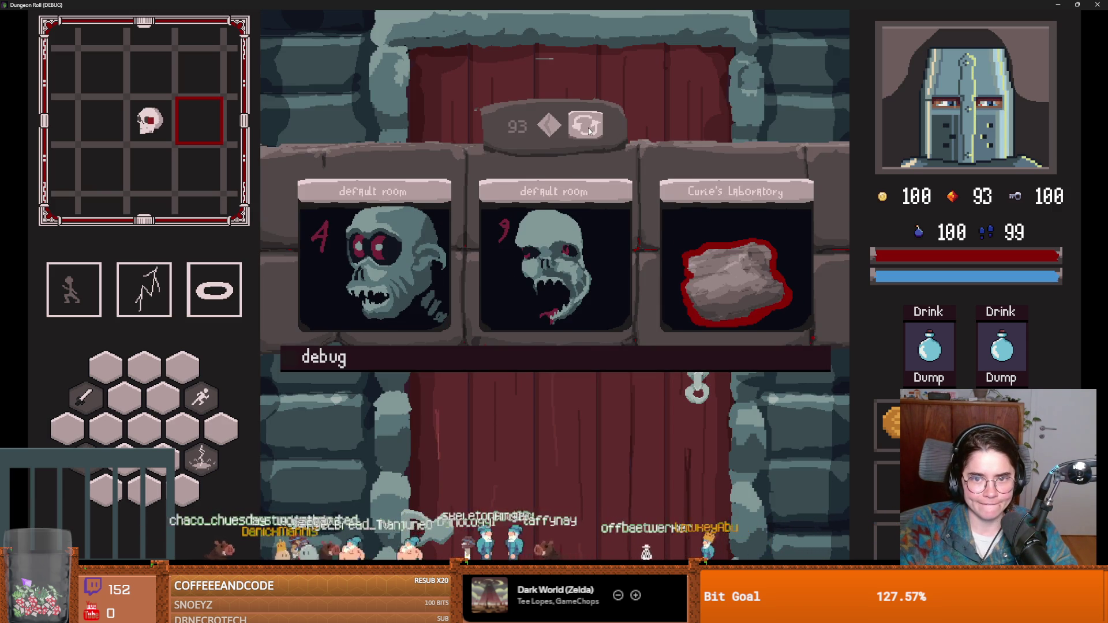
{"action": "left_click", "coordinate": [588, 131]}
{"action": "left_click", "coordinate": [589, 130]}
{"action": "left_click", "coordinate": [589, 131]}
{"action": "left_click", "coordinate": [589, 130]}
{"action": "left_click", "coordinate": [589, 131]}
{"action": "left_click", "coordinate": [589, 130]}
{"action": "left_click", "coordinate": [589, 130]}
{"action": "left_click", "coordinate": [588, 130]}
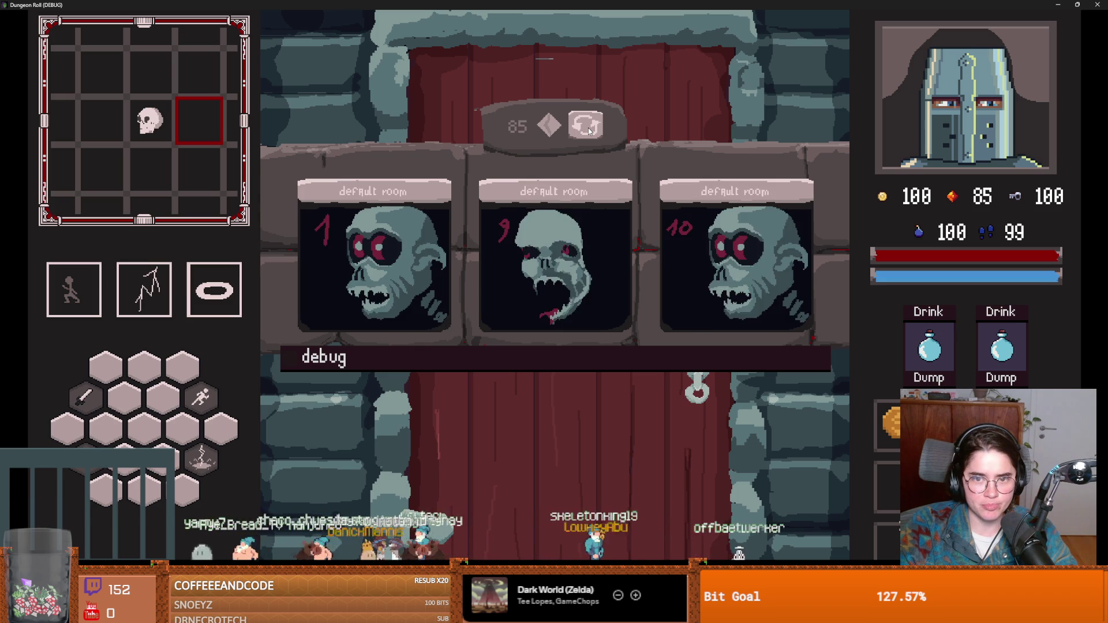
{"action": "left_click", "coordinate": [589, 130]}
{"action": "left_click", "coordinate": [589, 131]}
{"action": "left_click", "coordinate": [589, 130]}
{"action": "left_click", "coordinate": [589, 131]}
{"action": "left_click", "coordinate": [589, 131]}
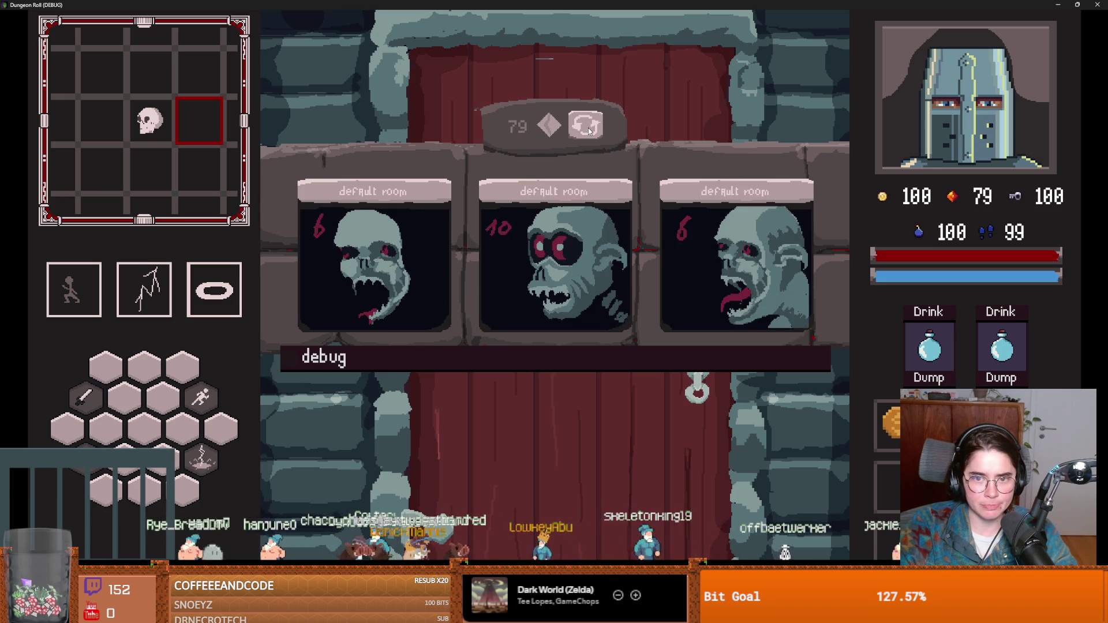
{"action": "left_click", "coordinate": [588, 130]}
{"action": "left_click", "coordinate": [589, 131]}
{"action": "left_click", "coordinate": [589, 131]}
{"action": "left_click", "coordinate": [589, 131]}
{"action": "left_click", "coordinate": [589, 131]}
{"action": "left_click", "coordinate": [589, 130]}
{"action": "left_click", "coordinate": [589, 131]}
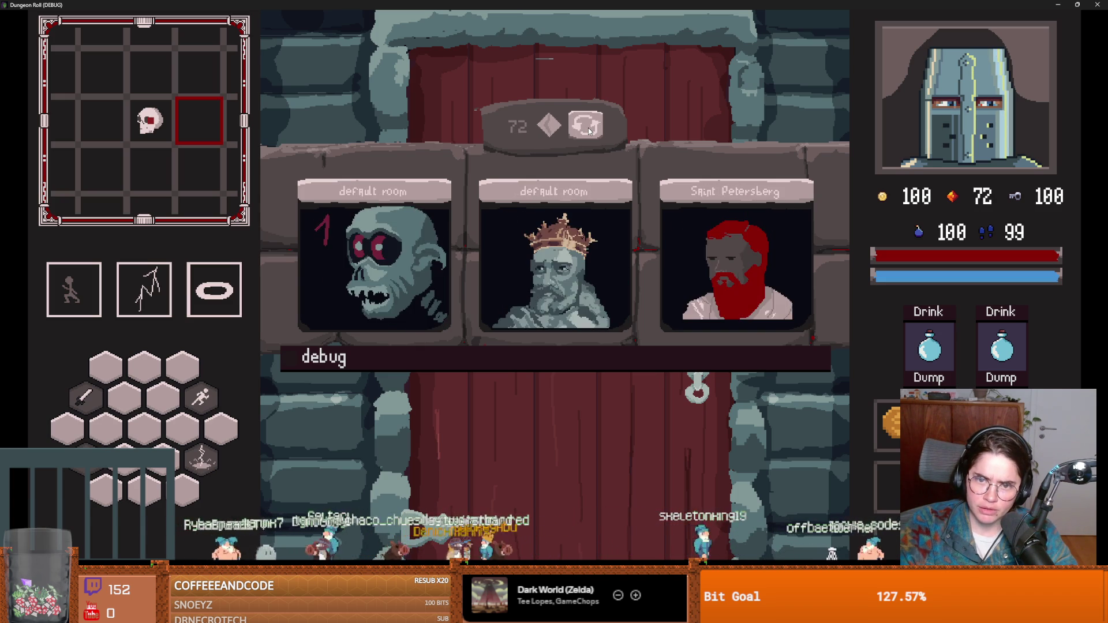
{"action": "left_click", "coordinate": [589, 130]}
{"action": "left_click", "coordinate": [588, 131]}
{"action": "left_click", "coordinate": [589, 130]}
{"action": "left_click", "coordinate": [589, 131]}
{"action": "left_click", "coordinate": [589, 130]}
Stop the running game, return to the editor, and select the FileSystem filter text
{"action": "key", "text": "alt+F4"}
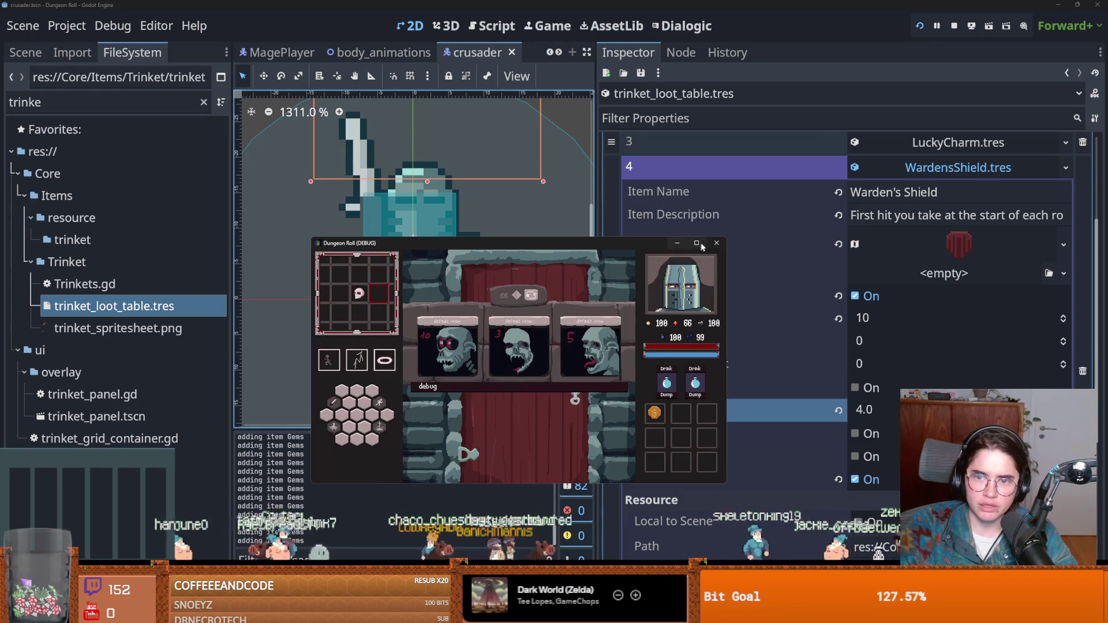
{"action": "key", "text": "ctrl+s"}
{"action": "double_click", "coordinate": [124, 97]}
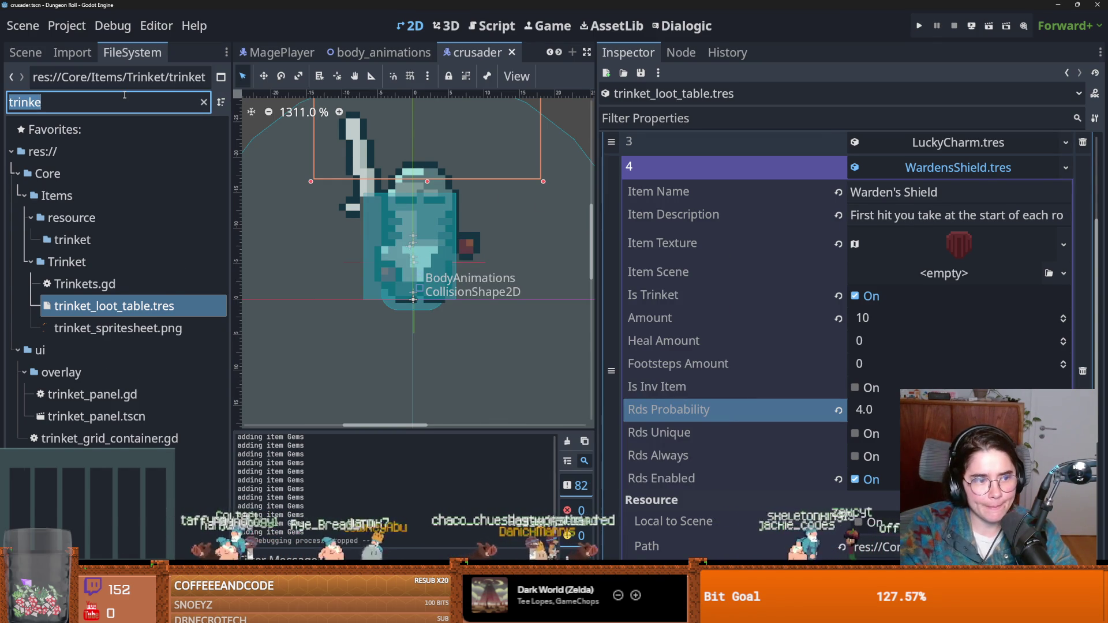
Filter the FileSystem by 'loot' and open RoomLootTable.tres
{"action": "type", "text": "loot"}
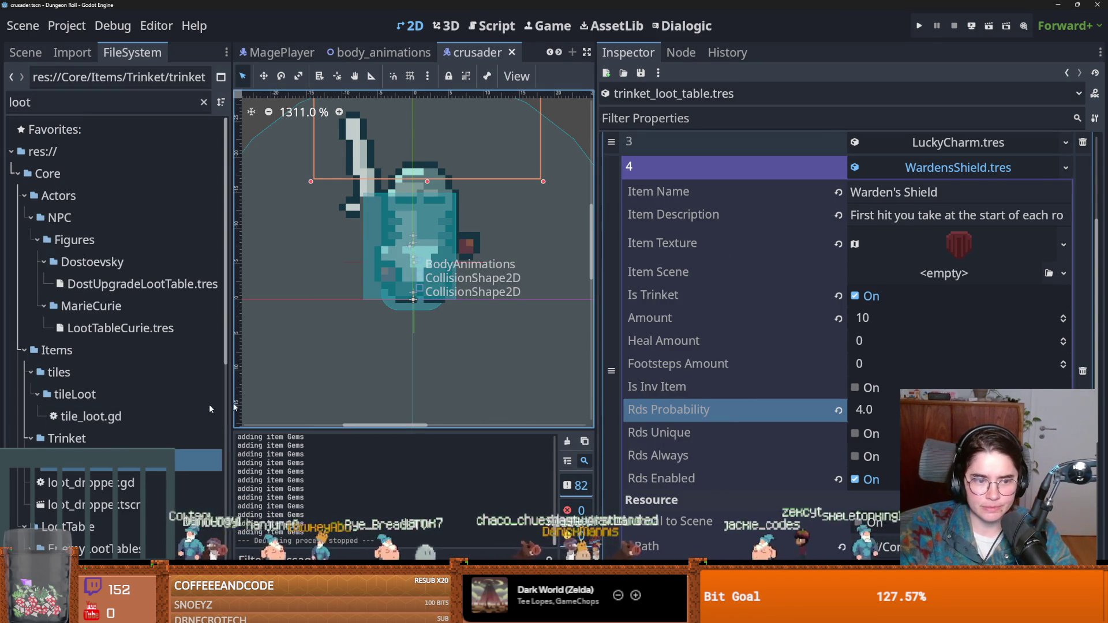
{"action": "scroll", "coordinate": [210, 409], "scroll_direction": "down", "scroll_amount": 5}
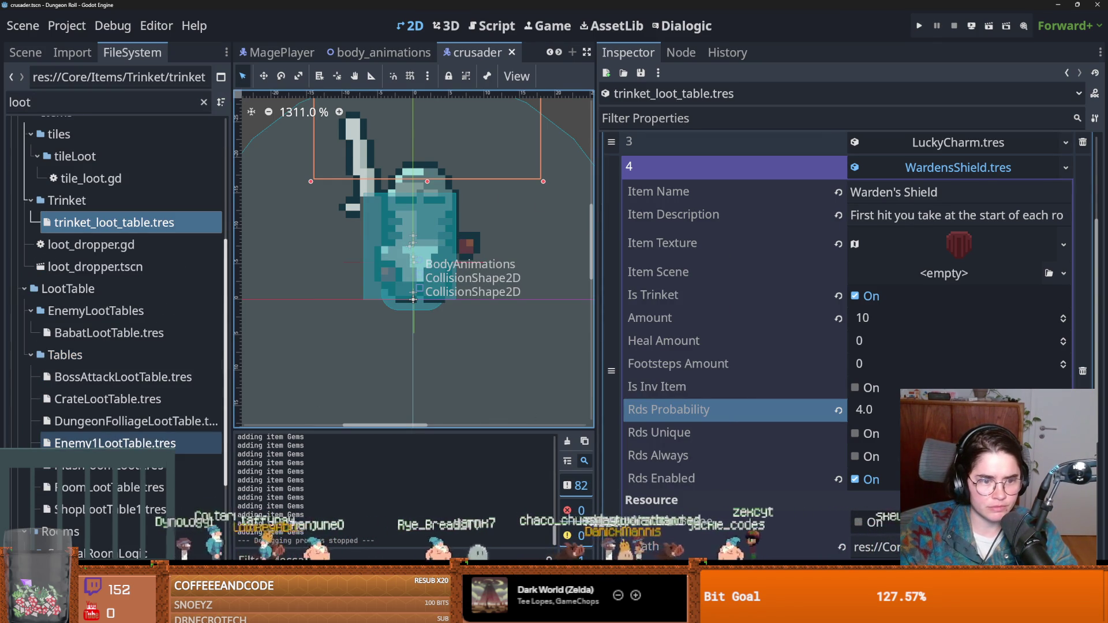
{"action": "scroll", "coordinate": [115, 436], "scroll_direction": "down", "scroll_amount": 5}
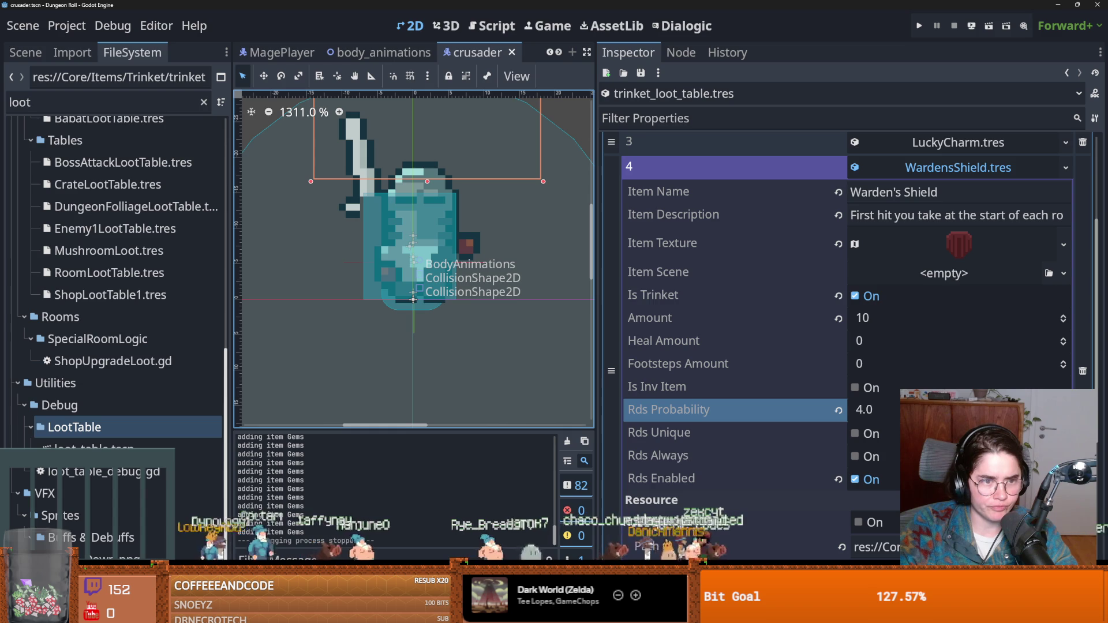
{"action": "left_click", "coordinate": [144, 272]}
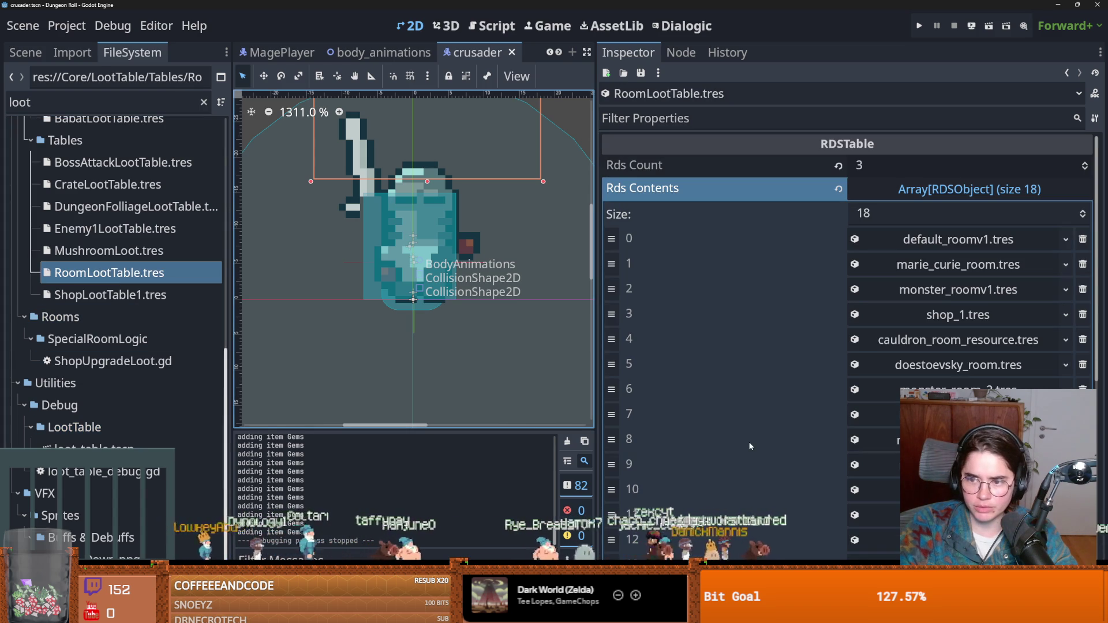
Set the Rds Probability of the room in entry 16 to 6.0 and run the game
{"action": "scroll", "coordinate": [819, 404], "scroll_direction": "down", "scroll_amount": 5}
{"action": "left_click", "coordinate": [877, 410]}
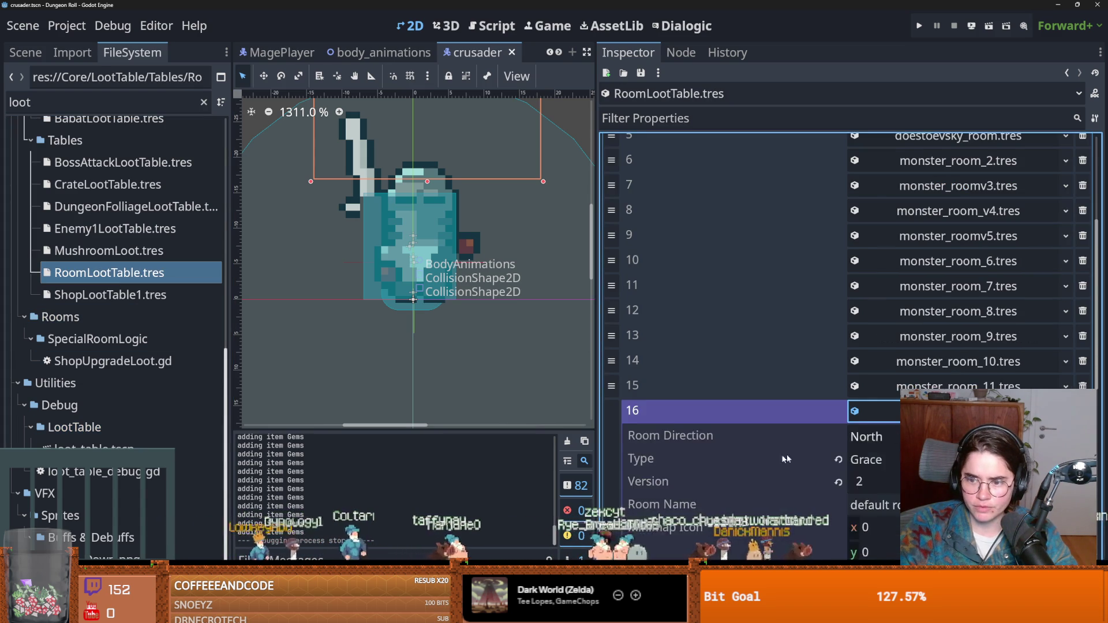
{"action": "scroll", "coordinate": [771, 457], "scroll_direction": "down", "scroll_amount": 5}
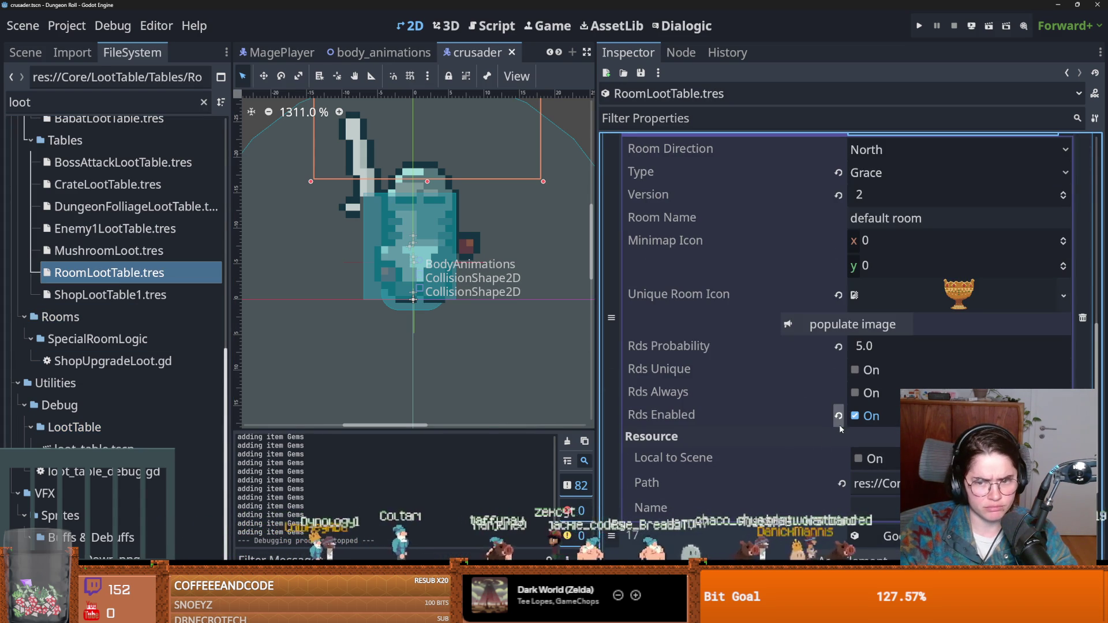
{"action": "left_click", "coordinate": [893, 347]}
{"action": "type", "text": "6"}
{"action": "key", "text": "Return"}
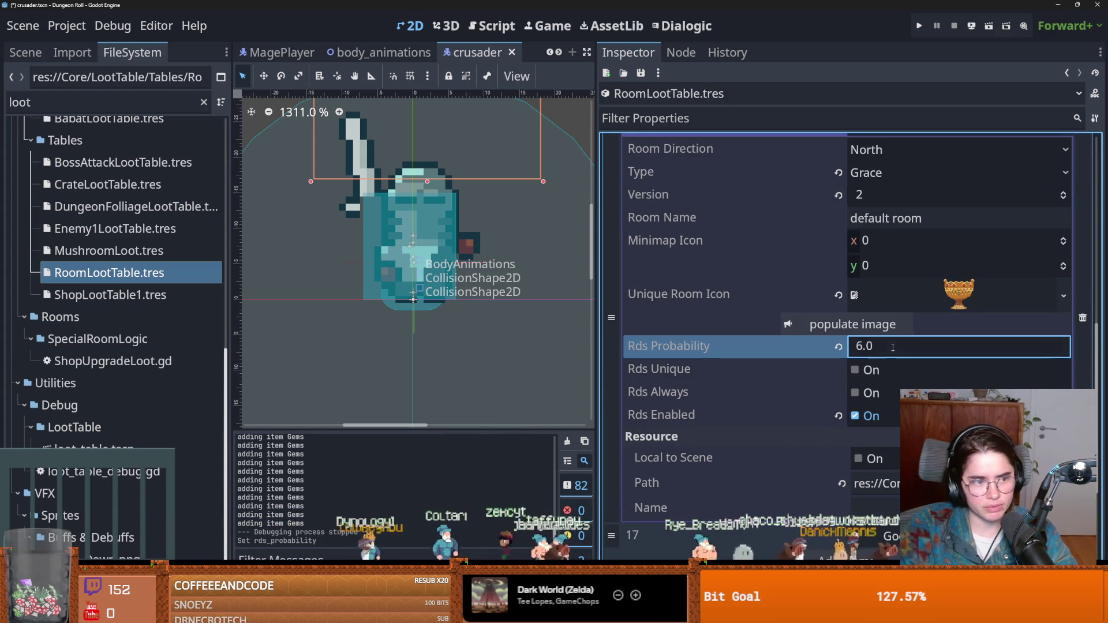
{"action": "left_click", "coordinate": [920, 26]}
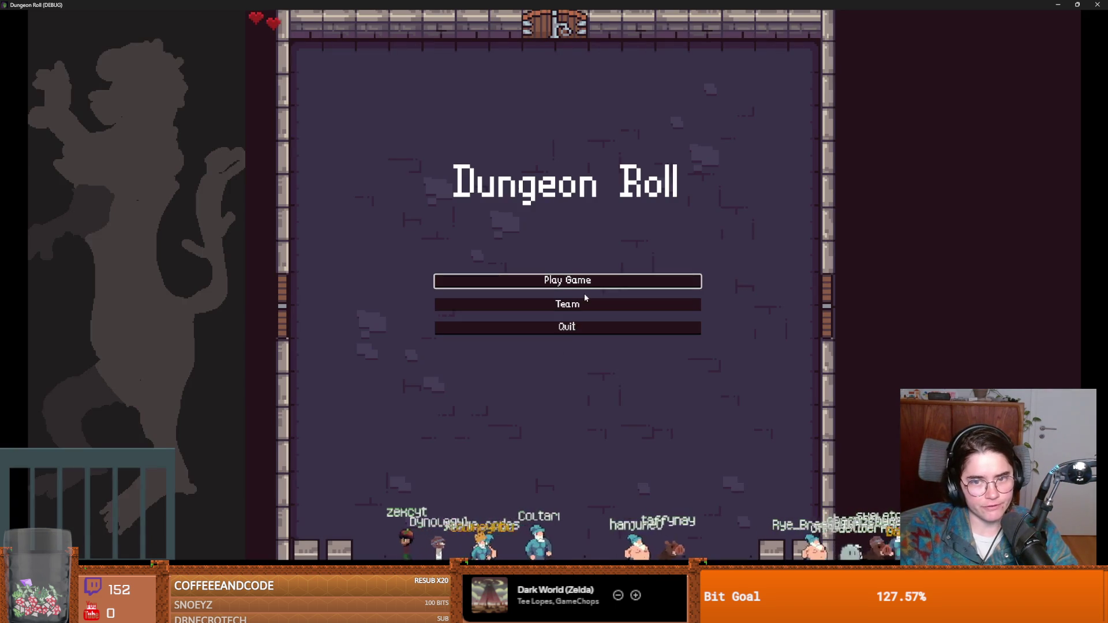
Start a game as the Crusader, reroll twice, pick middle room cards and walk the knight around
{"action": "left_click", "coordinate": [534, 281]}
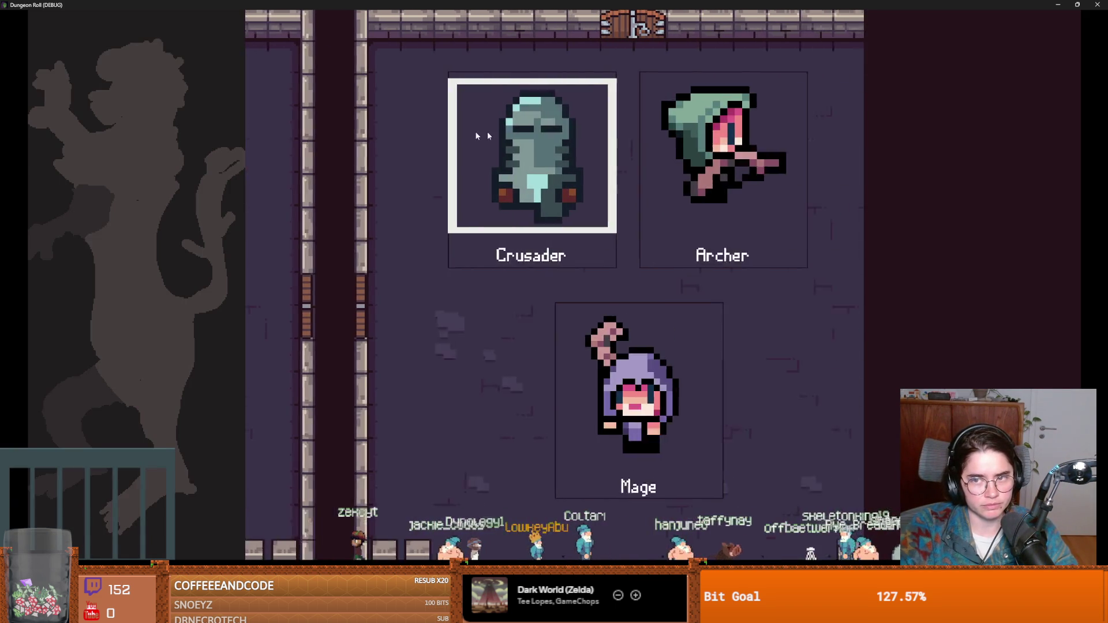
{"action": "key", "text": "Return"}
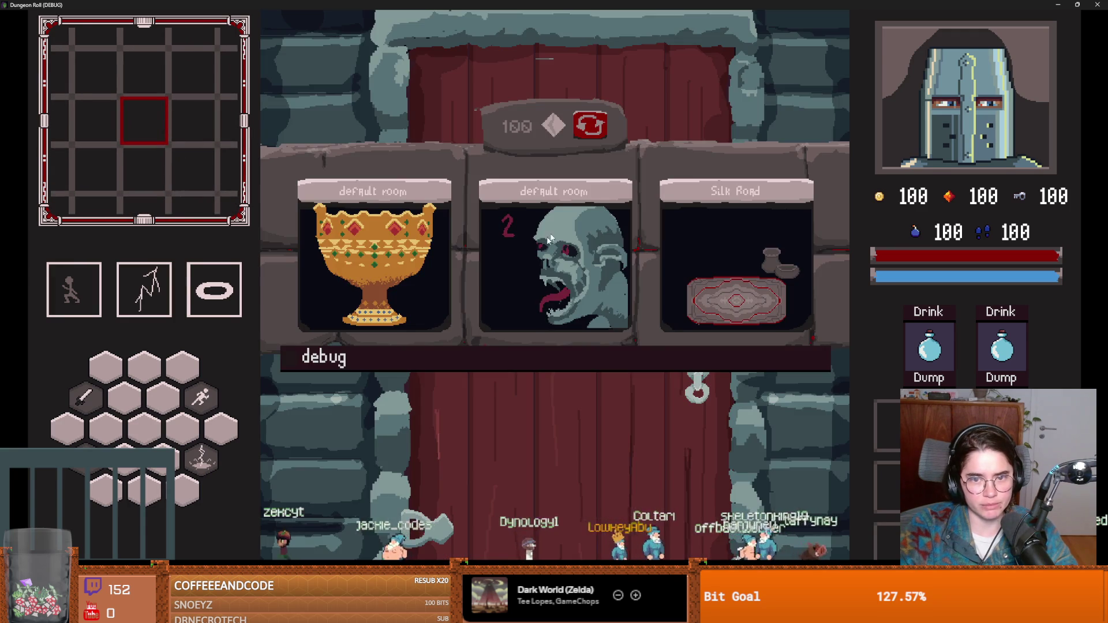
{"action": "left_click", "coordinate": [548, 240]}
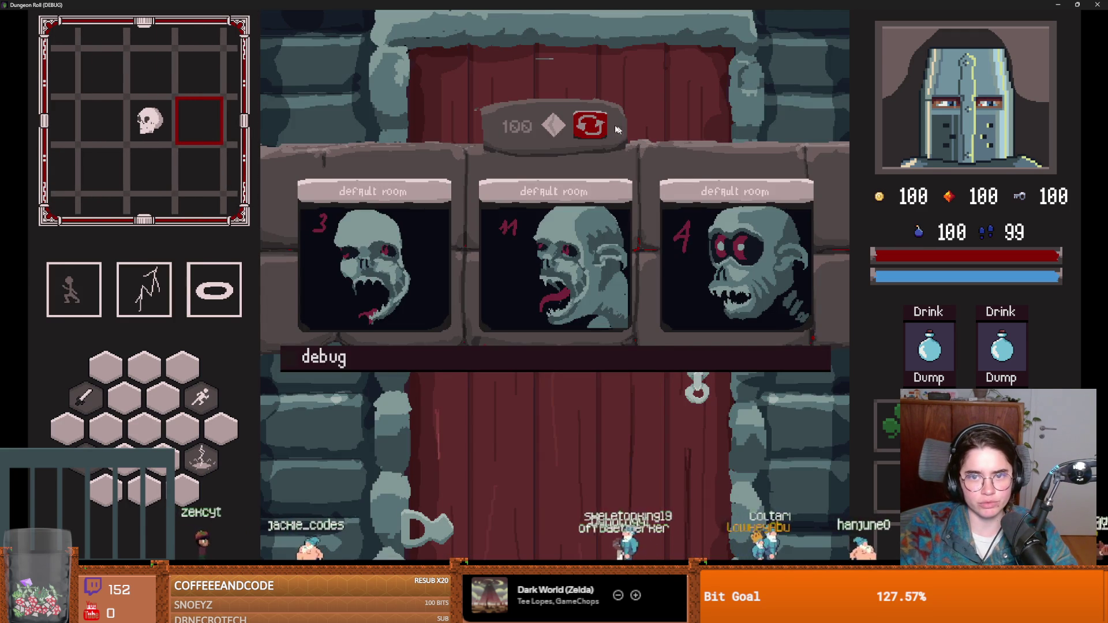
{"action": "left_click", "coordinate": [603, 126]}
{"action": "left_click", "coordinate": [603, 126]}
{"action": "left_click", "coordinate": [521, 234]}
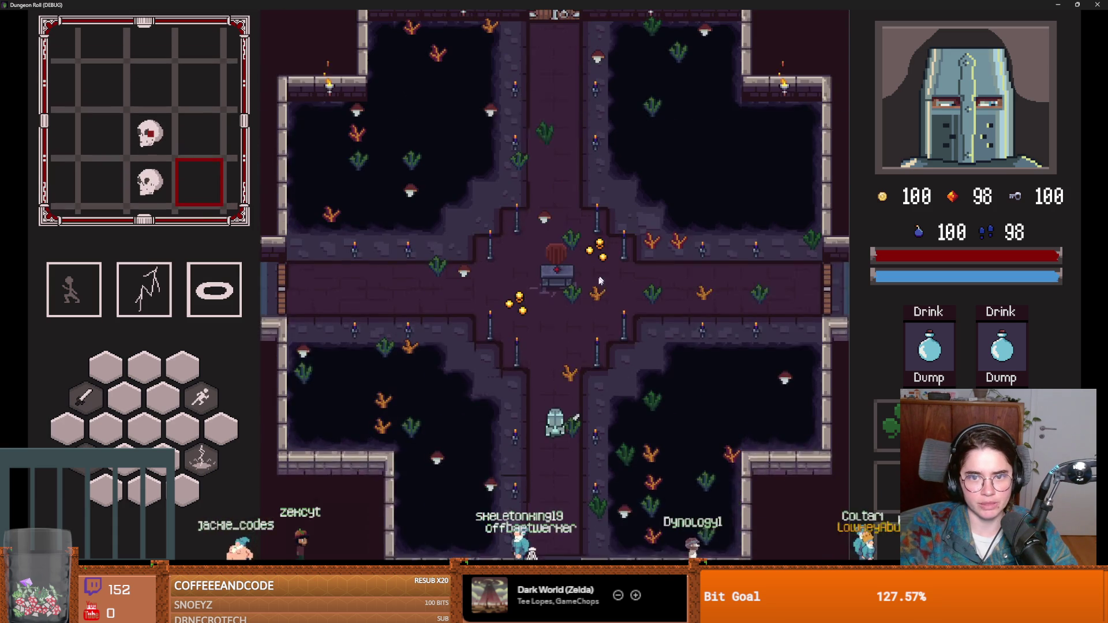
{"action": "key", "text": "d"}
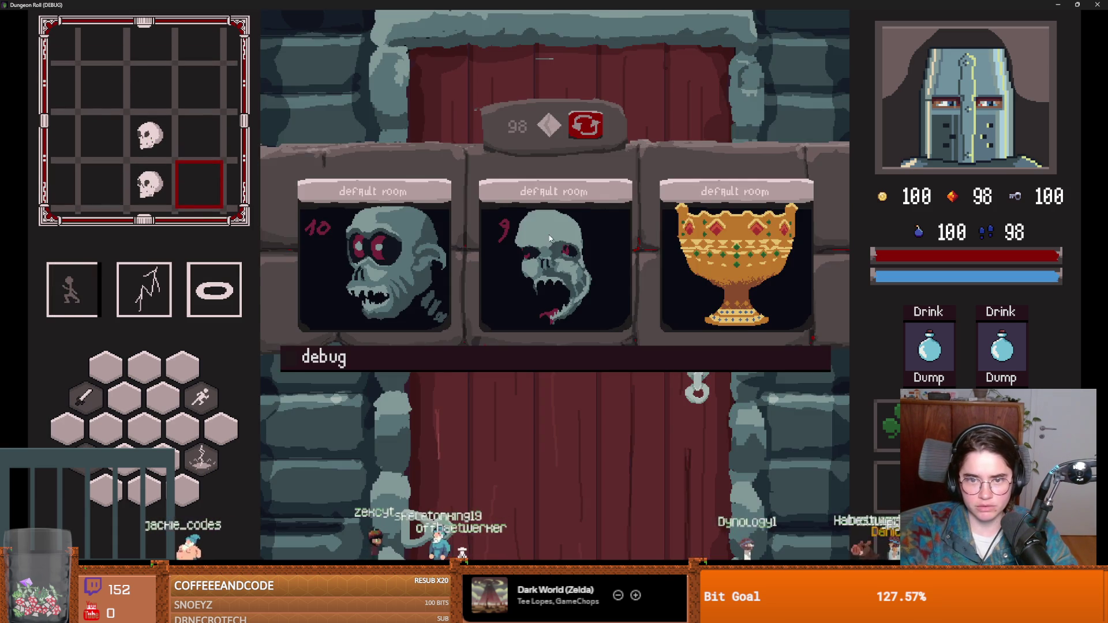
{"action": "left_click", "coordinate": [550, 238]}
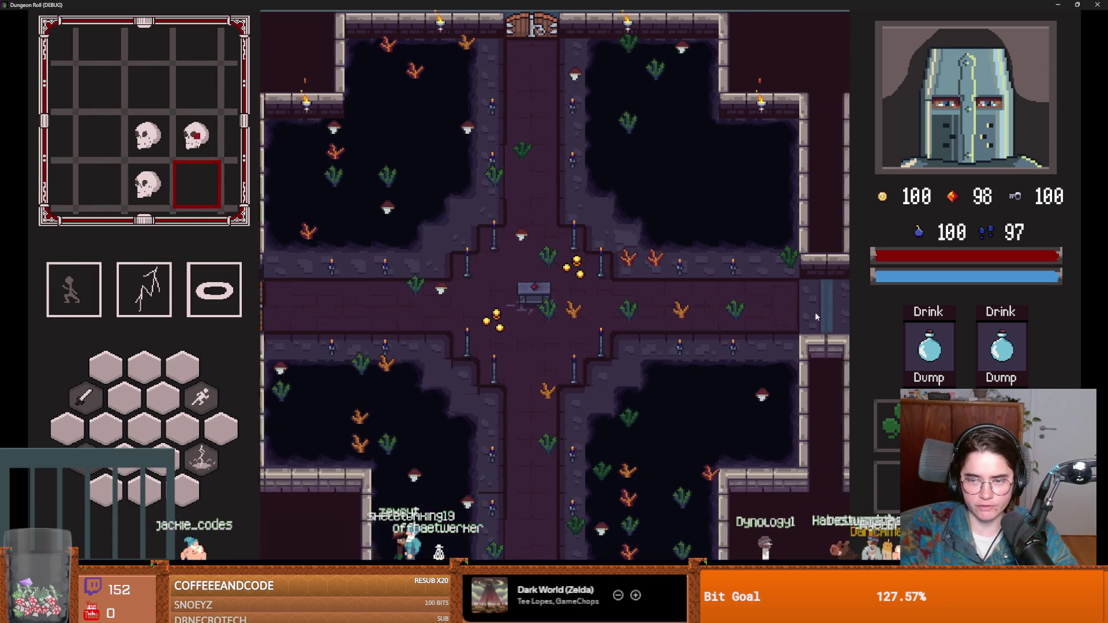
{"action": "key", "text": "w"}
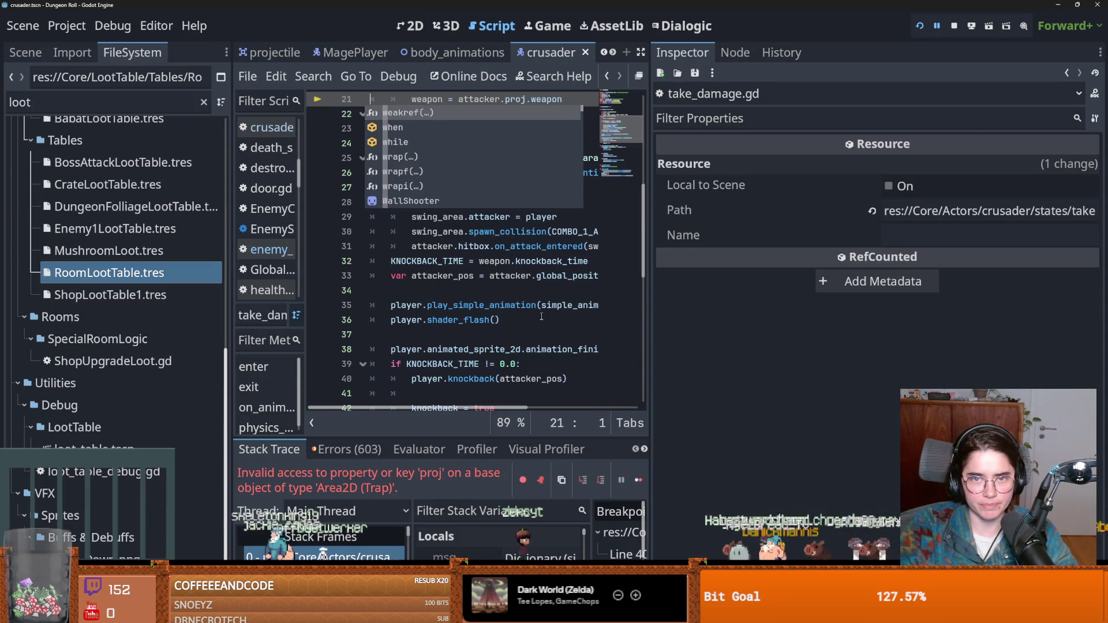
Inspect the play_simple_animation line in take_damage.gd where the 'proj' error was raised
{"action": "left_click", "coordinate": [518, 309]}
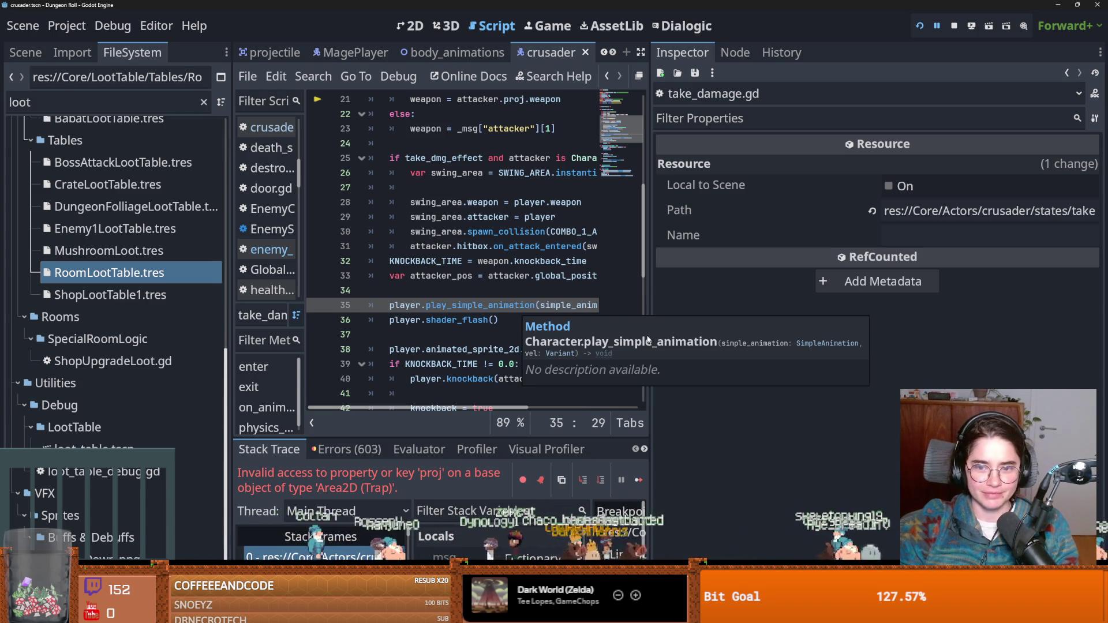
Enlarge the script and debugger areas and jump to the failing stack frame in take_damage.gd
{"action": "left_click_drag", "start_coordinate": [649, 307], "coordinate": [874, 306]}
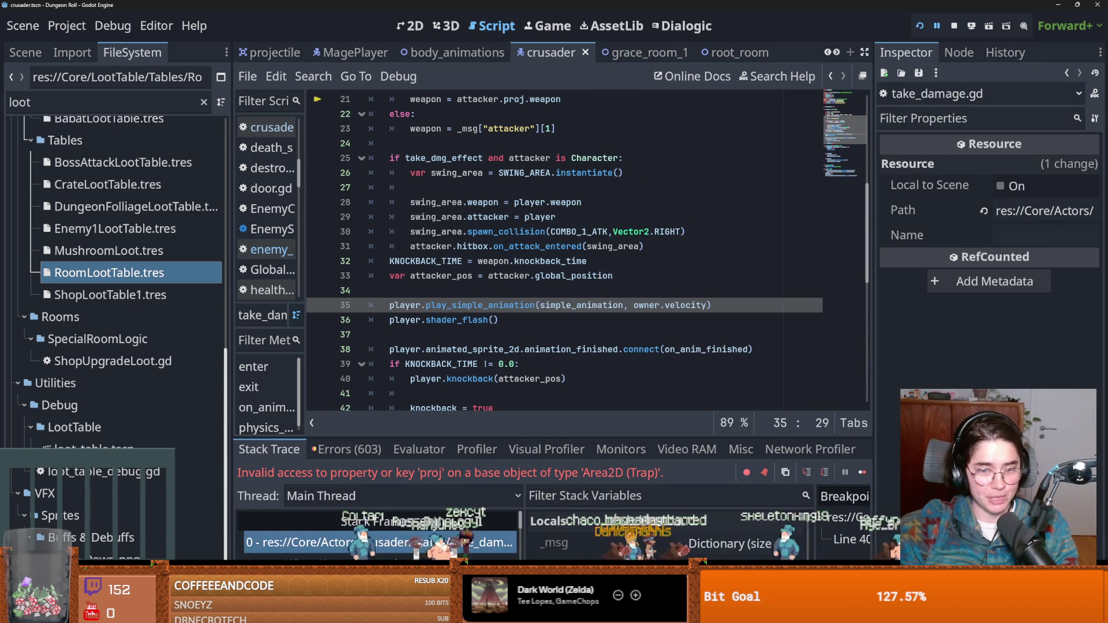
{"action": "left_click", "coordinate": [475, 345]}
{"action": "key", "text": "ctrl+s"}
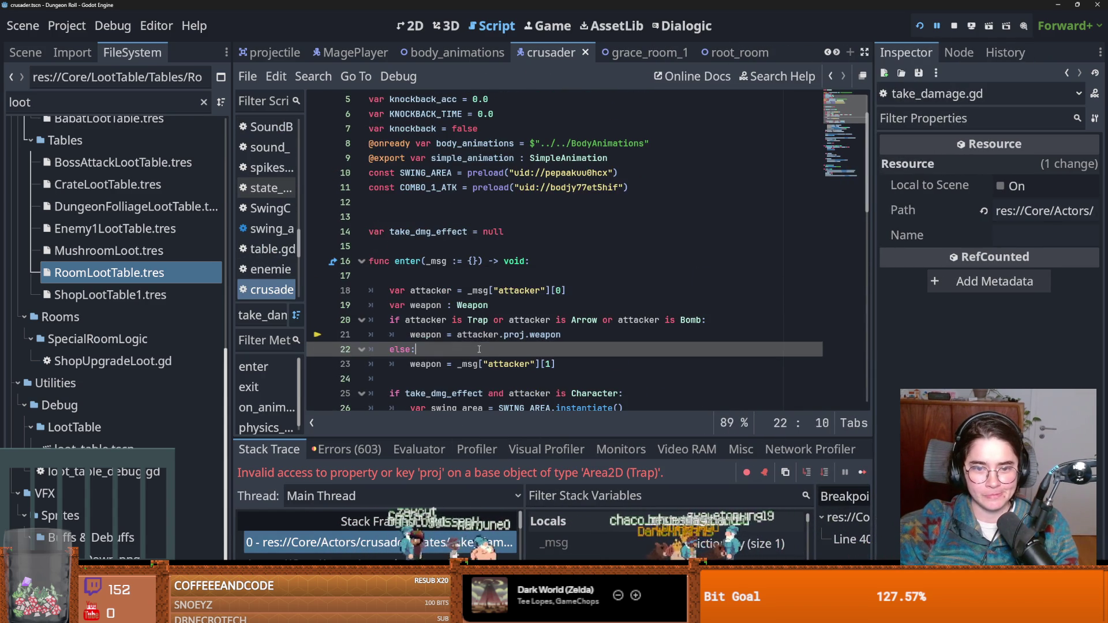
{"action": "key", "text": "Up"}
{"action": "key", "text": "Up"}
{"action": "key", "text": "Up"}
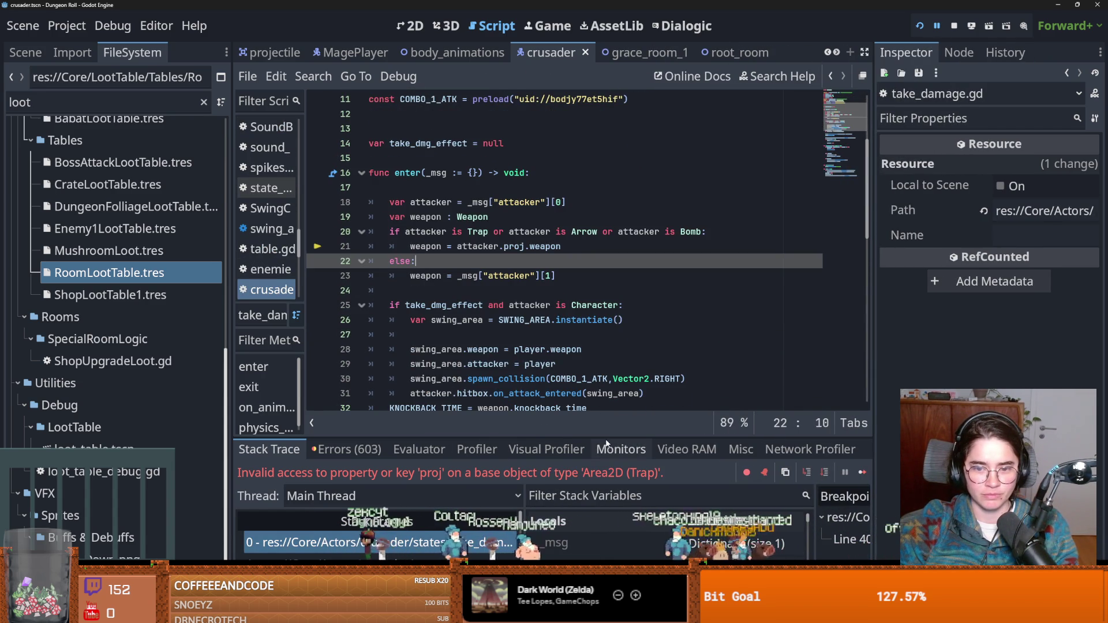
{"action": "left_click_drag", "start_coordinate": [606, 438], "coordinate": [598, 372]}
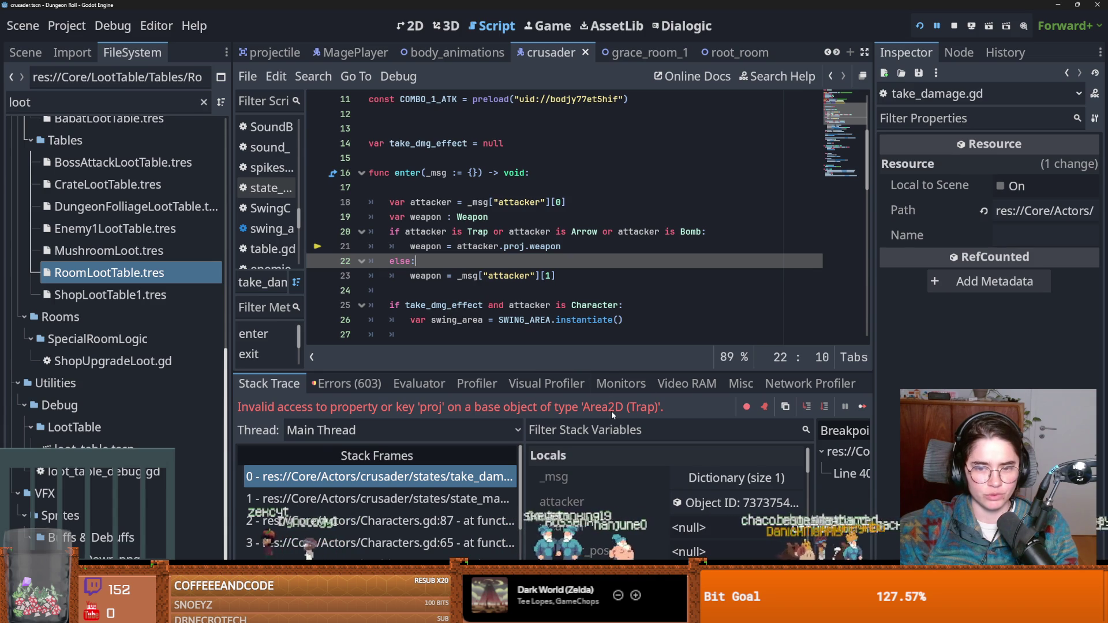
{"action": "scroll", "coordinate": [438, 477], "scroll_direction": "down", "scroll_amount": 1}
{"action": "left_click", "coordinate": [410, 473]}
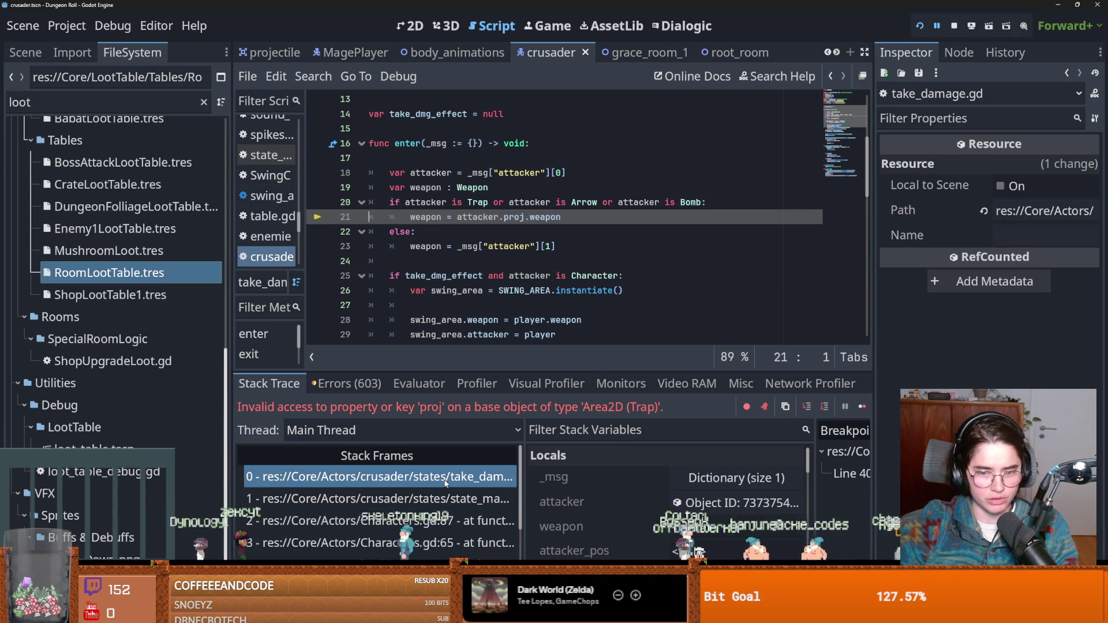
Inspect the Trap attacker's Attack resource and animated sprite, then filter project files by 'spikes'
{"action": "scroll", "coordinate": [623, 502], "scroll_direction": "down", "scroll_amount": 1}
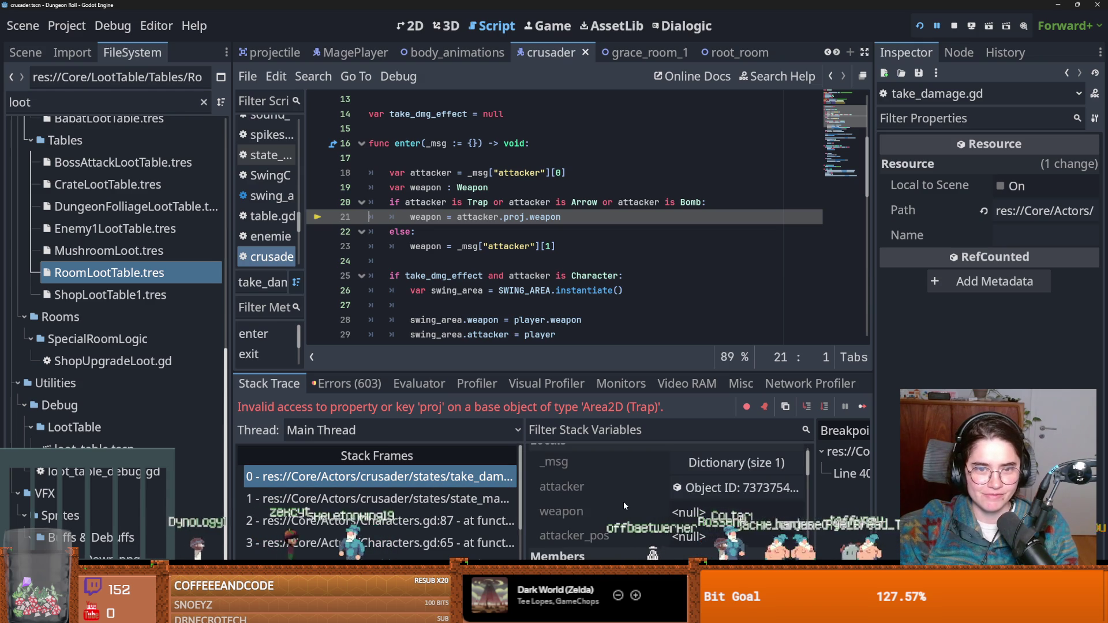
{"action": "left_click", "coordinate": [682, 488]}
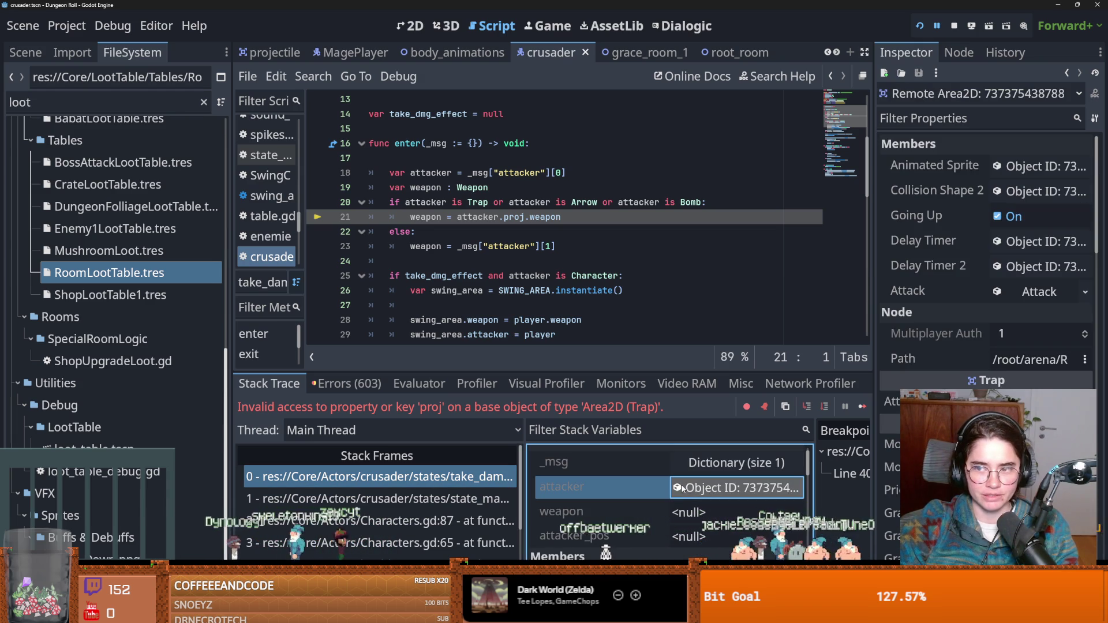
{"action": "left_click", "coordinate": [1035, 292]}
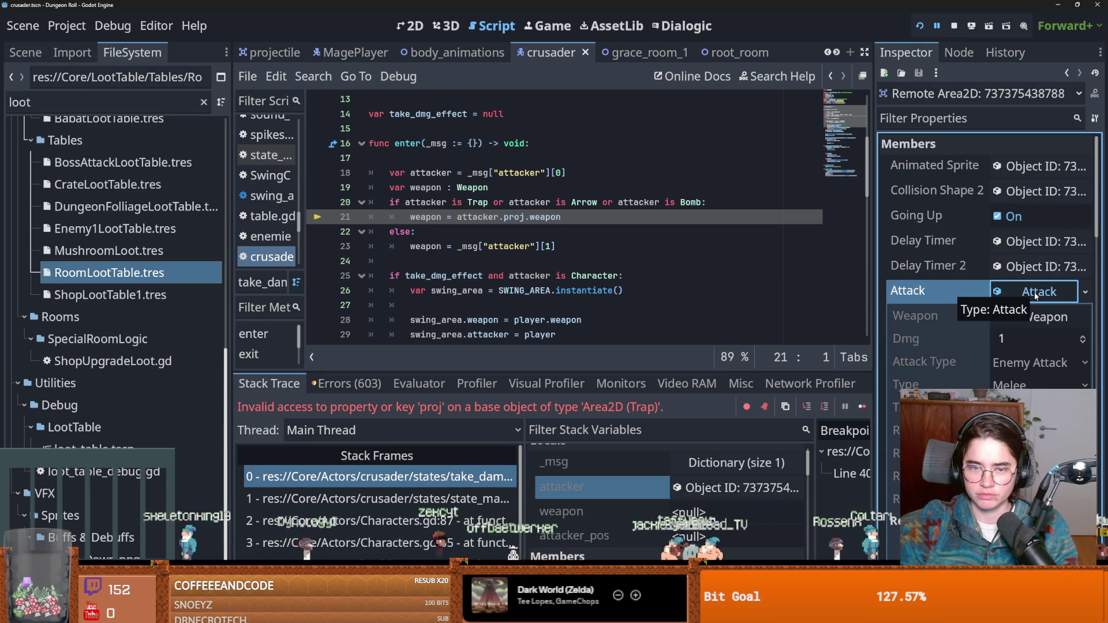
{"action": "left_click", "coordinate": [1035, 293]}
{"action": "left_click", "coordinate": [1040, 169]}
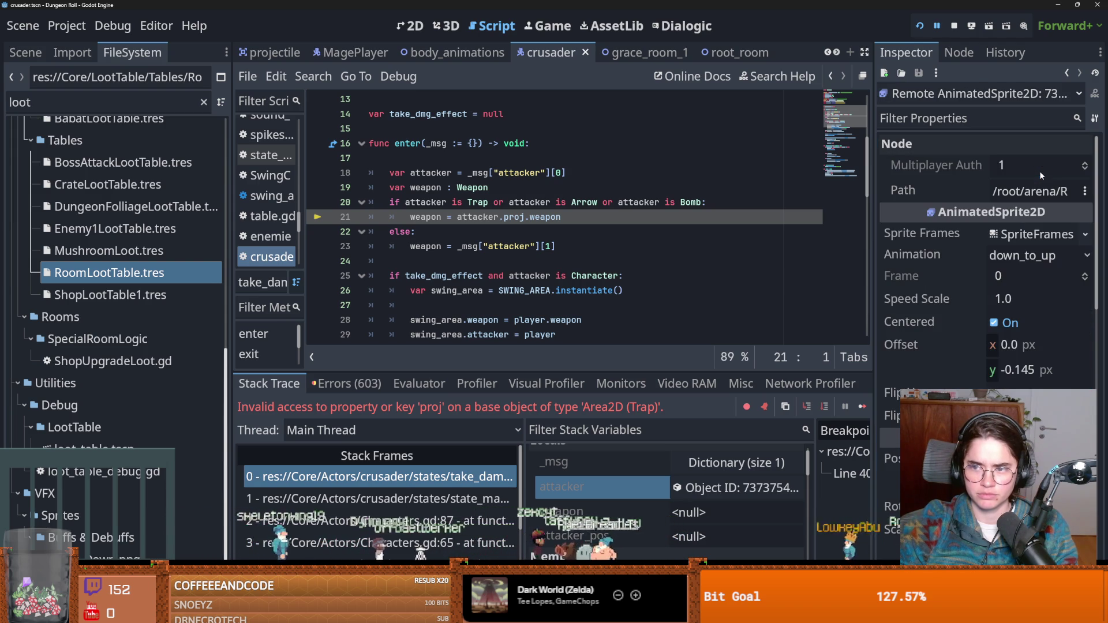
{"action": "left_click", "coordinate": [1004, 233]}
{"action": "left_click", "coordinate": [1002, 231]}
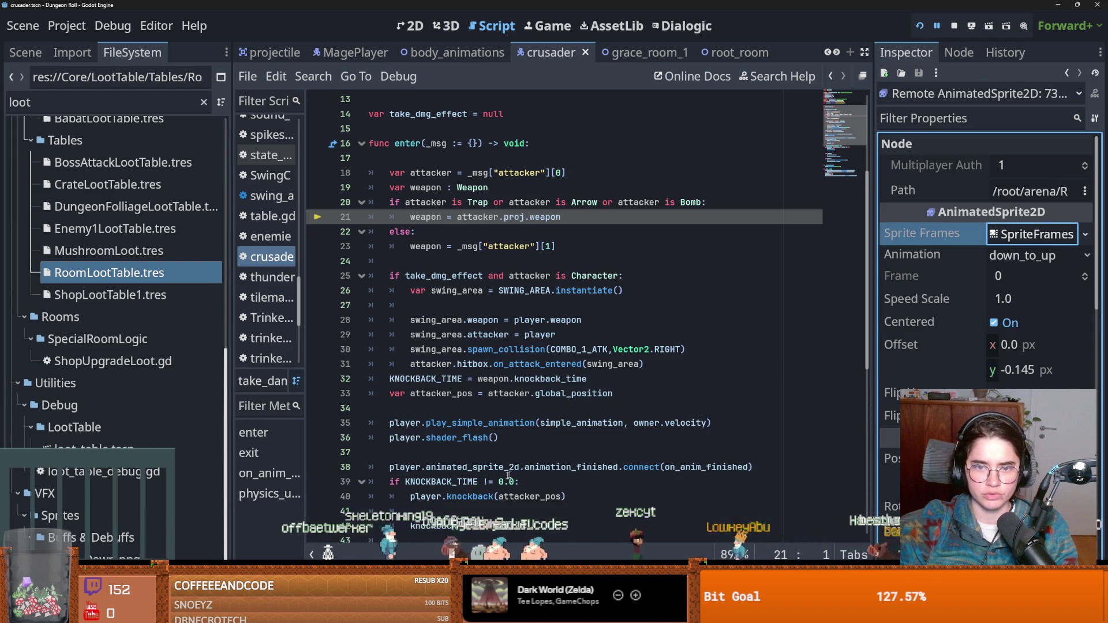
{"action": "scroll", "coordinate": [508, 475], "scroll_direction": "down", "scroll_amount": 3}
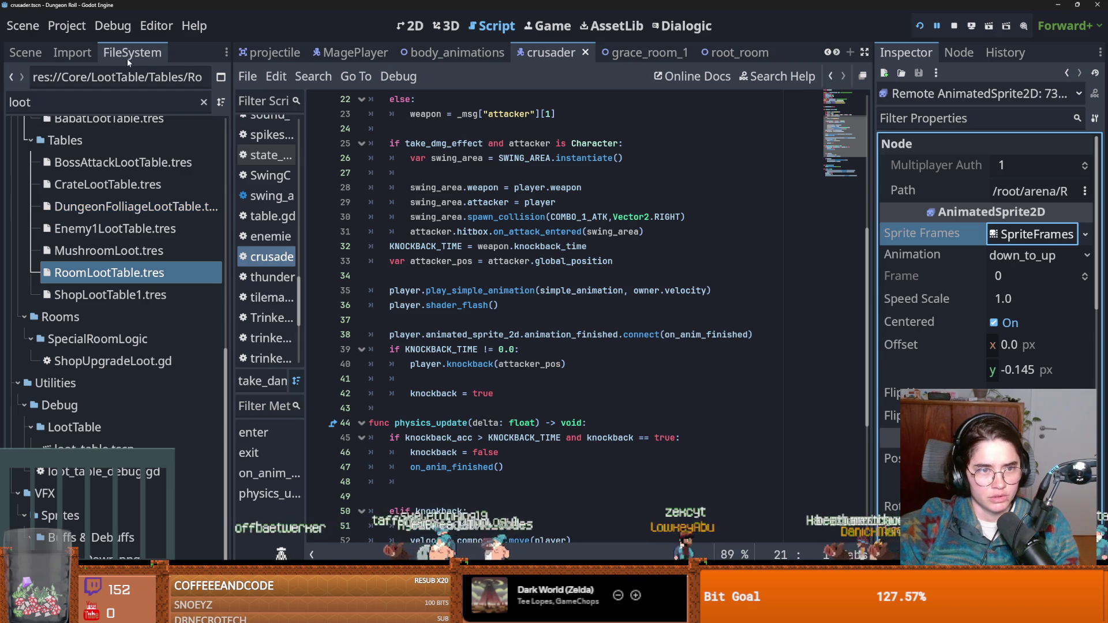
{"action": "left_click", "coordinate": [96, 97]}
{"action": "type", "text": "spikes"}
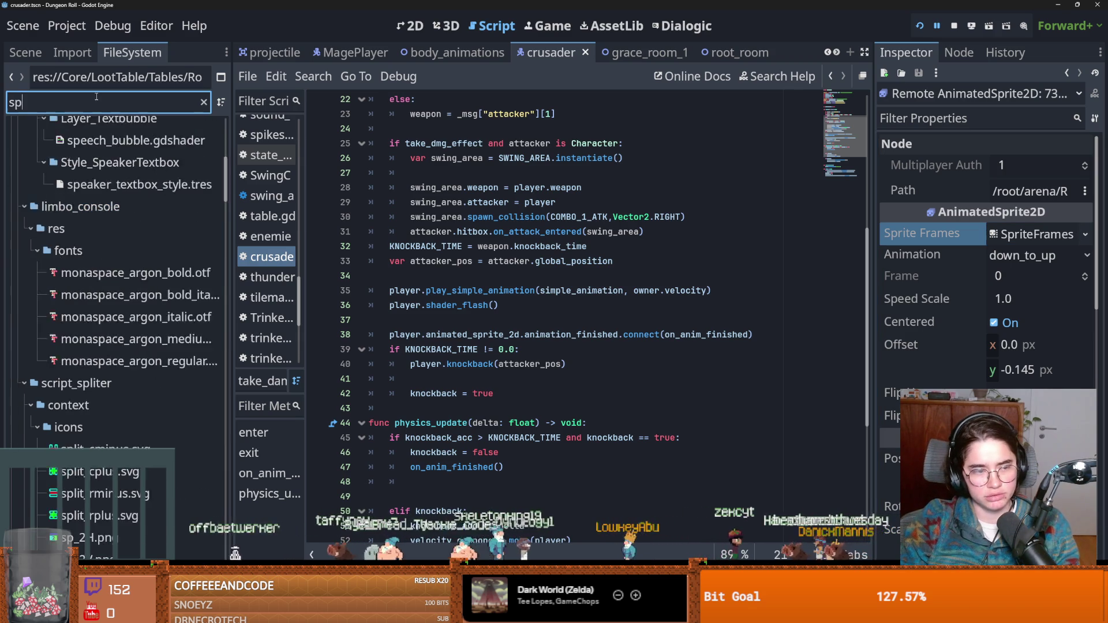
Open spikes.tscn and raise its Attack Weapon Crit from 0.5 to 1.0
{"action": "double_click", "coordinate": [87, 394]}
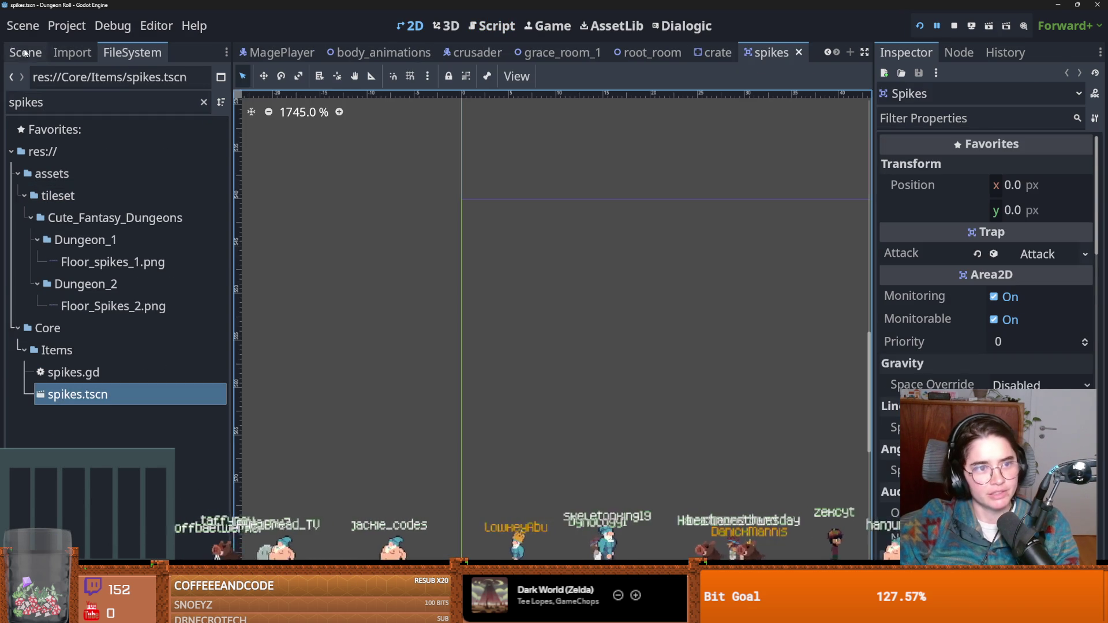
{"action": "left_click", "coordinate": [26, 52]}
{"action": "left_click", "coordinate": [1039, 254]}
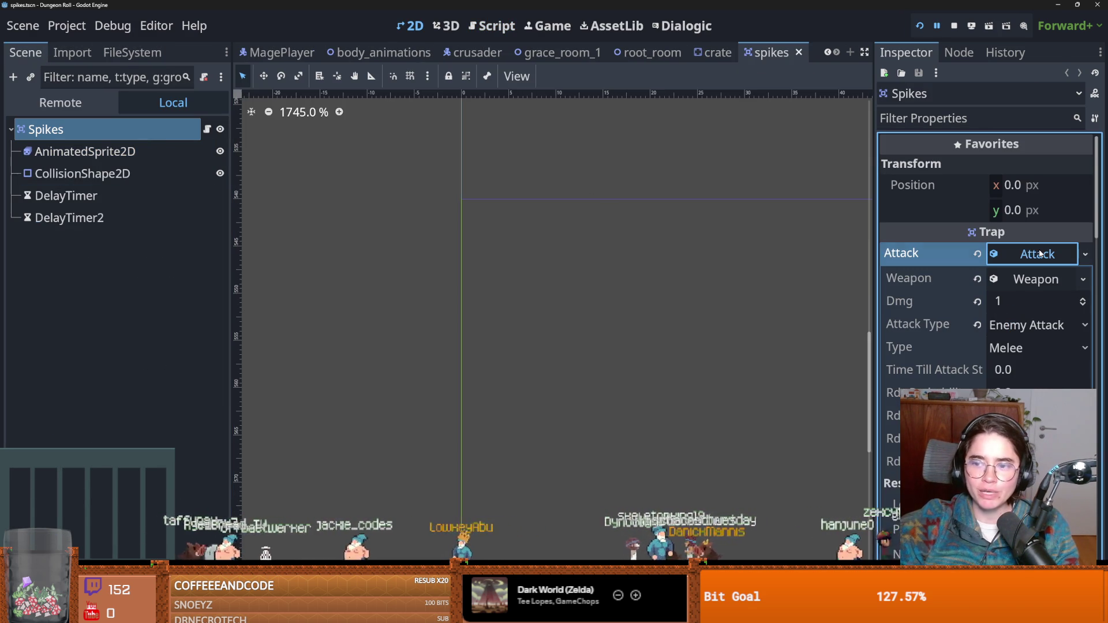
{"action": "left_click_drag", "start_coordinate": [873, 315], "coordinate": [628, 315]}
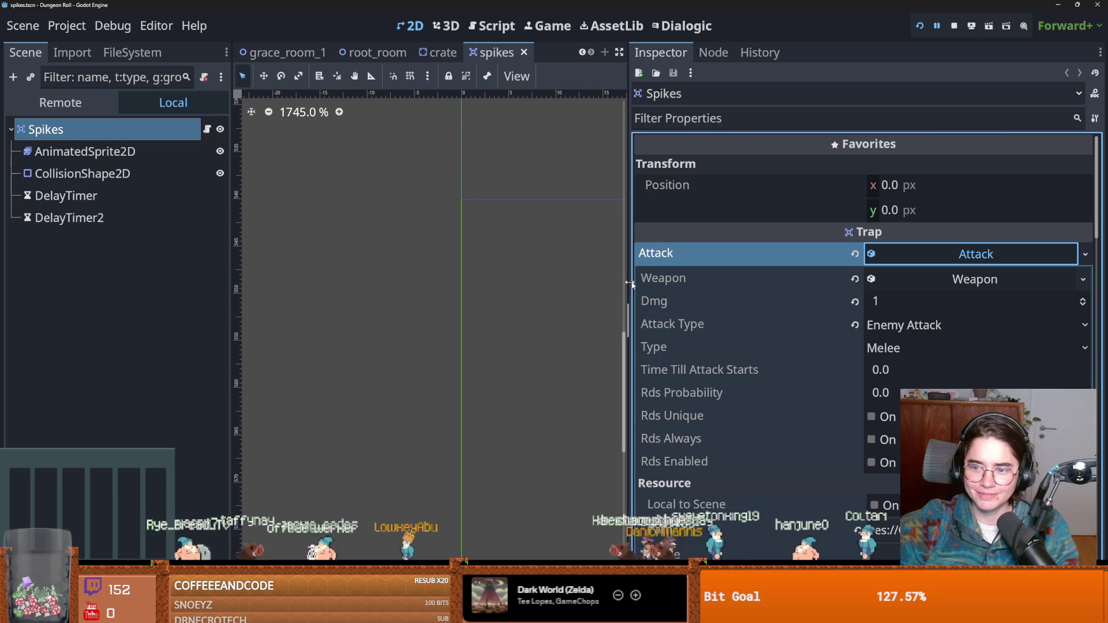
{"action": "left_click", "coordinate": [981, 280]}
{"action": "scroll", "coordinate": [924, 301], "scroll_direction": "down", "scroll_amount": 3}
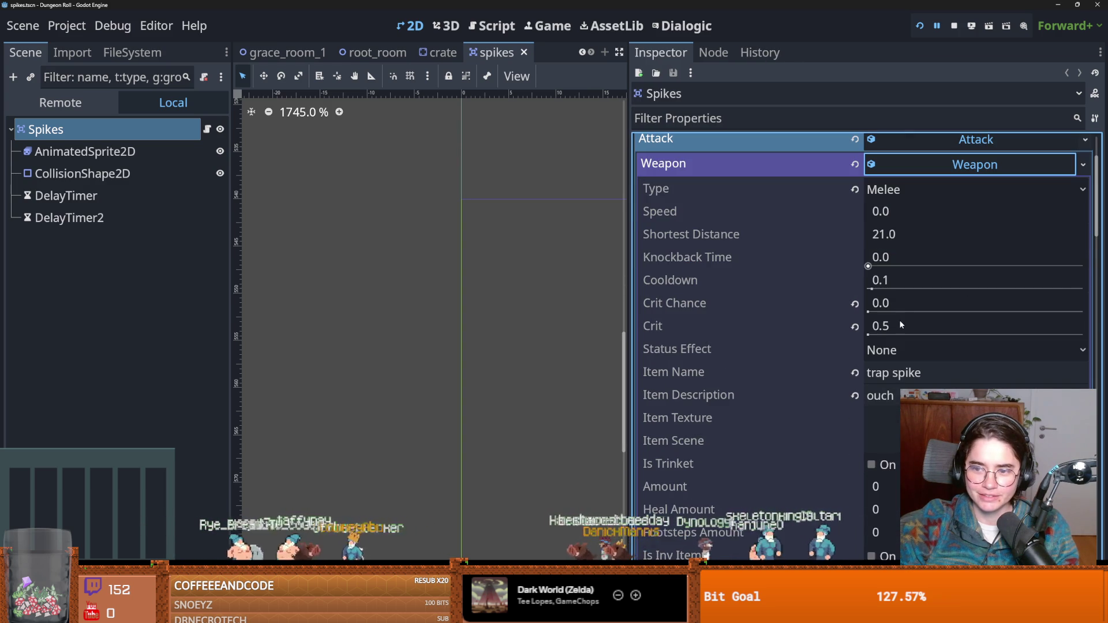
{"action": "left_click", "coordinate": [900, 323]}
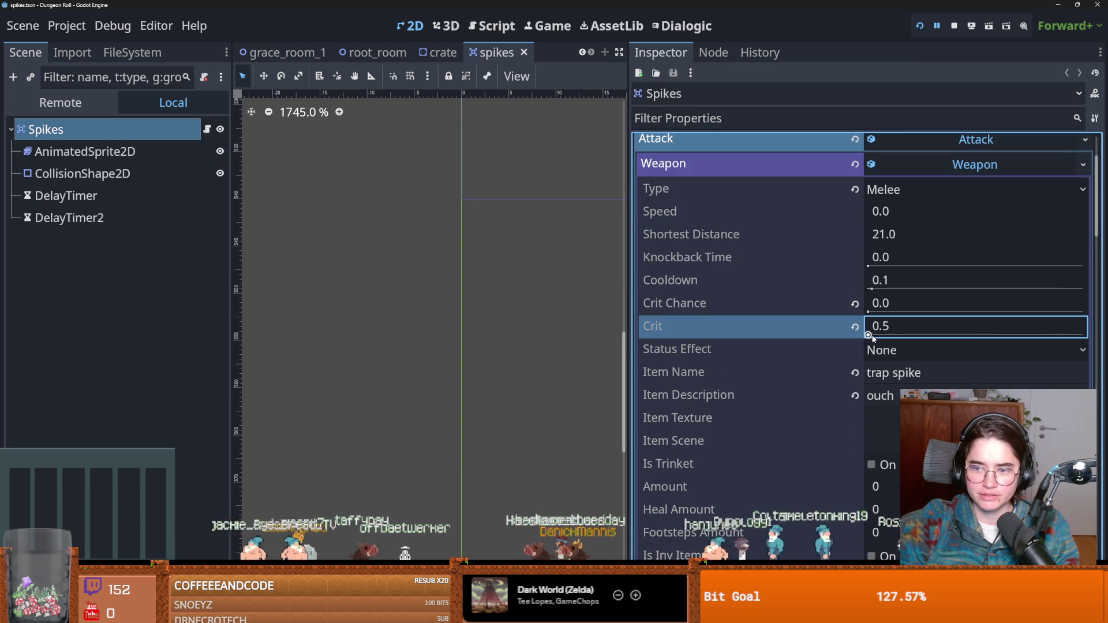
{"action": "left_click", "coordinate": [873, 307]}
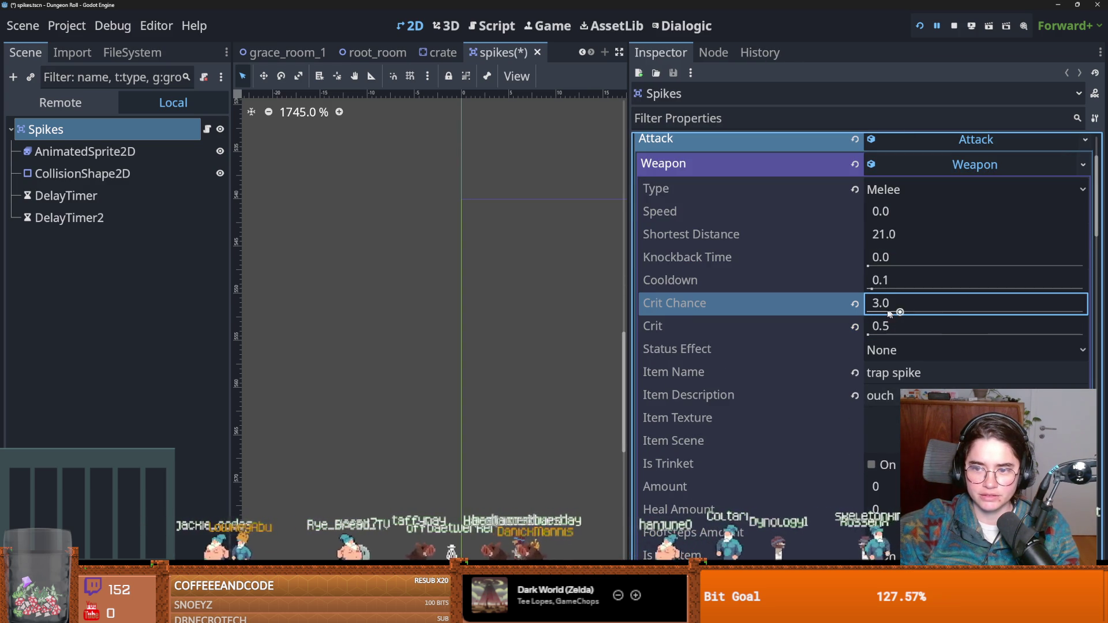
{"action": "left_click_drag", "start_coordinate": [874, 332], "coordinate": [1028, 334]}
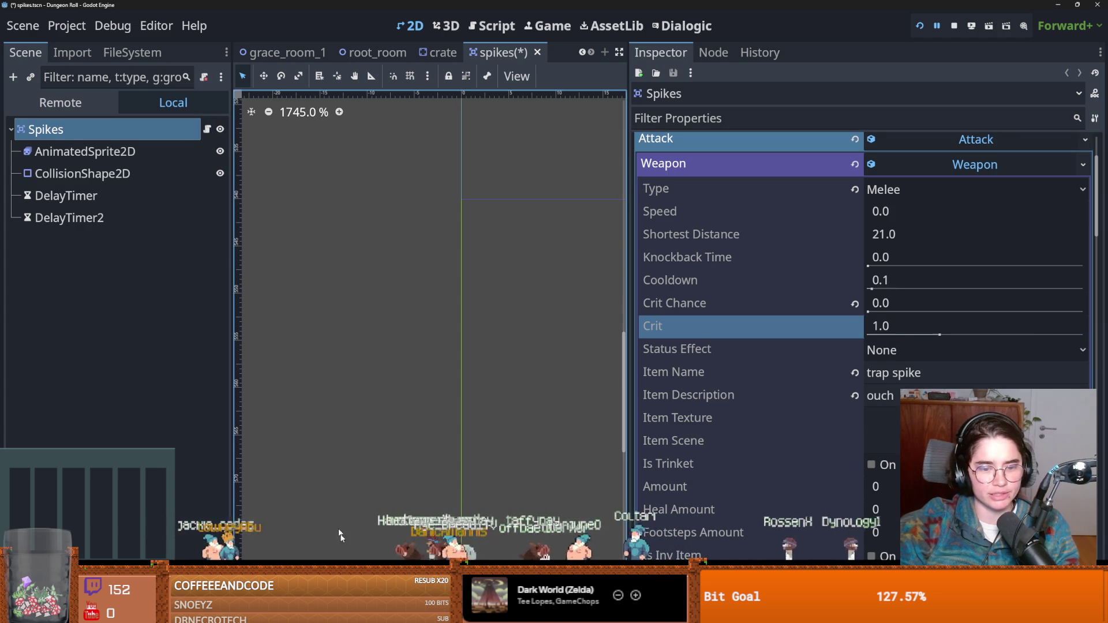
Show the Output log, narrow the Inspector, and make the log panel taller
{"action": "left_click", "coordinate": [254, 557]}
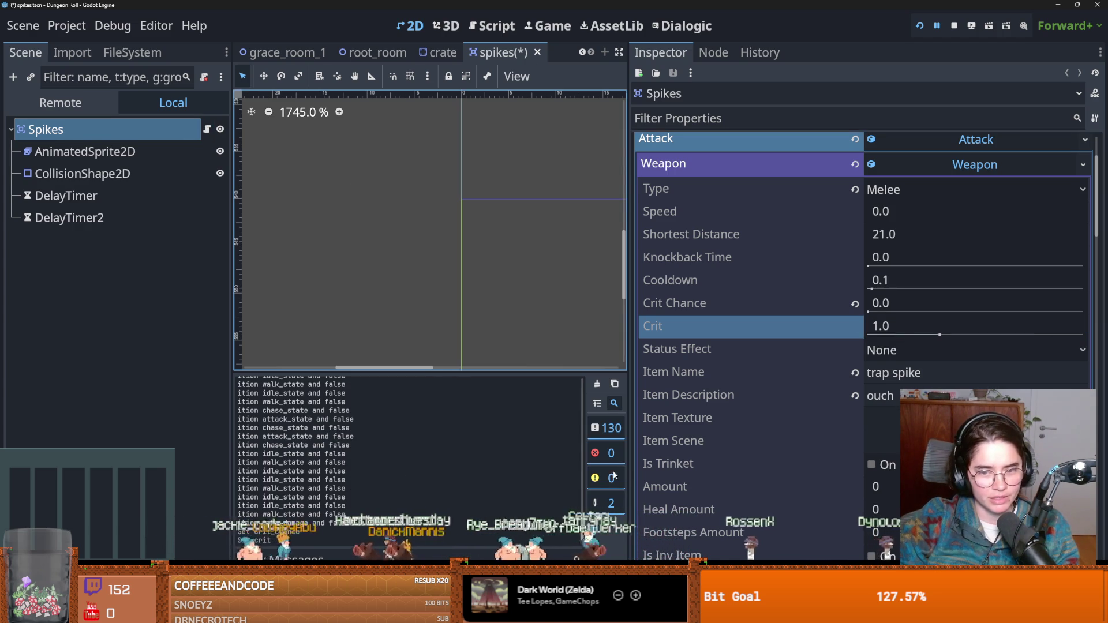
{"action": "left_click_drag", "start_coordinate": [631, 470], "coordinate": [700, 472]}
{"action": "left_click_drag", "start_coordinate": [423, 372], "coordinate": [422, 218]}
Check the attack variable in spikes.gd, then return to line 21's 'proj' in take_damage.gd
{"action": "left_click", "coordinate": [254, 558]}
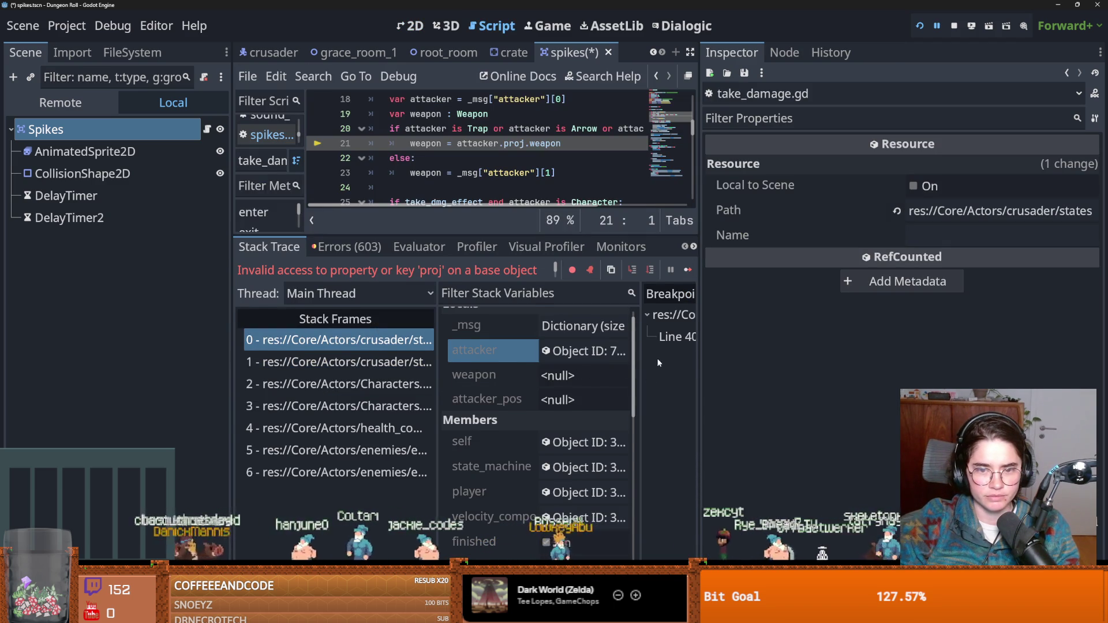
{"action": "left_click_drag", "start_coordinate": [699, 355], "coordinate": [972, 354]}
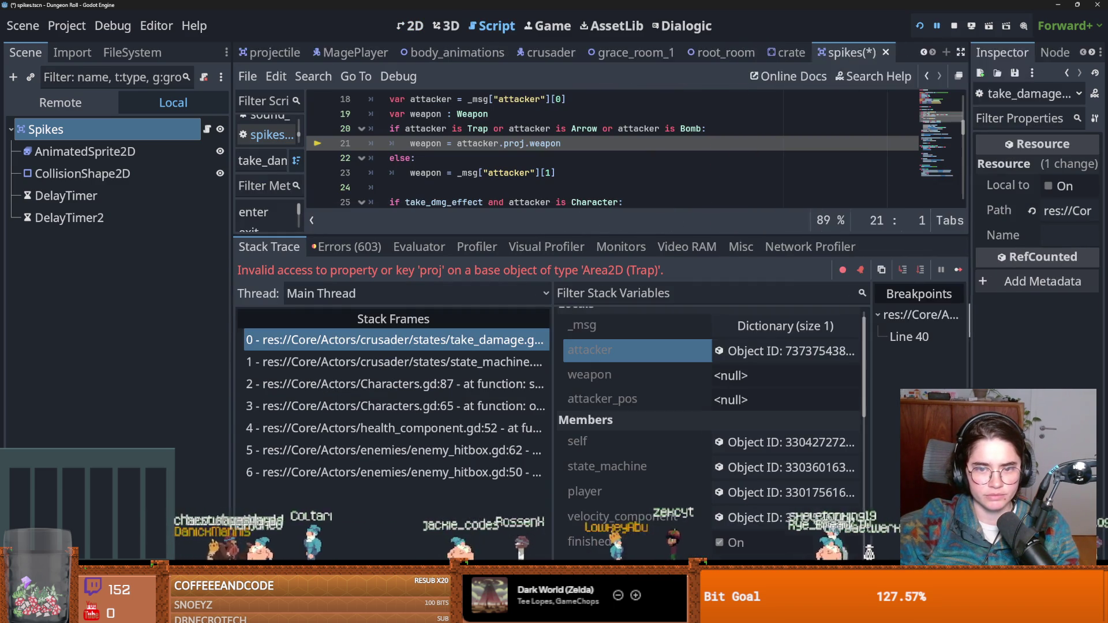
{"action": "left_click_drag", "start_coordinate": [597, 234], "coordinate": [523, 384]}
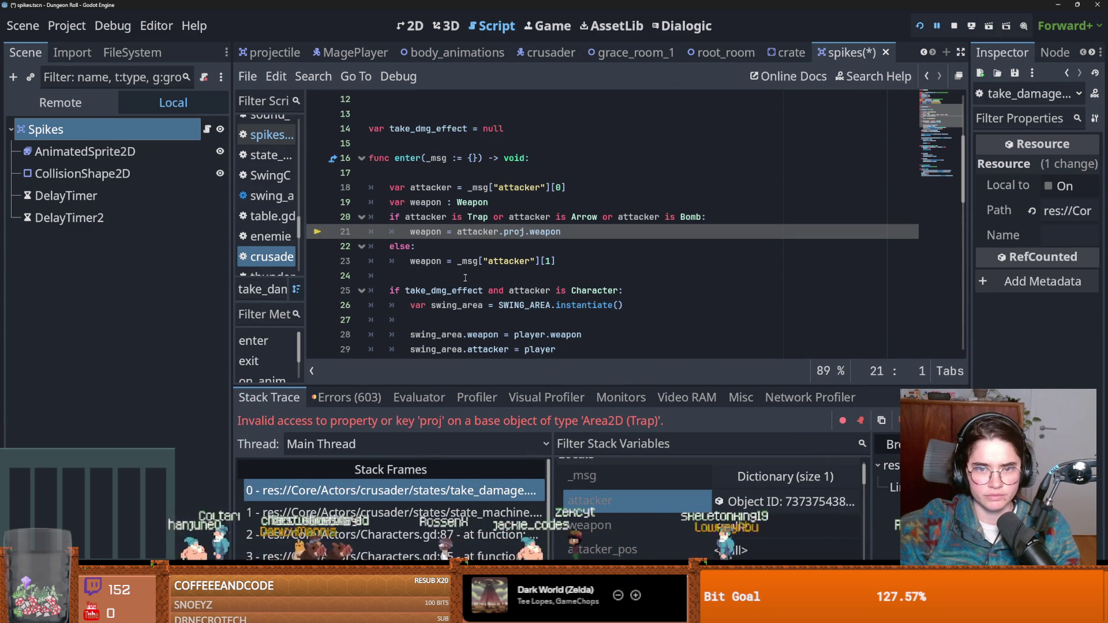
{"action": "left_click", "coordinate": [207, 129]}
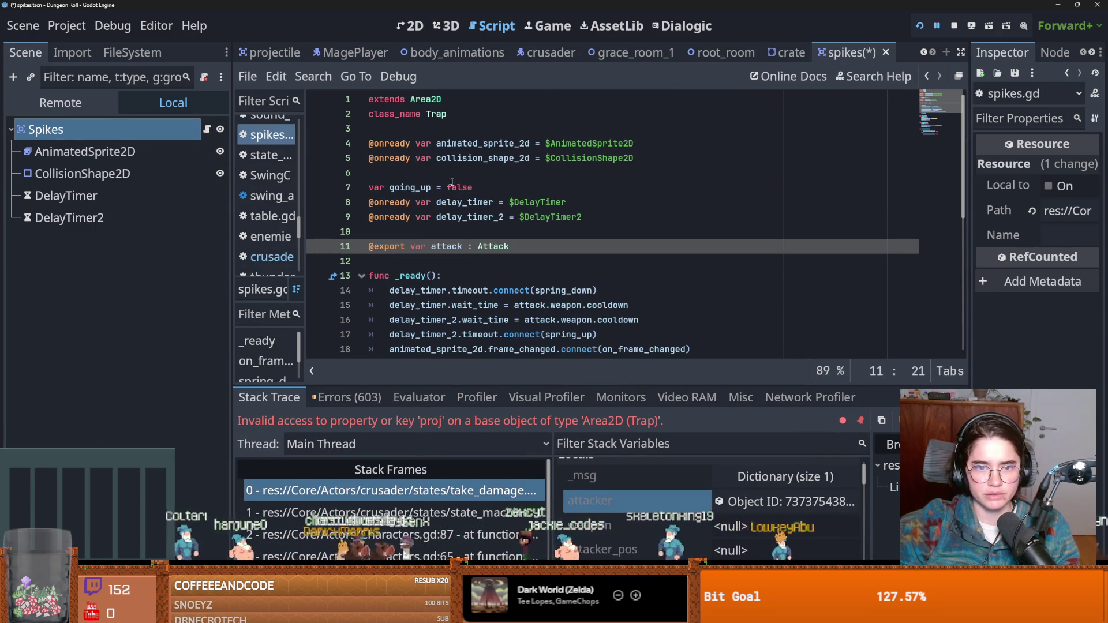
{"action": "double_click", "coordinate": [457, 247]}
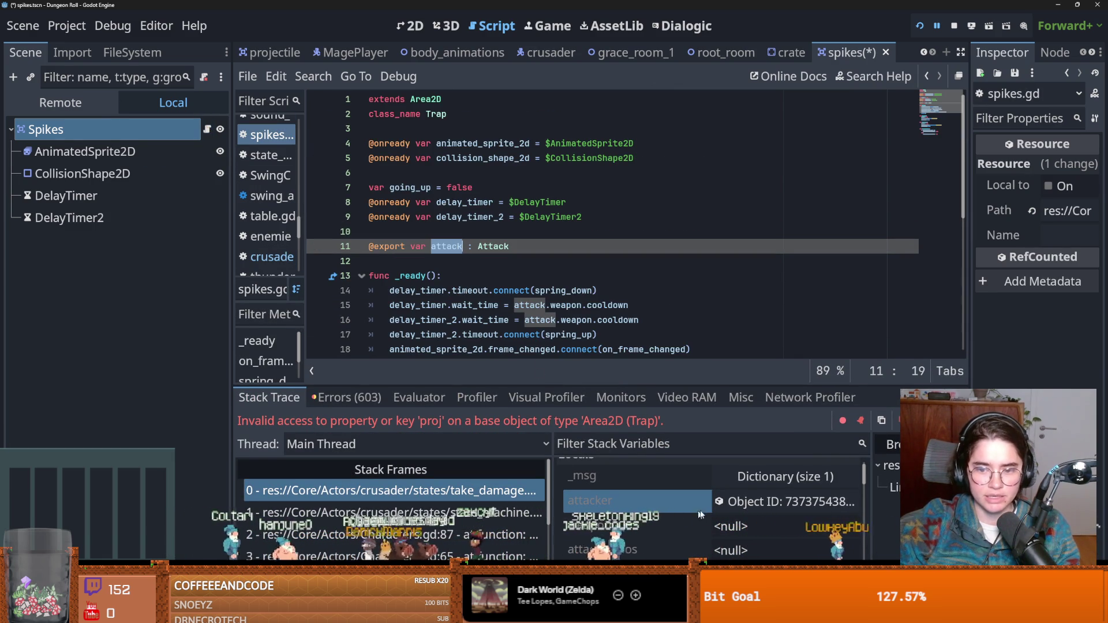
{"action": "left_click", "coordinate": [521, 492]}
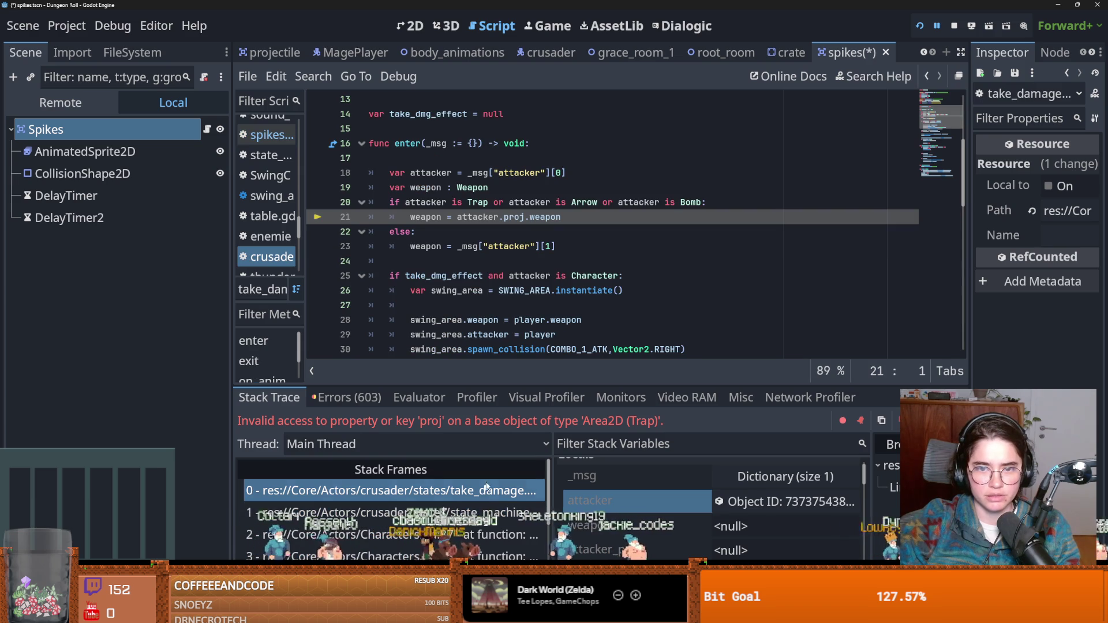
{"action": "left_click", "coordinate": [509, 218]}
{"action": "type", "text": "attack"}
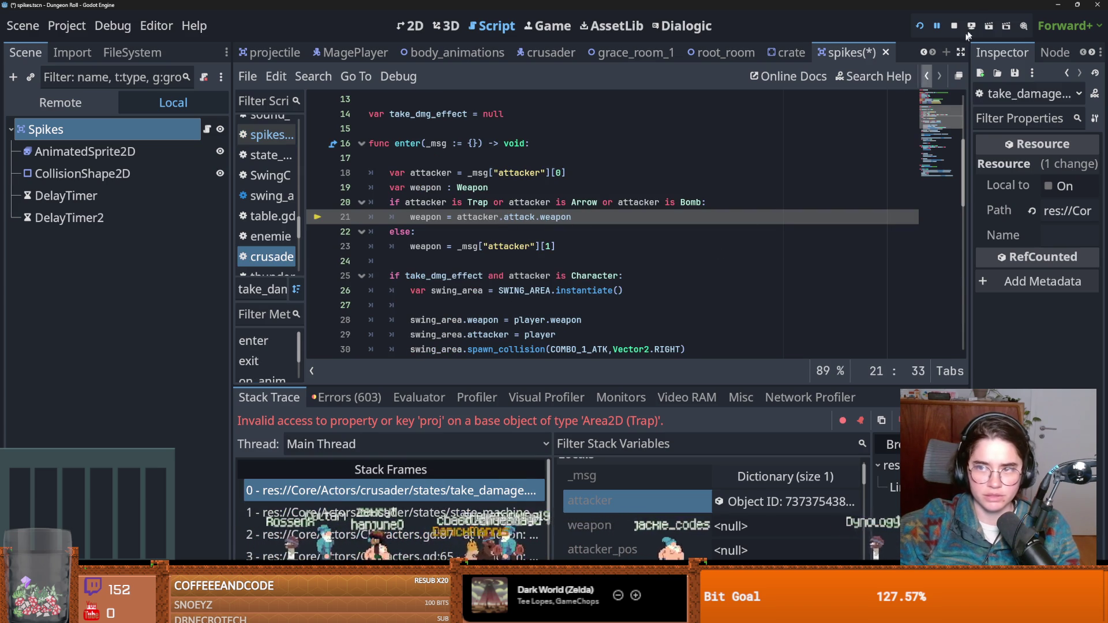
Relaunch Dungeon Roll, start a game as the Crusader, then select line 20's Trap check
{"action": "left_click", "coordinate": [921, 25]}
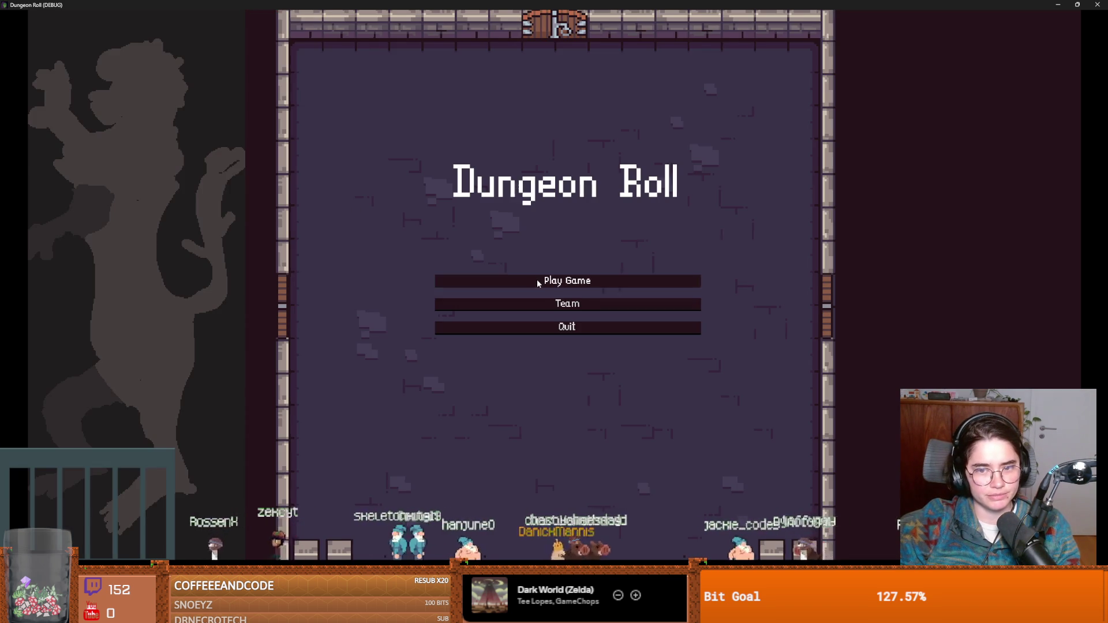
{"action": "left_click", "coordinate": [538, 283]}
{"action": "left_click", "coordinate": [490, 248]}
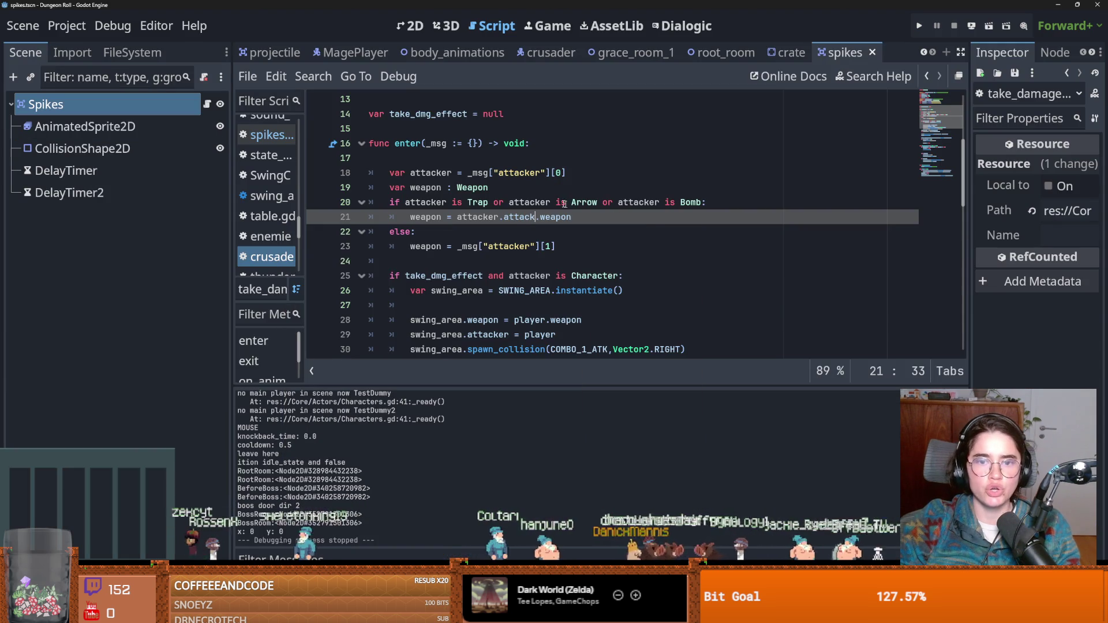
{"action": "left_click_drag", "start_coordinate": [489, 202], "coordinate": [402, 202]}
Remove the Trap check from line 20 and add a new 'elif' branch below line 21
{"action": "key", "text": "shift+Home"}
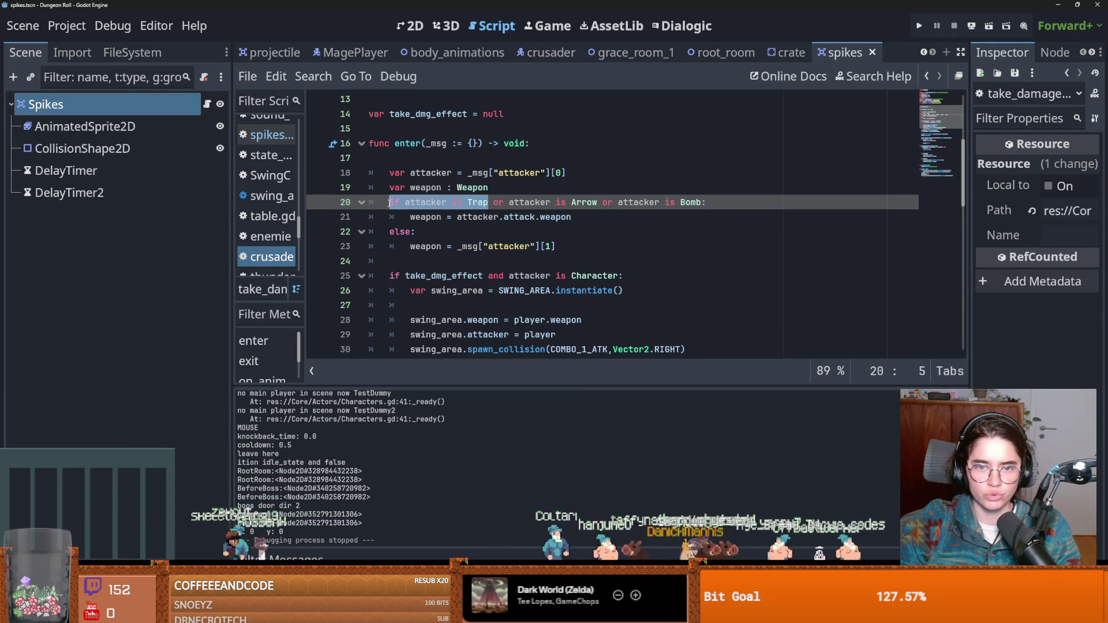
{"action": "key", "text": "BackSpace"}
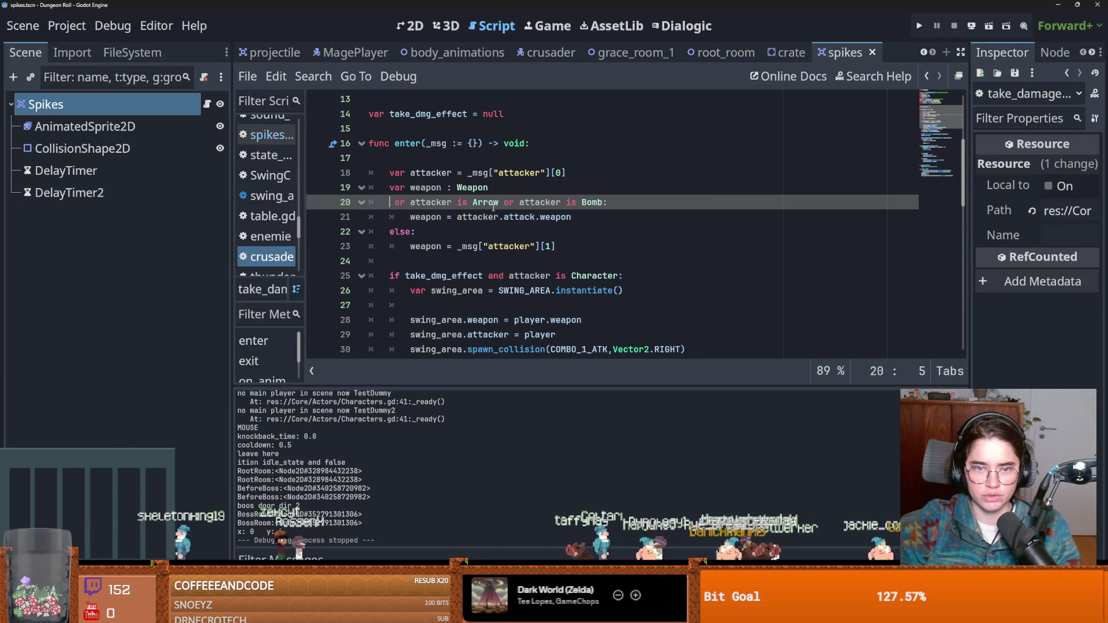
{"action": "key", "text": "Delete"}
{"action": "key", "text": "Delete"}
{"action": "key", "text": "Delete"}
{"action": "type", "text": "if o"}
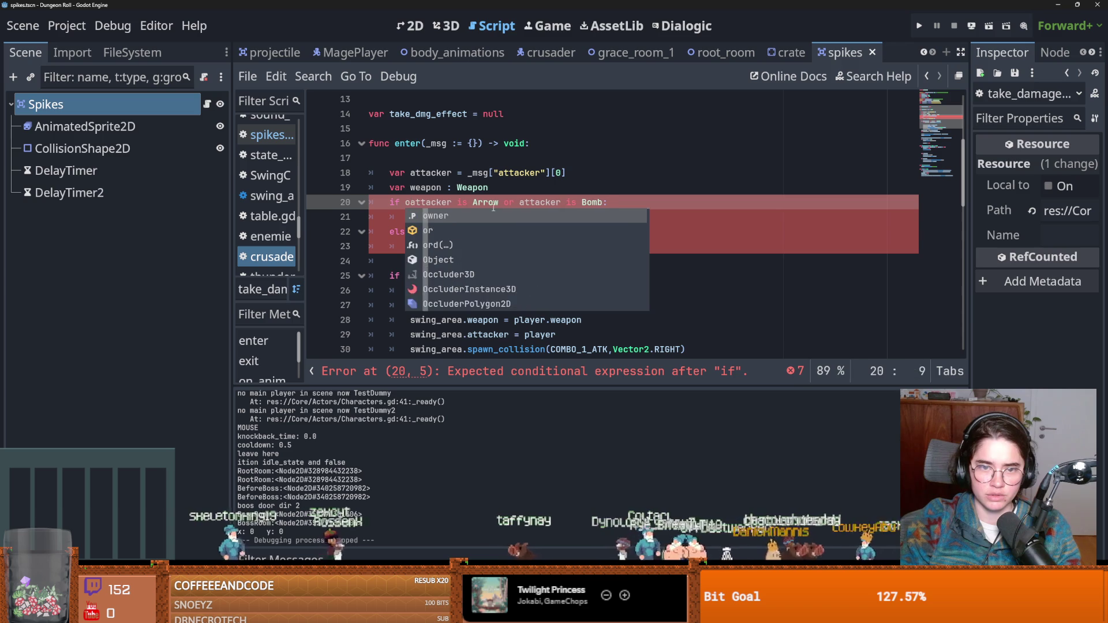
{"action": "key", "text": "Escape"}
{"action": "left_click", "coordinate": [576, 218]}
{"action": "key", "text": "Return"}
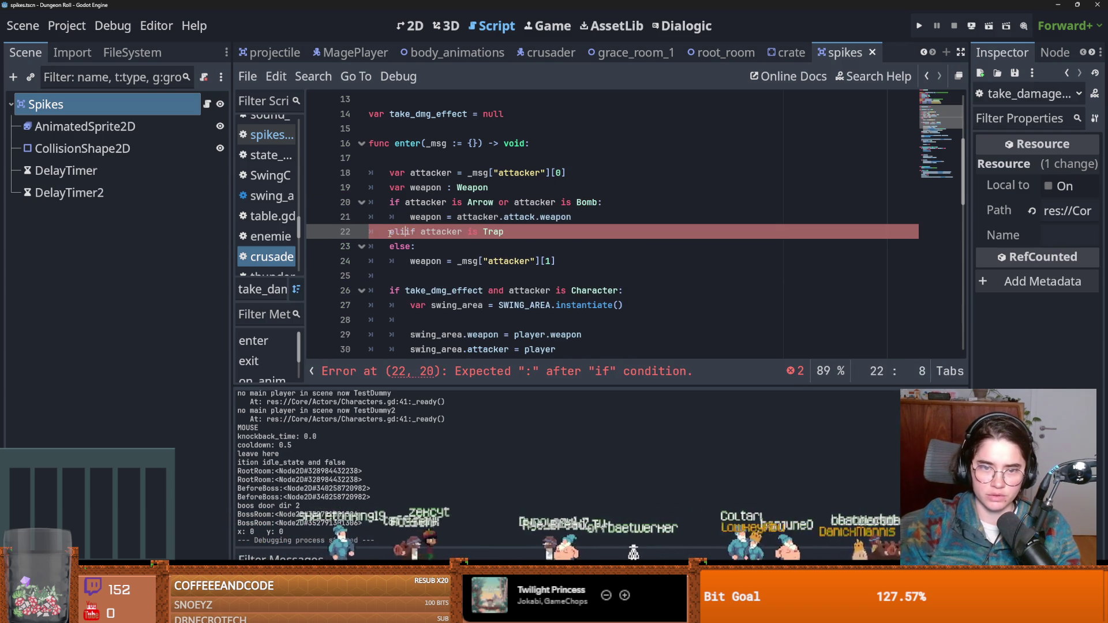
{"action": "type", "text": "eli"}
{"action": "key", "text": "BackSpace"}
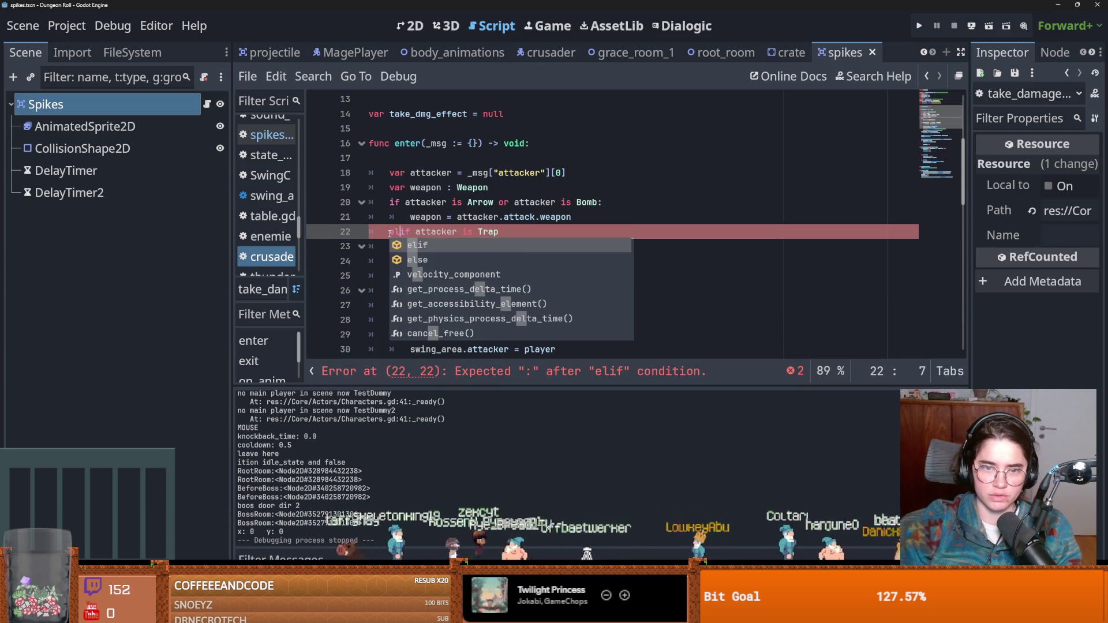
{"action": "left_click", "coordinate": [538, 237]}
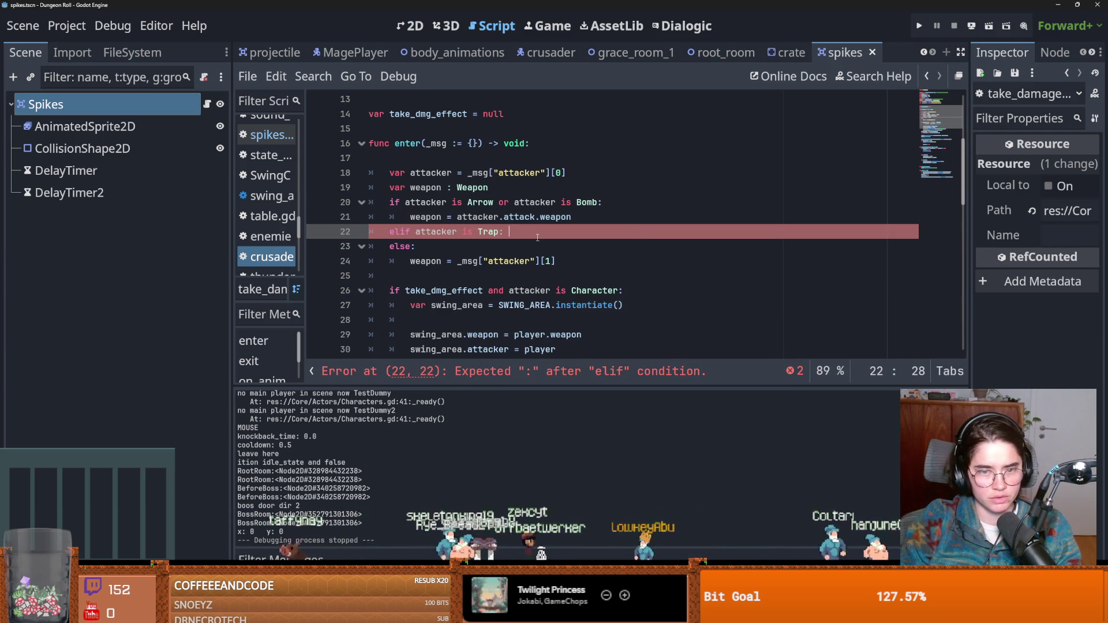
{"action": "key", "text": "Return"}
Copy the weapon assignment into the Trap branch and move 'or attacker is Bomb' into its condition
{"action": "left_click_drag", "start_coordinate": [590, 224], "coordinate": [407, 223]}
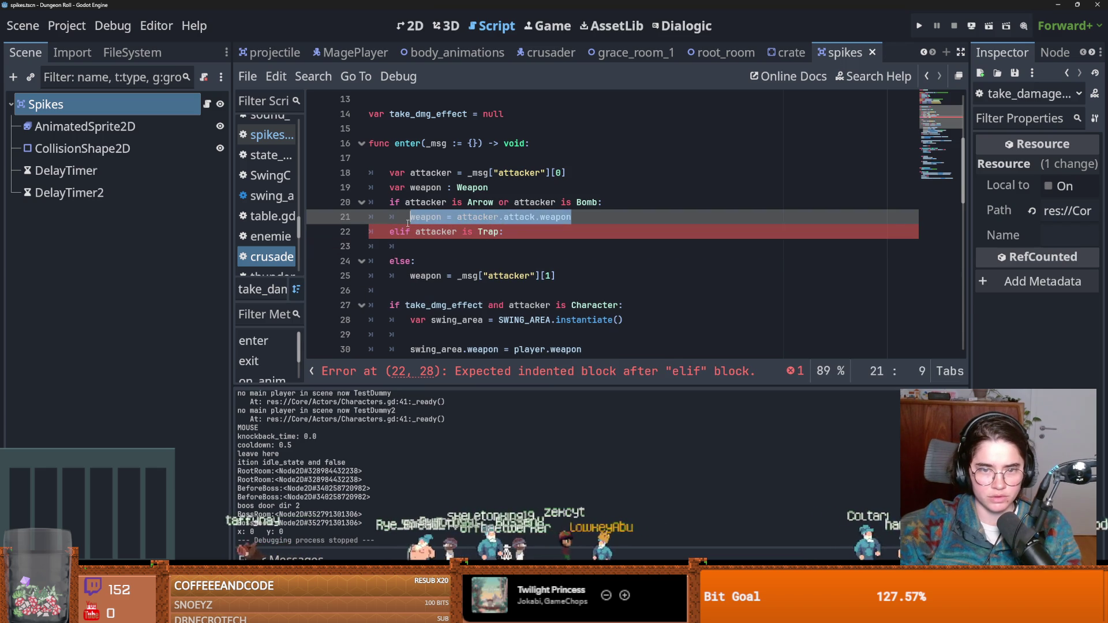
{"action": "key", "text": "ctrl+c"}
{"action": "left_click", "coordinate": [422, 247]}
{"action": "key", "text": "ctrl+v"}
{"action": "double_click", "coordinate": [514, 218]}
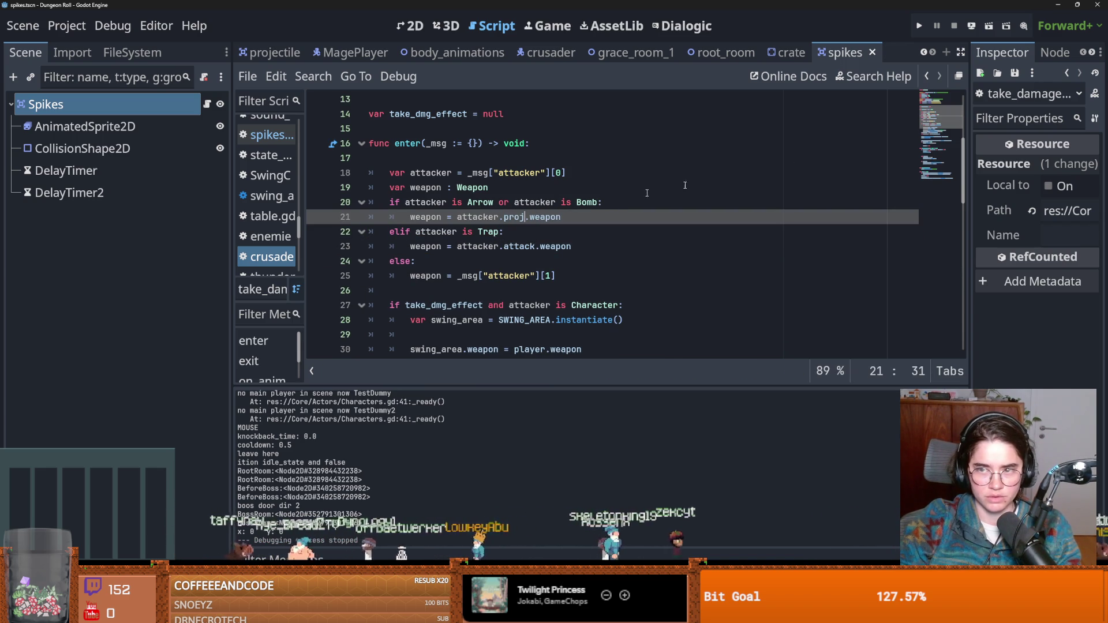
{"action": "left_click_drag", "start_coordinate": [597, 202], "coordinate": [516, 203]}
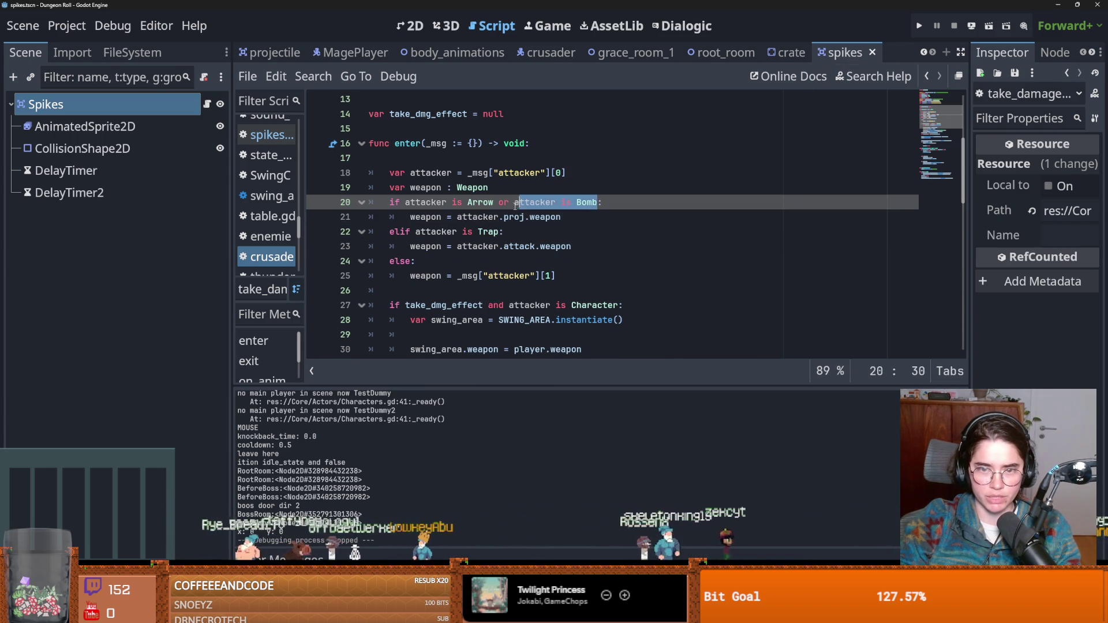
{"action": "left_click", "coordinate": [500, 234]}
{"action": "key", "text": "ctrl+v"}
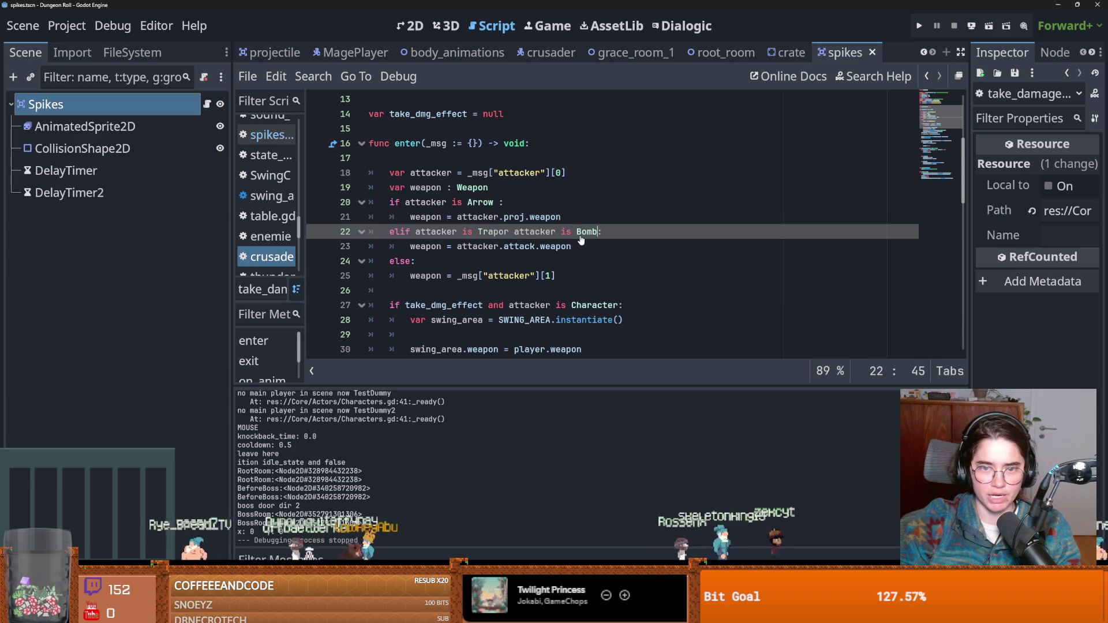
{"action": "left_click", "coordinate": [517, 185]}
{"action": "left_click", "coordinate": [501, 202]}
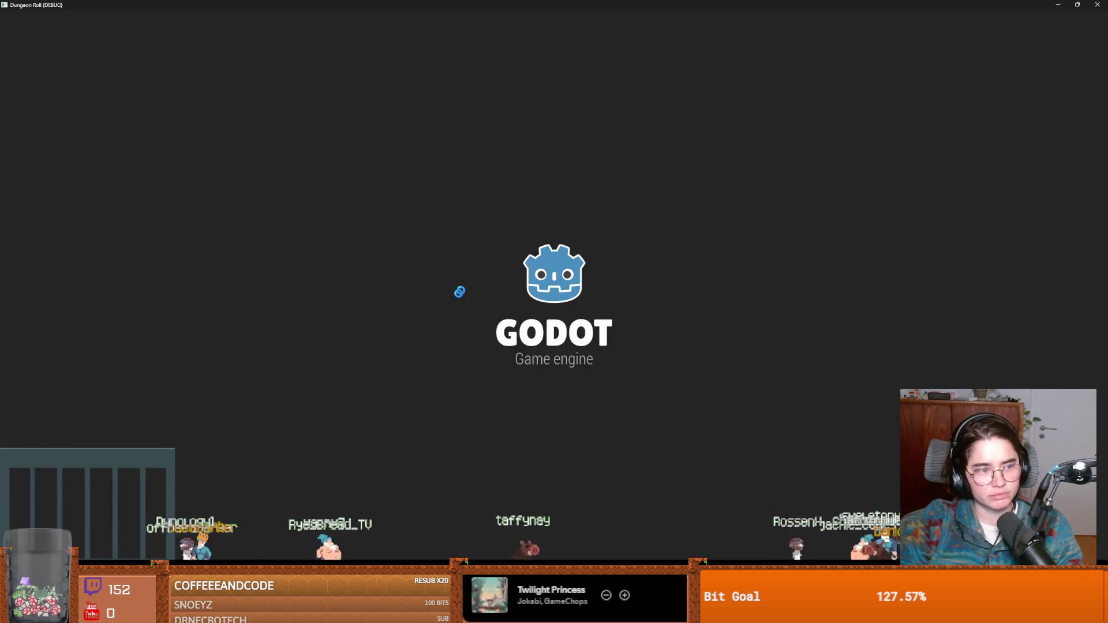
Play as the Crusader, walk toward the enemies and attack until the Bomb error halts the game
{"action": "key", "text": "Return"}
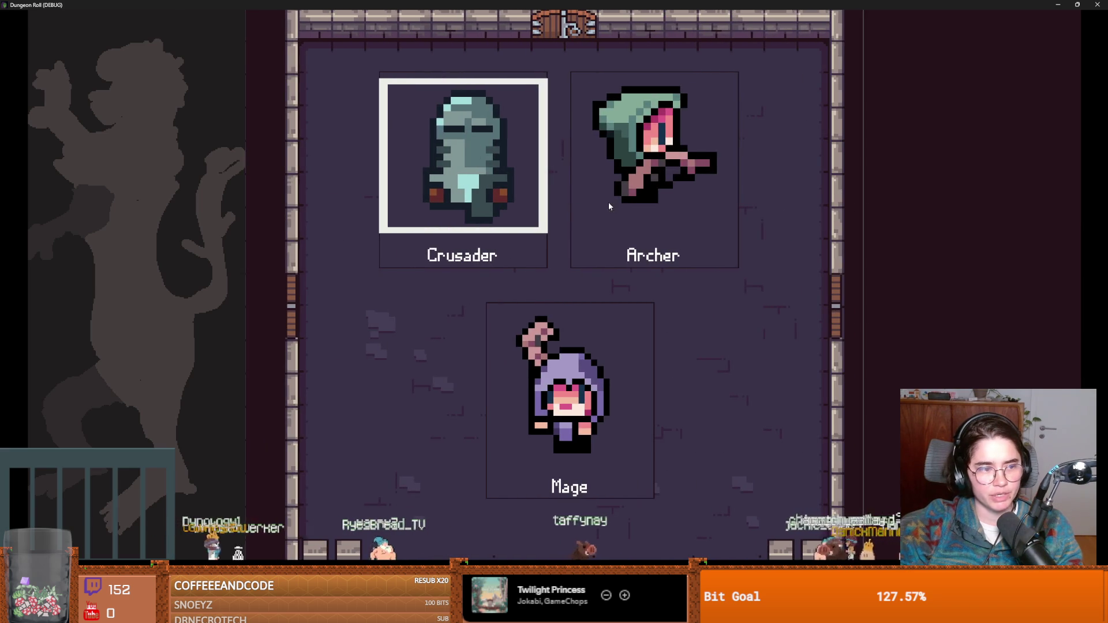
{"action": "key", "text": "Return"}
{"action": "key", "text": "a"}
{"action": "key", "text": "s"}
{"action": "key", "text": "d"}
{"action": "key", "text": "w"}
{"action": "left_click", "coordinate": [421, 228]}
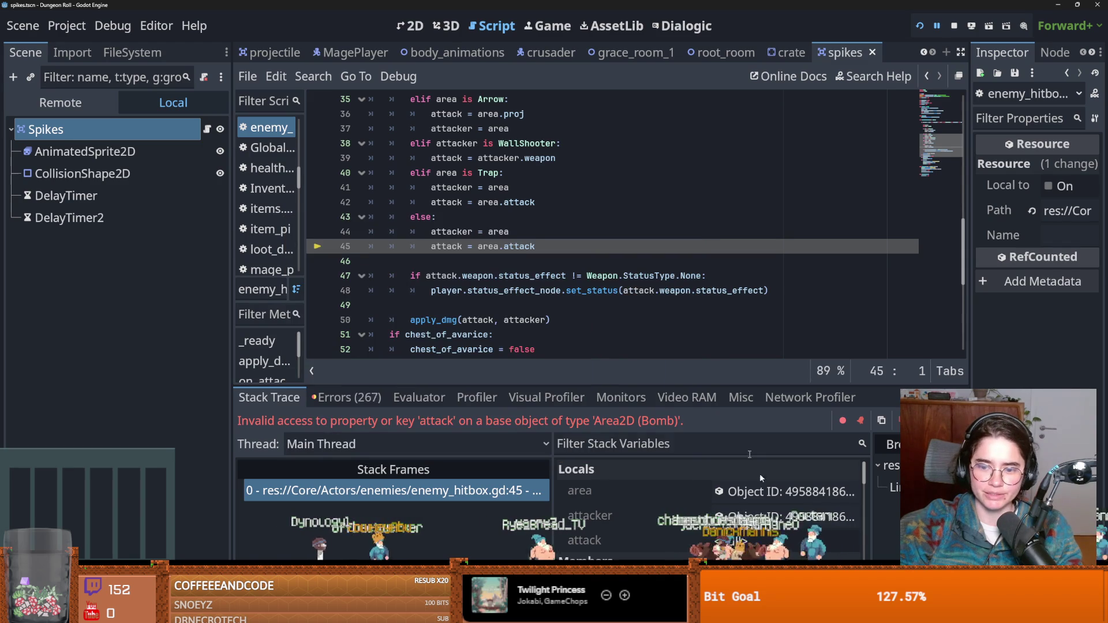
{"action": "scroll", "coordinate": [523, 346], "scroll_direction": "down", "scroll_amount": 1}
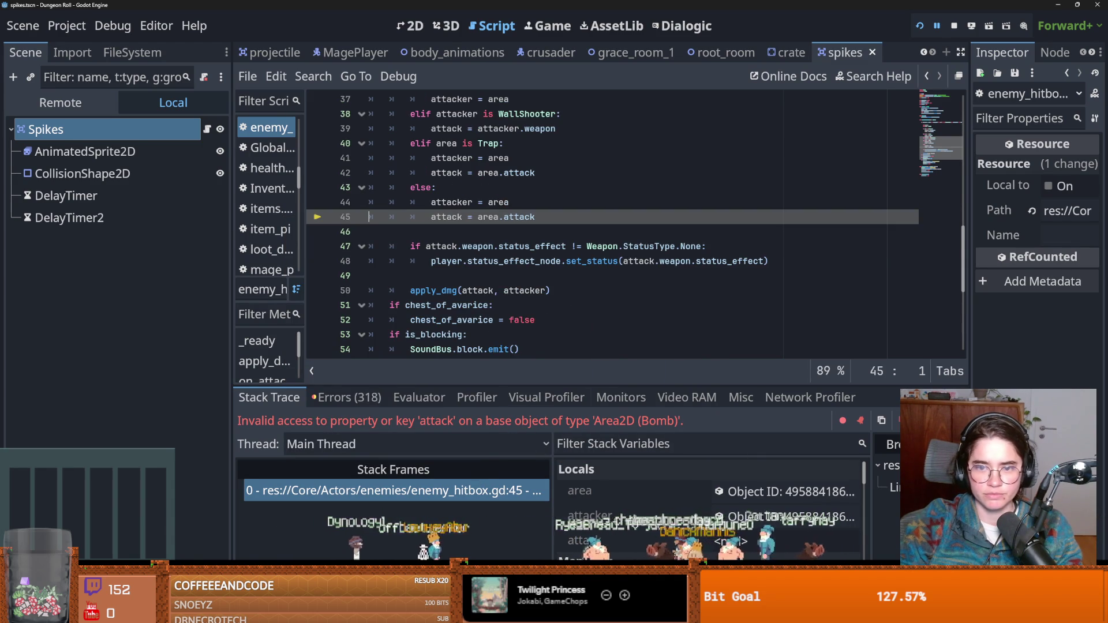
{"action": "left_click", "coordinate": [128, 53]}
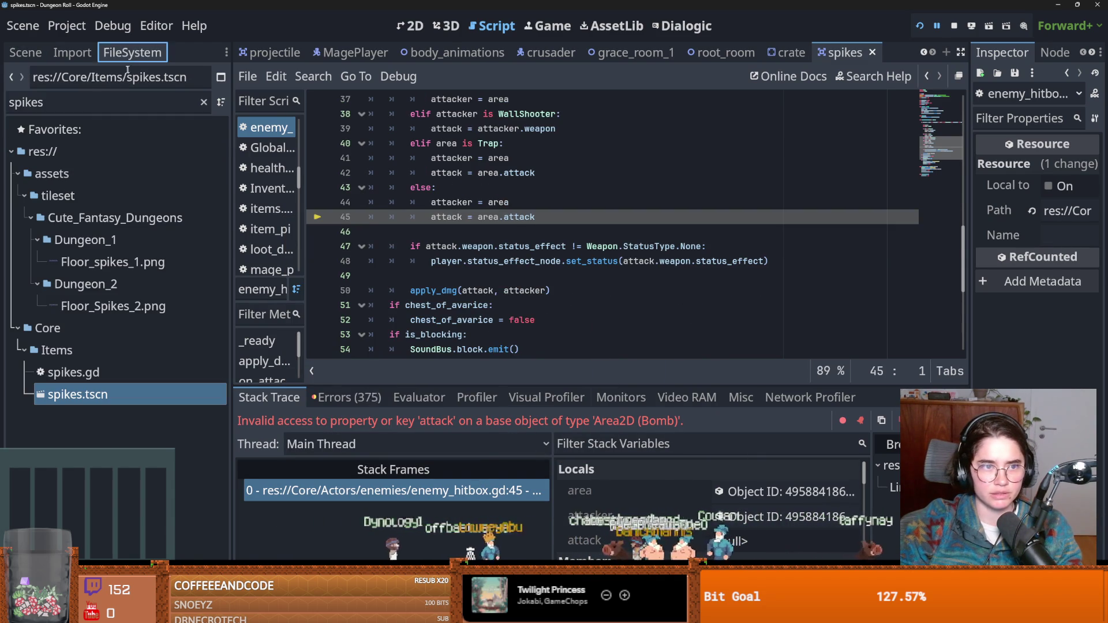
Open the bomb.tscn scene and inspect the Bomb node's properties
{"action": "type", "text": "bombo"}
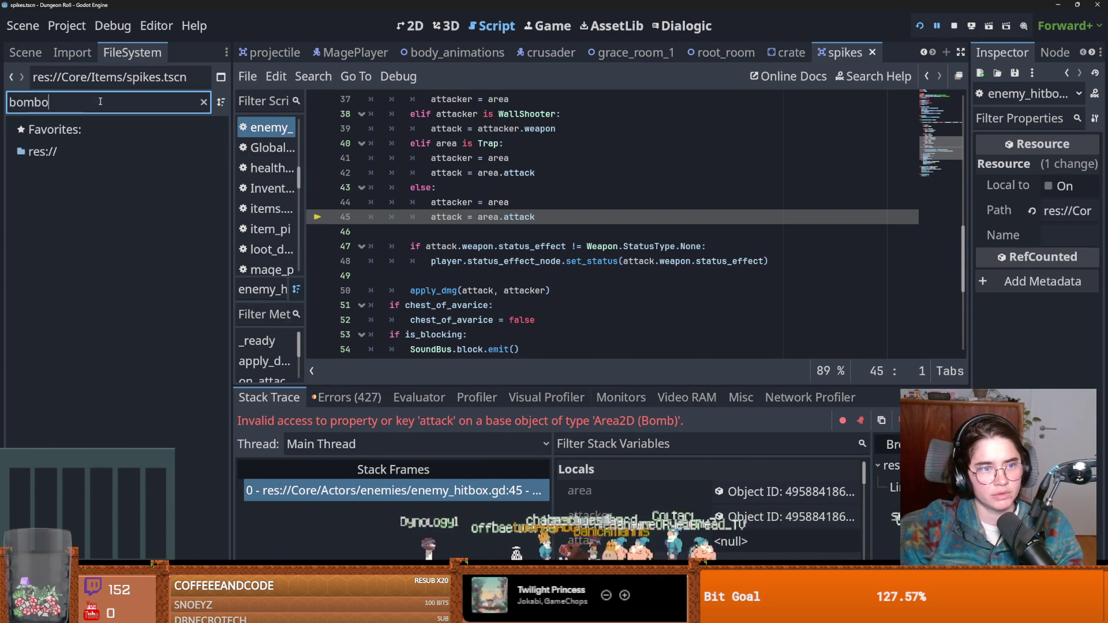
{"action": "key", "text": "BackSpace"}
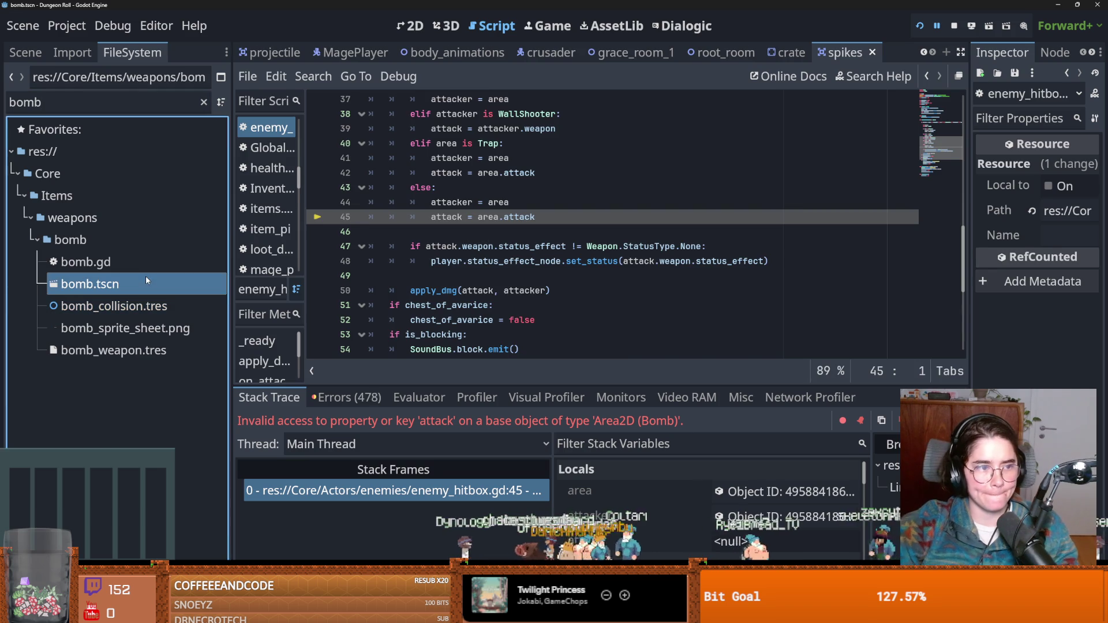
{"action": "double_click", "coordinate": [146, 278]}
{"action": "left_click", "coordinate": [27, 53]}
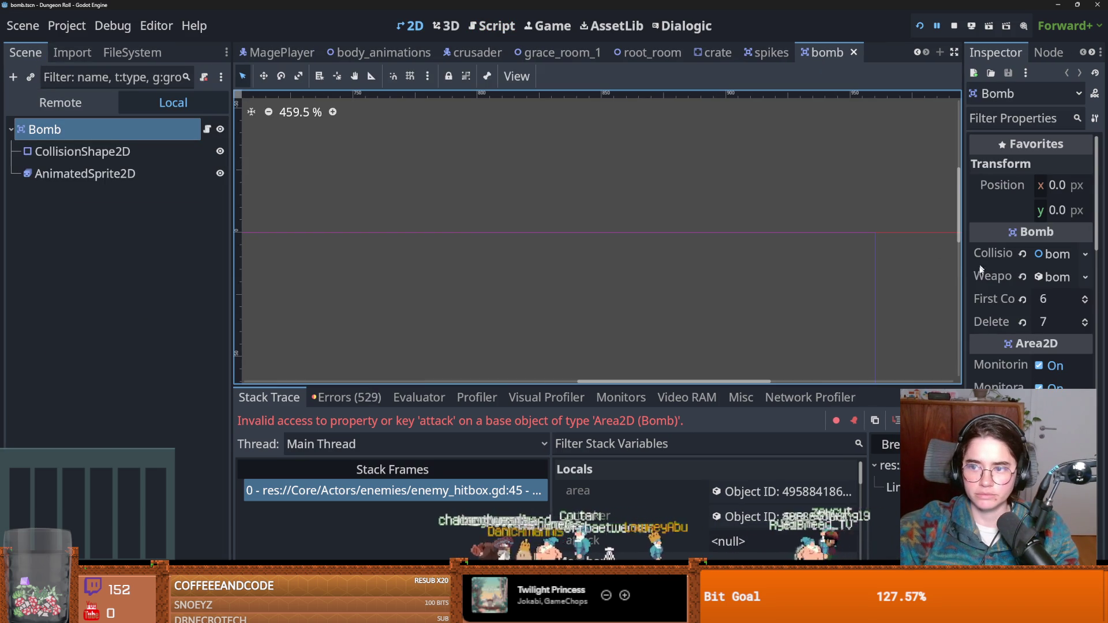
{"action": "left_click_drag", "start_coordinate": [962, 282], "coordinate": [574, 254]}
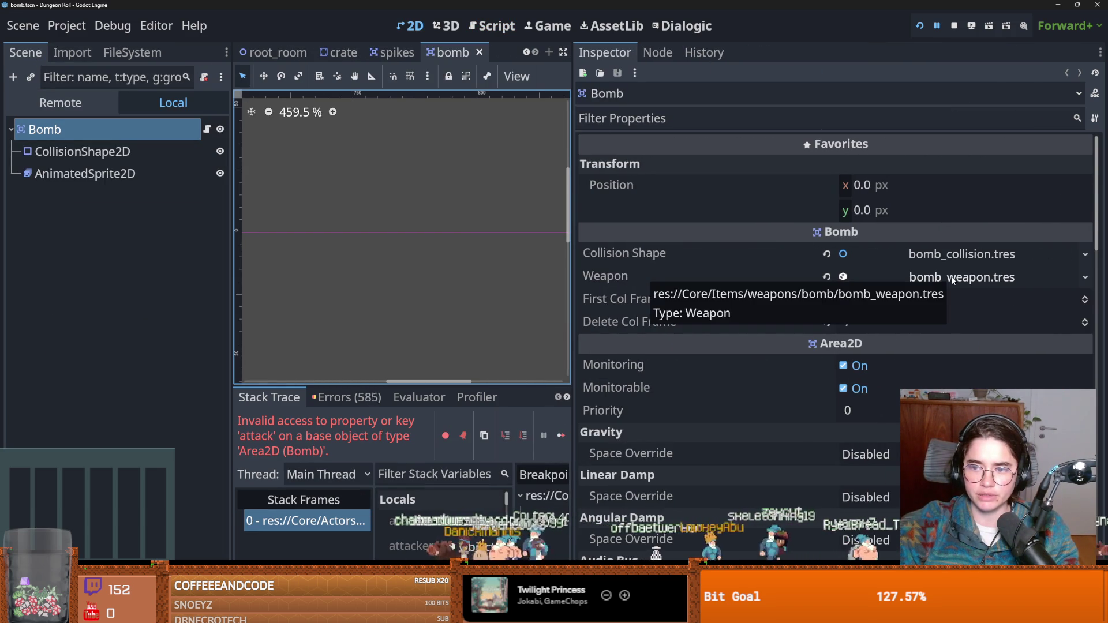
{"action": "left_click", "coordinate": [132, 52]}
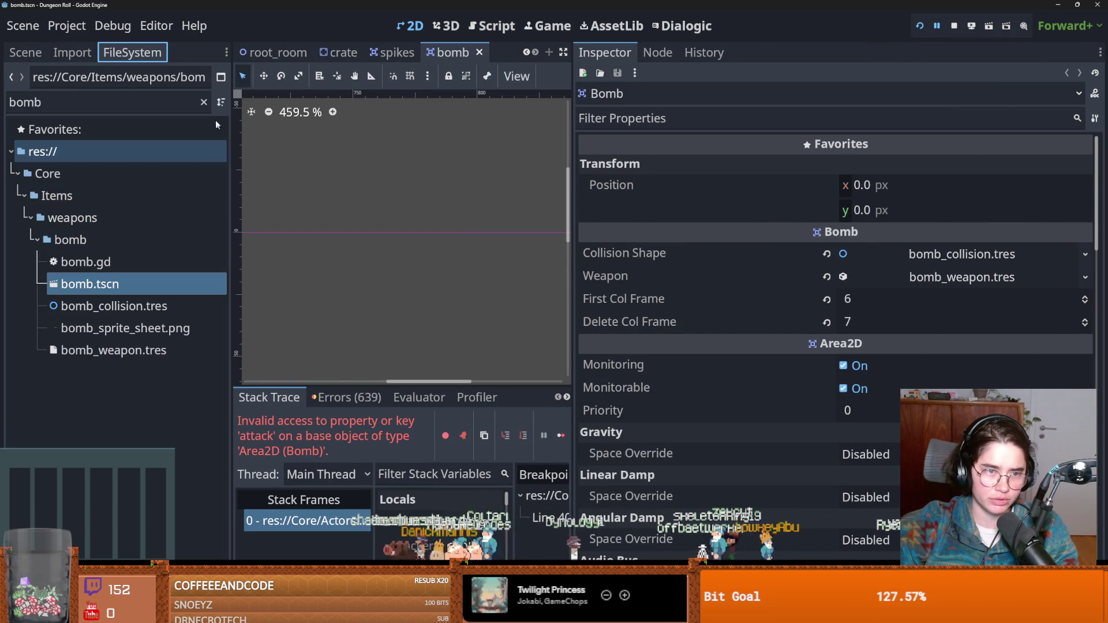
Create a new Attack resource in the bomb folder named bomb_attack.tres
{"action": "right_click", "coordinate": [75, 245]}
{"action": "mouse_move", "coordinate": [118, 255]}
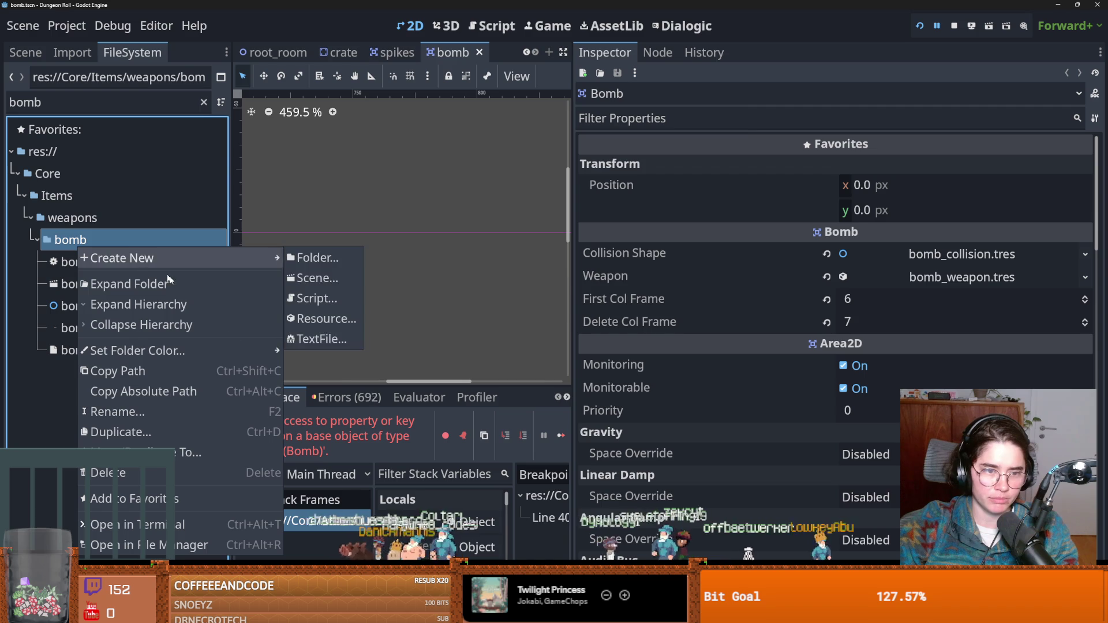
{"action": "left_click", "coordinate": [335, 322]}
{"action": "type", "text": "attack"}
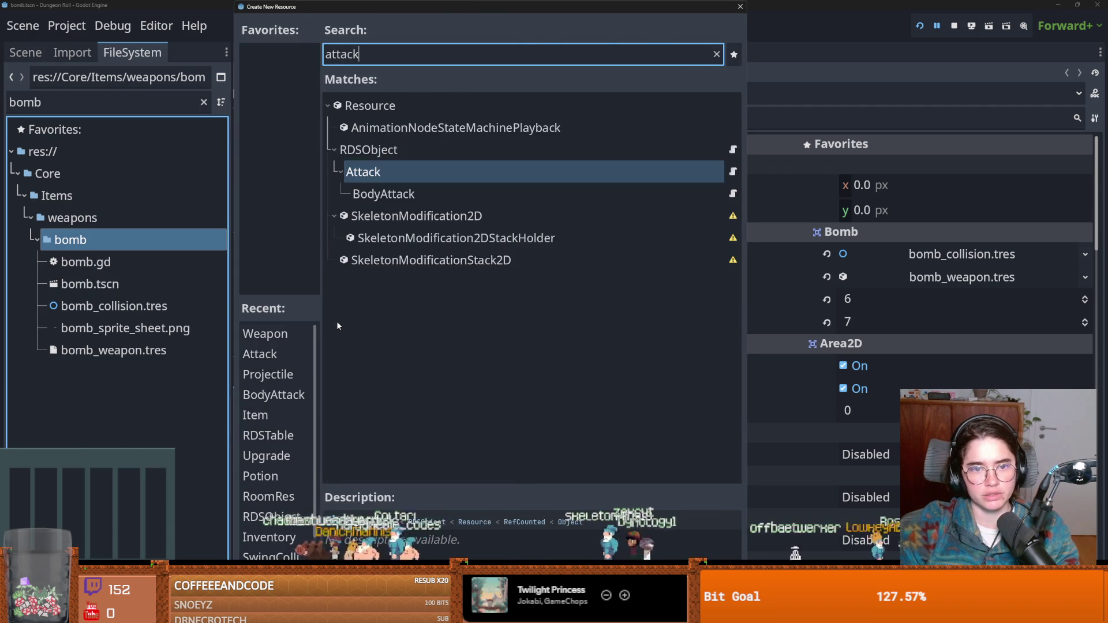
{"action": "key", "text": "Return"}
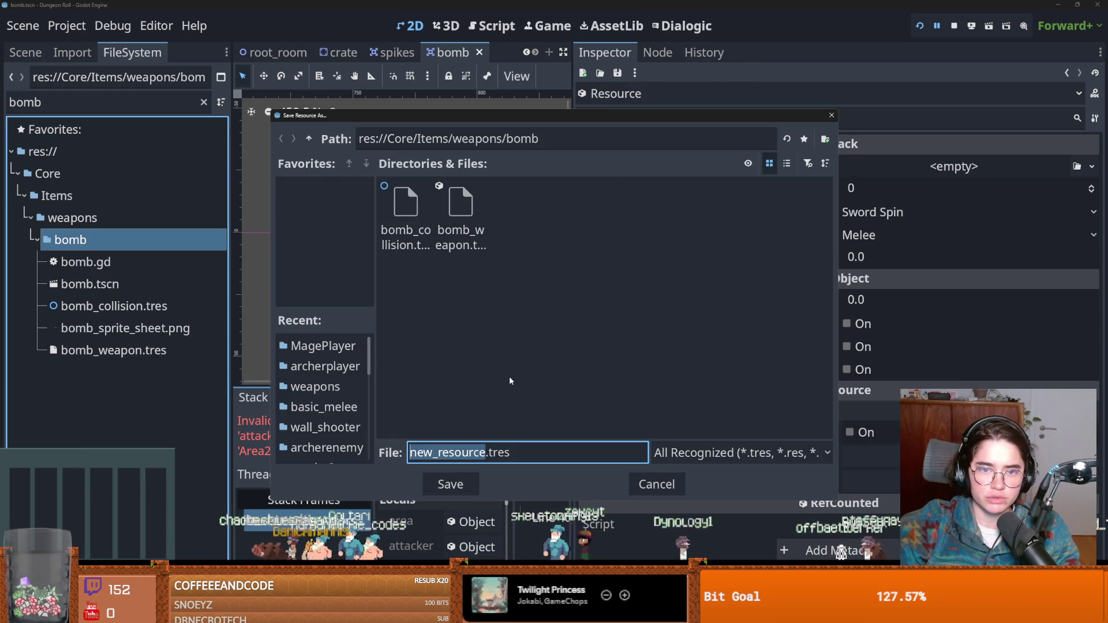
{"action": "type", "text": "b9"}
{"action": "key", "text": "BackSpace"}
{"action": "type", "text": "omb_attac"}
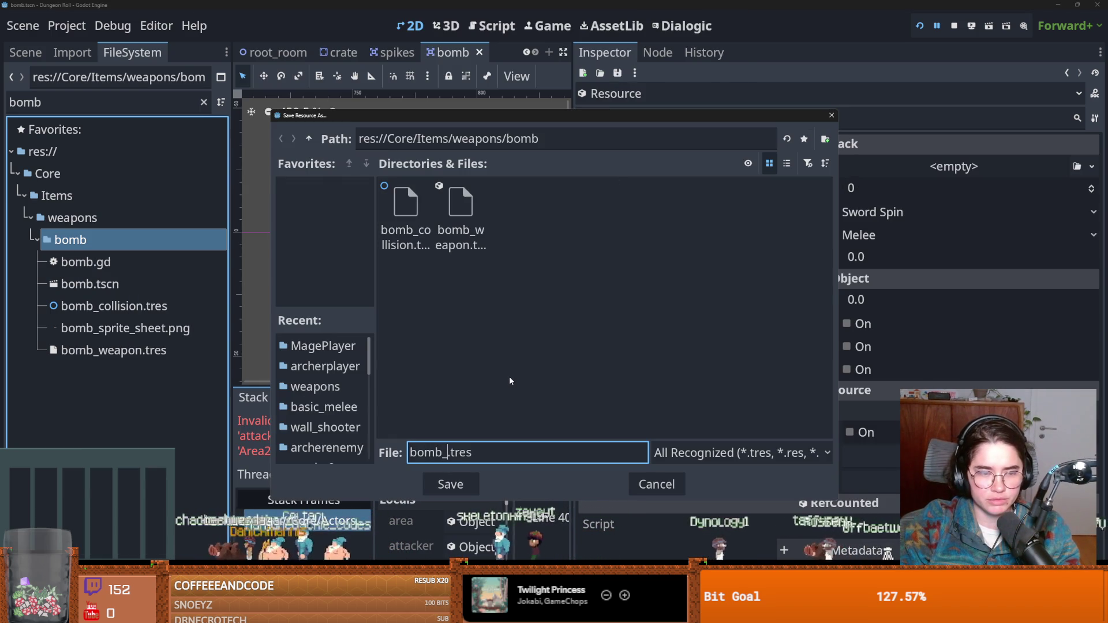
{"action": "type", "text": "k"}
{"action": "key", "text": "Return"}
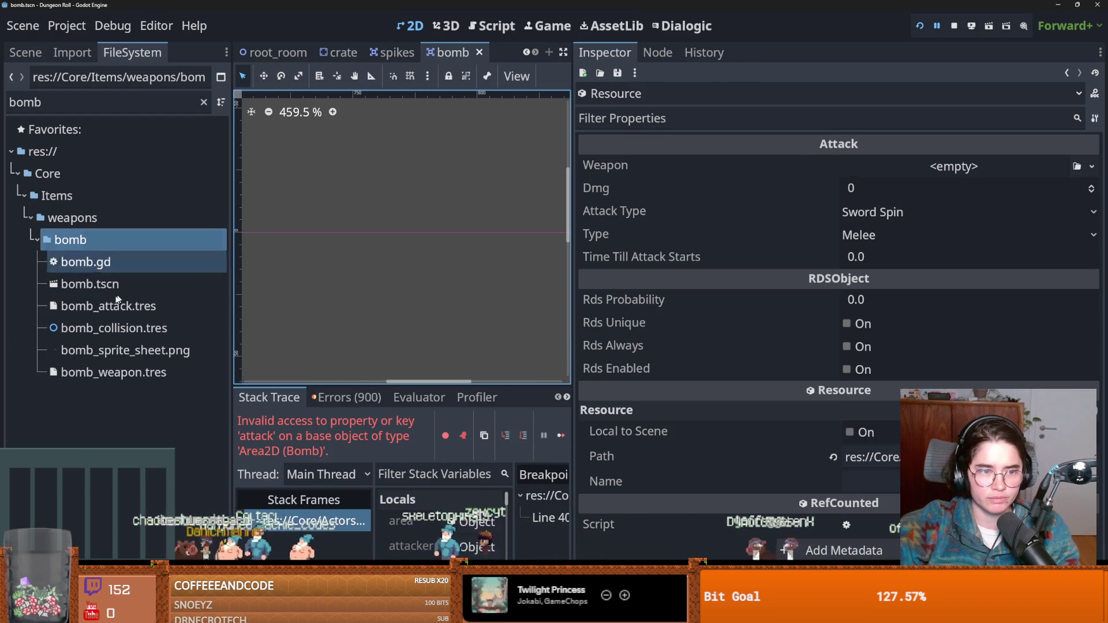
Give bomb_attack.tres bomb_weapon.tres as its Weapon and Dmg 4, then save
{"action": "left_click", "coordinate": [150, 314]}
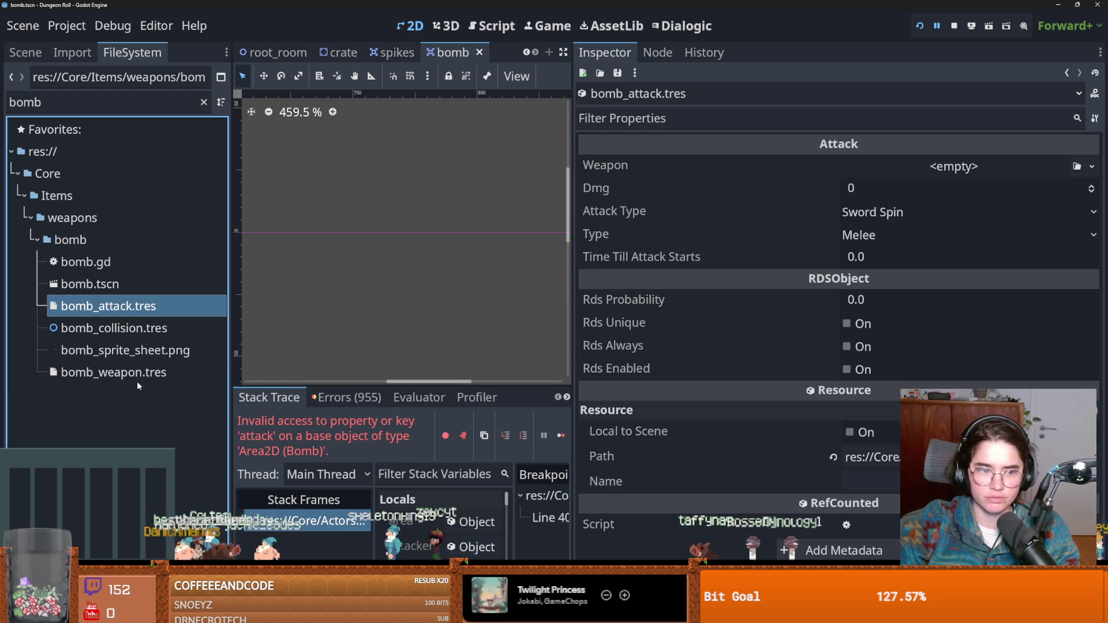
{"action": "left_click_drag", "start_coordinate": [138, 383], "coordinate": [1037, 204]}
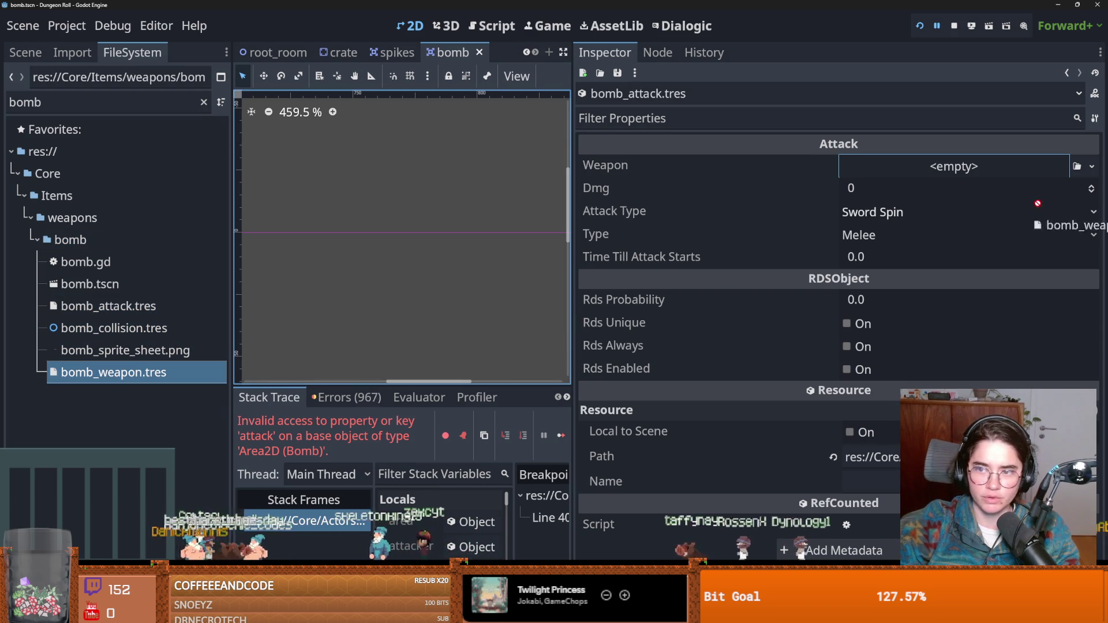
{"action": "triple_click", "coordinate": [1092, 186]}
{"action": "key", "text": "ctrl+s"}
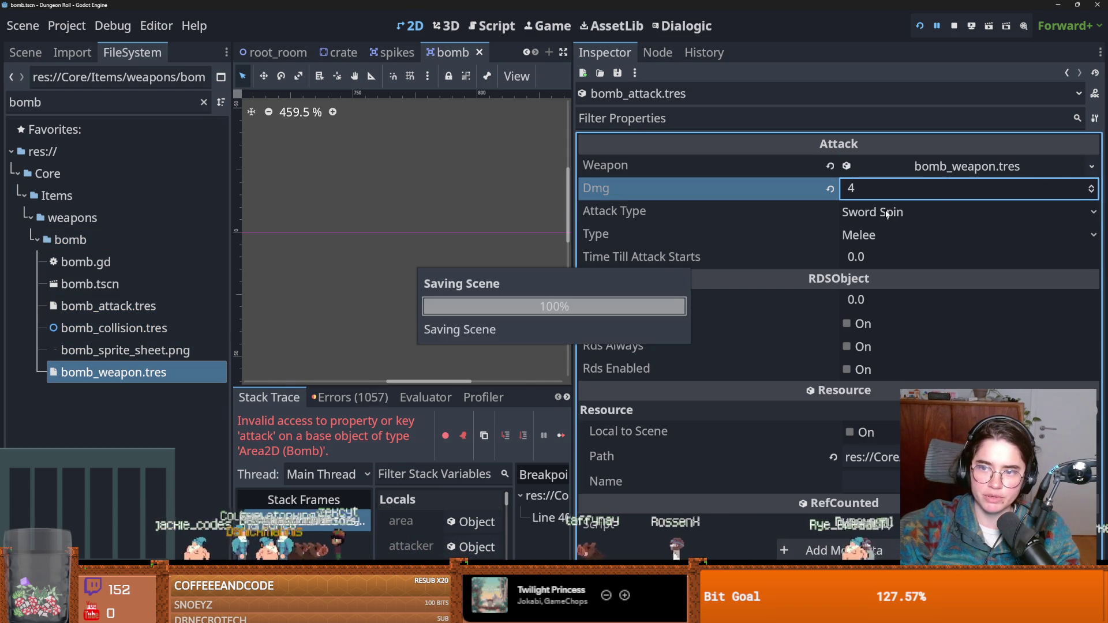
{"action": "left_click", "coordinate": [766, 210]}
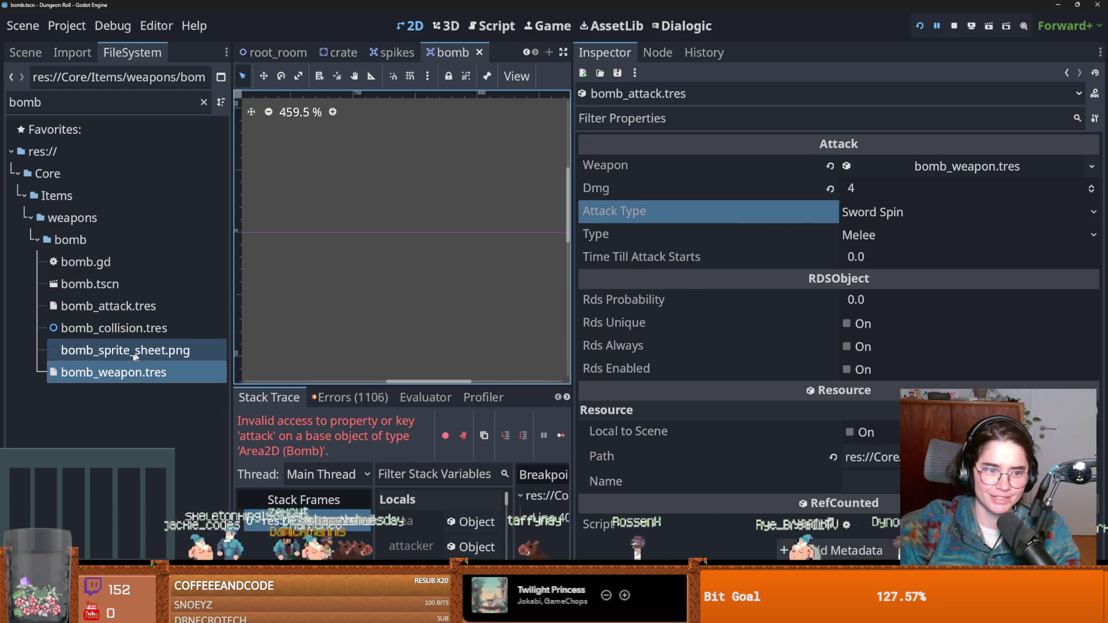
Open the Bomb node's script at the attack export line
{"action": "left_click", "coordinate": [28, 52]}
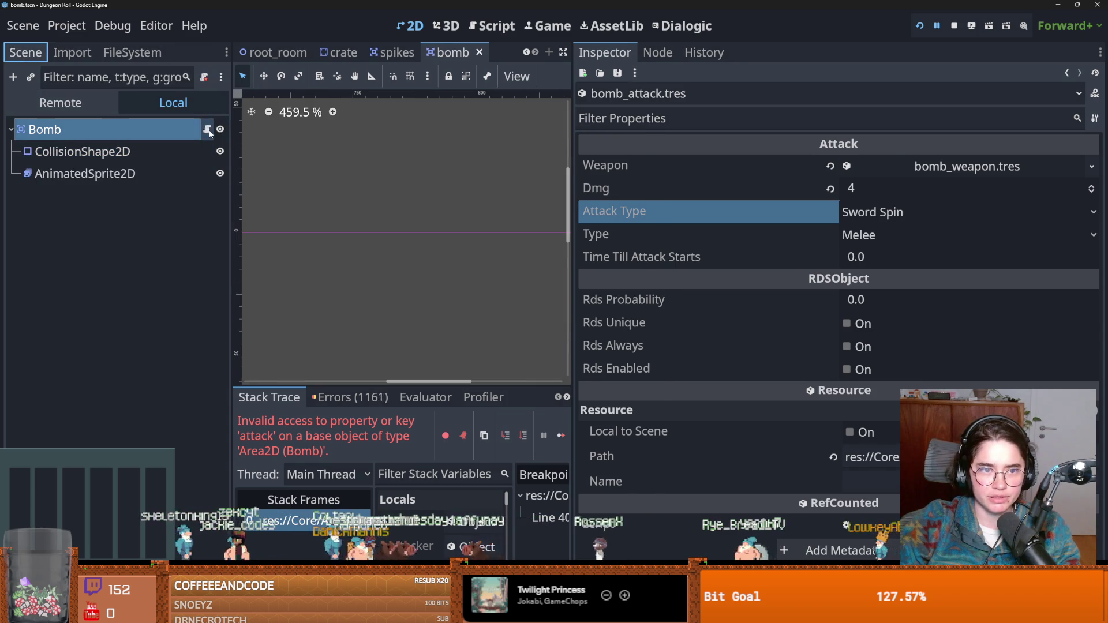
{"action": "left_click", "coordinate": [208, 131]}
{"action": "left_click", "coordinate": [442, 187]}
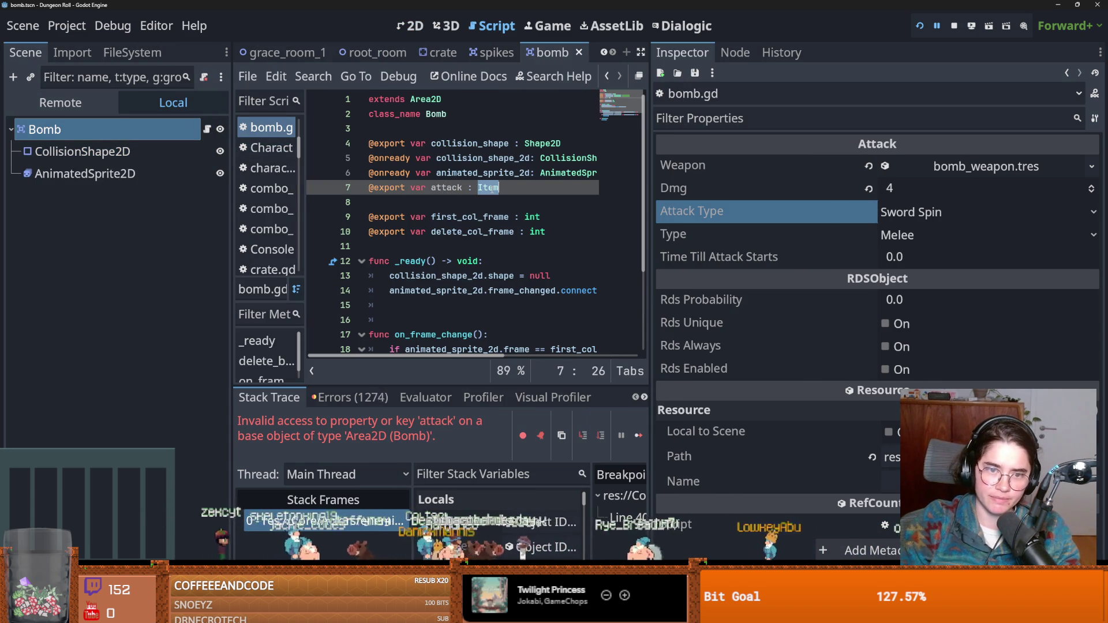
Save the script, assign bomb_attack.tres as the Bomb's Attack, and save the scene
{"action": "key", "text": "ctrl+s"}
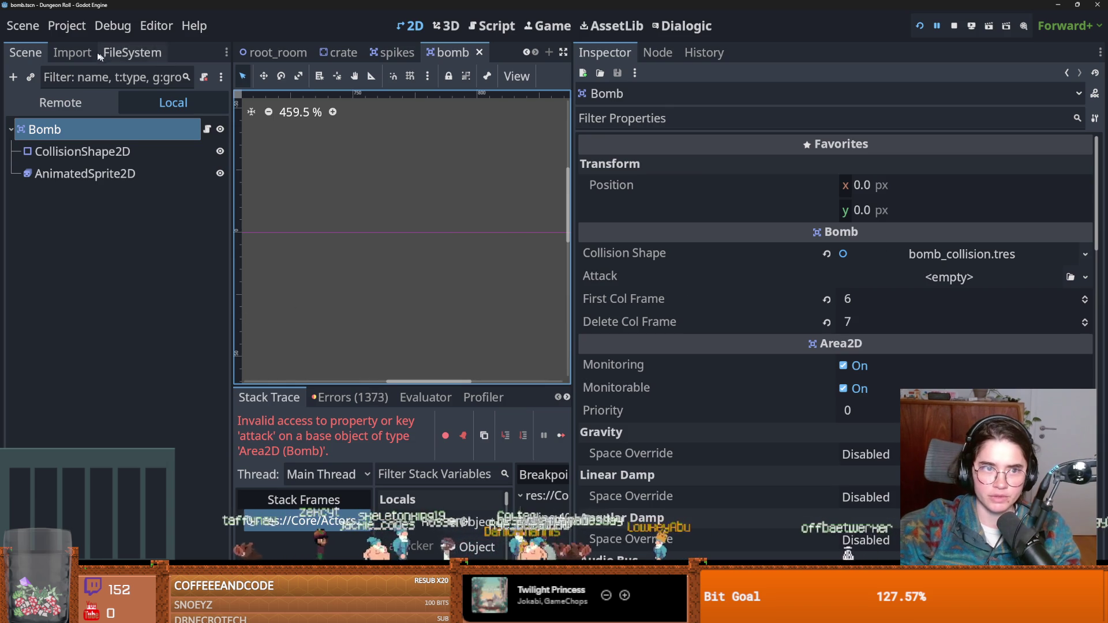
{"action": "left_click", "coordinate": [96, 53]}
{"action": "left_click", "coordinate": [131, 53]}
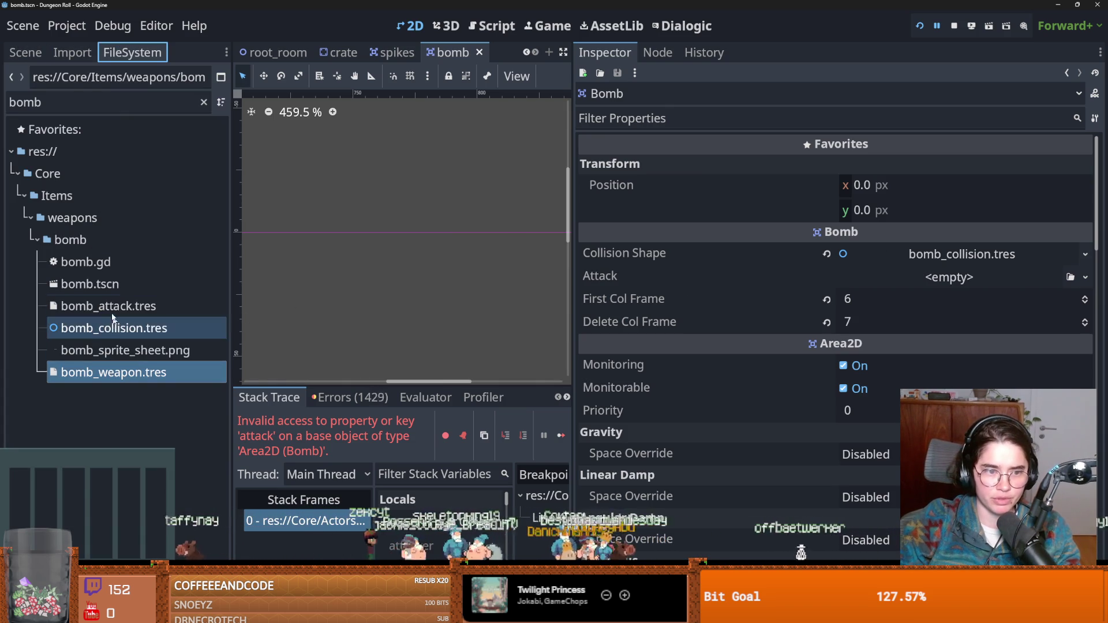
{"action": "left_click_drag", "start_coordinate": [112, 314], "coordinate": [890, 288]}
{"action": "key", "text": "ctrl+s"}
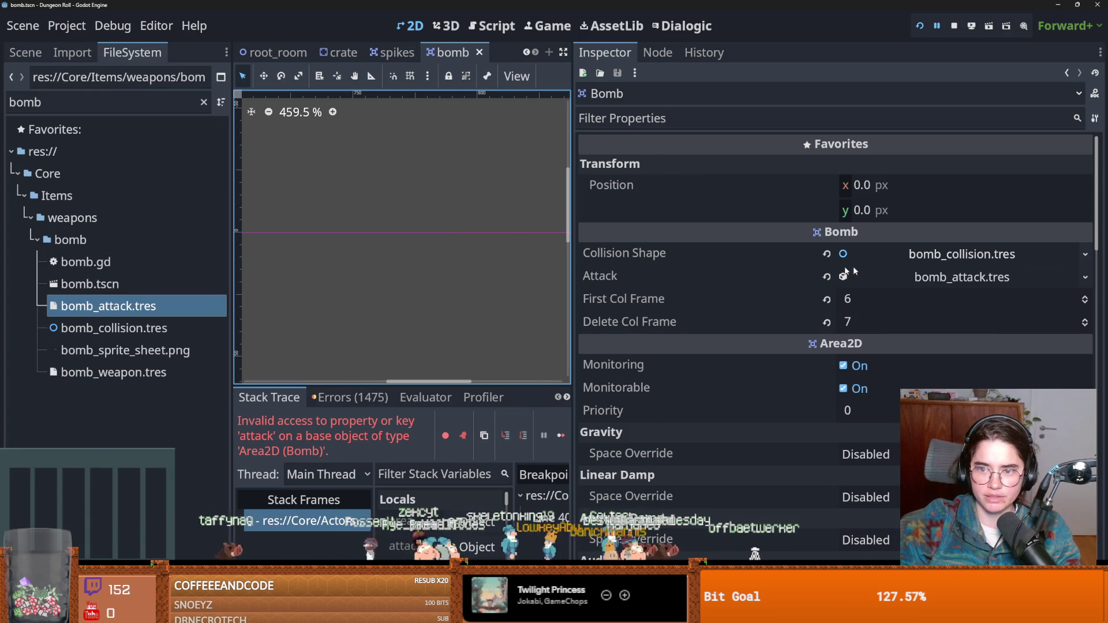
Restart the running game in a fresh debug session
{"action": "left_click", "coordinate": [26, 52]}
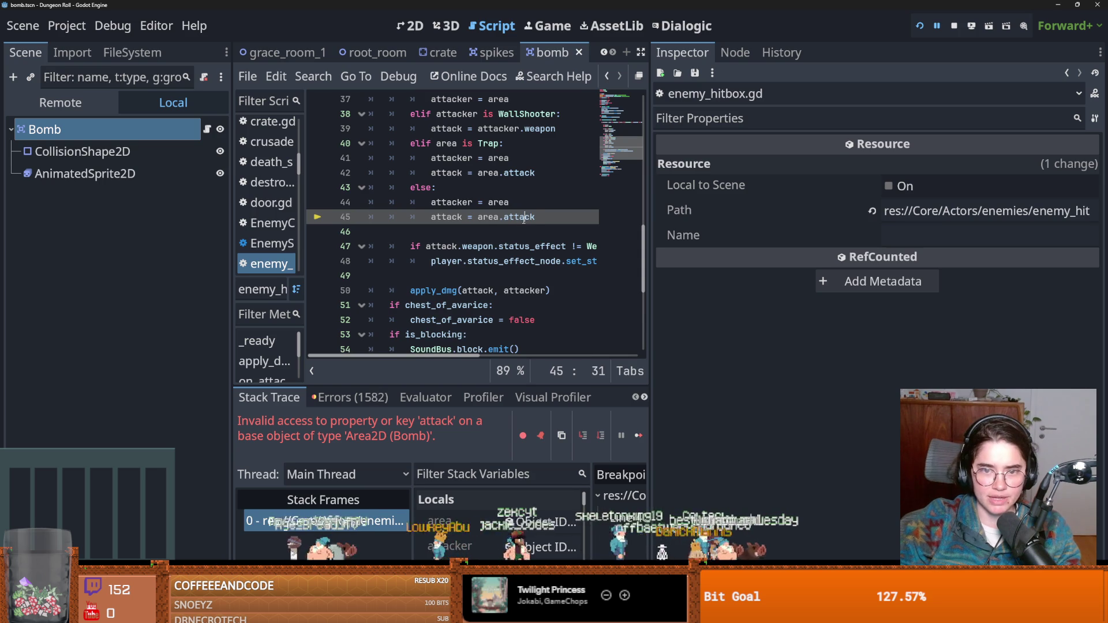
{"action": "scroll", "coordinate": [548, 200], "scroll_direction": "up", "scroll_amount": 3}
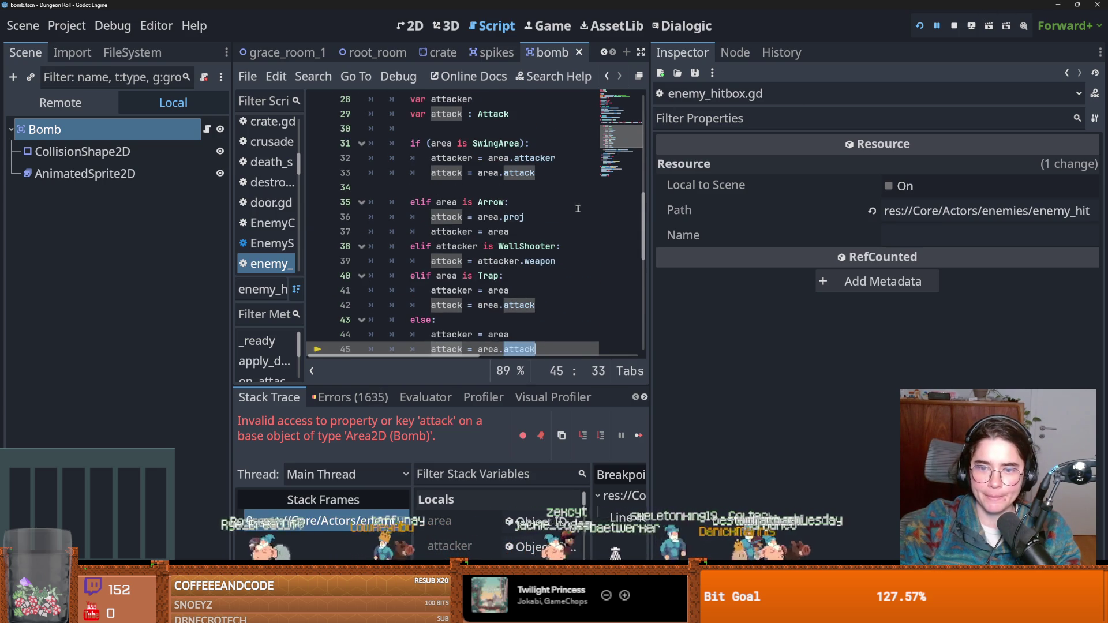
{"action": "left_click", "coordinate": [926, 23]}
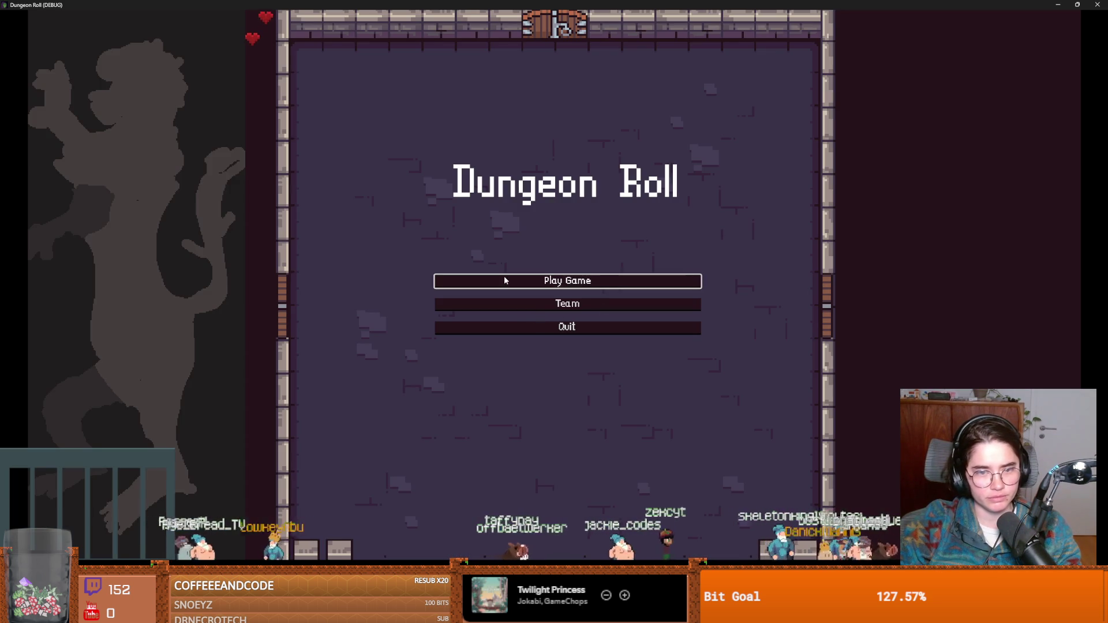
Start a Crusader run and walk the knight west into the cross-shaped room with the chest
{"action": "left_click", "coordinate": [507, 282]}
{"action": "left_click", "coordinate": [507, 271]}
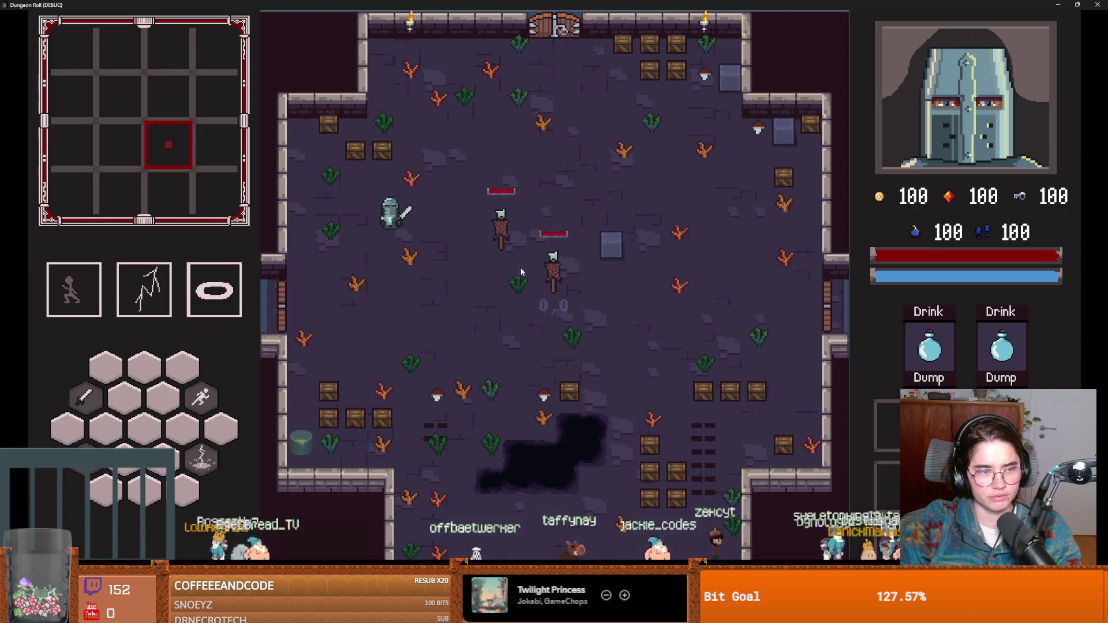
{"action": "key", "text": "d"}
{"action": "key", "text": "a"}
{"action": "key", "text": "d"}
{"action": "key", "text": "s"}
{"action": "key", "text": "a"}
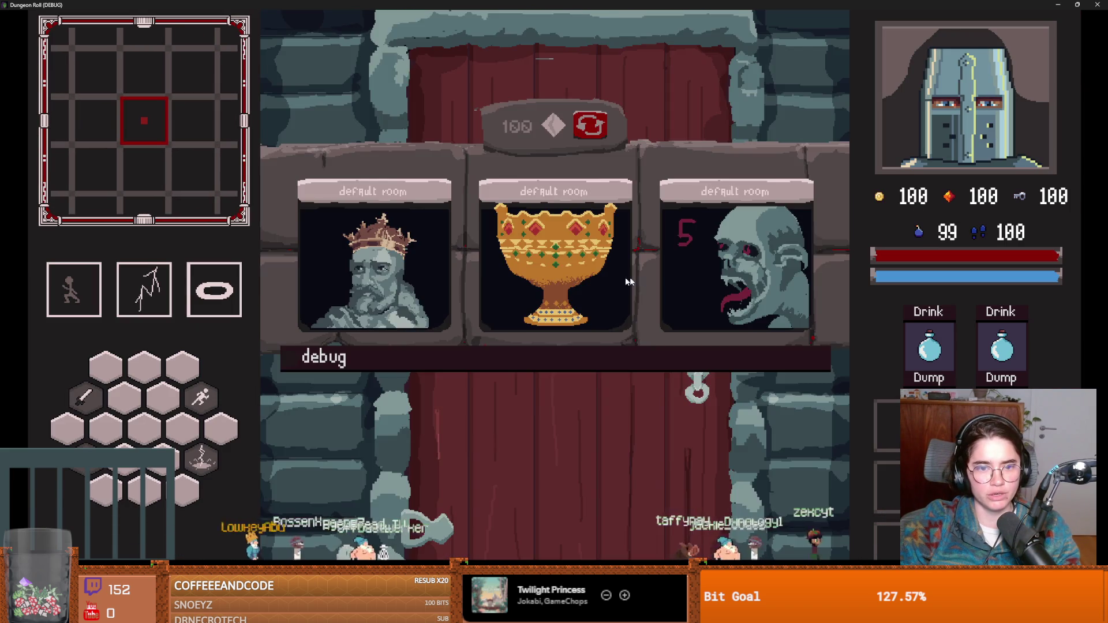
{"action": "key", "text": "a"}
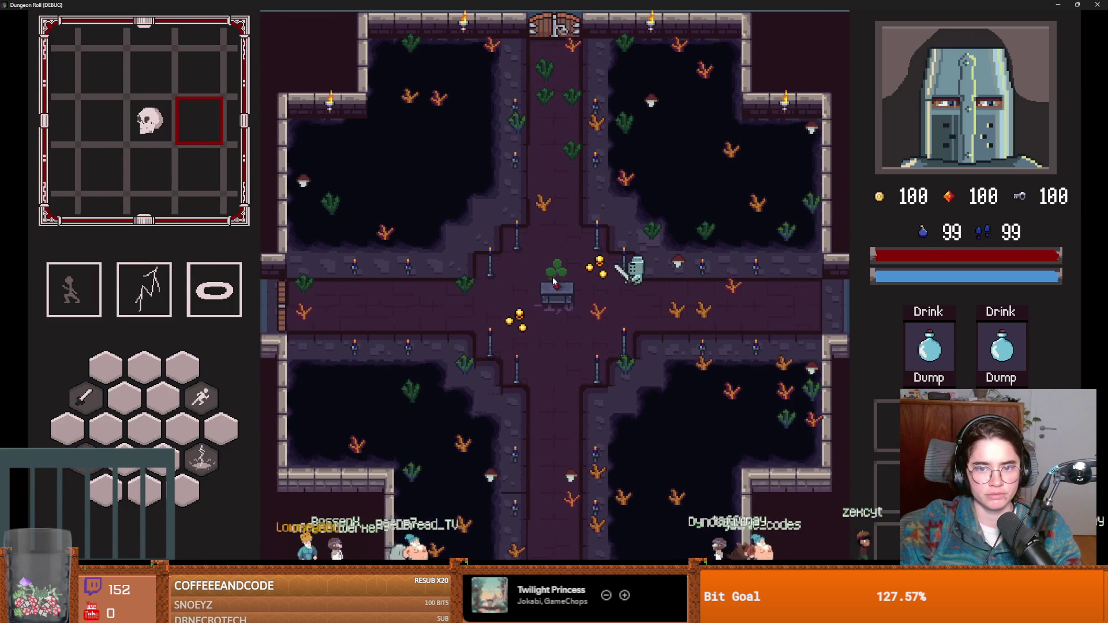
{"action": "key", "text": "space"}
{"action": "key", "text": "super+Down"}
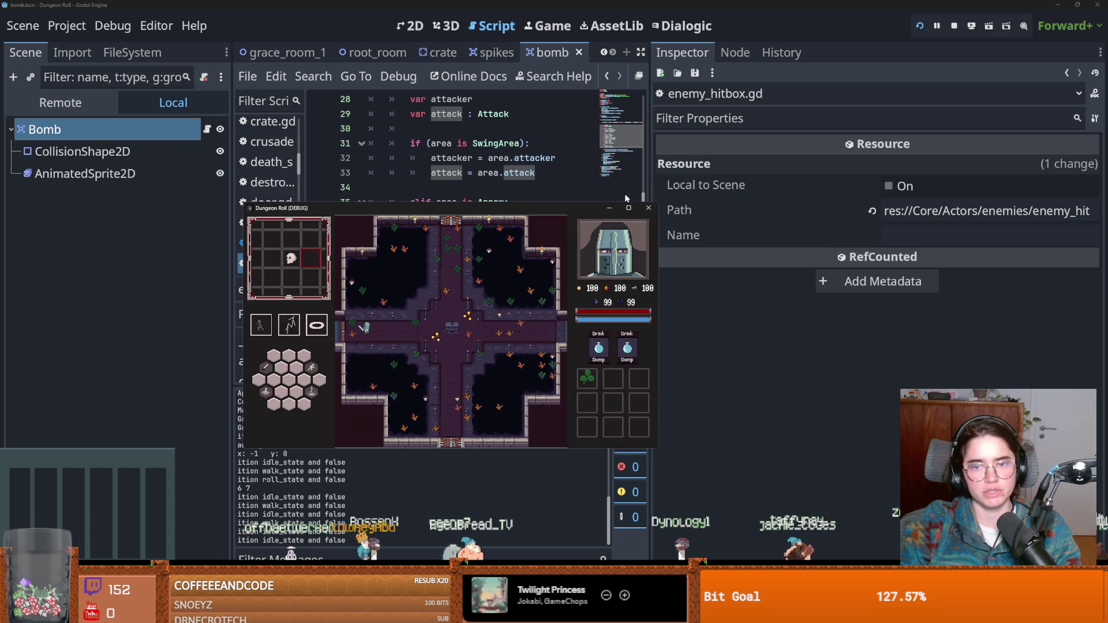
Close the game and open an enlarged, widened Debugger Errors list
{"action": "left_click", "coordinate": [649, 209]}
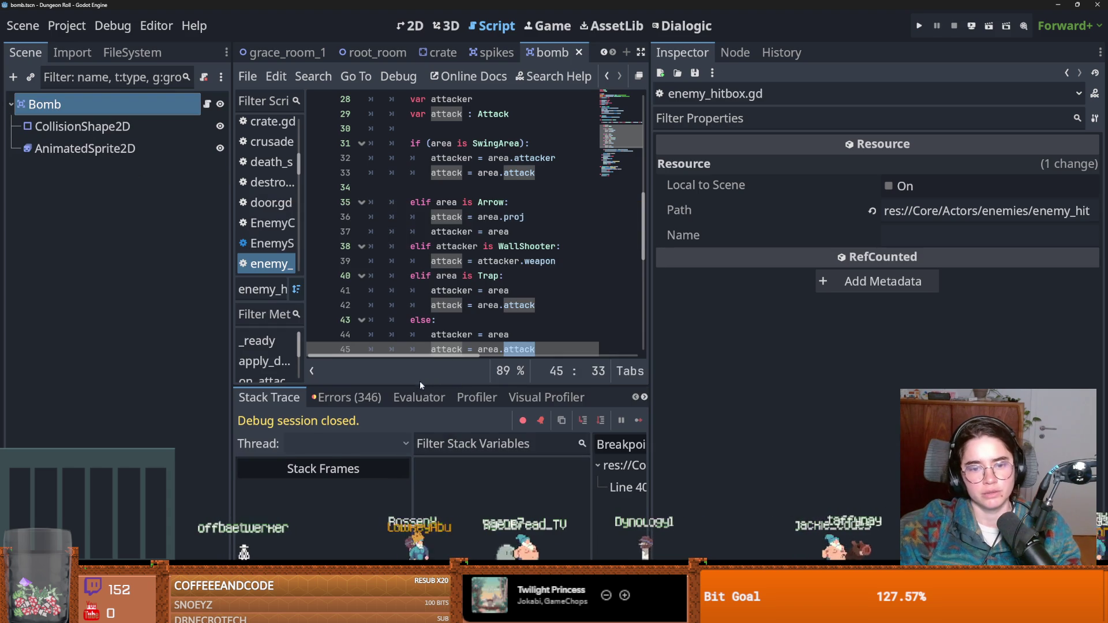
{"action": "left_click_drag", "start_coordinate": [441, 322], "coordinate": [440, 235]}
{"action": "left_click", "coordinate": [346, 247]}
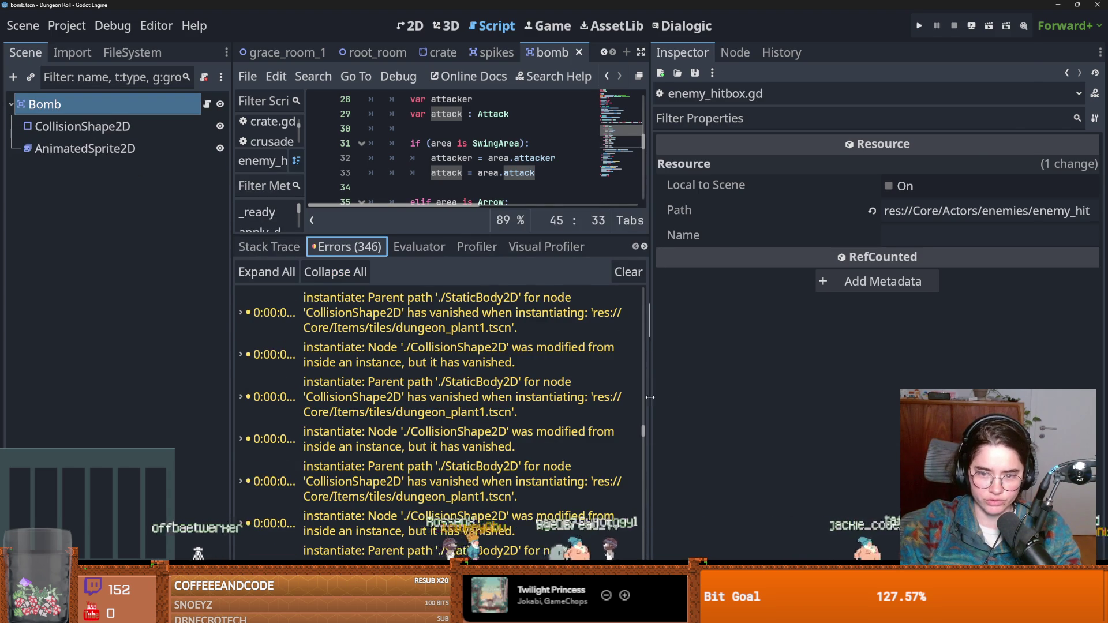
{"action": "left_click_drag", "start_coordinate": [649, 398], "coordinate": [970, 397]}
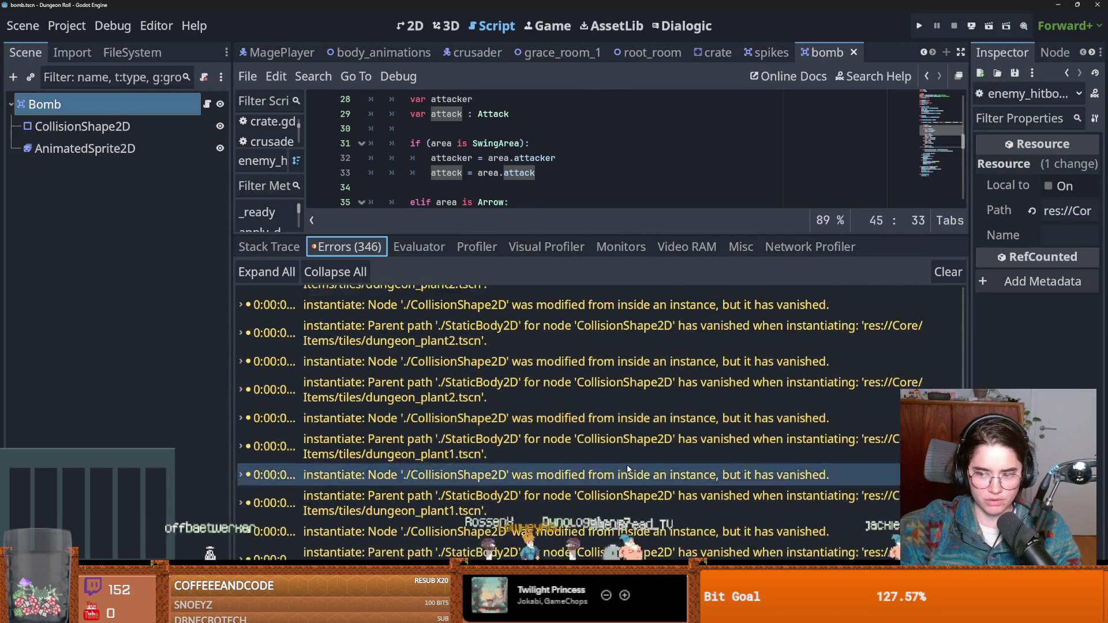
{"action": "scroll", "coordinate": [628, 469], "scroll_direction": "down", "scroll_amount": 2}
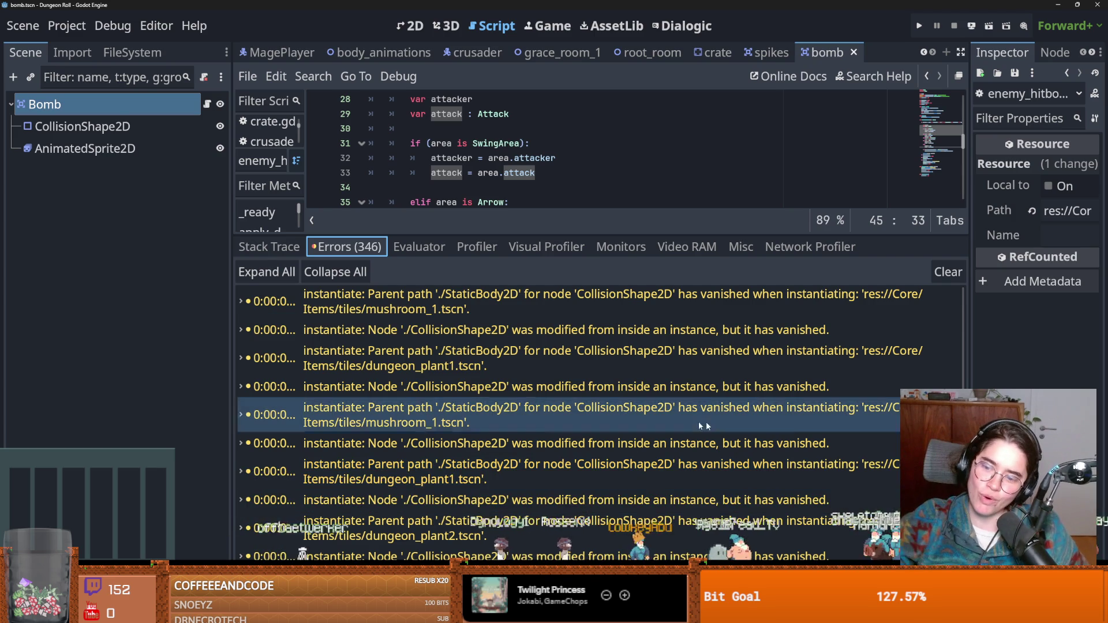
{"action": "left_click_drag", "start_coordinate": [963, 461], "coordinate": [957, 246]}
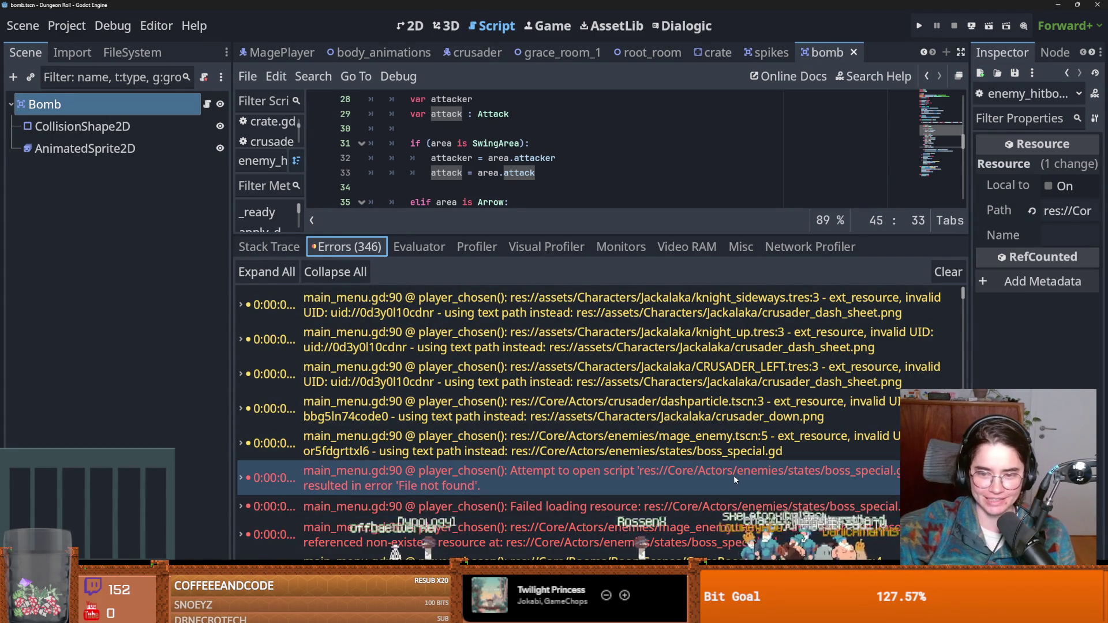
Trace the boss_special.gd errors to main_menu.gd line 90 and inspect the mage_enemy.tscn parse error
{"action": "left_click", "coordinate": [758, 474]}
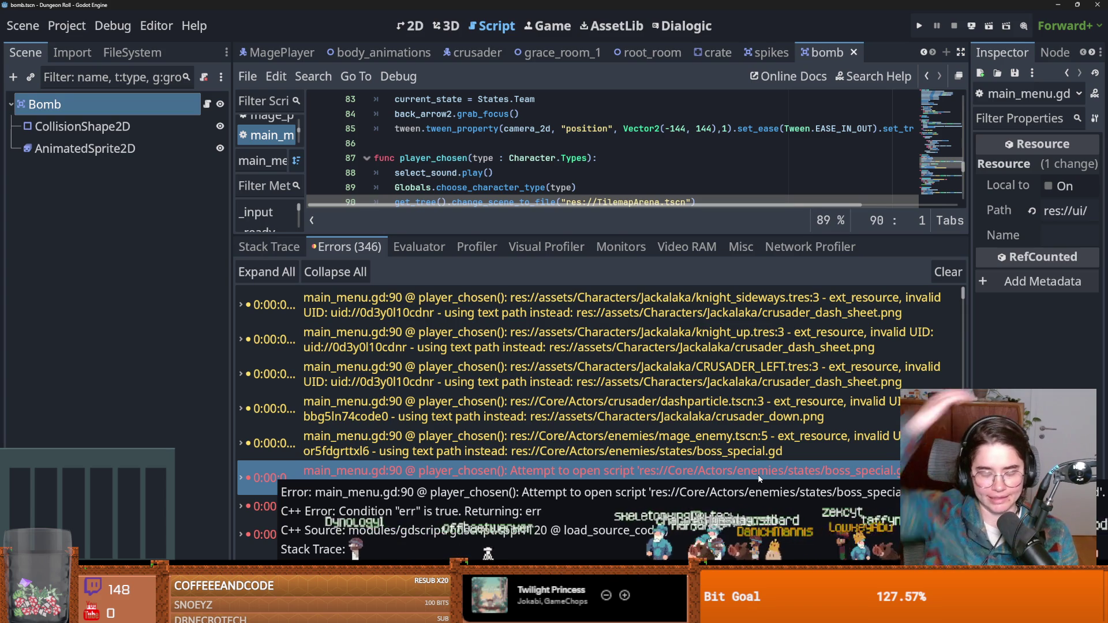
{"action": "scroll", "coordinate": [581, 401], "scroll_direction": "down", "scroll_amount": 3}
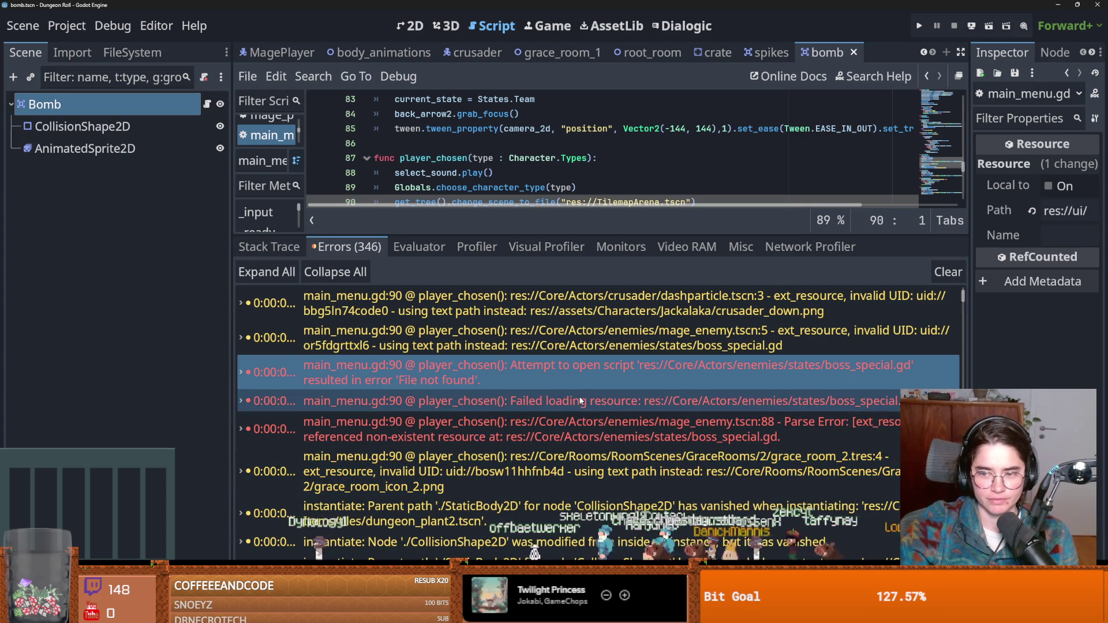
{"action": "left_click", "coordinate": [581, 400]}
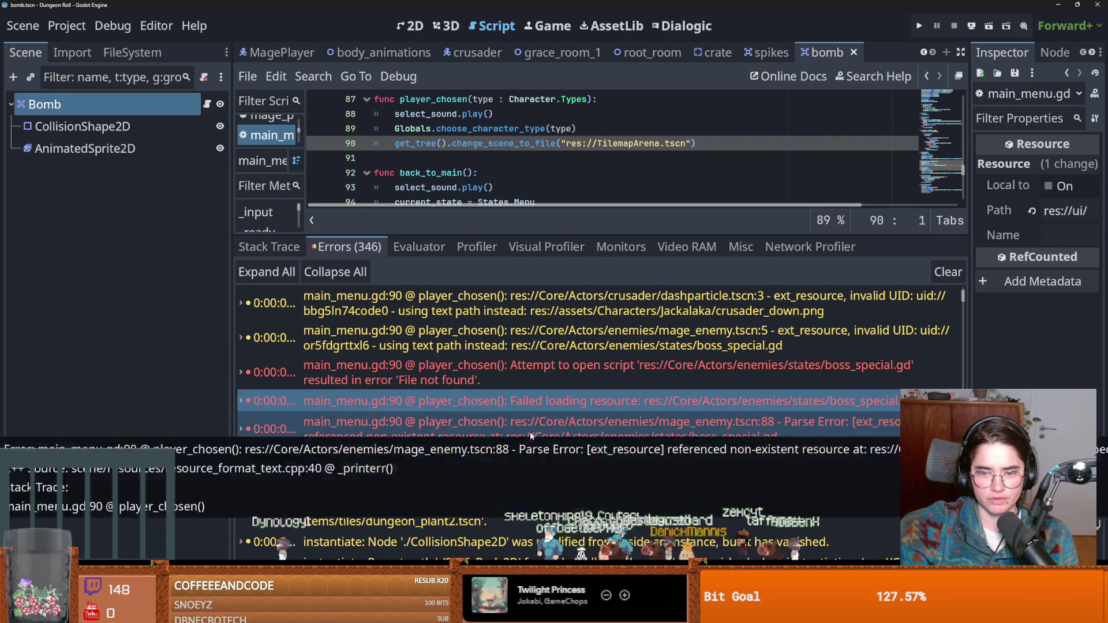
{"action": "left_click", "coordinate": [530, 432]}
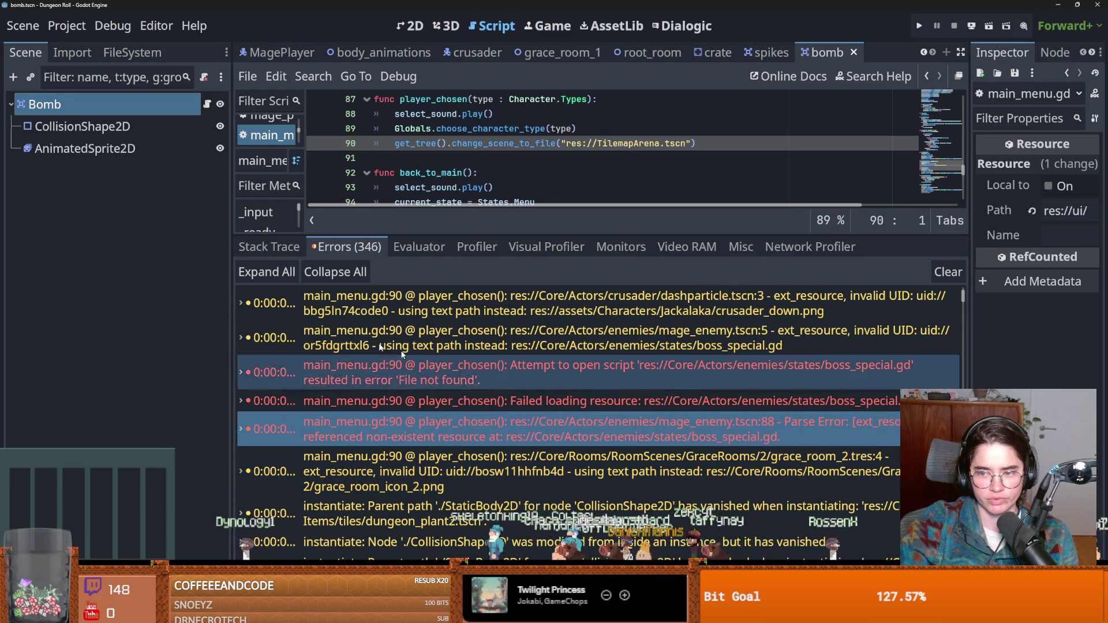
{"action": "left_click", "coordinate": [134, 58]}
Filter the project files by 'boss_'
{"action": "left_click", "coordinate": [120, 99]}
{"action": "type", "text": "b"}
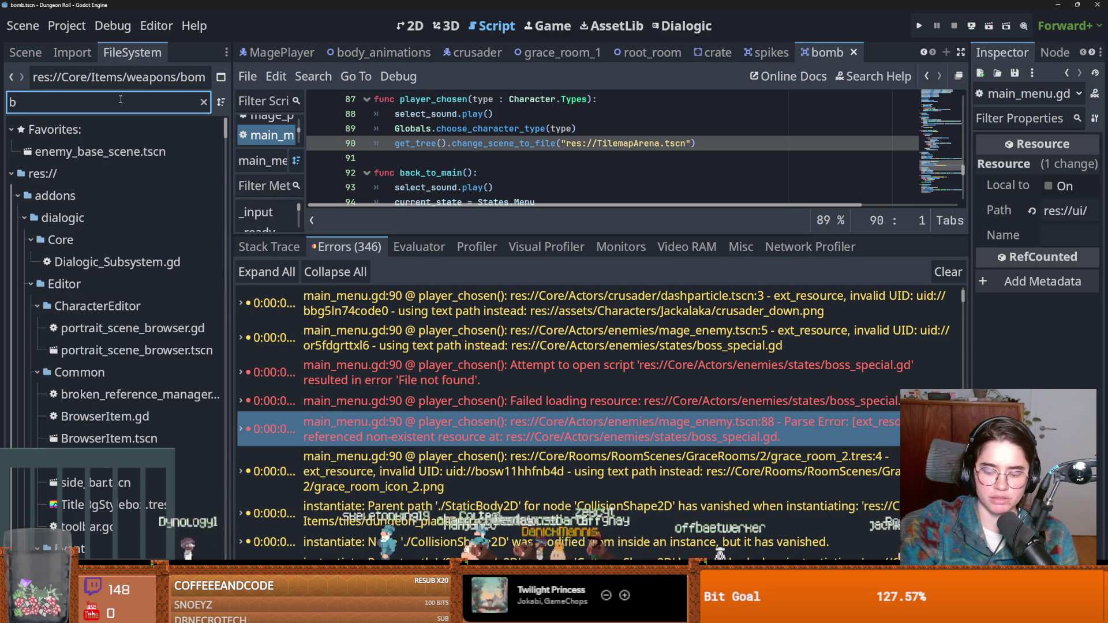
{"action": "type", "text": "o"}
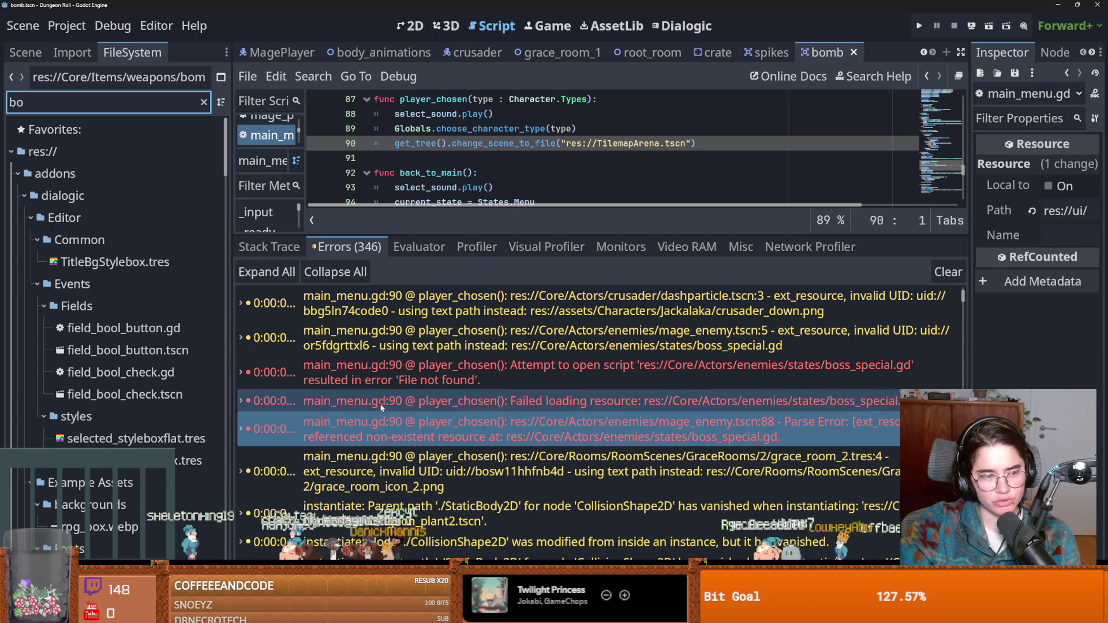
{"action": "left_click", "coordinate": [397, 420]}
{"action": "mouse_move", "coordinate": [397, 420]}
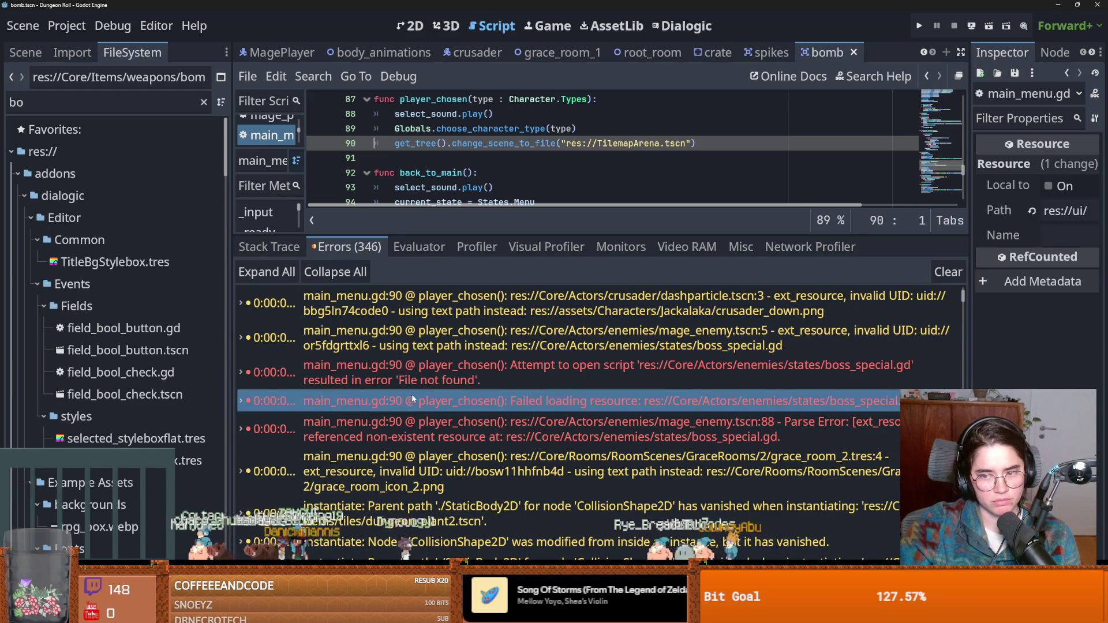
{"action": "left_click", "coordinate": [79, 99]}
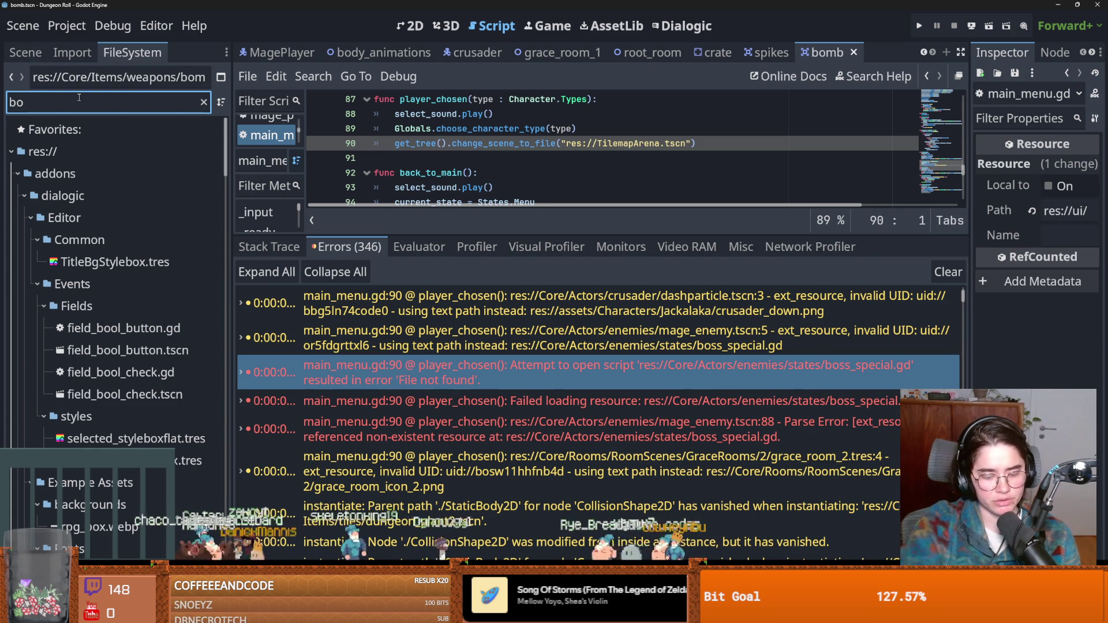
{"action": "type", "text": "ss"}
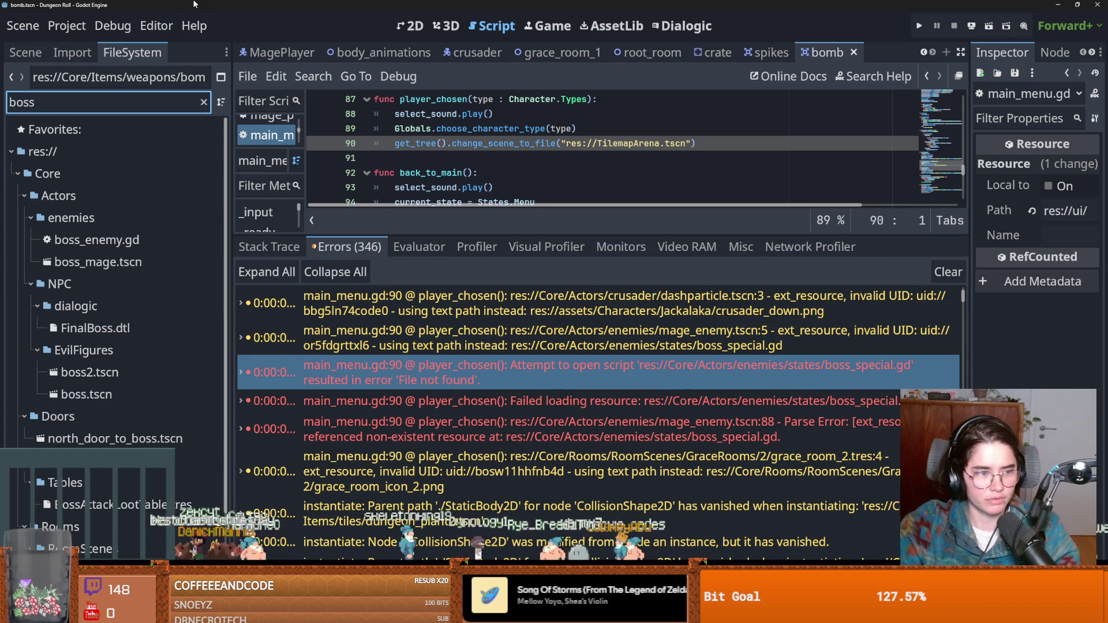
{"action": "type", "text": "_"}
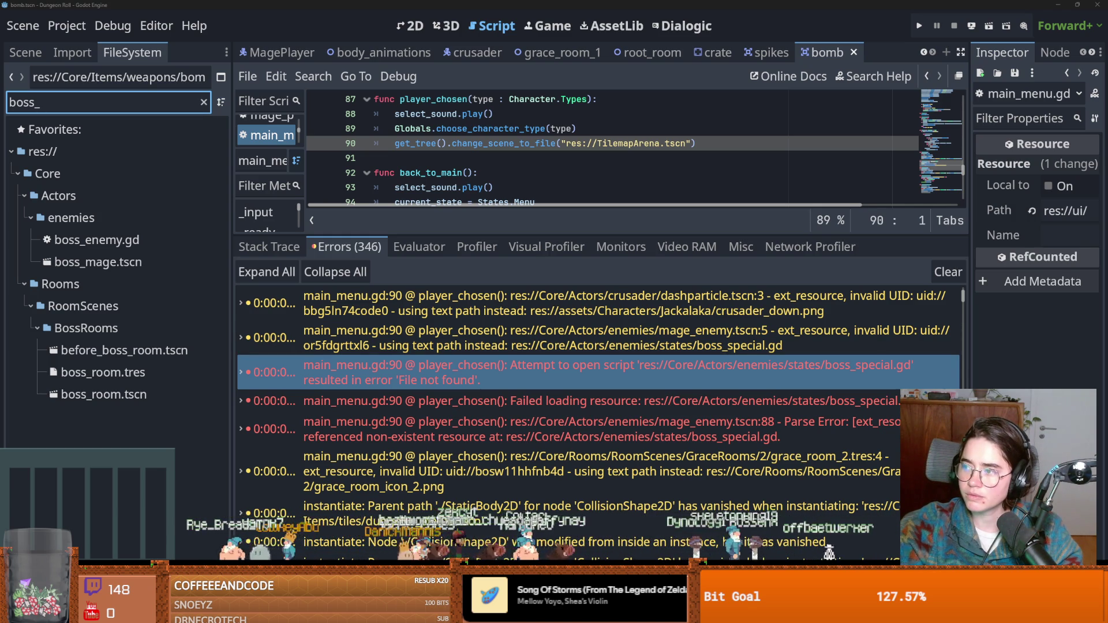
Play the green-screen heart video, then return to Godot and save the scene
{"action": "key", "text": "alt+Tab"}
{"action": "left_click", "coordinate": [126, 550]}
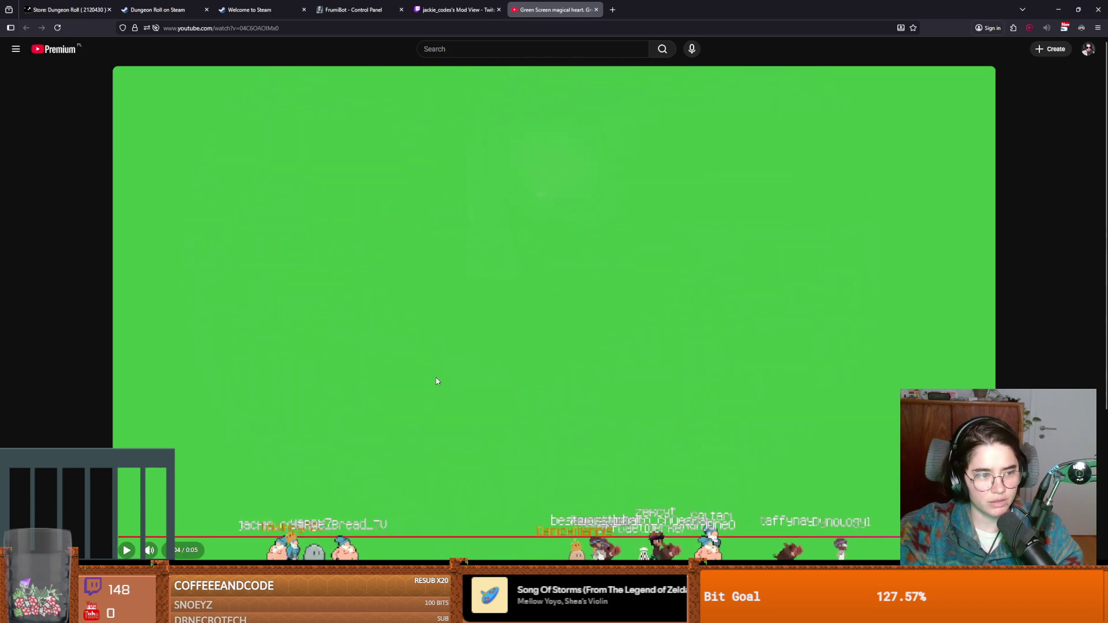
{"action": "key", "text": "alt+Tab"}
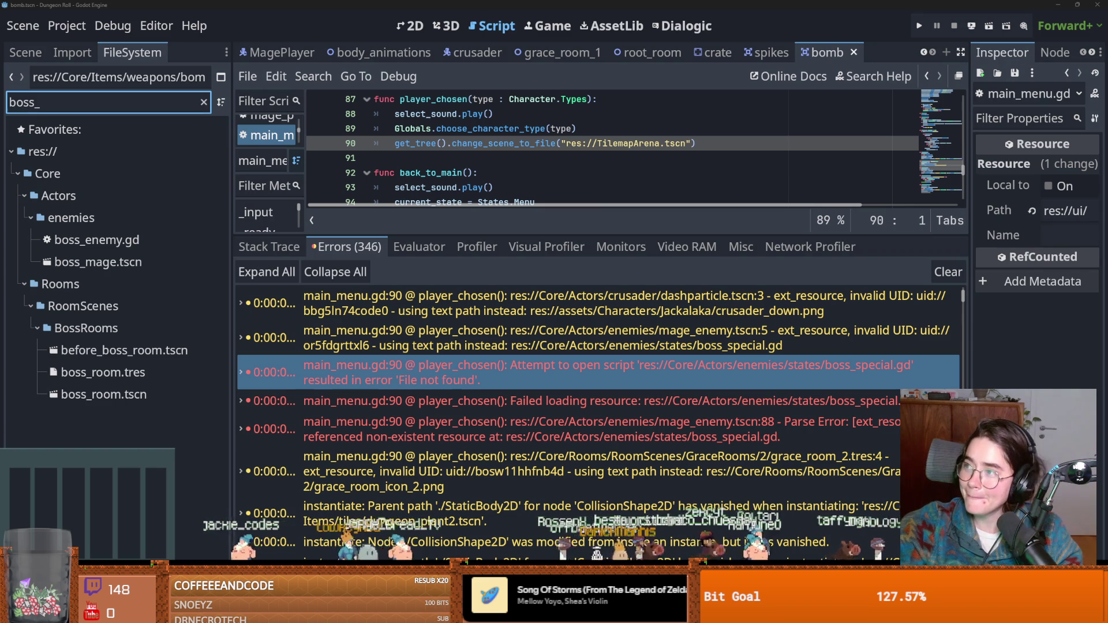
{"action": "left_click", "coordinate": [601, 182]}
{"action": "key", "text": "ctrl+s"}
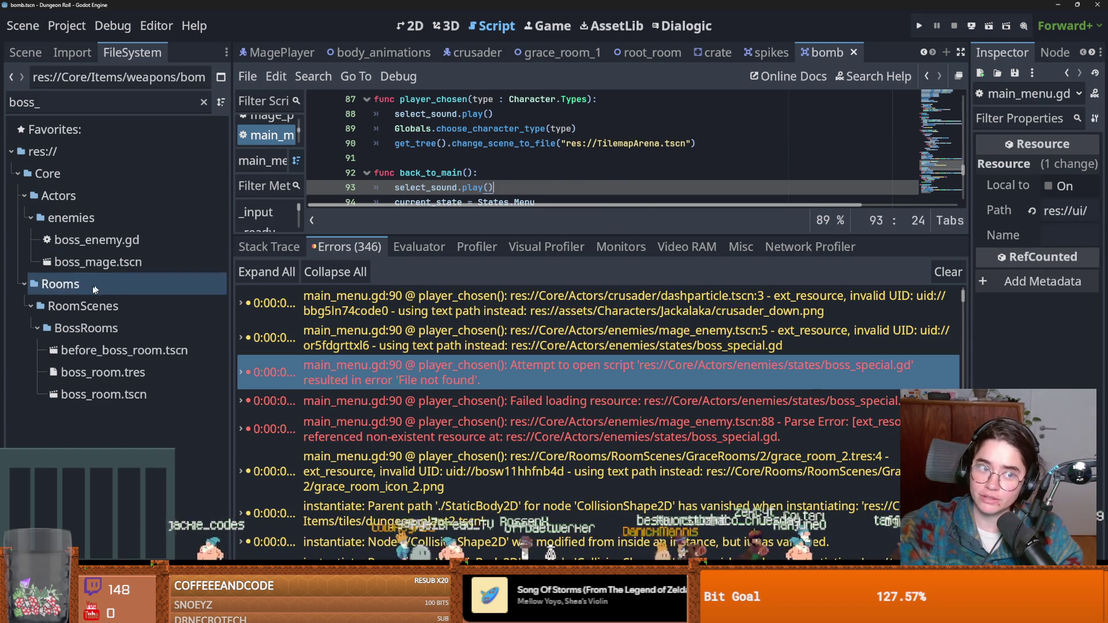
Jump to the error's code line and select the player_chosen function name
{"action": "left_click", "coordinate": [388, 376]}
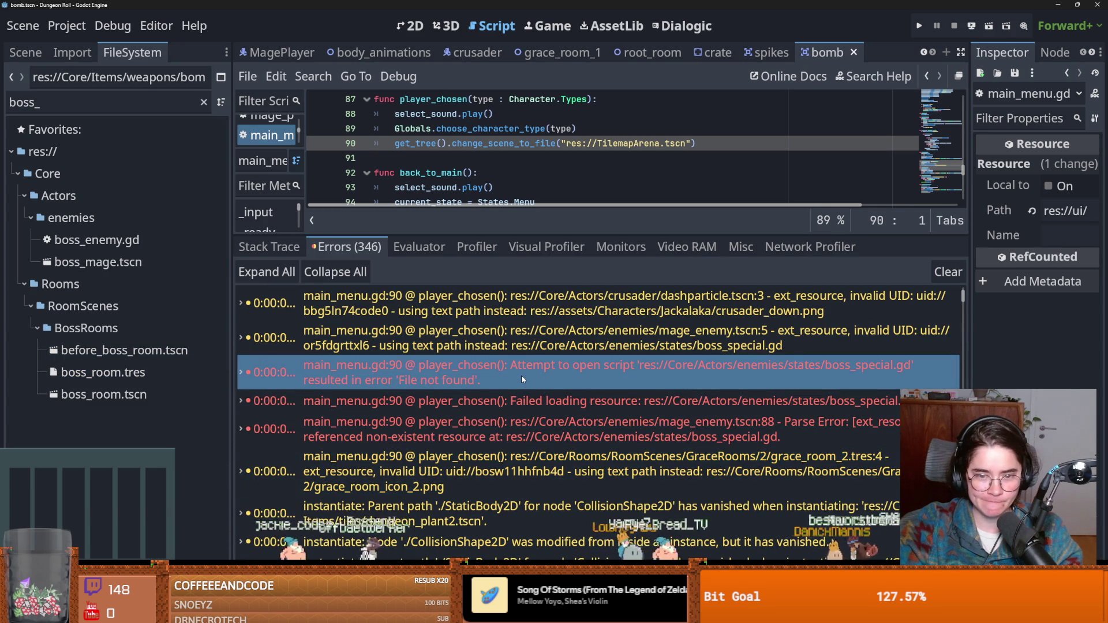
{"action": "mouse_move", "coordinate": [523, 380]}
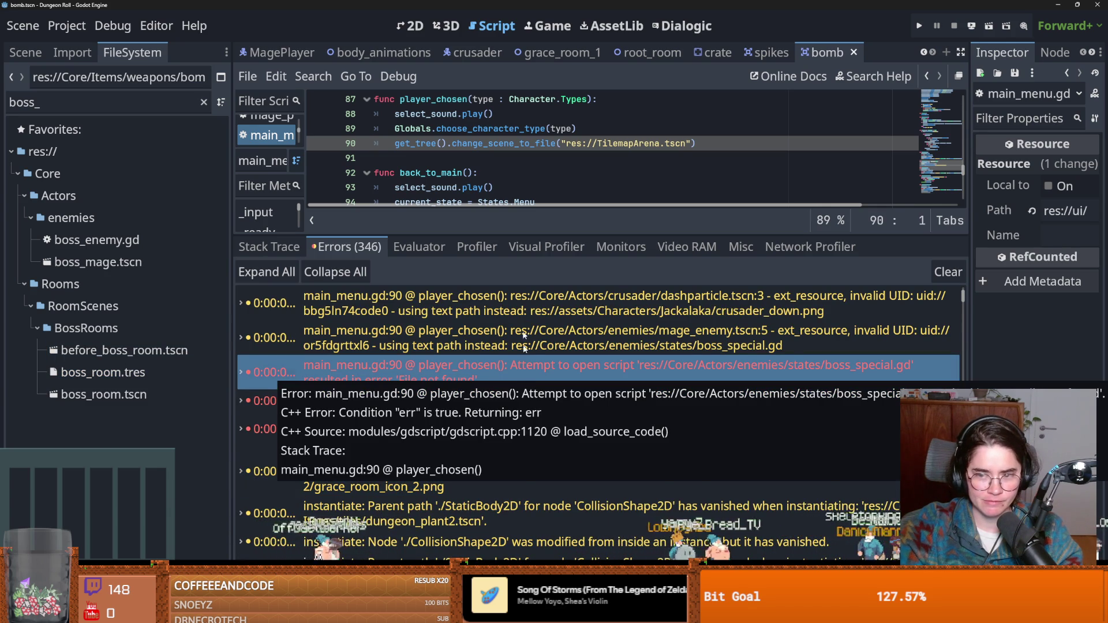
{"action": "left_click_drag", "start_coordinate": [523, 235], "coordinate": [495, 449]}
{"action": "scroll", "coordinate": [435, 324], "scroll_direction": "up", "scroll_amount": 2}
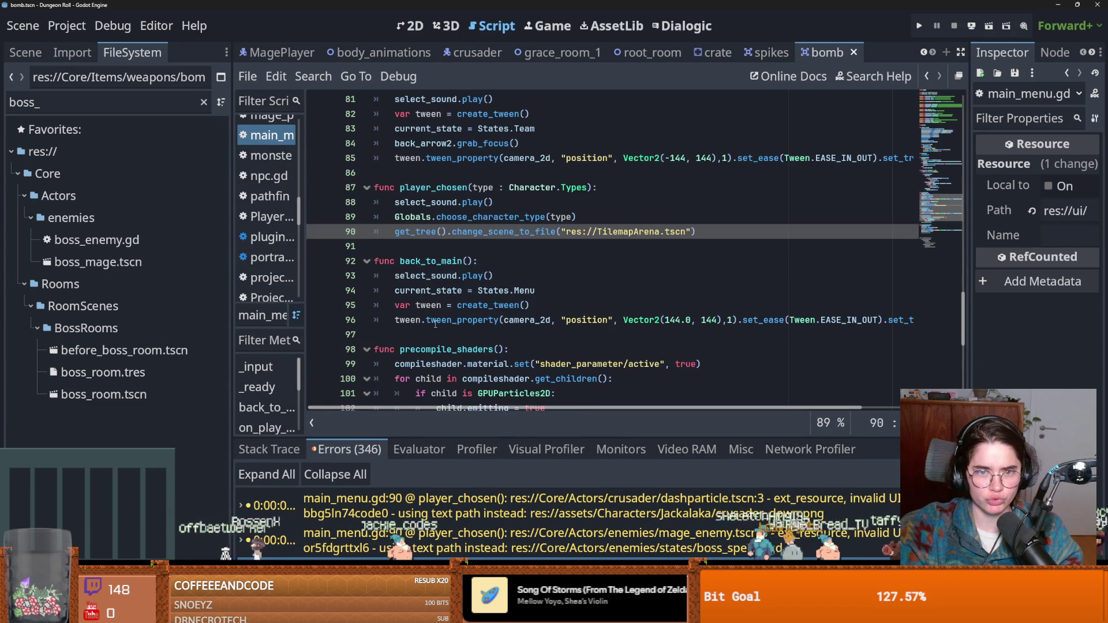
{"action": "double_click", "coordinate": [460, 189]}
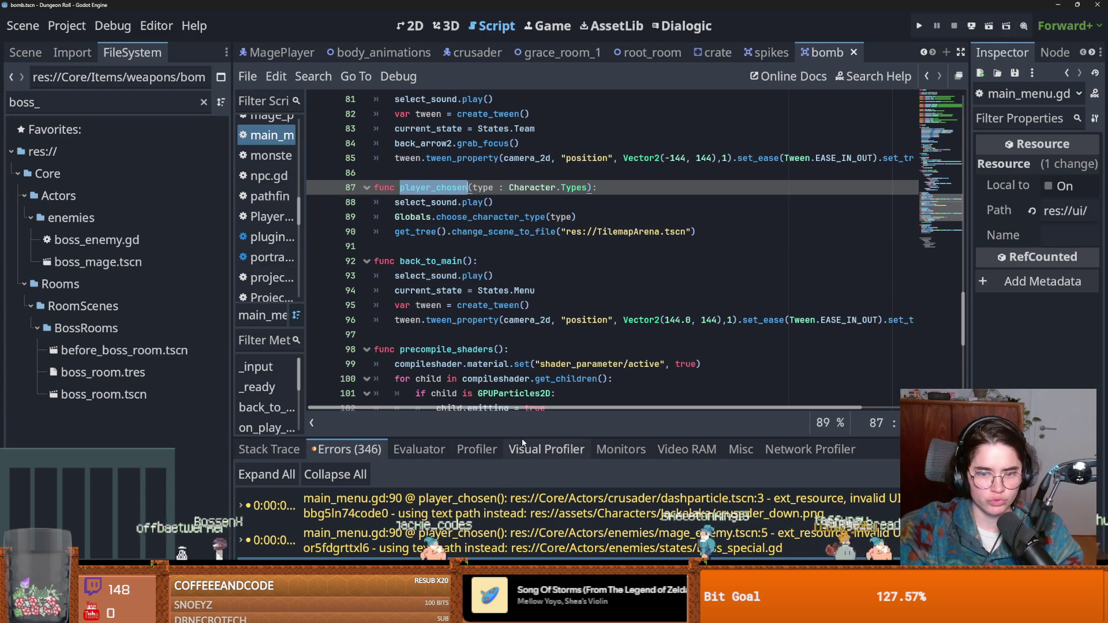
Read the details of the Attempt to open script and grace_room_2 errors
{"action": "left_click_drag", "start_coordinate": [522, 442], "coordinate": [522, 304]}
{"action": "left_click", "coordinate": [603, 437]}
{"action": "double_click", "coordinate": [602, 431]}
{"action": "double_click", "coordinate": [603, 431]}
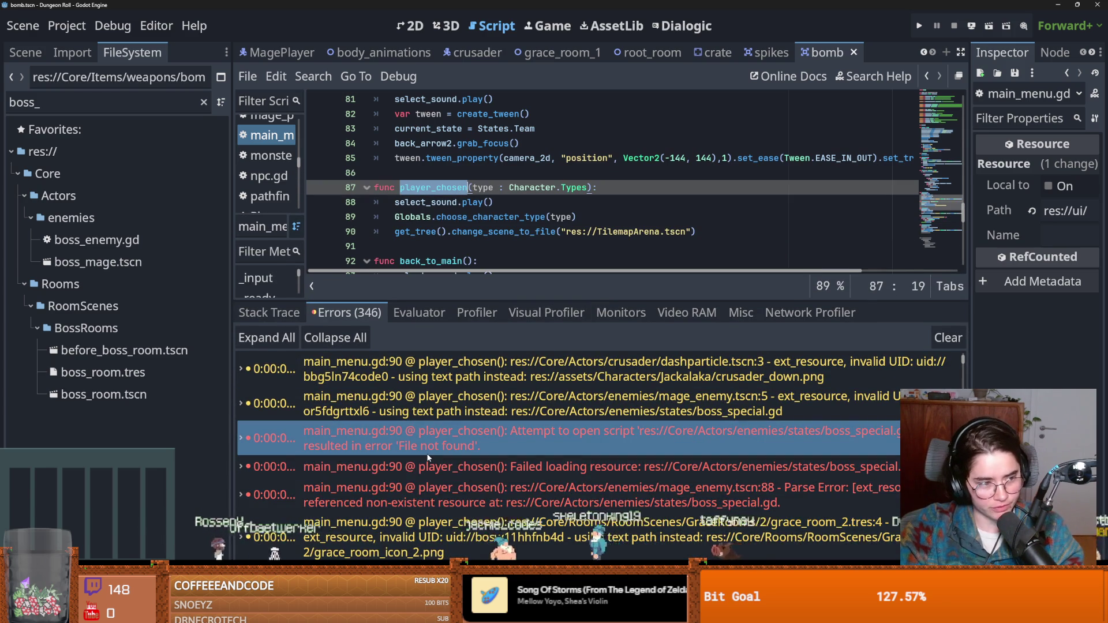
{"action": "double_click", "coordinate": [427, 454]}
{"action": "scroll", "coordinate": [428, 455], "scroll_direction": "down", "scroll_amount": 3}
{"action": "left_click", "coordinate": [427, 453]}
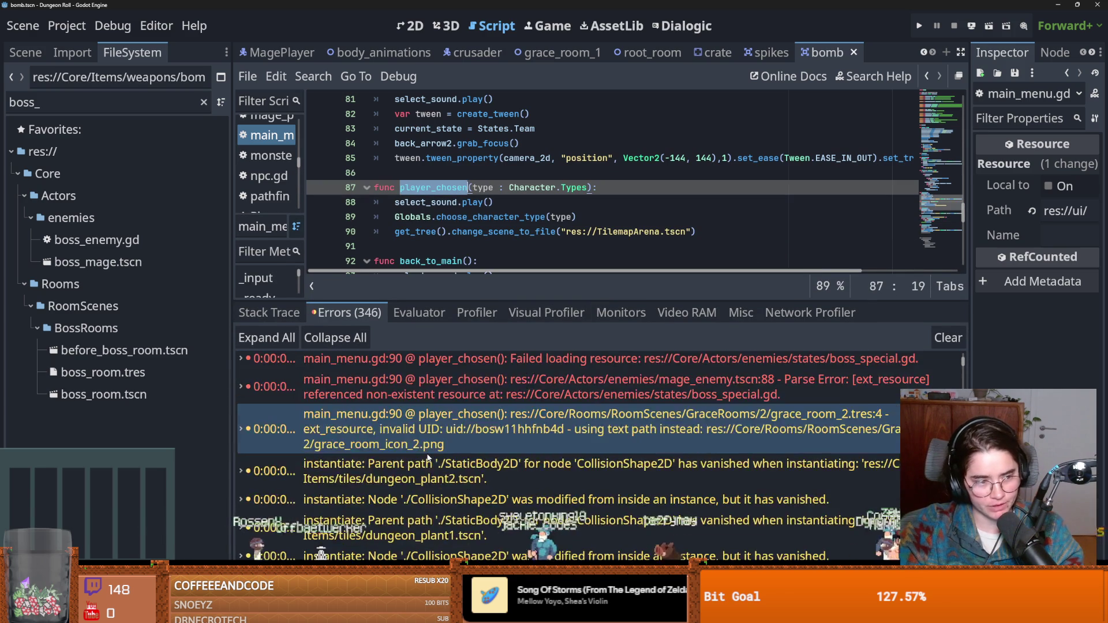
{"action": "scroll", "coordinate": [427, 455], "scroll_direction": "up", "scroll_amount": 2}
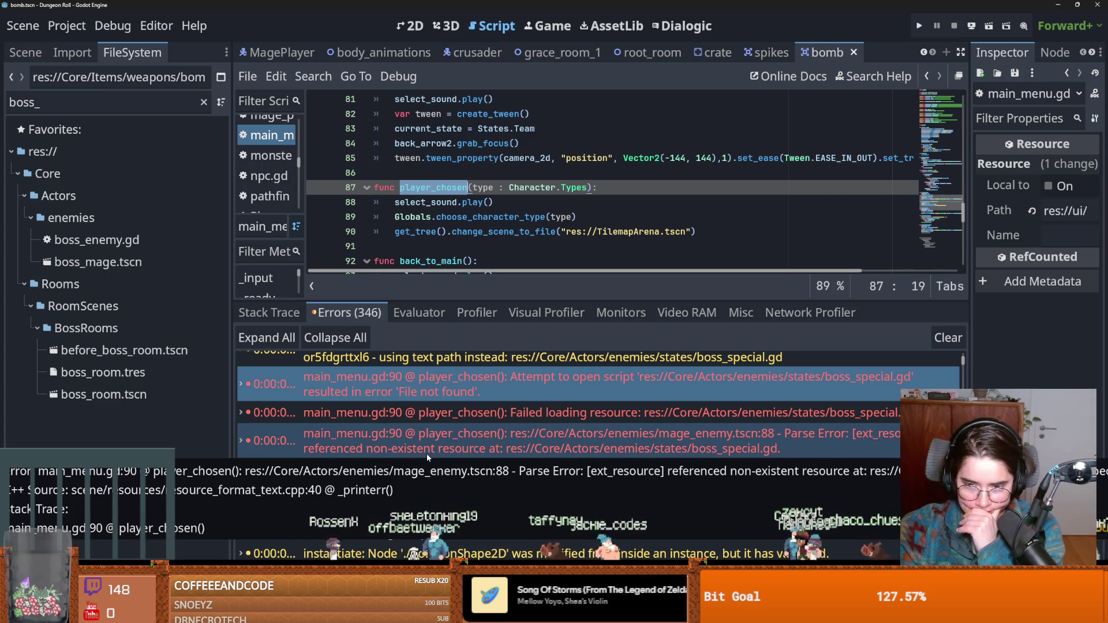
Filter files by 'mage' and try opening mage_enemy.tscn, dismissing the missing-dependencies error
{"action": "left_click", "coordinate": [88, 102]}
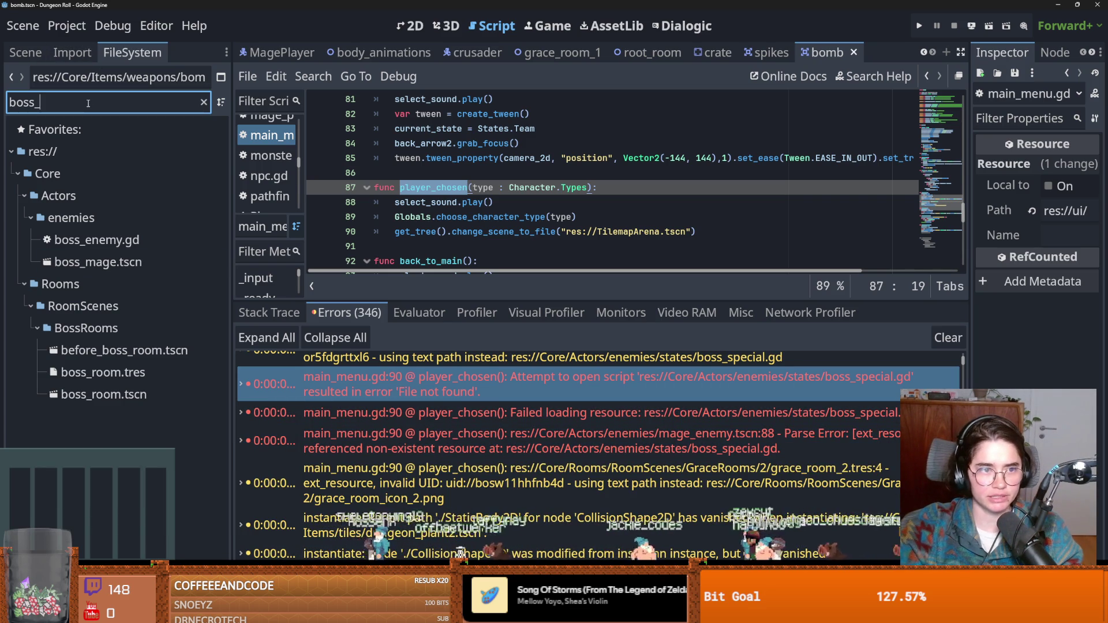
{"action": "key", "text": "ctrl+a"}
{"action": "type", "text": "marge"}
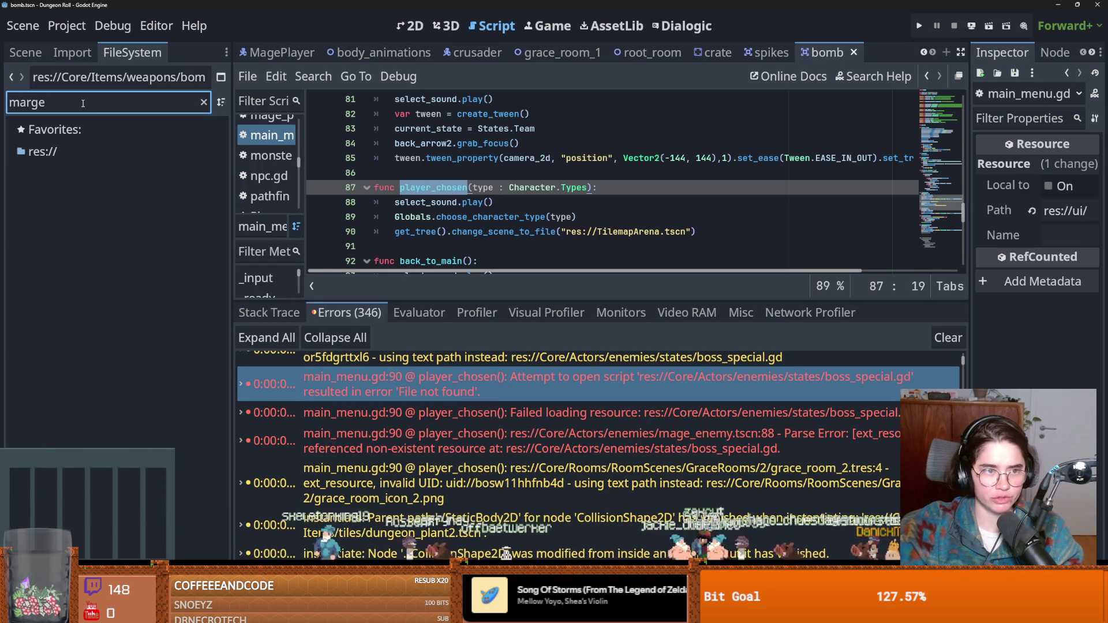
{"action": "key", "text": "BackSpace"}
{"action": "key", "text": "BackSpace"}
{"action": "key", "text": "BackSpace"}
{"action": "type", "text": "ge"}
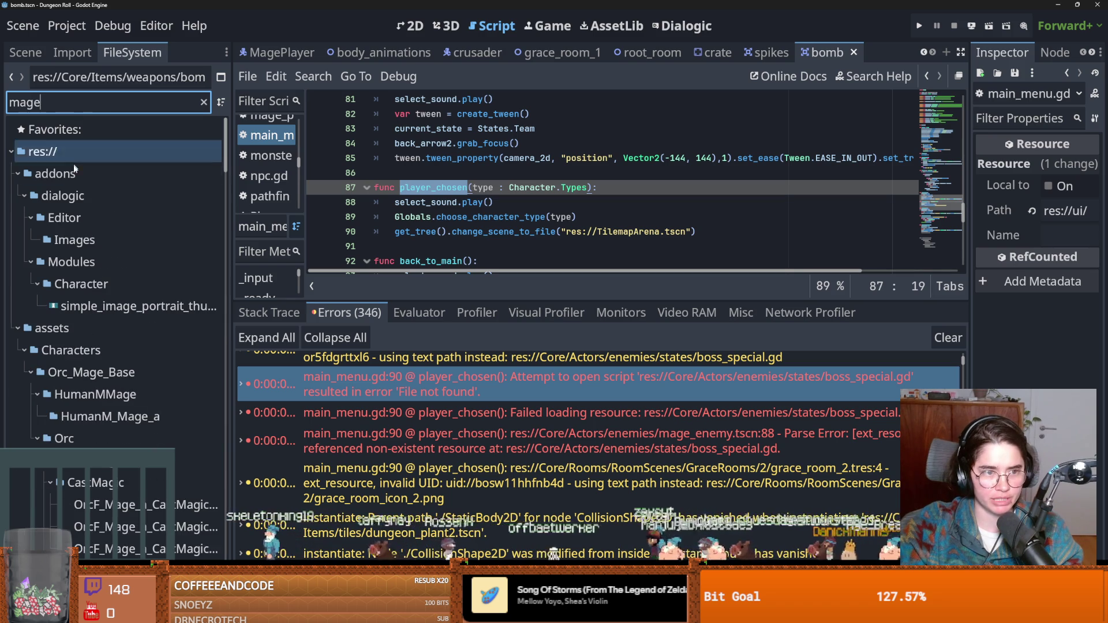
{"action": "scroll", "coordinate": [122, 372], "scroll_direction": "down", "scroll_amount": 5}
{"action": "scroll", "coordinate": [126, 376], "scroll_direction": "down", "scroll_amount": 15}
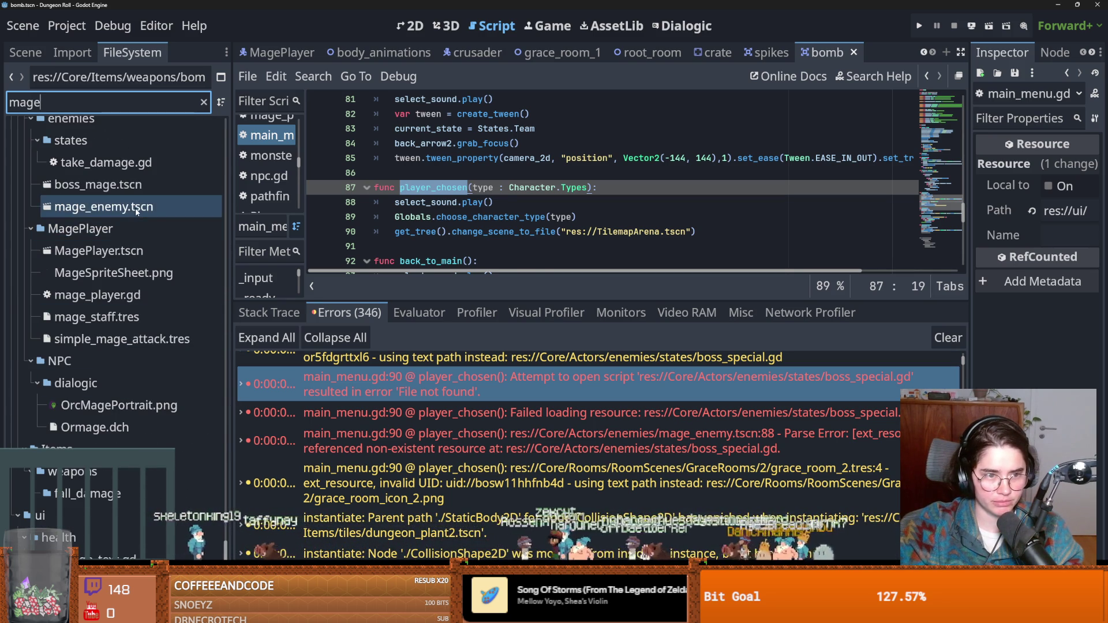
{"action": "double_click", "coordinate": [136, 208]}
{"action": "left_click", "coordinate": [683, 244]}
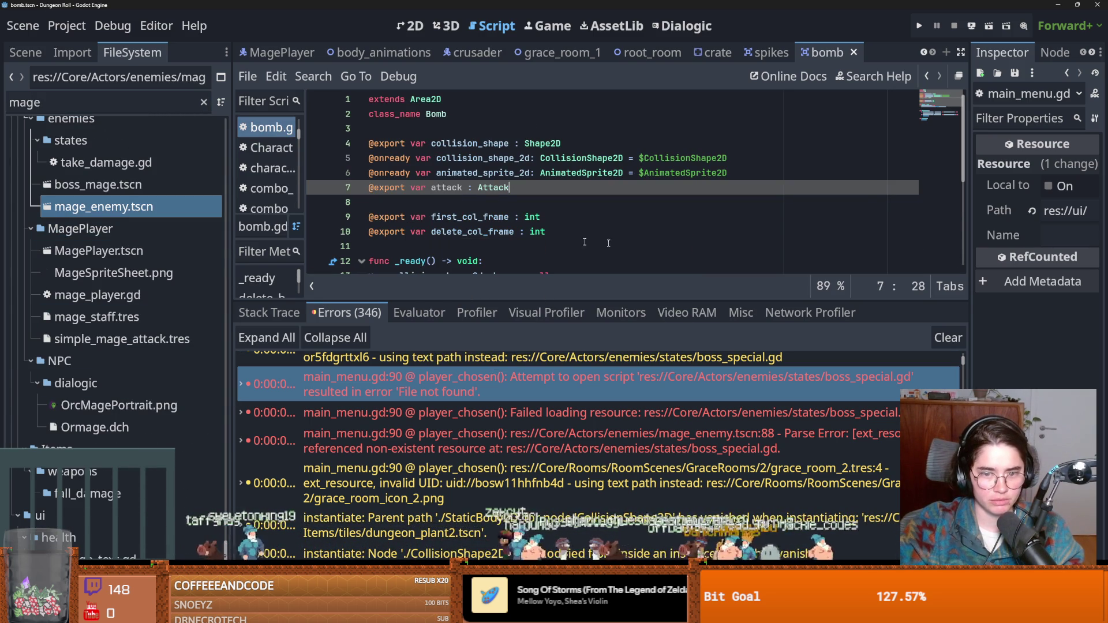
Check the owners of mage_enemy.tscn and boss_mage.tscn, then delete boss_mage.tscn
{"action": "right_click", "coordinate": [67, 209]}
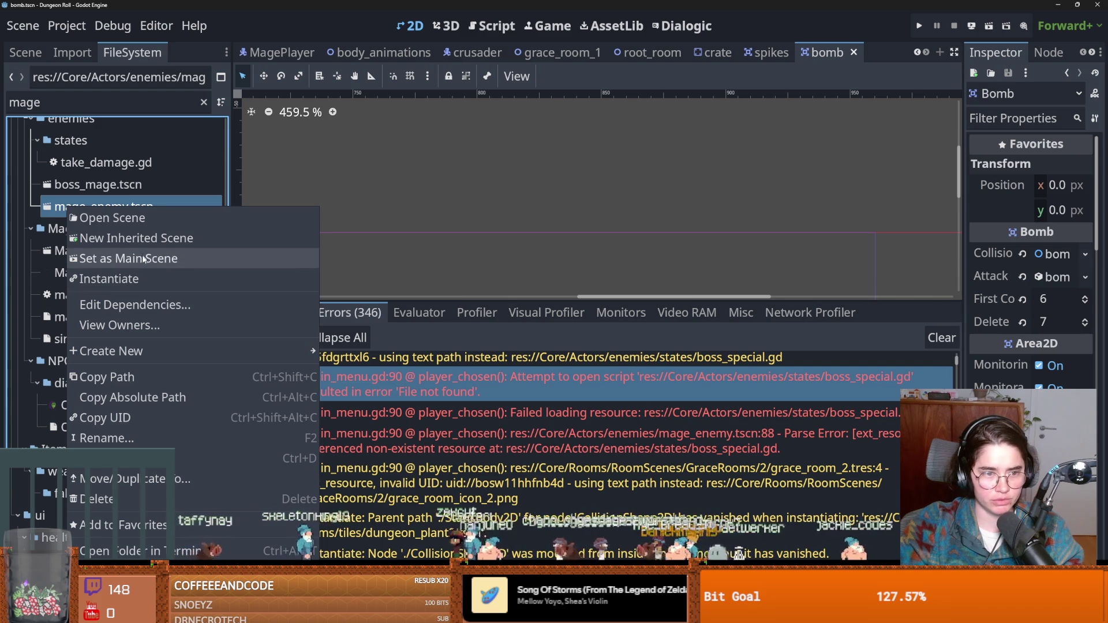
{"action": "left_click", "coordinate": [141, 327]}
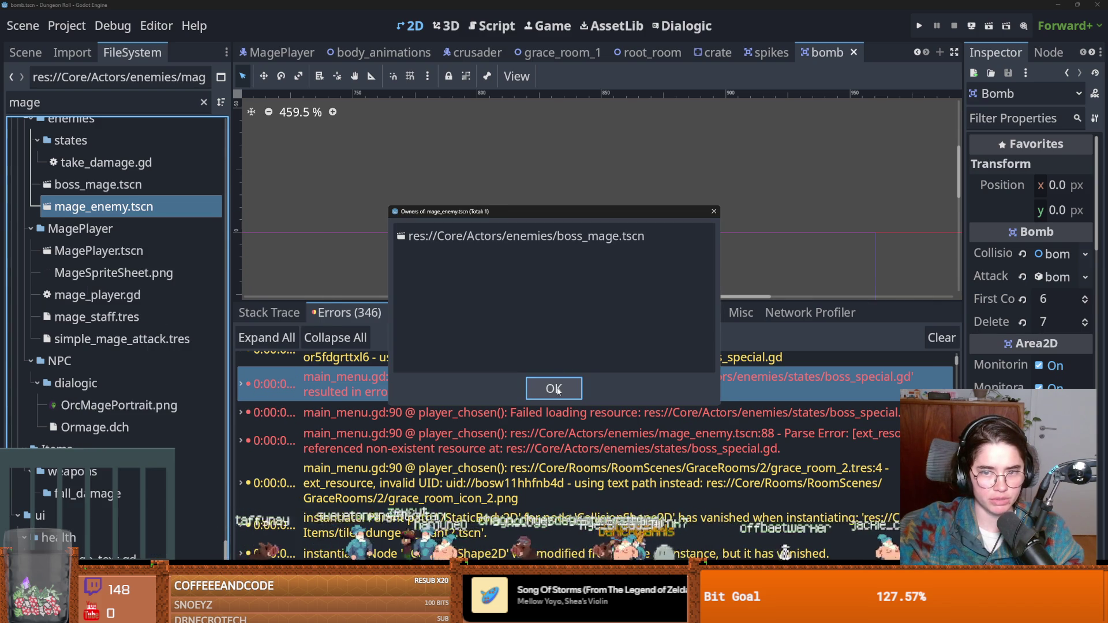
{"action": "left_click", "coordinate": [554, 388]}
{"action": "left_click", "coordinate": [143, 102]}
{"action": "type", "text": "boss_ma"}
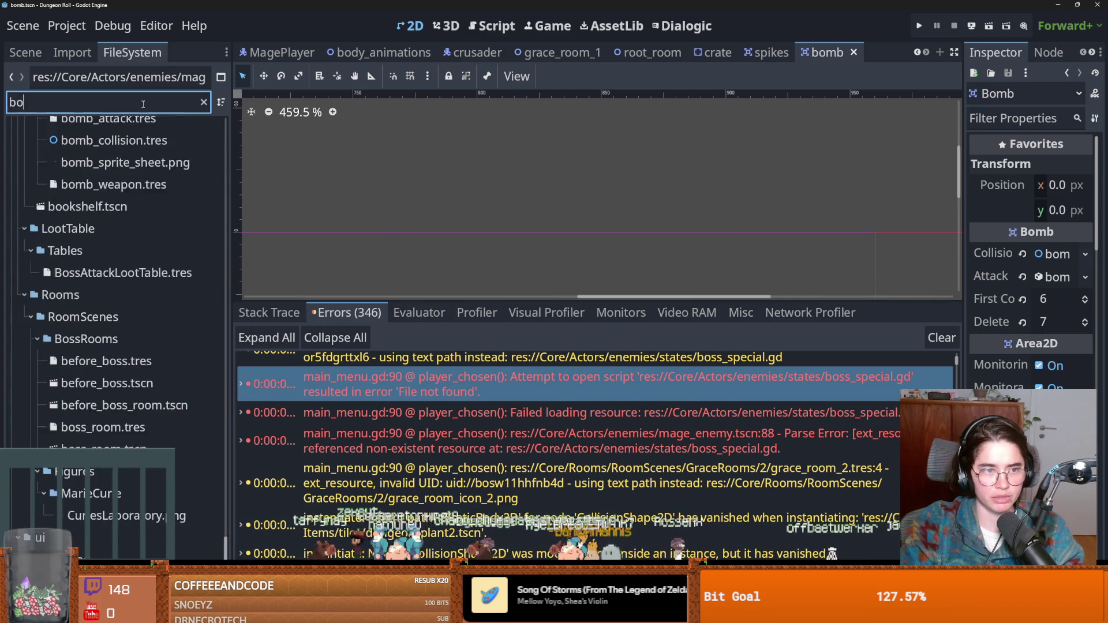
{"action": "right_click", "coordinate": [122, 239]}
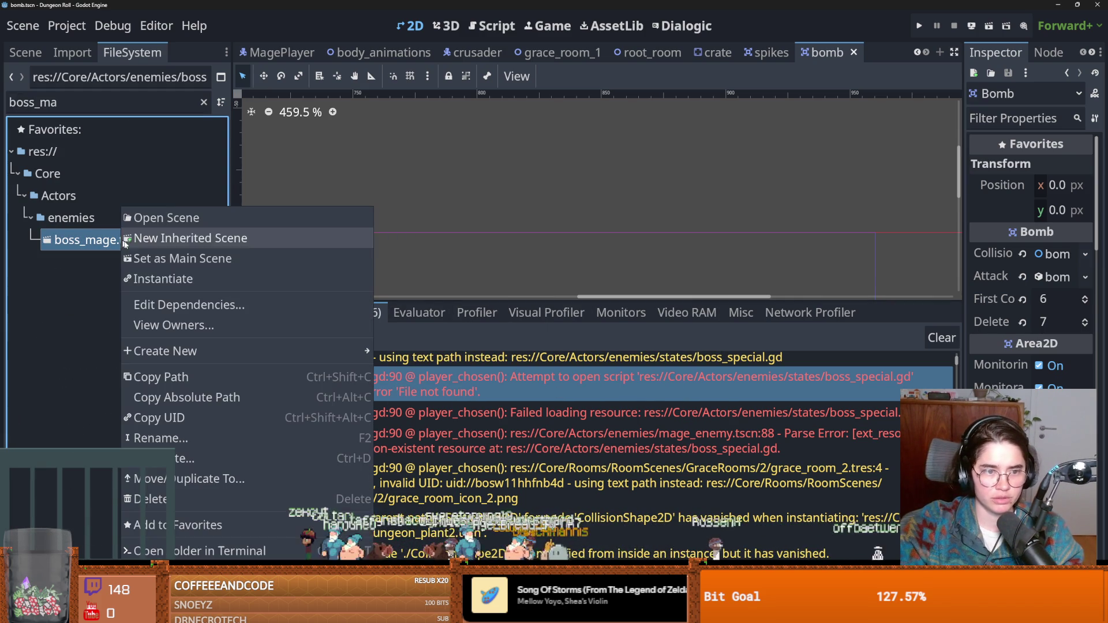
{"action": "left_click", "coordinate": [194, 330]}
{"action": "left_click", "coordinate": [554, 388]}
{"action": "right_click", "coordinate": [119, 240]}
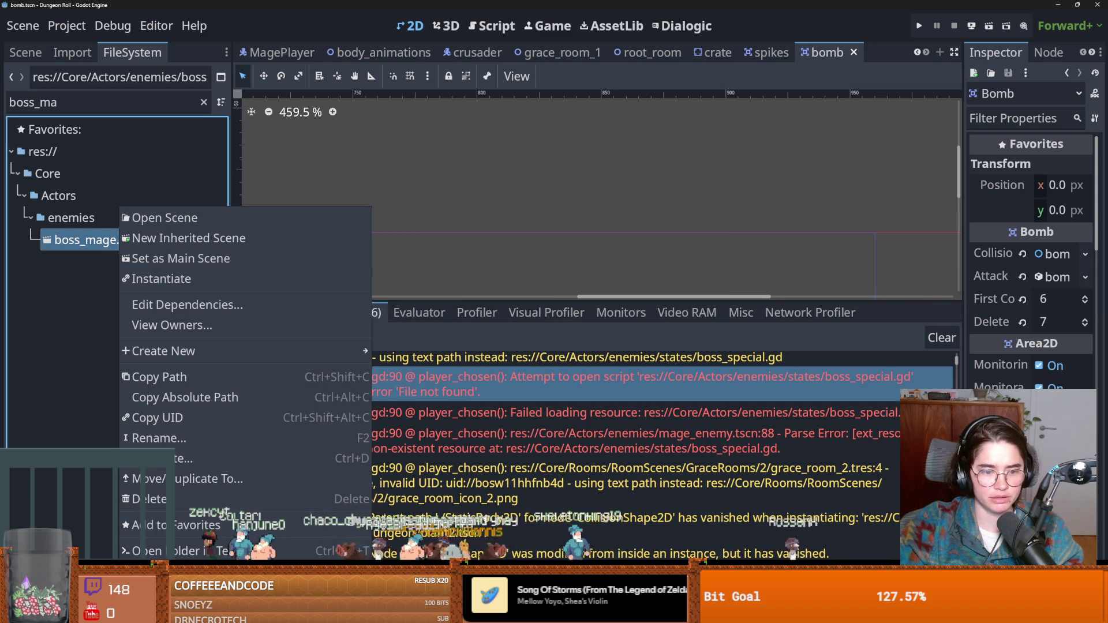
{"action": "left_click", "coordinate": [159, 500]}
{"action": "left_click", "coordinate": [432, 371]}
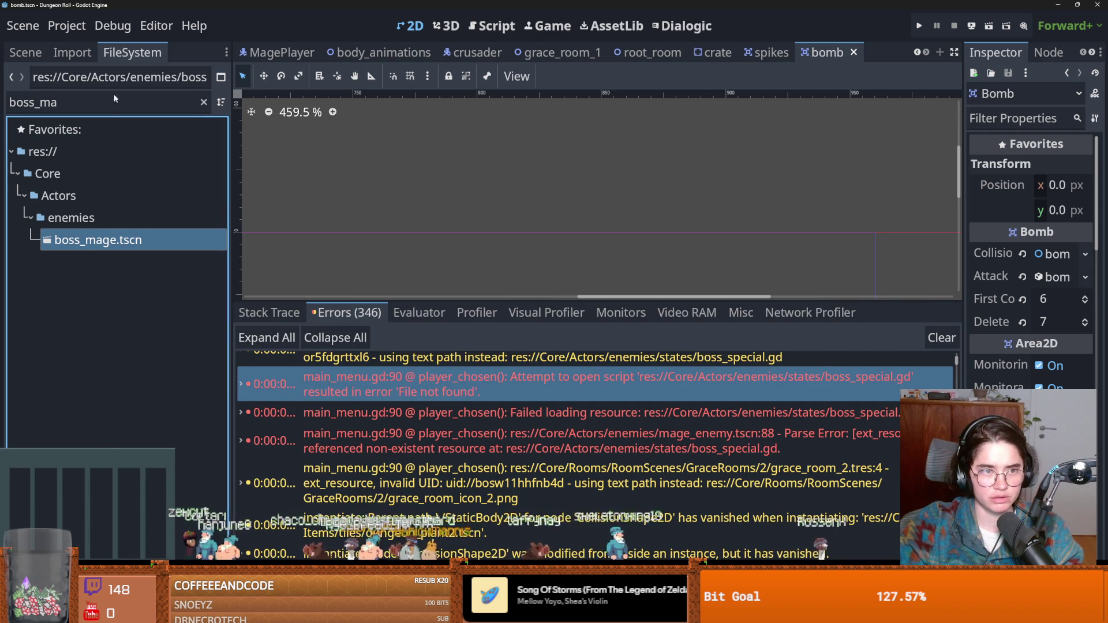
Delete the unreferenced mage_enemy.tscn and test-run the game by picking a character
{"action": "left_click", "coordinate": [203, 102]}
{"action": "type", "text": "mage_e"}
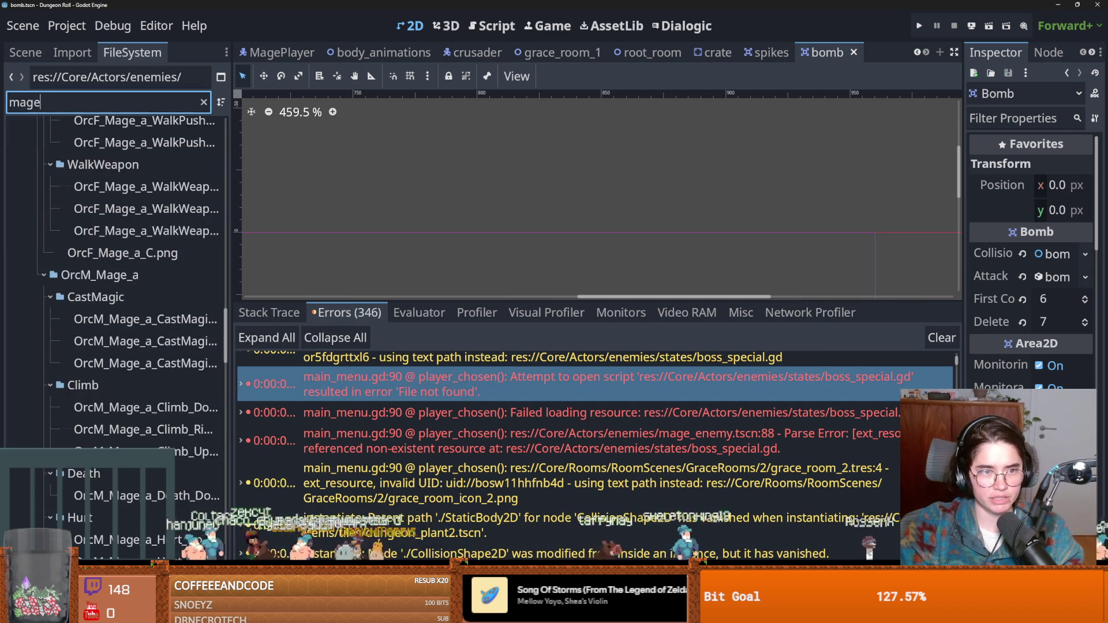
{"action": "left_click", "coordinate": [103, 330]}
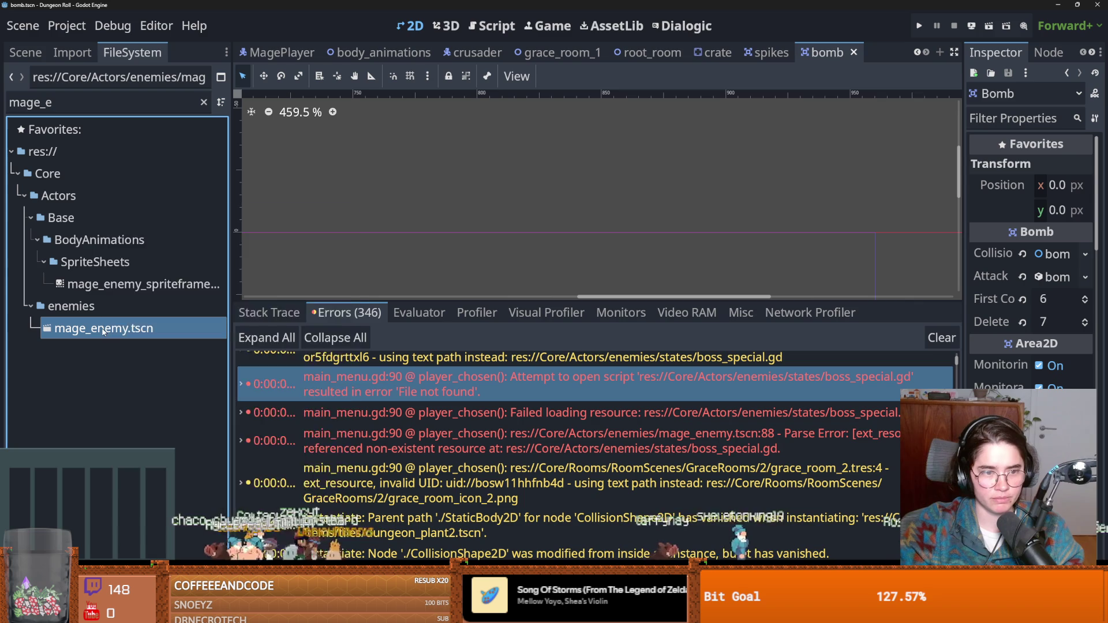
{"action": "right_click", "coordinate": [102, 330]}
{"action": "left_click", "coordinate": [136, 324]}
{"action": "left_click", "coordinate": [546, 395]}
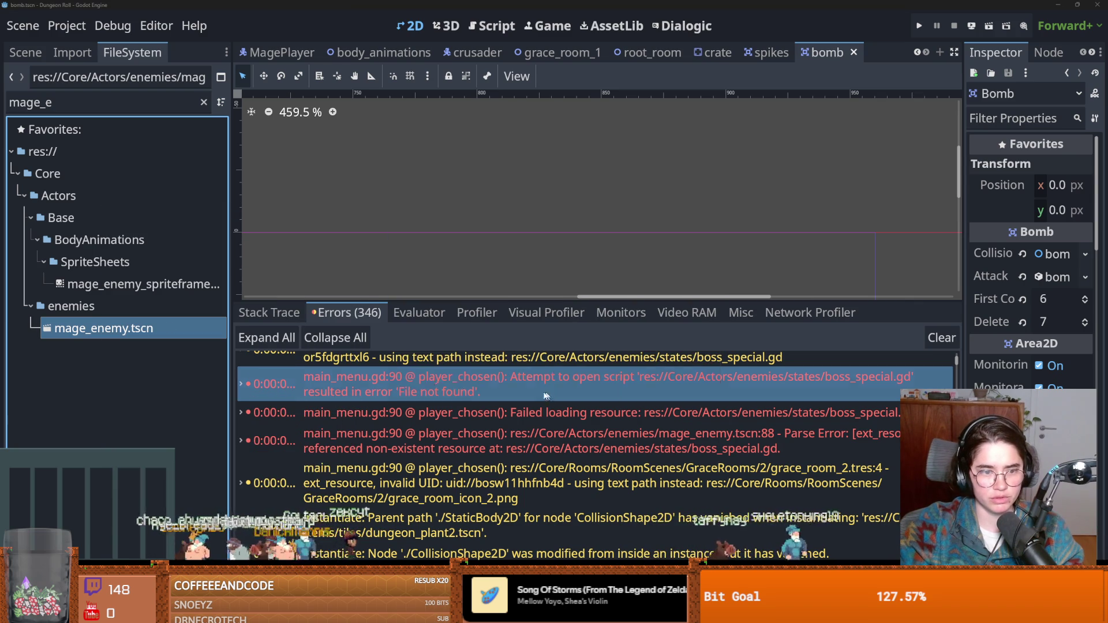
{"action": "right_click", "coordinate": [103, 337]}
{"action": "left_click", "coordinate": [148, 504]}
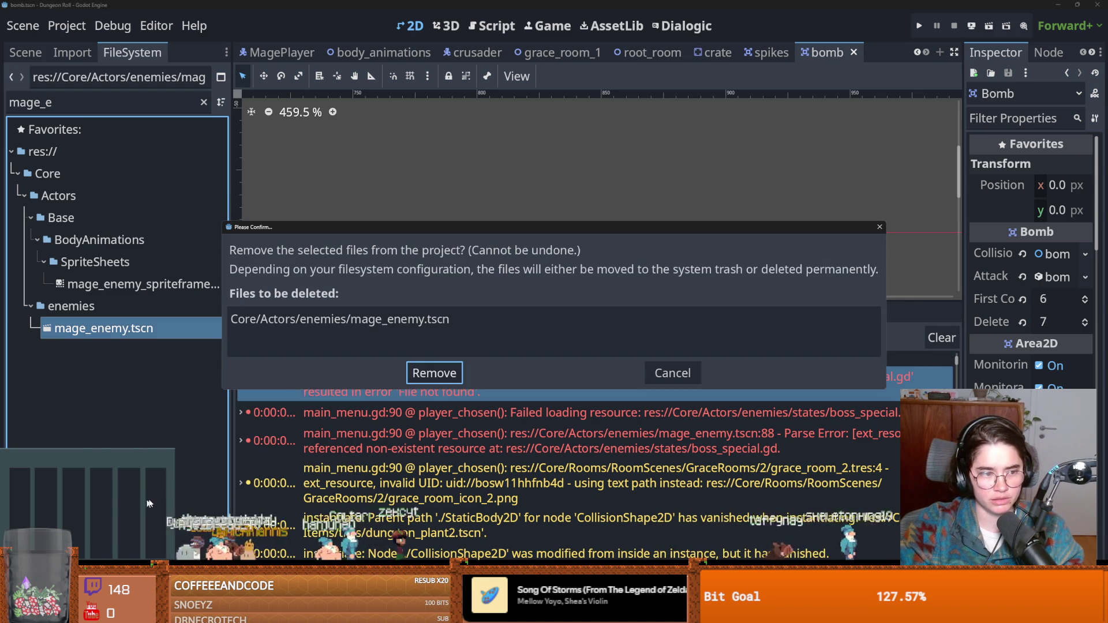
{"action": "left_click", "coordinate": [451, 384]}
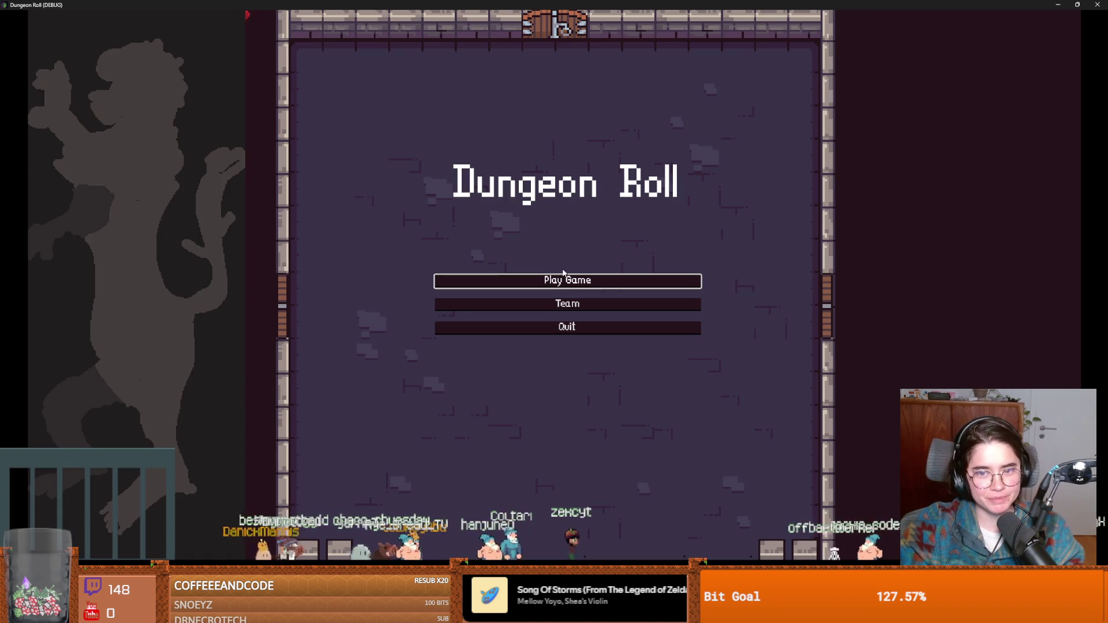
{"action": "left_click", "coordinate": [467, 282]}
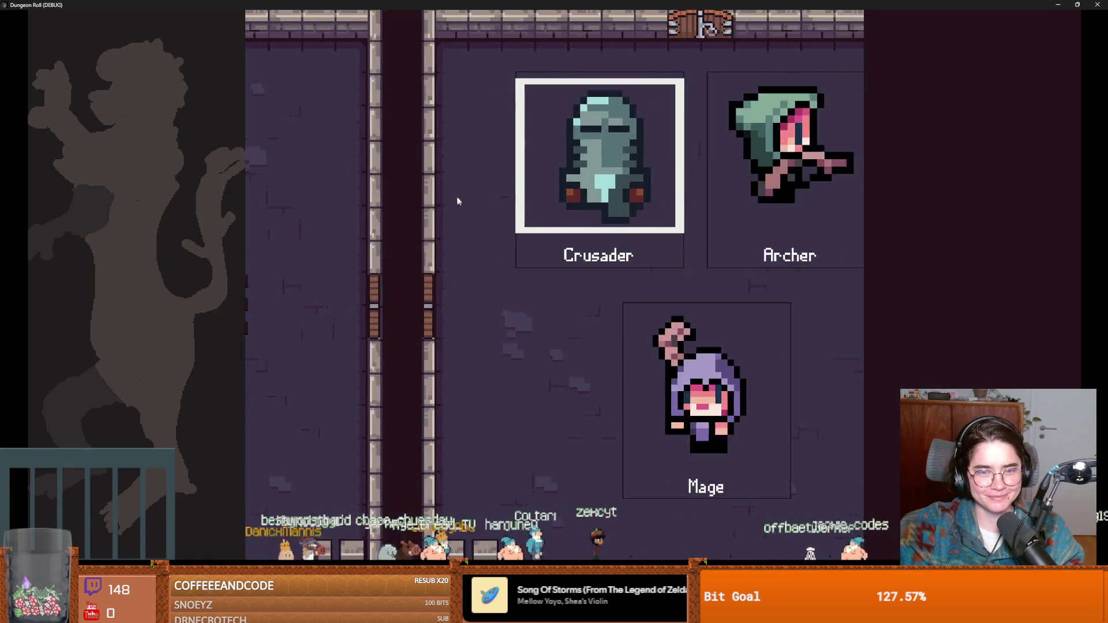
{"action": "left_click", "coordinate": [443, 215]}
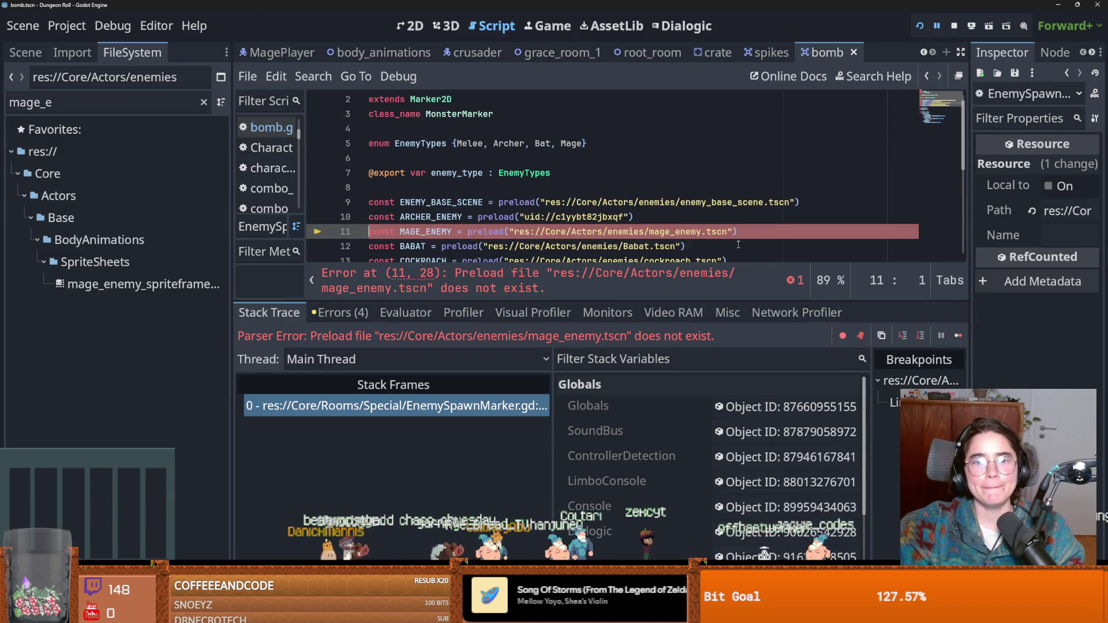
Delete the MAGE_ENEMY preload on line 11 and rerun the game as the Crusader
{"action": "triple_click", "coordinate": [486, 231]}
{"action": "key", "text": "BackSpace"}
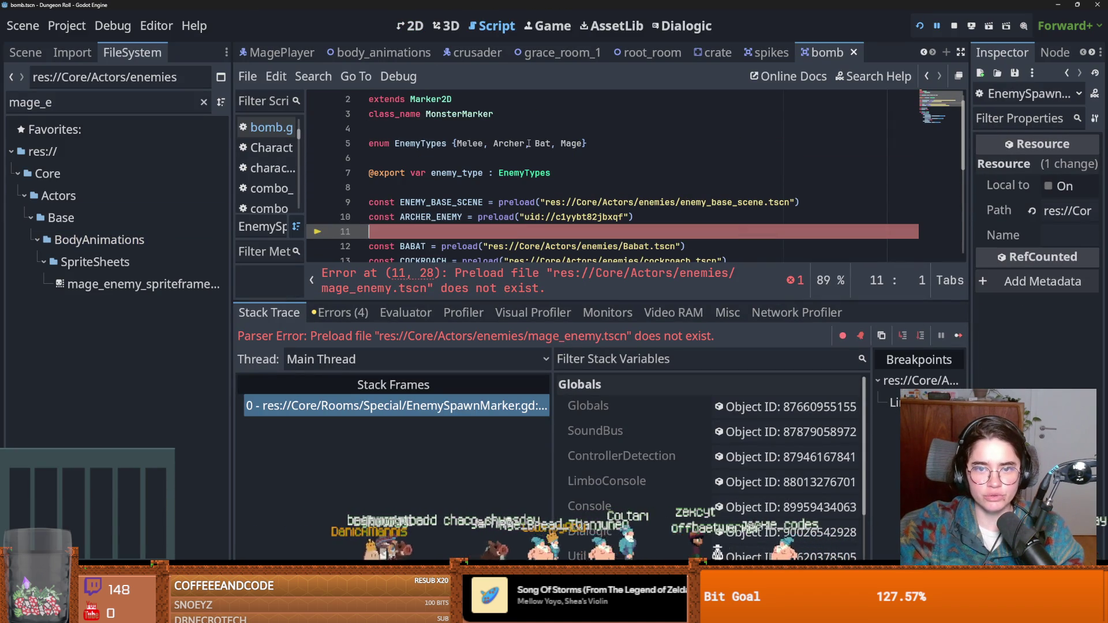
{"action": "scroll", "coordinate": [533, 179], "scroll_direction": "down", "scroll_amount": 5}
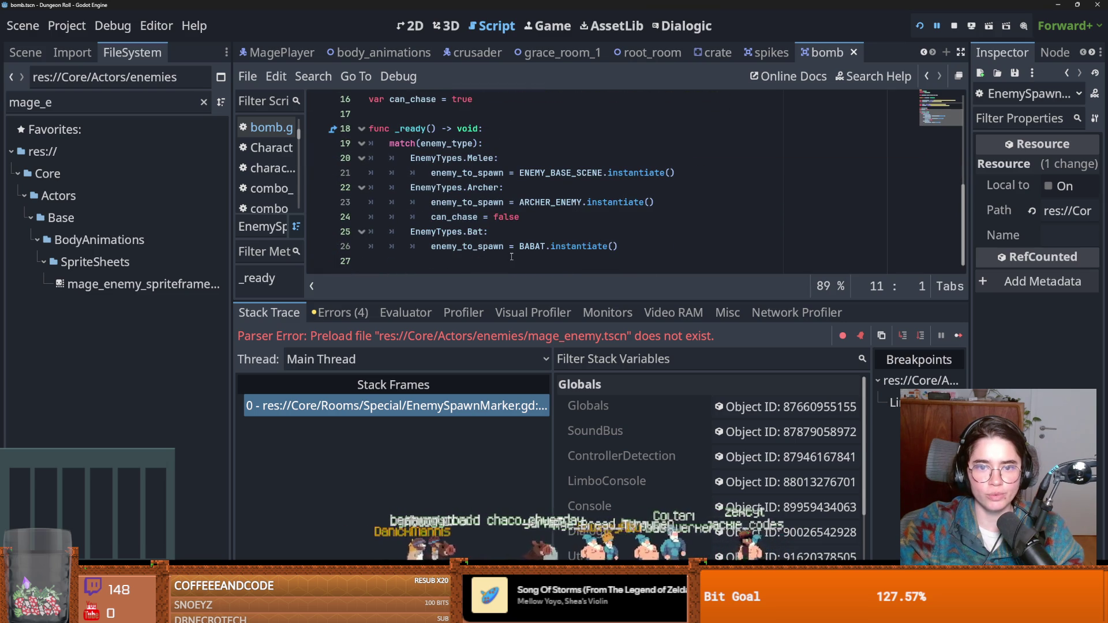
{"action": "left_click", "coordinate": [919, 26]}
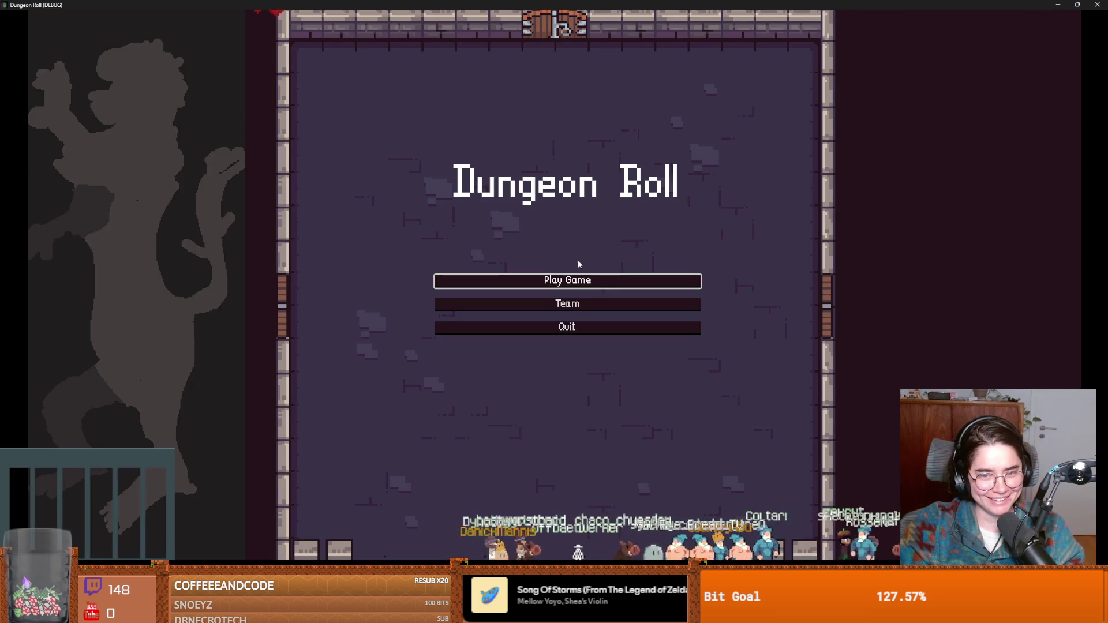
{"action": "left_click", "coordinate": [566, 282]}
{"action": "left_click", "coordinate": [437, 209]}
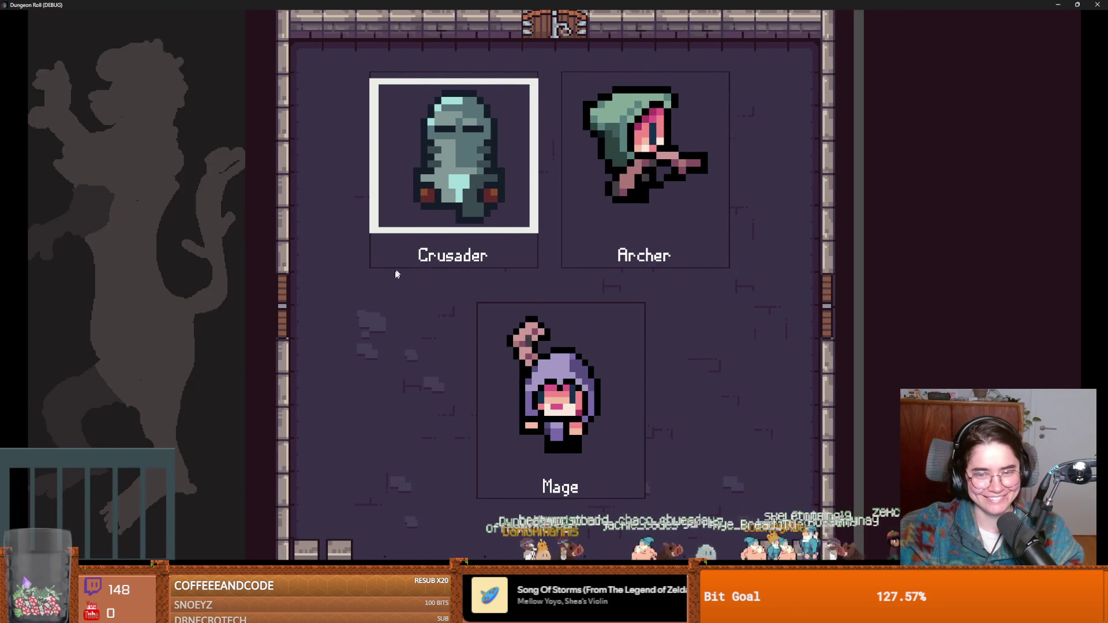
{"action": "key", "text": "F8"}
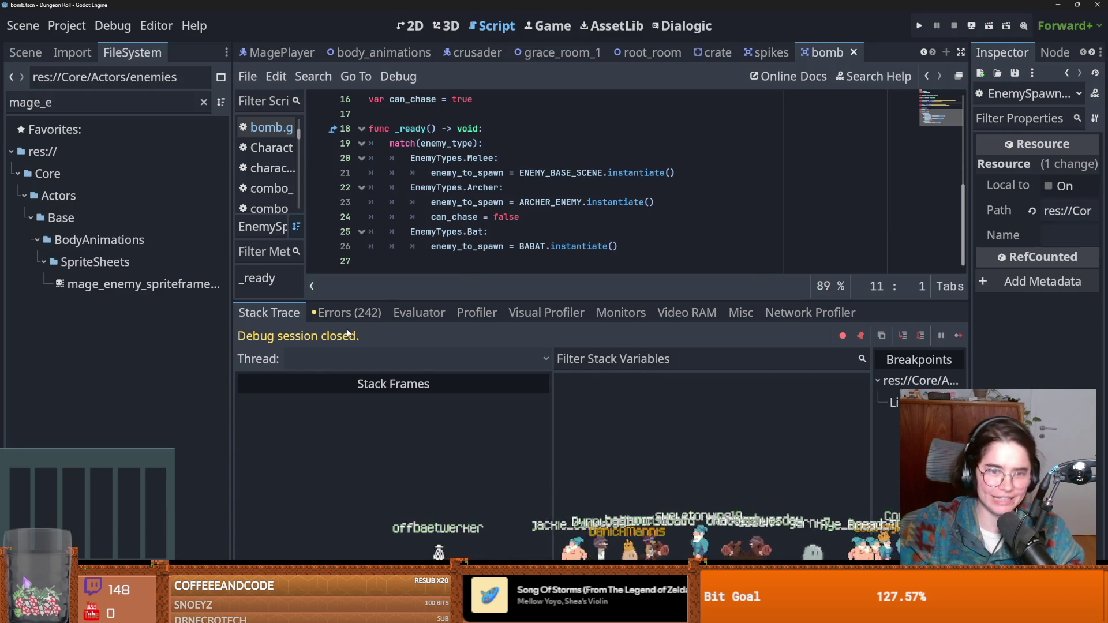
Review the remaining entries in the Debugger's error list
{"action": "left_click", "coordinate": [346, 312]}
{"action": "scroll", "coordinate": [831, 404], "scroll_direction": "down", "scroll_amount": 2}
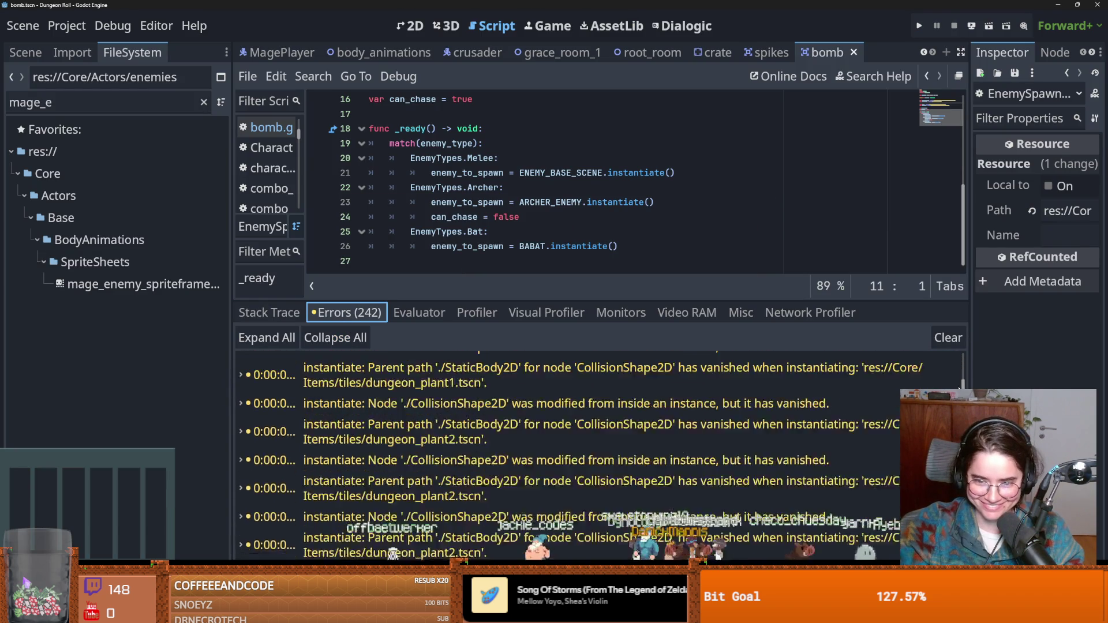
{"action": "scroll", "coordinate": [600, 450], "scroll_direction": "up", "scroll_amount": 3}
{"action": "scroll", "coordinate": [600, 450], "scroll_direction": "down", "scroll_amount": 5}
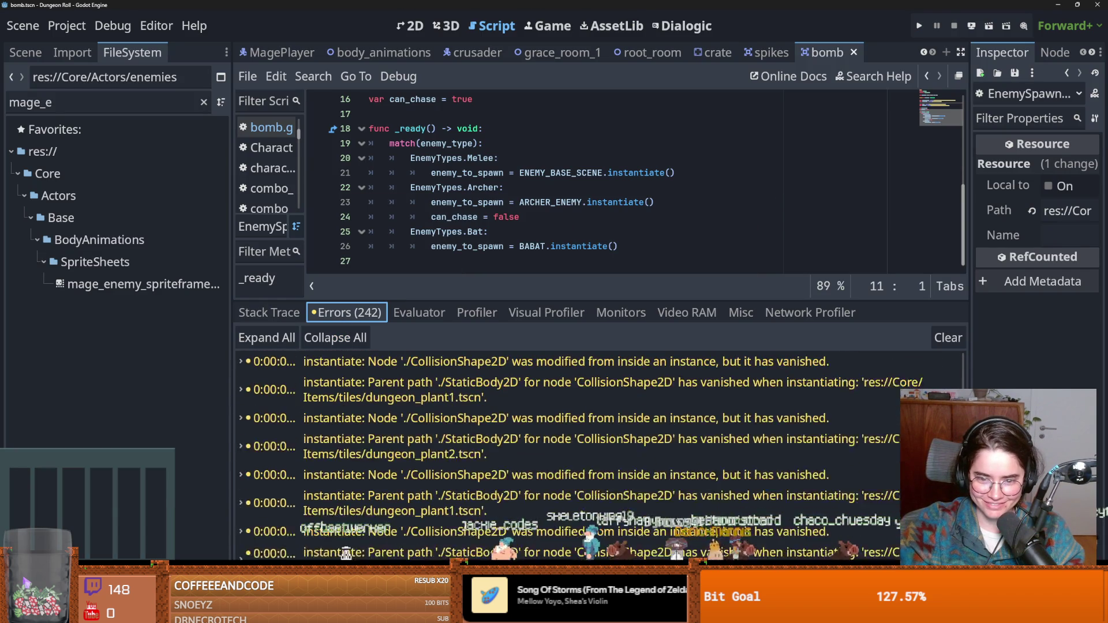
{"action": "scroll", "coordinate": [601, 451], "scroll_direction": "up", "scroll_amount": 5}
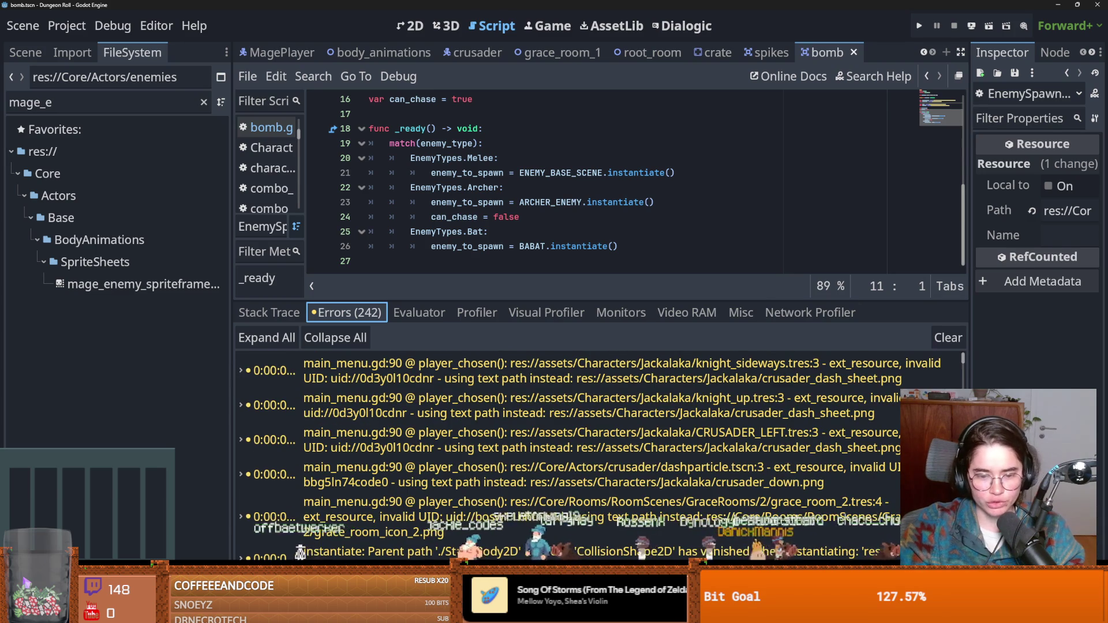
{"action": "key", "text": "alt+Tab"}
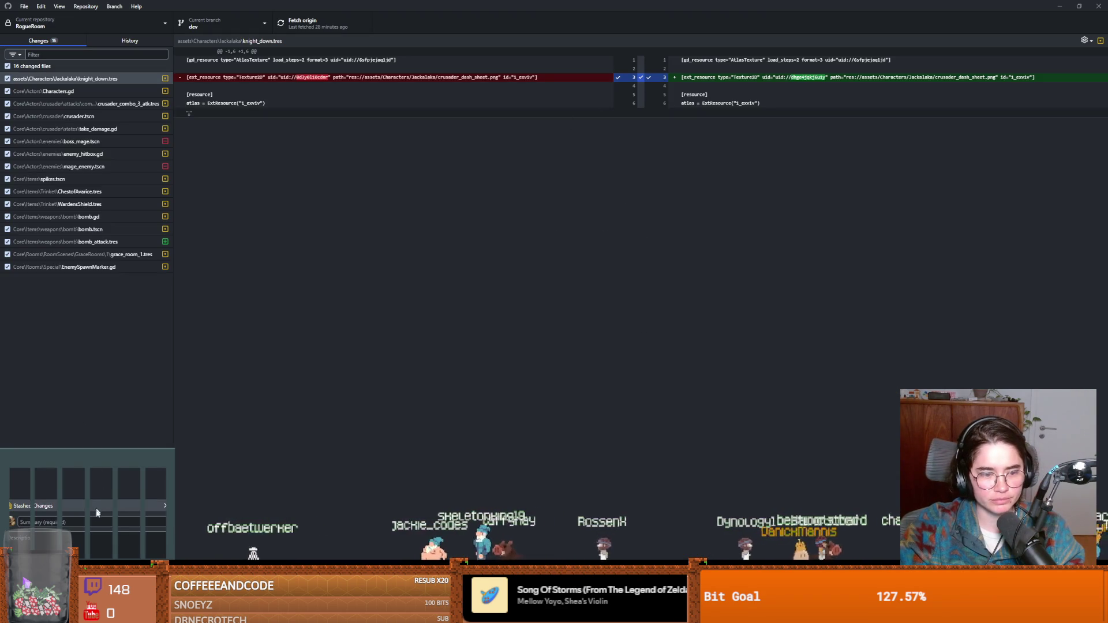
Commit the changes to dev with summary 'fandom bugs' and push to origin
{"action": "type", "text": "f"}
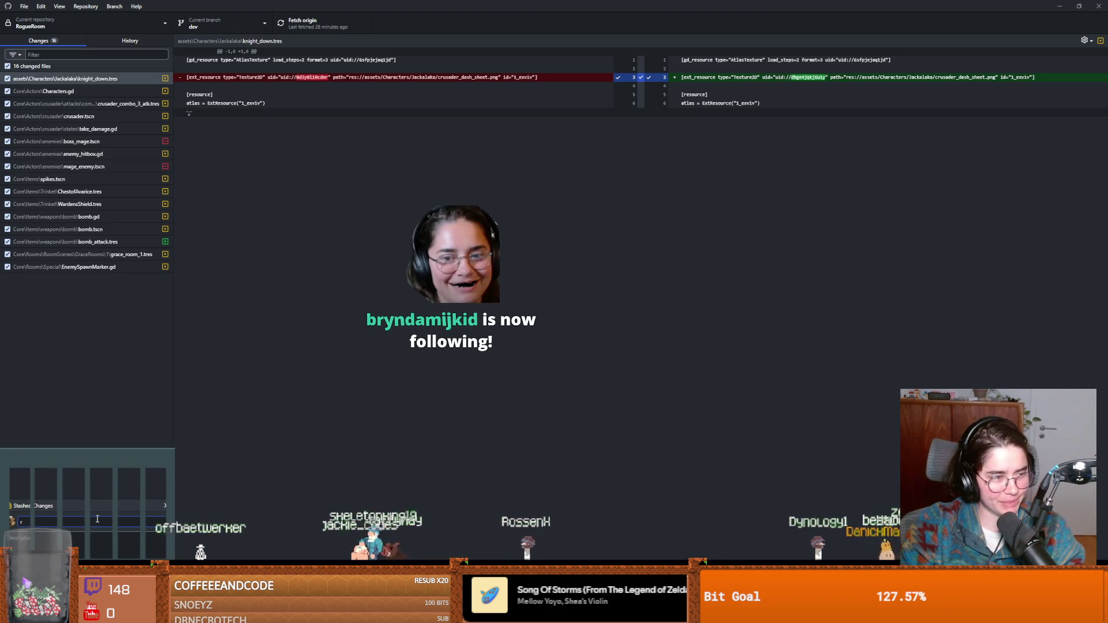
{"action": "type", "text": "an"}
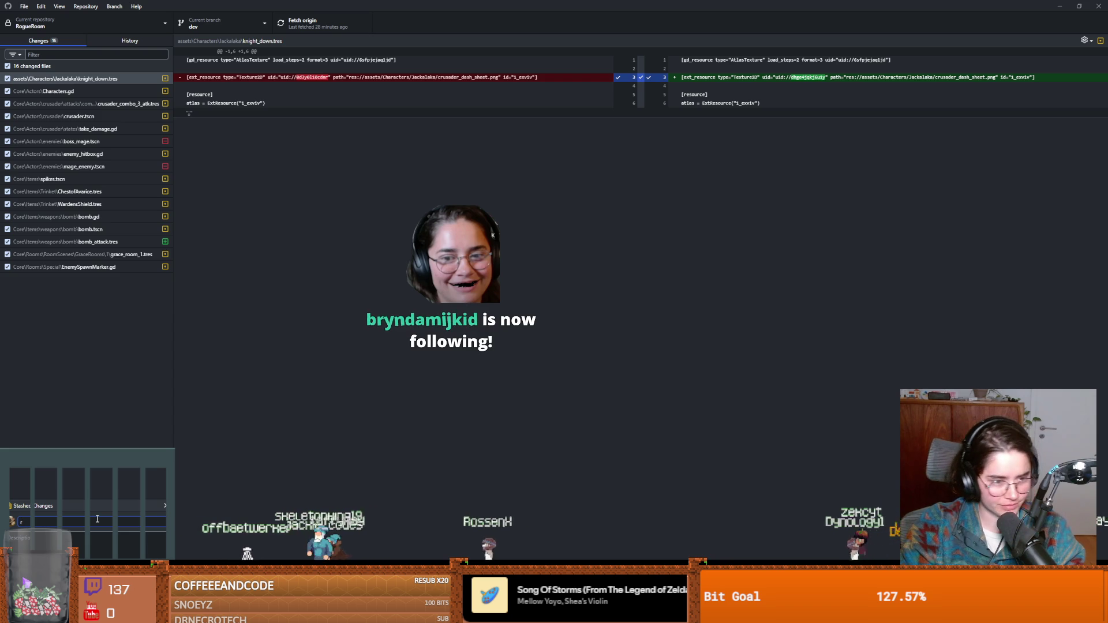
{"action": "type", "text": "dom bugs errors"}
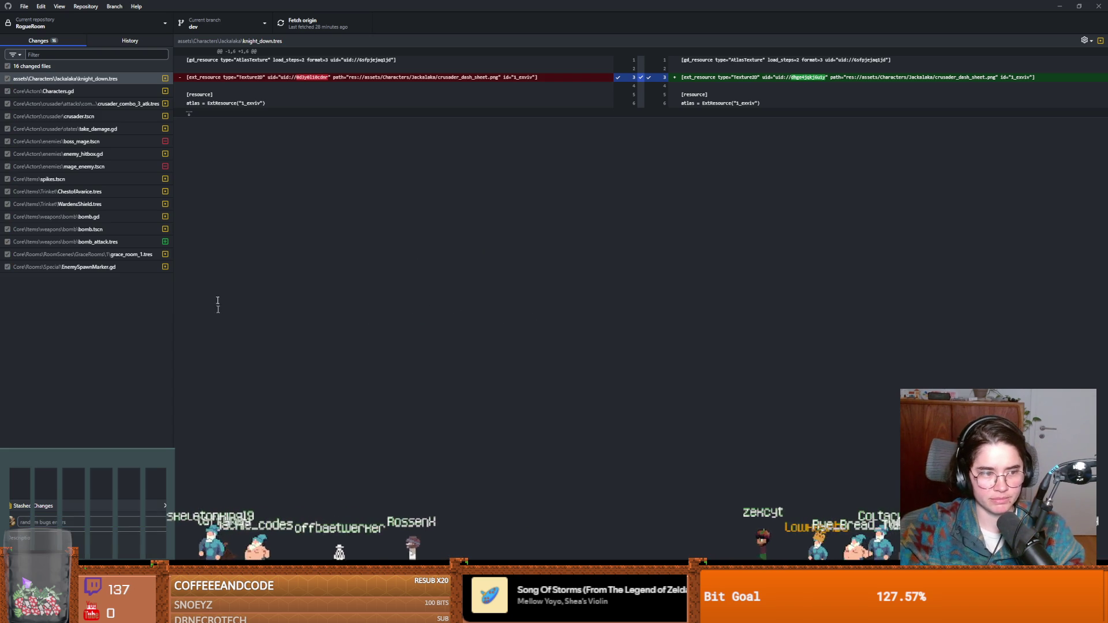
{"action": "key", "text": "ctrl+Return"}
{"action": "left_click", "coordinate": [303, 23]}
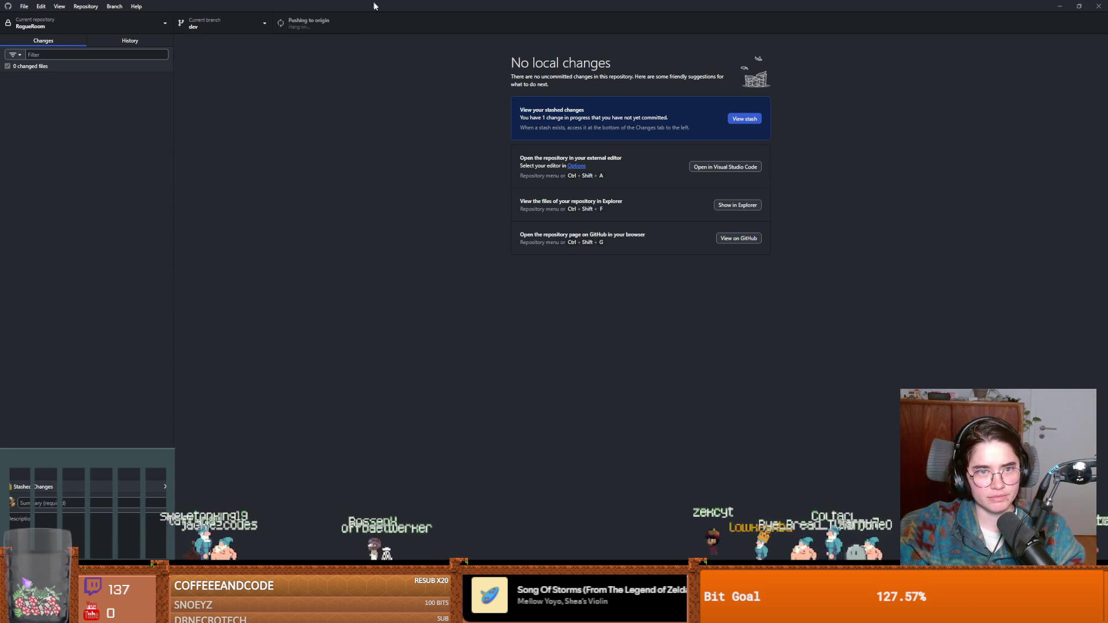
{"action": "key", "text": "alt+Tab"}
{"action": "left_click", "coordinate": [608, 384]}
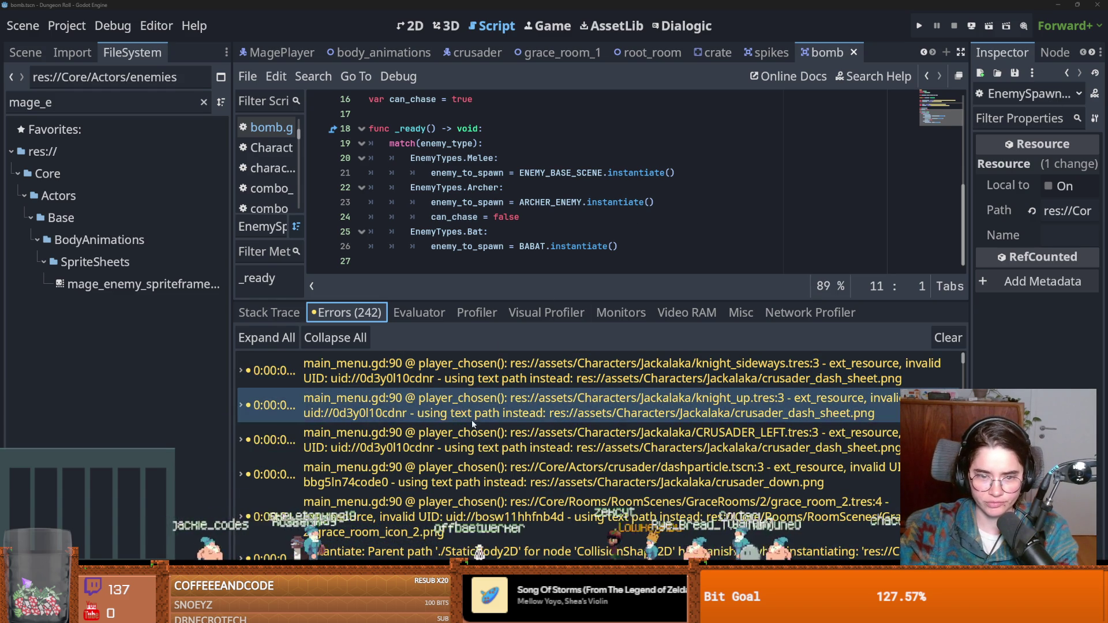
{"action": "left_click", "coordinate": [703, 485]}
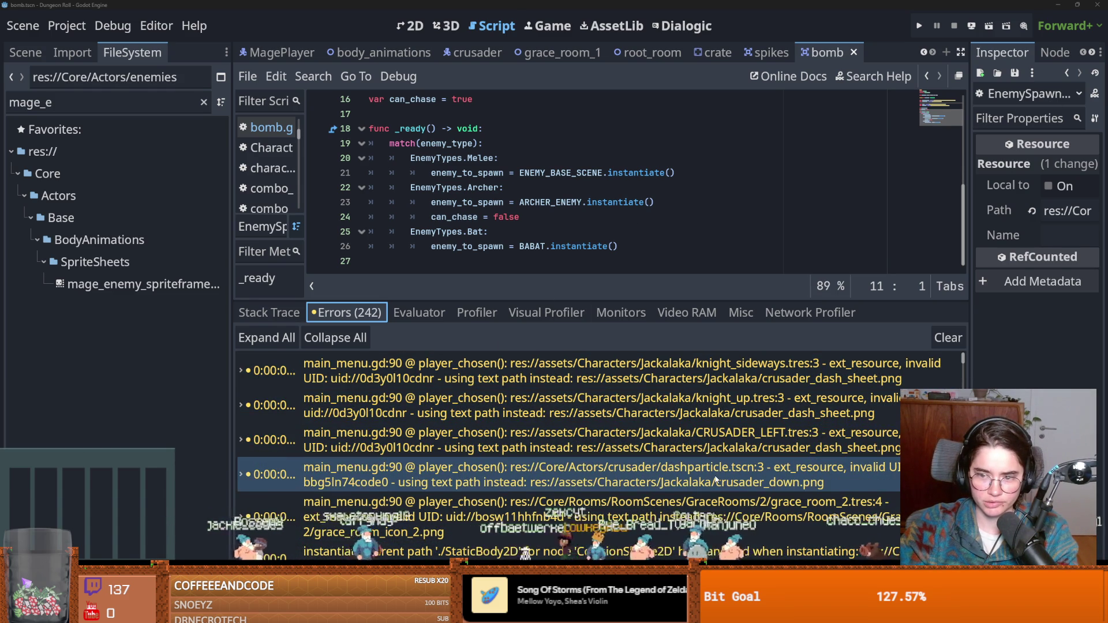
{"action": "scroll", "coordinate": [703, 497], "scroll_direction": "down", "scroll_amount": 3}
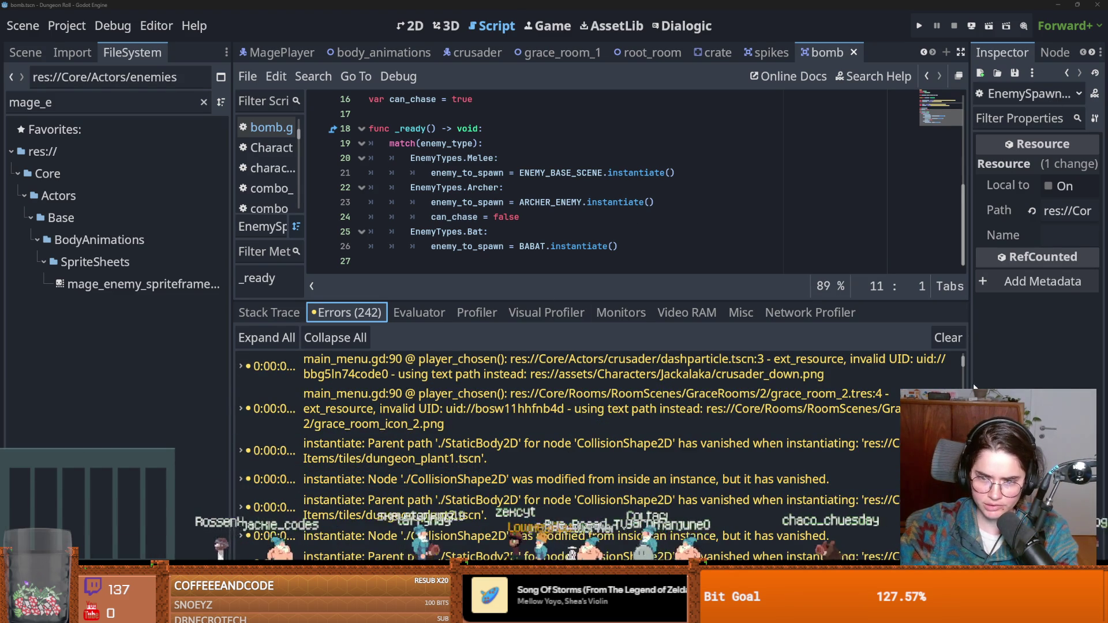
{"action": "scroll", "coordinate": [962, 385], "scroll_direction": "down", "scroll_amount": 5}
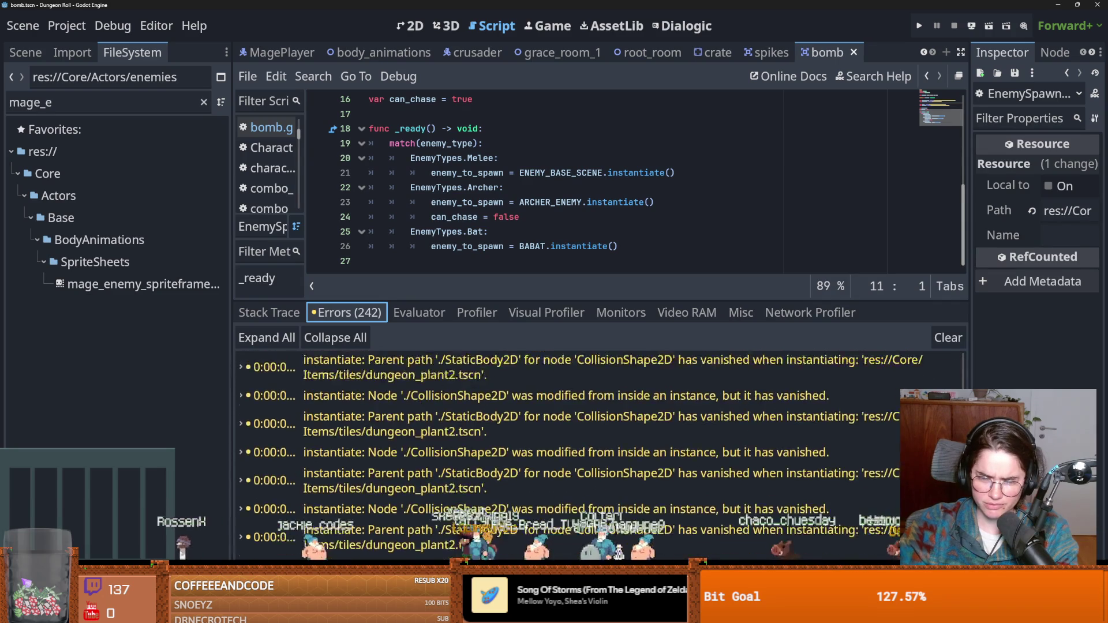
{"action": "scroll", "coordinate": [681, 417], "scroll_direction": "up", "scroll_amount": 2}
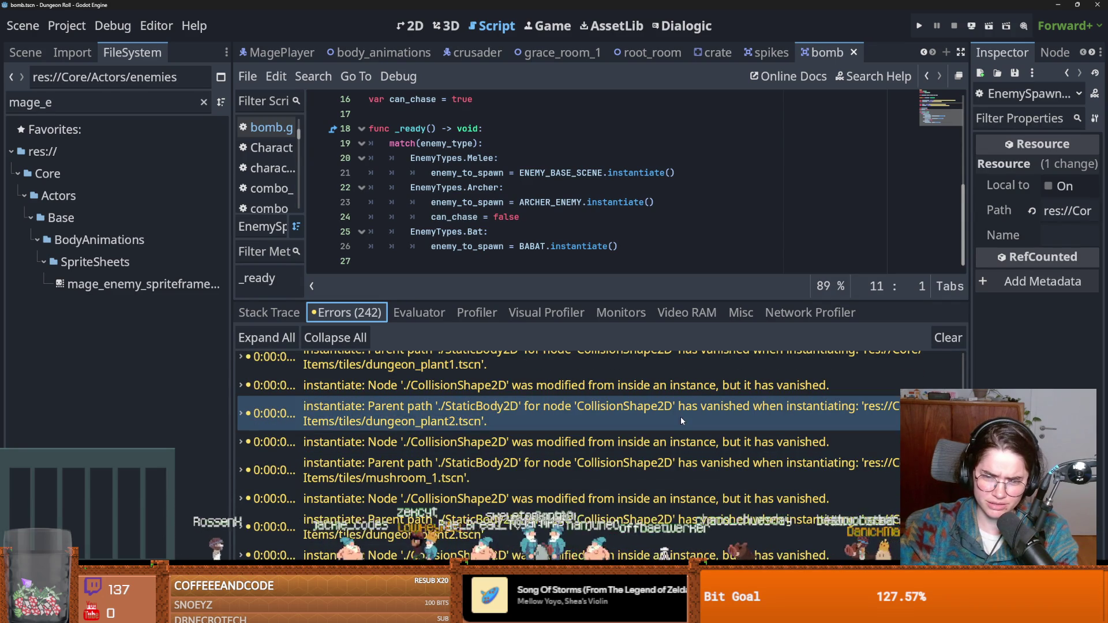
{"action": "left_click", "coordinate": [681, 417]}
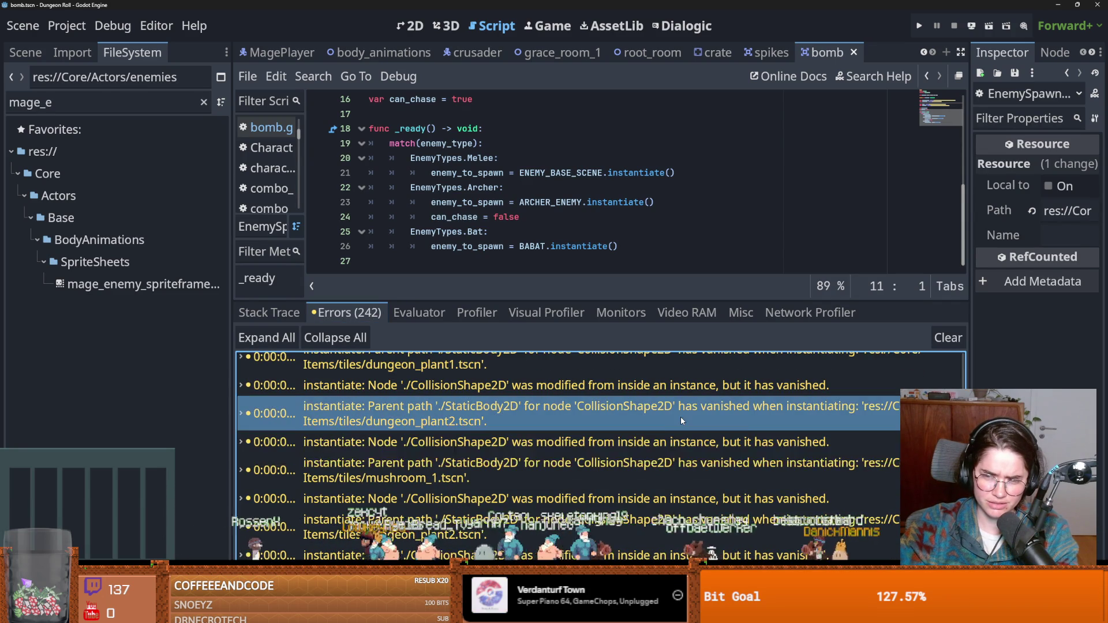
{"action": "scroll", "coordinate": [680, 418], "scroll_direction": "down", "scroll_amount": 3}
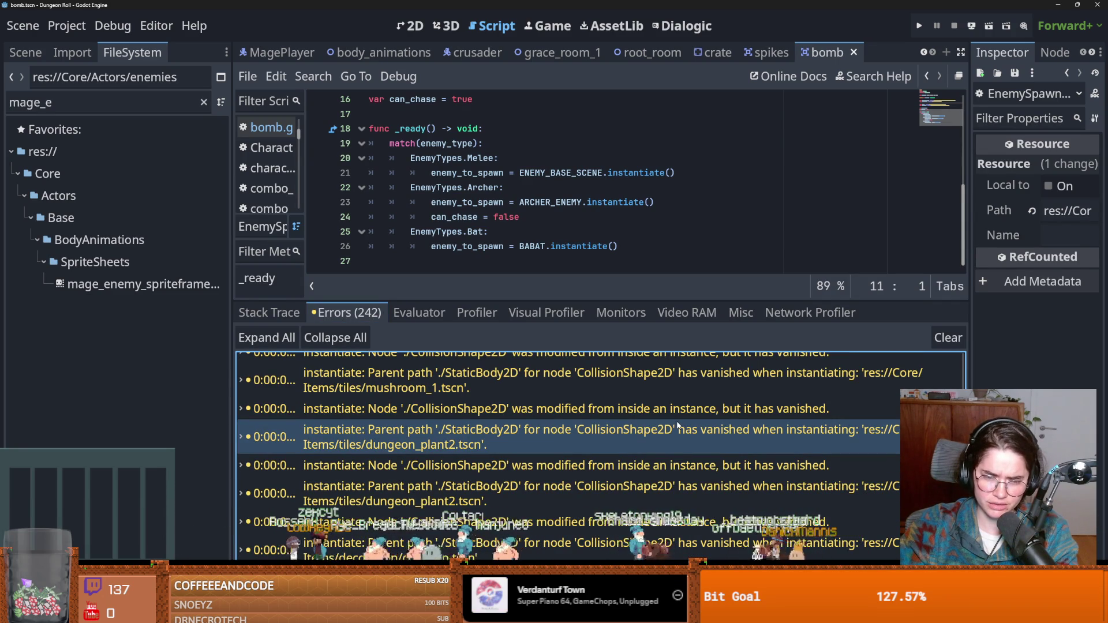
{"action": "right_click", "coordinate": [663, 454]}
{"action": "left_click", "coordinate": [606, 457]}
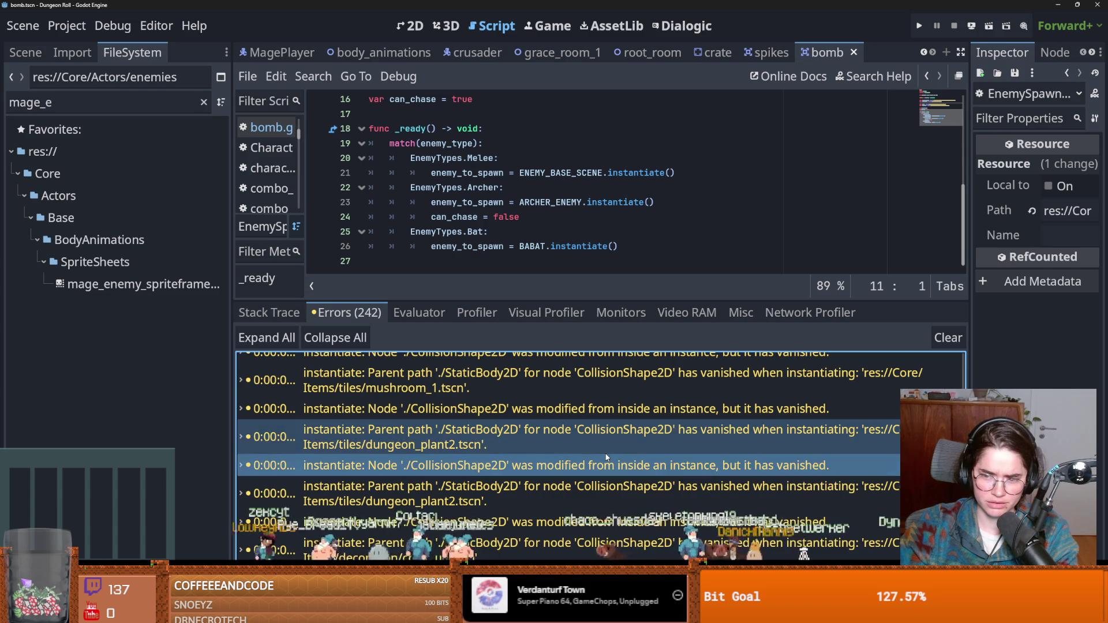
{"action": "scroll", "coordinate": [606, 461], "scroll_direction": "down", "scroll_amount": 5}
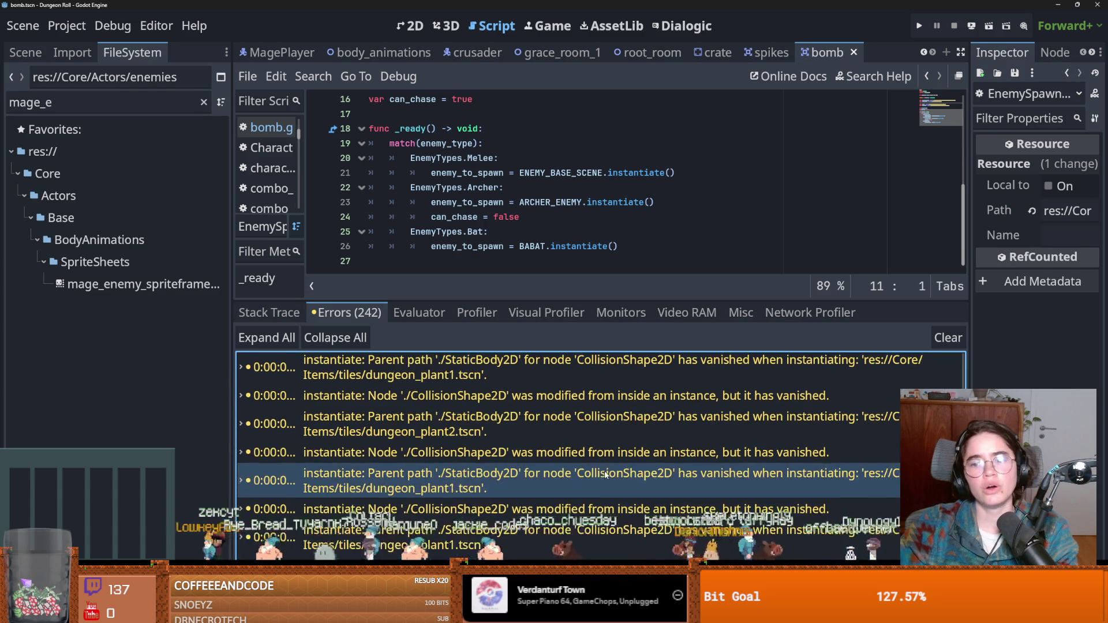
{"action": "scroll", "coordinate": [606, 474], "scroll_direction": "down", "scroll_amount": 5}
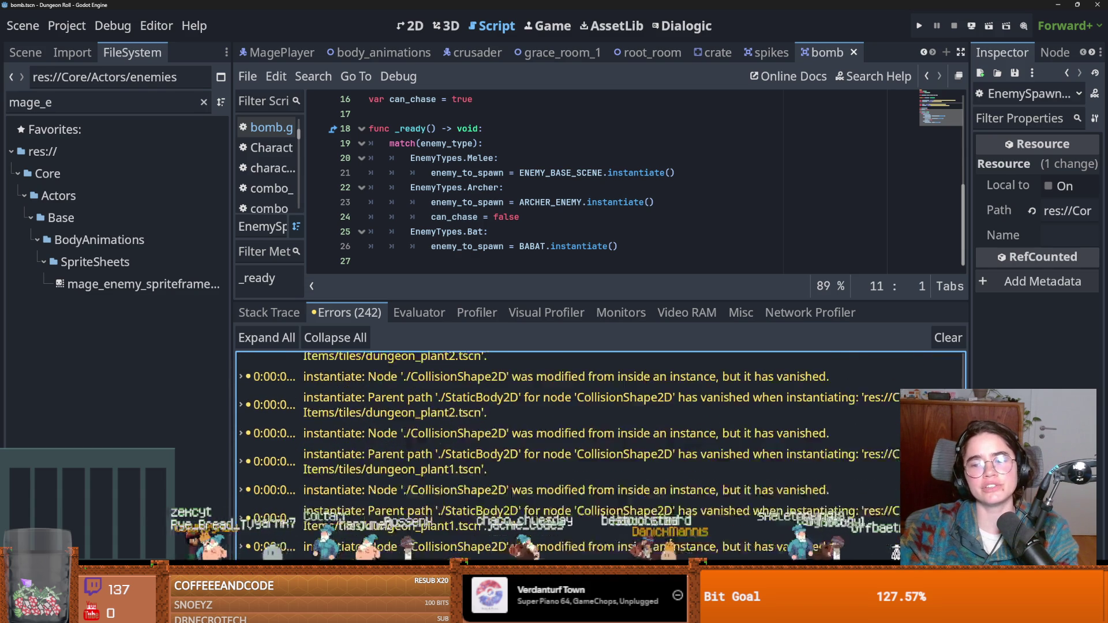
{"action": "left_click_drag", "start_coordinate": [969, 380], "coordinate": [971, 366]}
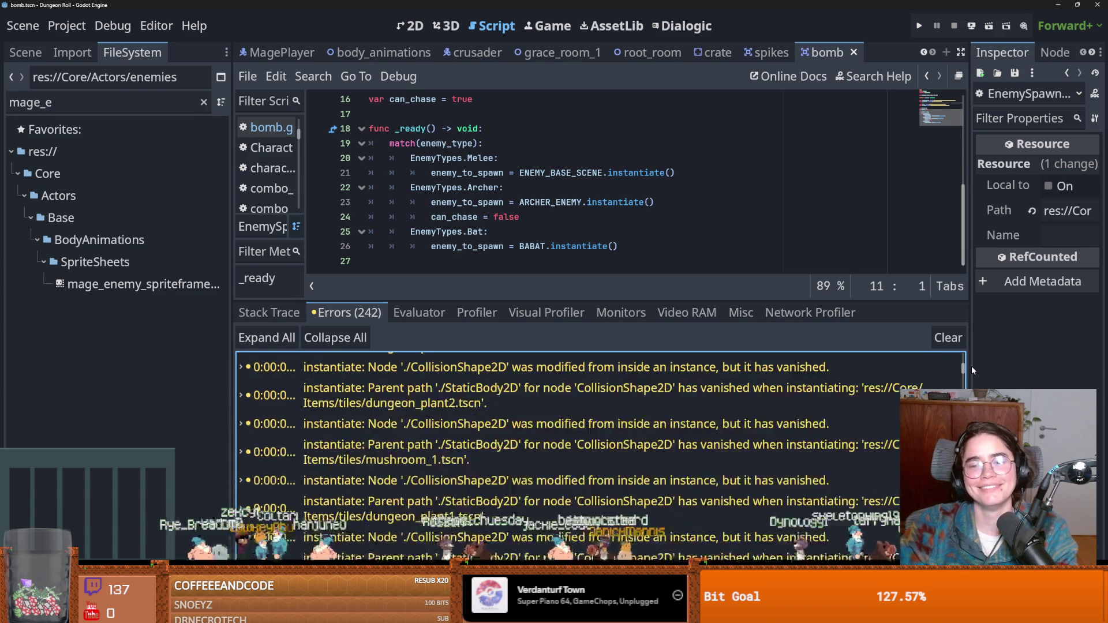
{"action": "left_click", "coordinate": [616, 370]}
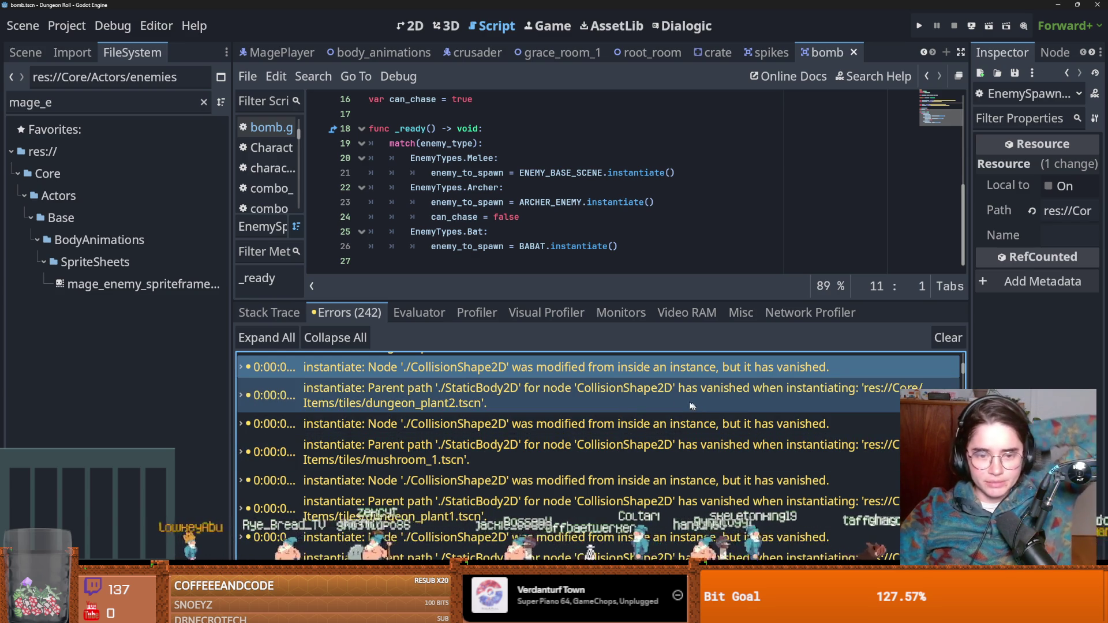
{"action": "scroll", "coordinate": [633, 453], "scroll_direction": "up", "scroll_amount": 5}
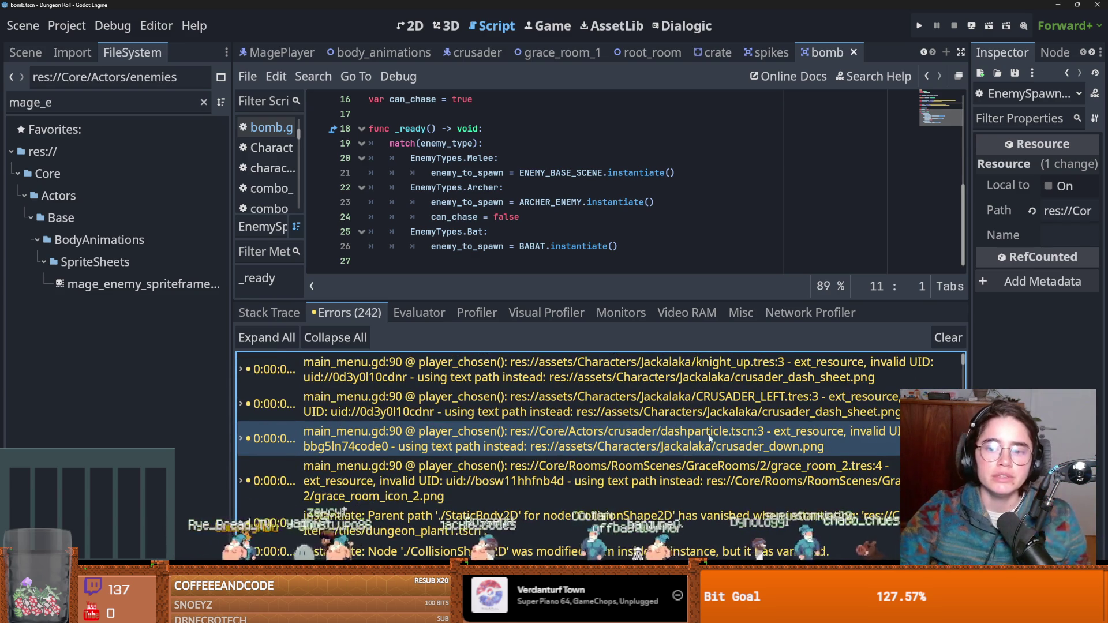
{"action": "scroll", "coordinate": [743, 408], "scroll_direction": "up", "scroll_amount": 1}
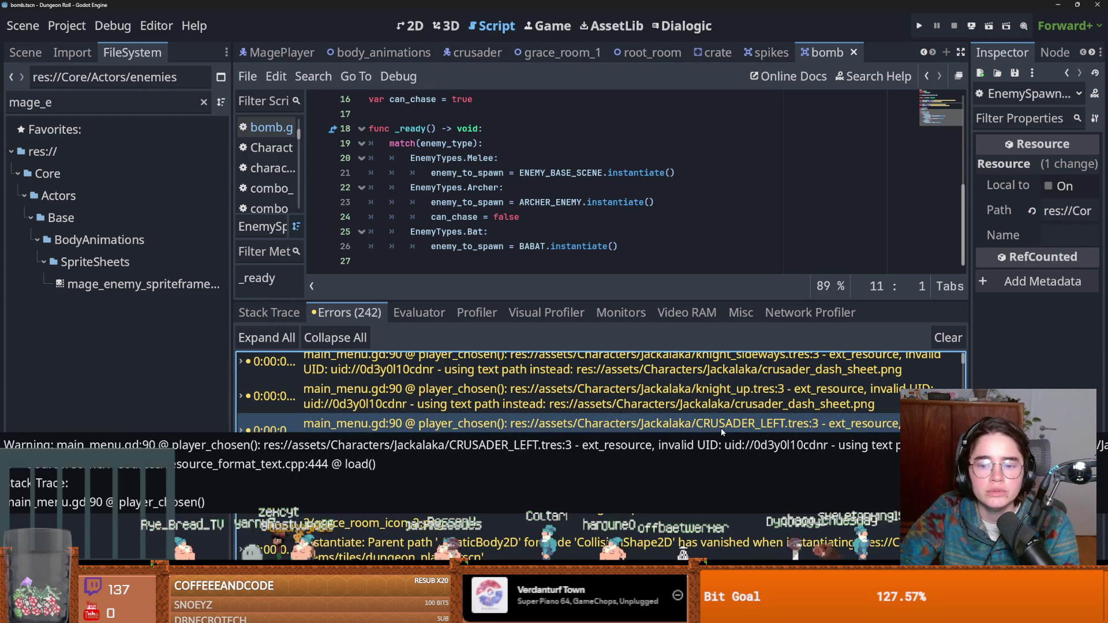
{"action": "left_click", "coordinate": [856, 454]}
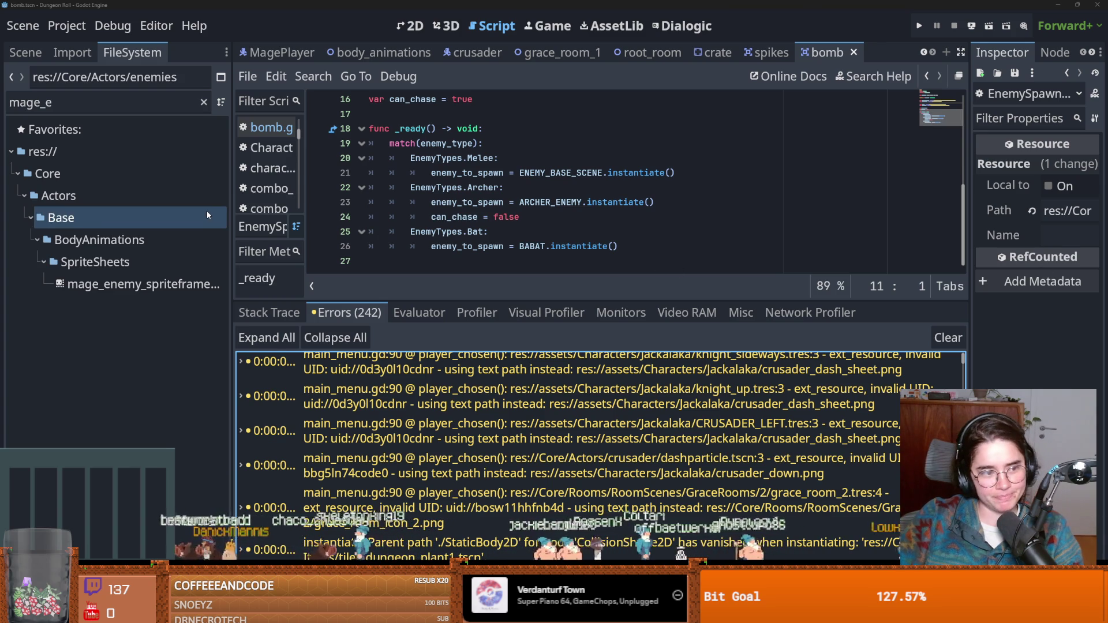
Save the scene after reviewing the ARCHER_ENEMY line 23, then go to the YouTube browser
{"action": "triple_click", "coordinate": [543, 208]}
{"action": "left_click", "coordinate": [551, 205]}
{"action": "key", "text": "ctrl+s"}
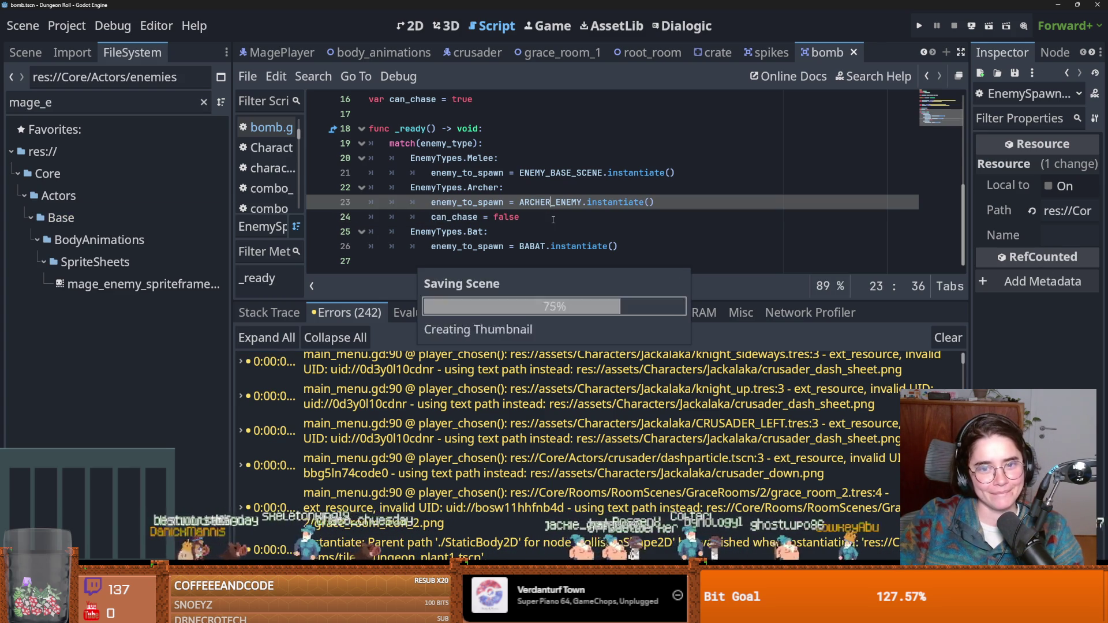
{"action": "scroll", "coordinate": [553, 218], "scroll_direction": "up", "scroll_amount": 1}
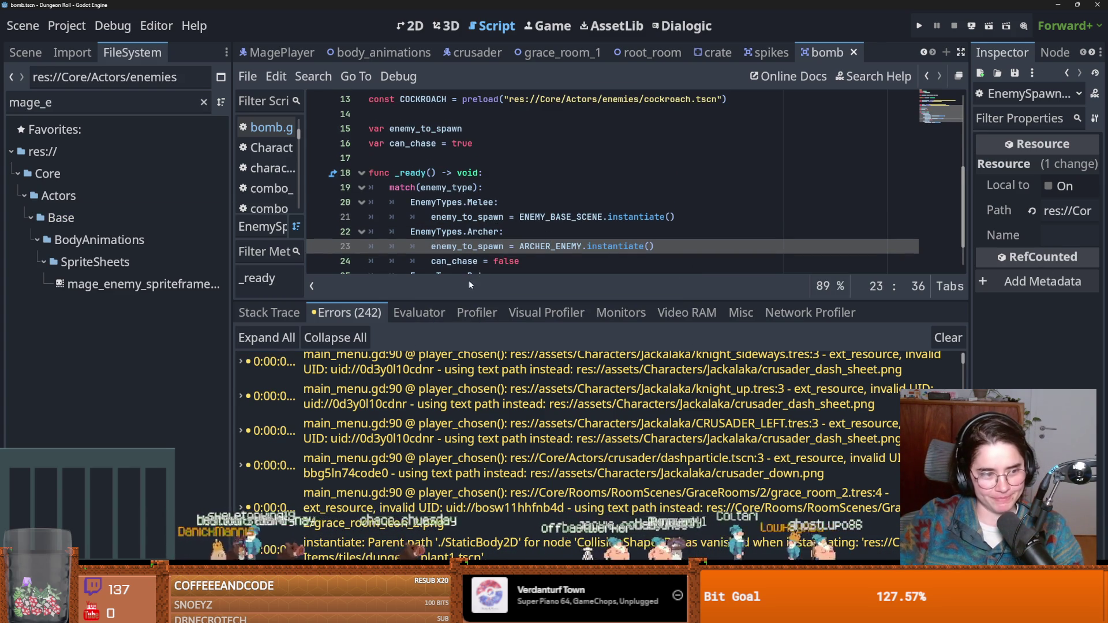
{"action": "key", "text": "ctrl+s"}
{"action": "left_click", "coordinate": [499, 253]}
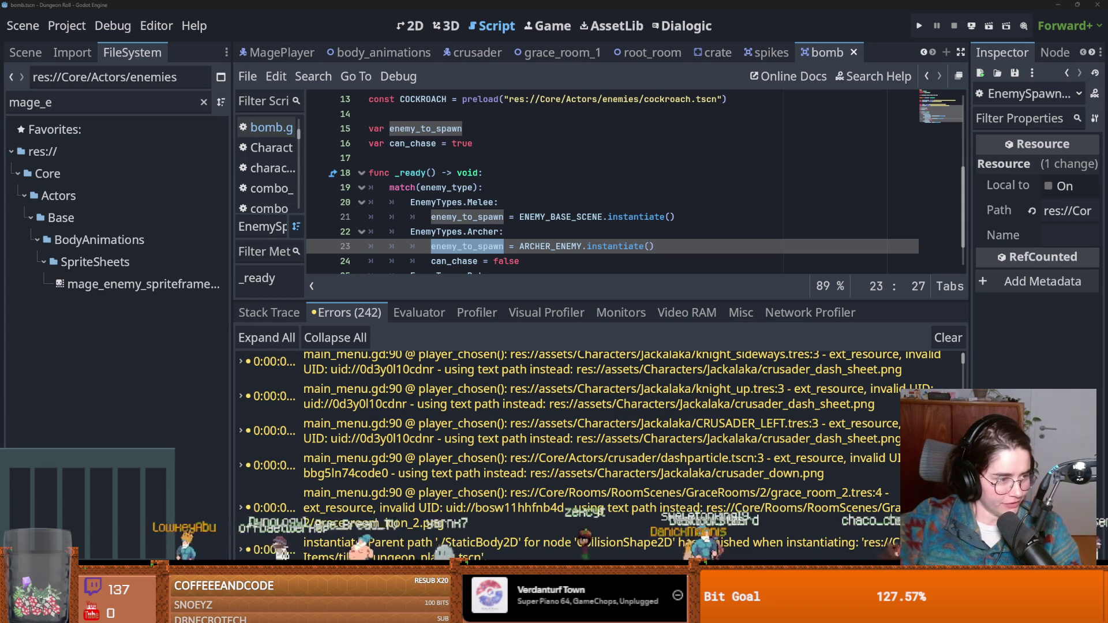
{"action": "mouse_move", "coordinate": [557, 242]}
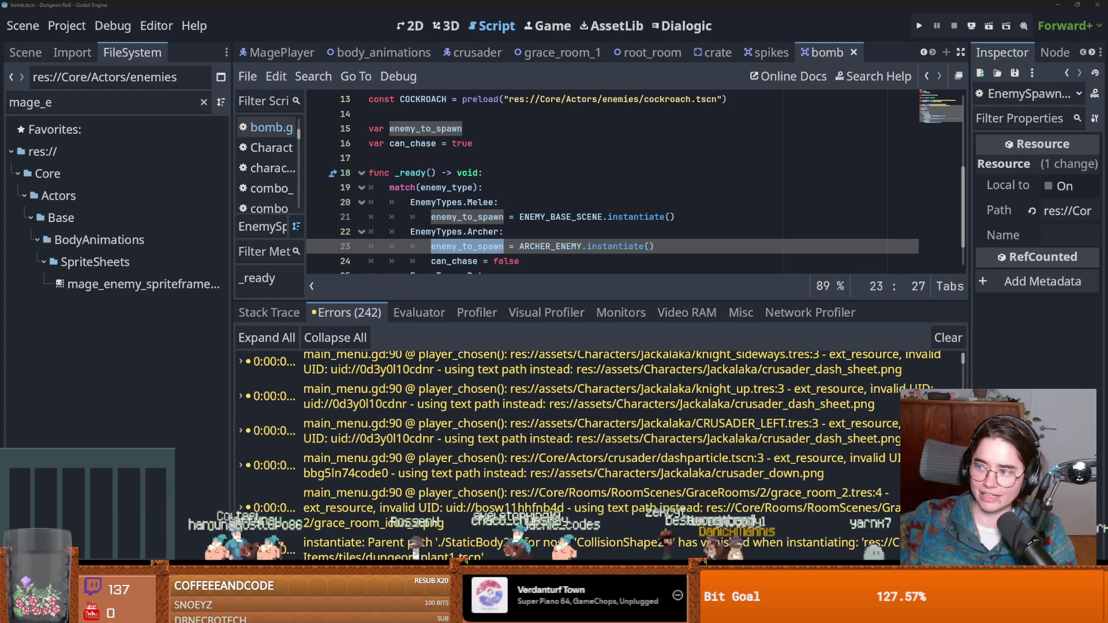
{"action": "key", "text": "alt+Tab"}
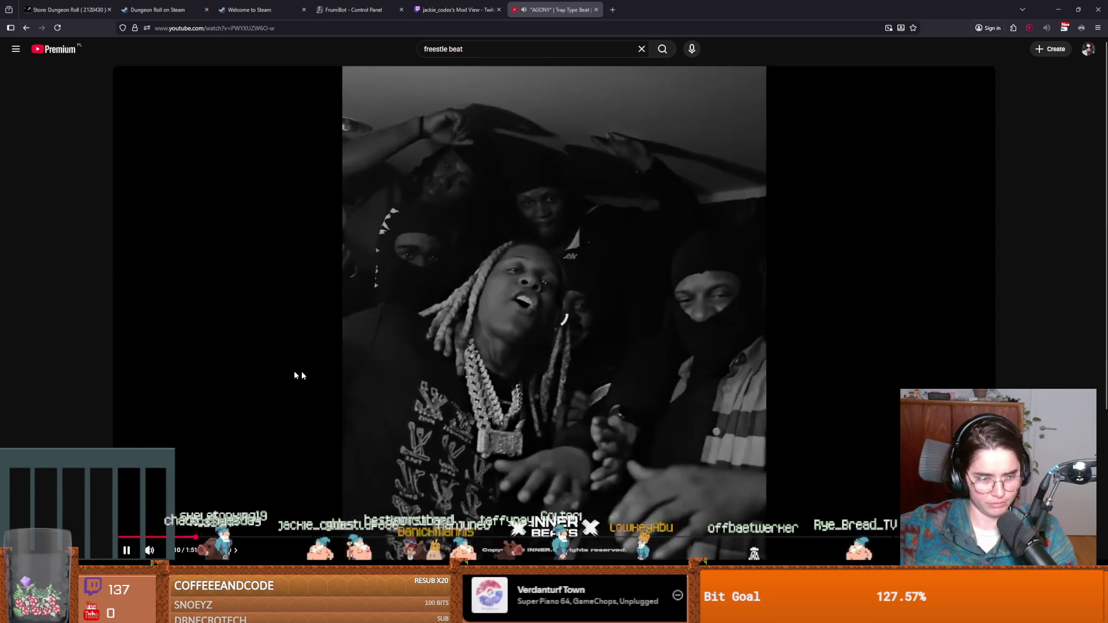
Restart the 'AGONY' beat from 0:00, pause it at 0:39, and resume playback
{"action": "left_click", "coordinate": [127, 550]}
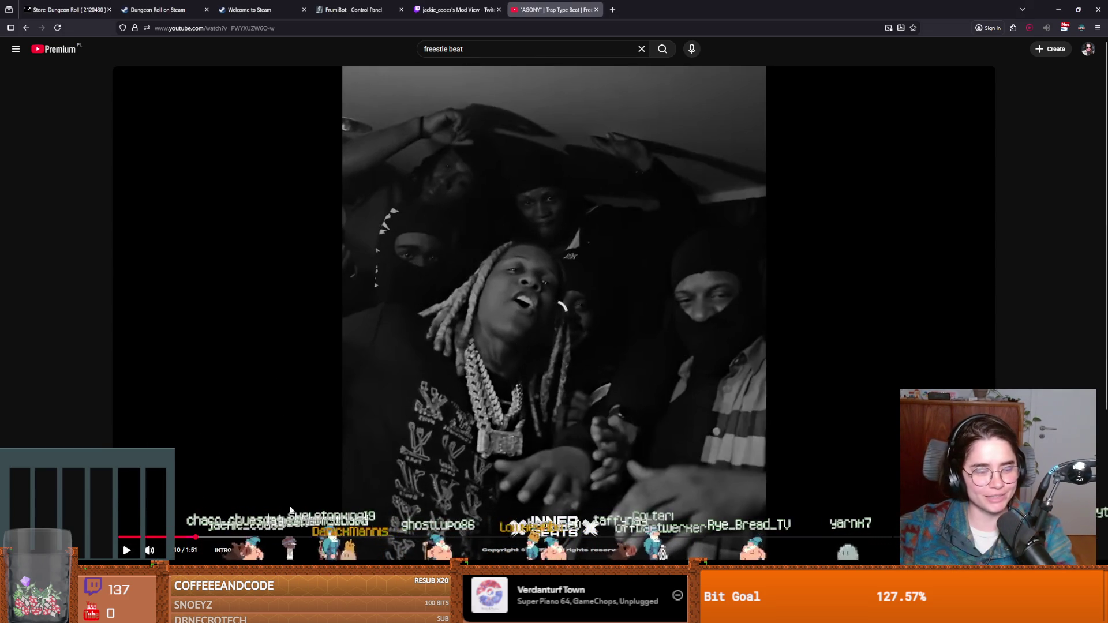
{"action": "left_click", "coordinate": [119, 540]}
{"action": "left_click", "coordinate": [331, 448]}
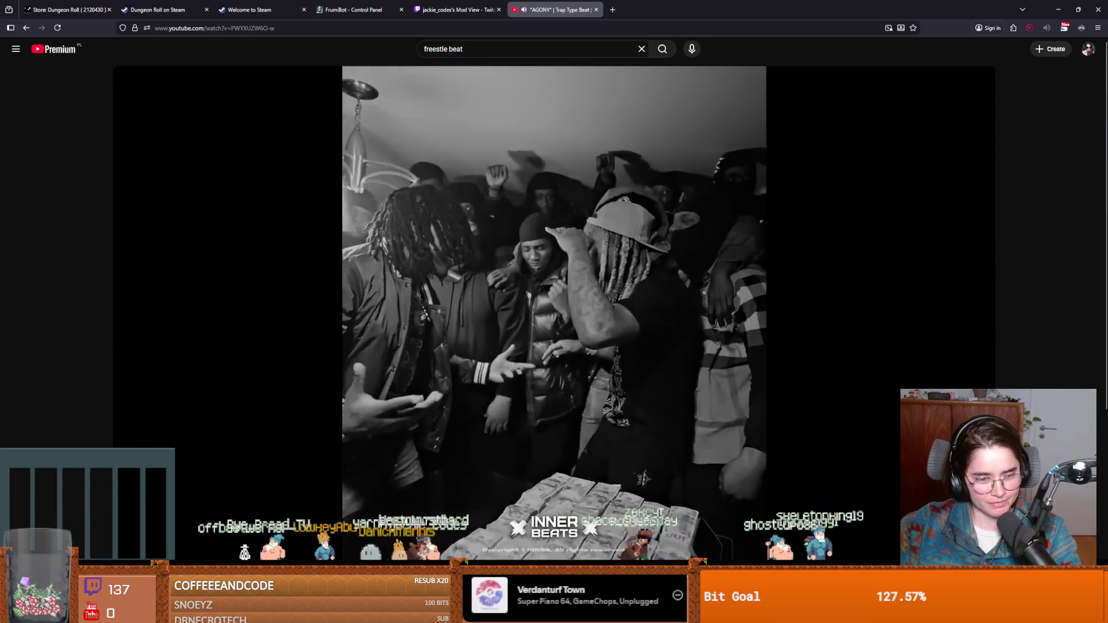
{"action": "scroll", "coordinate": [554, 312], "scroll_direction": "down", "scroll_amount": 3}
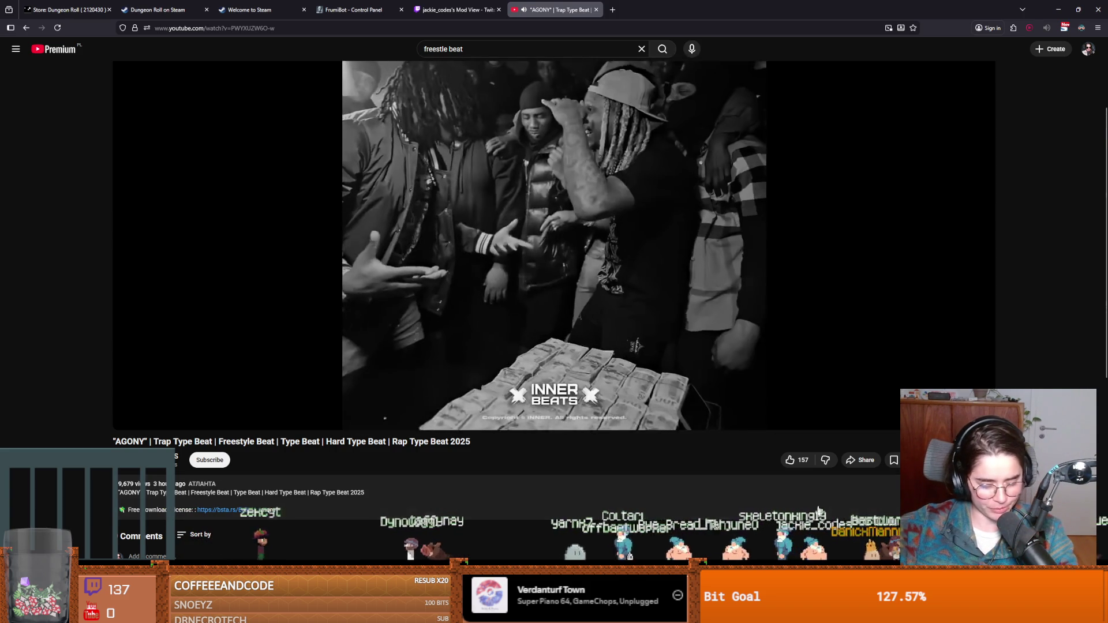
{"action": "left_click", "coordinate": [502, 329]}
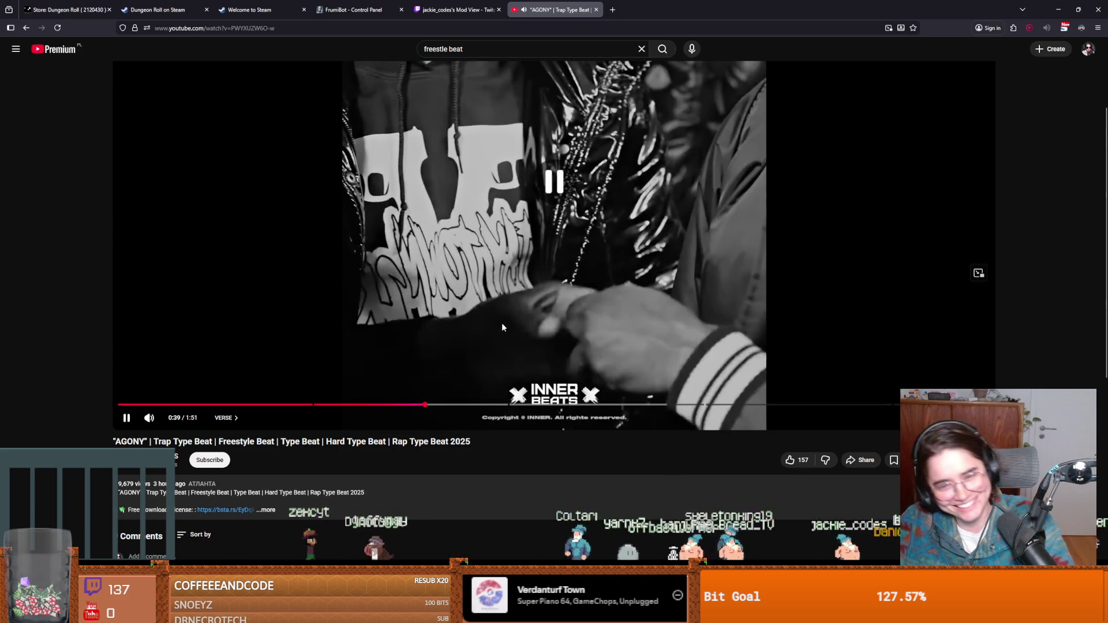
{"action": "left_click", "coordinate": [543, 340]}
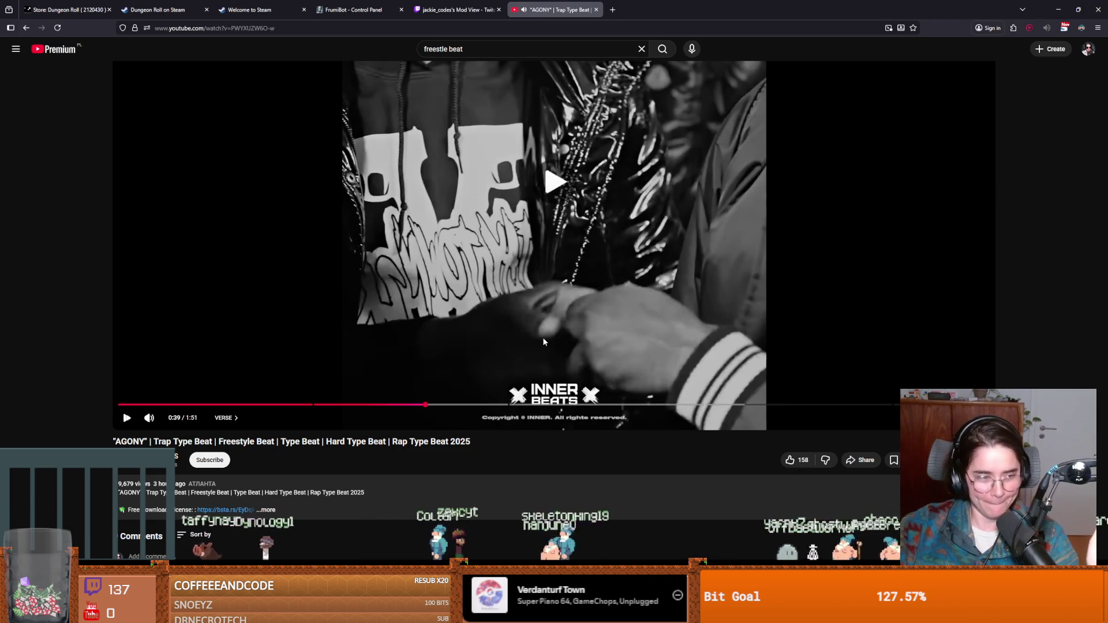
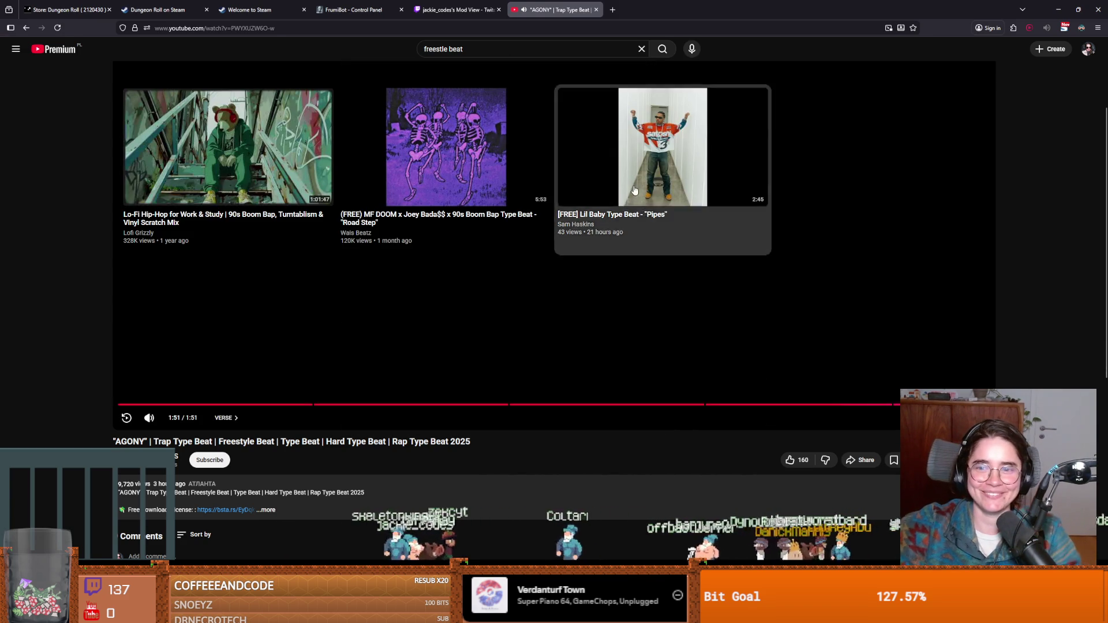
Play the suggested 'Pipes' Lil Baby type beat, skip ahead, then pause it
{"action": "left_click", "coordinate": [634, 190]}
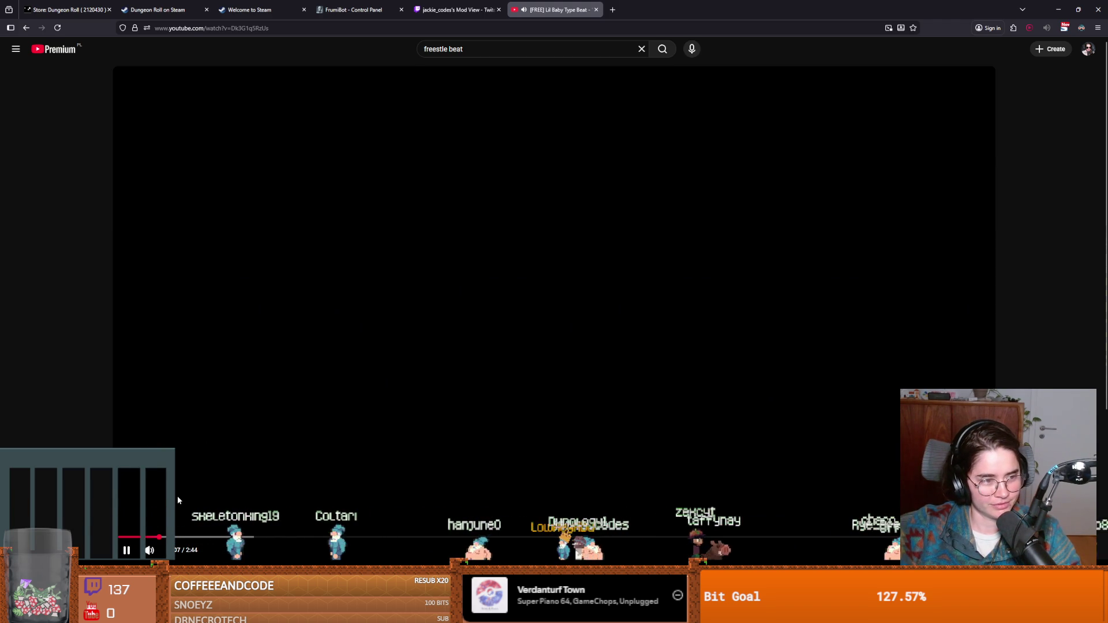
{"action": "key", "text": "Right"}
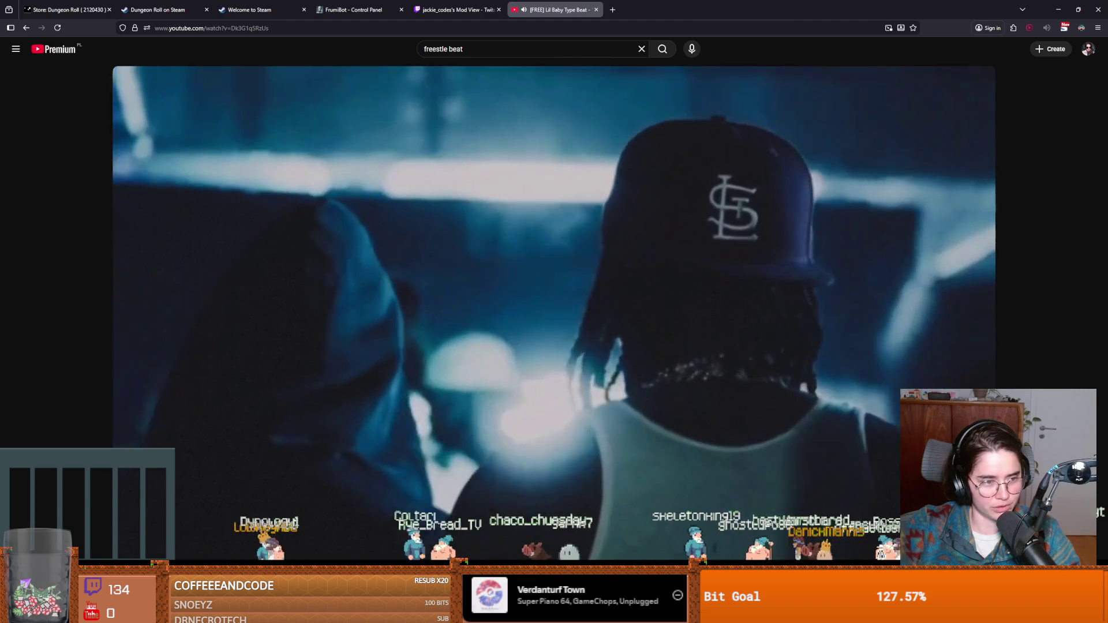
{"action": "mouse_move", "coordinate": [418, 454]}
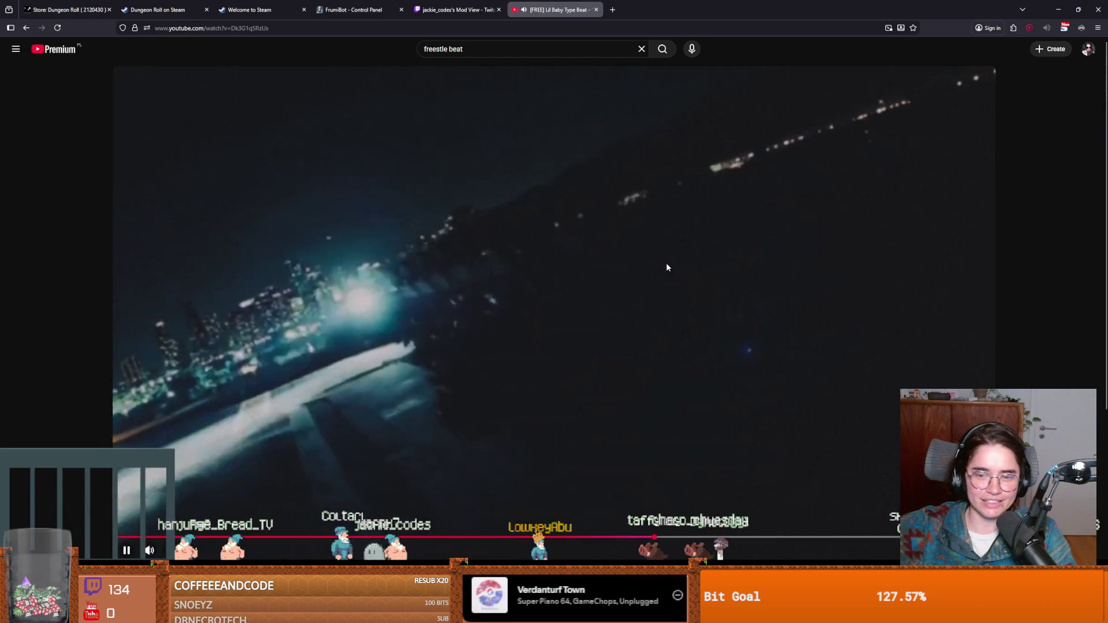
{"action": "left_click", "coordinate": [666, 268]}
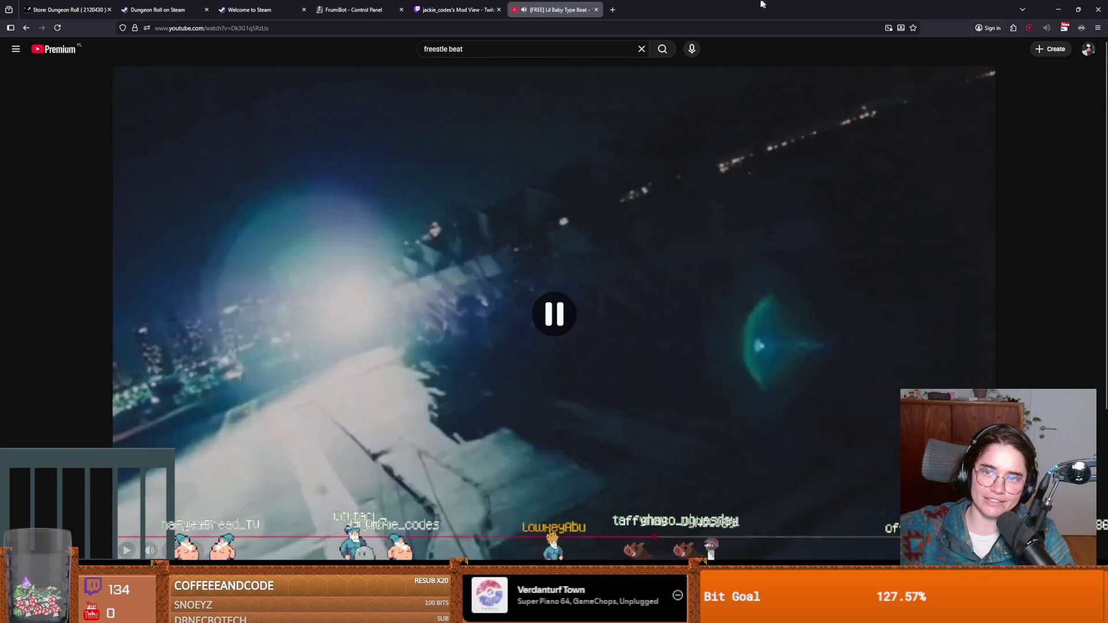
Minimize the browser and return to the MonsterMarker script, saving the scene
{"action": "key", "text": "super+Down"}
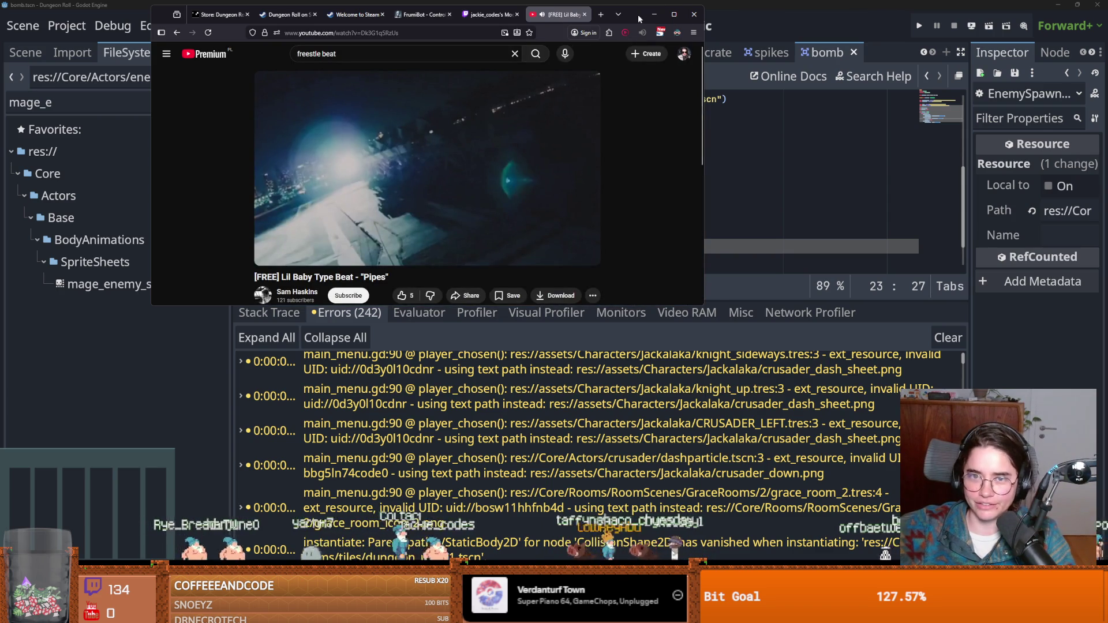
{"action": "left_click", "coordinate": [655, 14]}
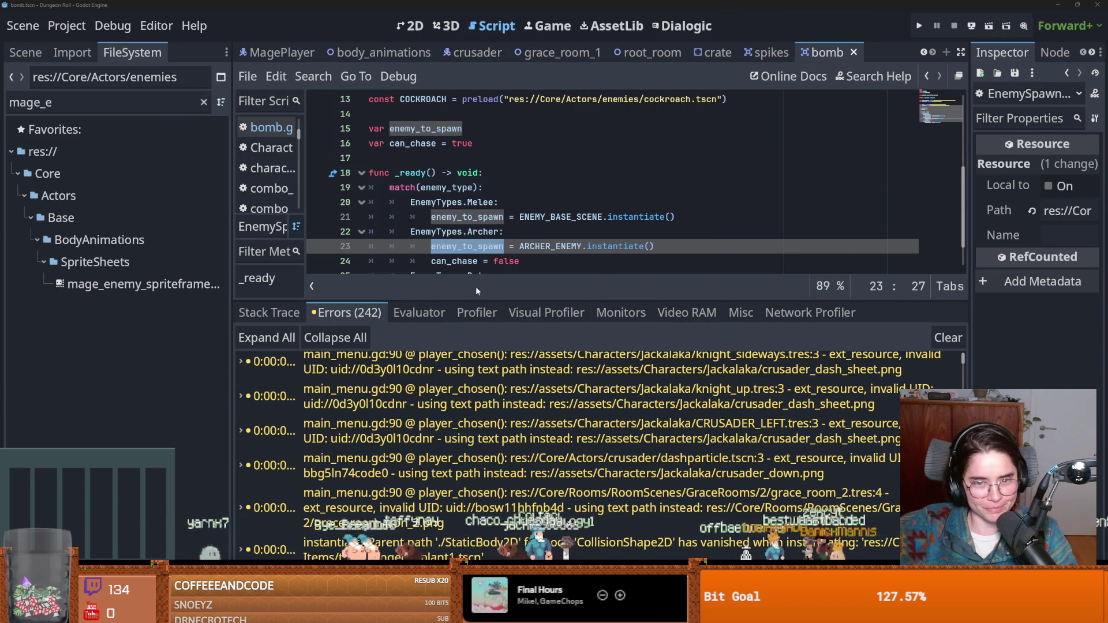
{"action": "left_click_drag", "start_coordinate": [476, 300], "coordinate": [476, 437]}
{"action": "scroll", "coordinate": [462, 259], "scroll_direction": "up", "scroll_amount": 2}
{"action": "left_click", "coordinate": [413, 307]}
{"action": "key", "text": "ctrl+s"}
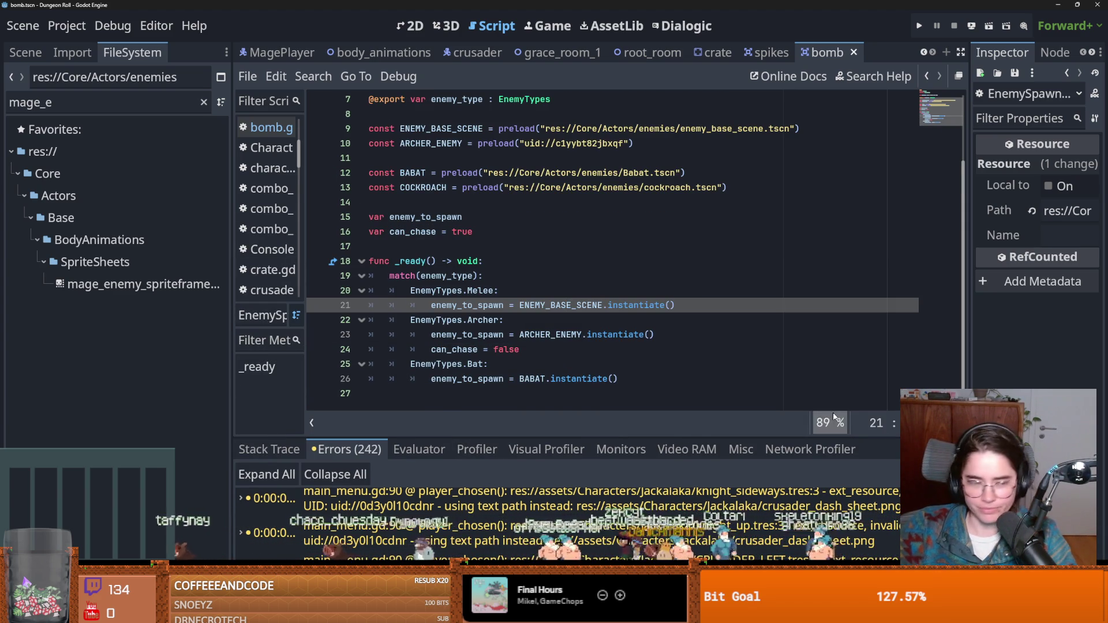
{"action": "key", "text": "Up"}
{"action": "key", "text": "ctrl+s"}
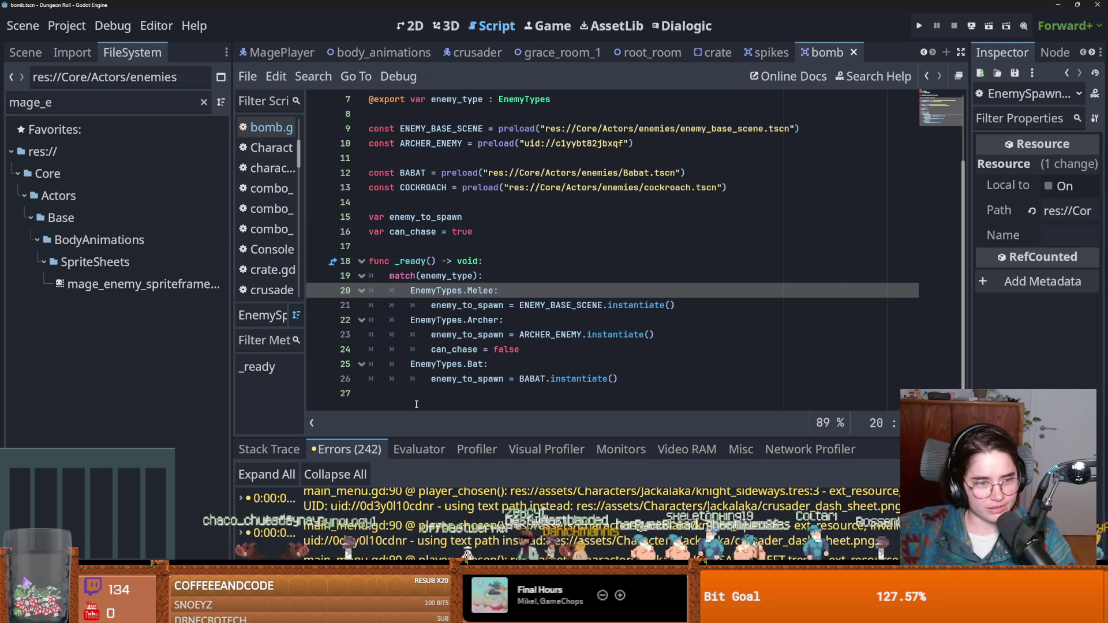
{"action": "left_click", "coordinate": [440, 393]}
{"action": "scroll", "coordinate": [436, 388], "scroll_direction": "up", "scroll_amount": 2}
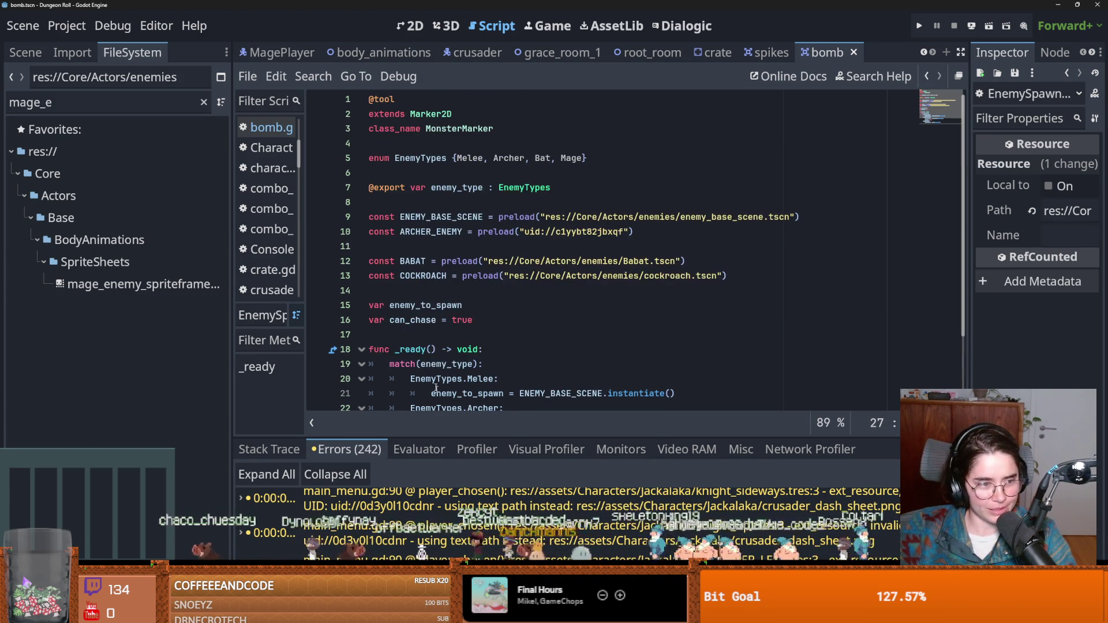
{"action": "key", "text": "ctrl+s"}
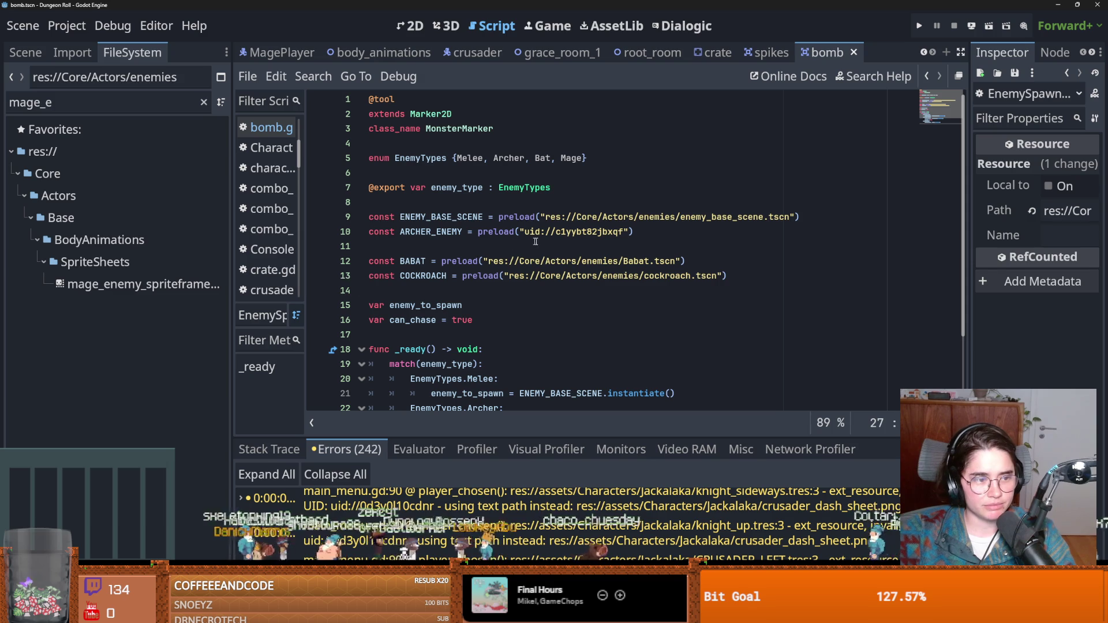
Delete blank line 13 above the BABAT preload, save, and switch to Discord
{"action": "left_click", "coordinate": [598, 277]}
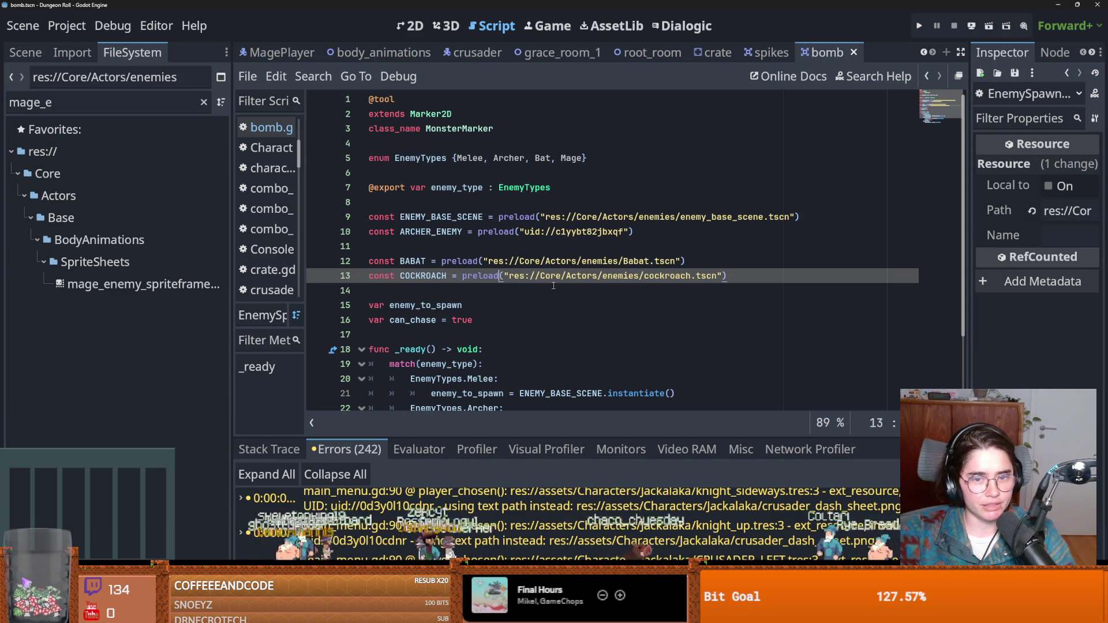
{"action": "key", "text": "Up"}
{"action": "key", "text": "Up"}
{"action": "key", "text": "BackSpace"}
{"action": "key", "text": "ctrl+s"}
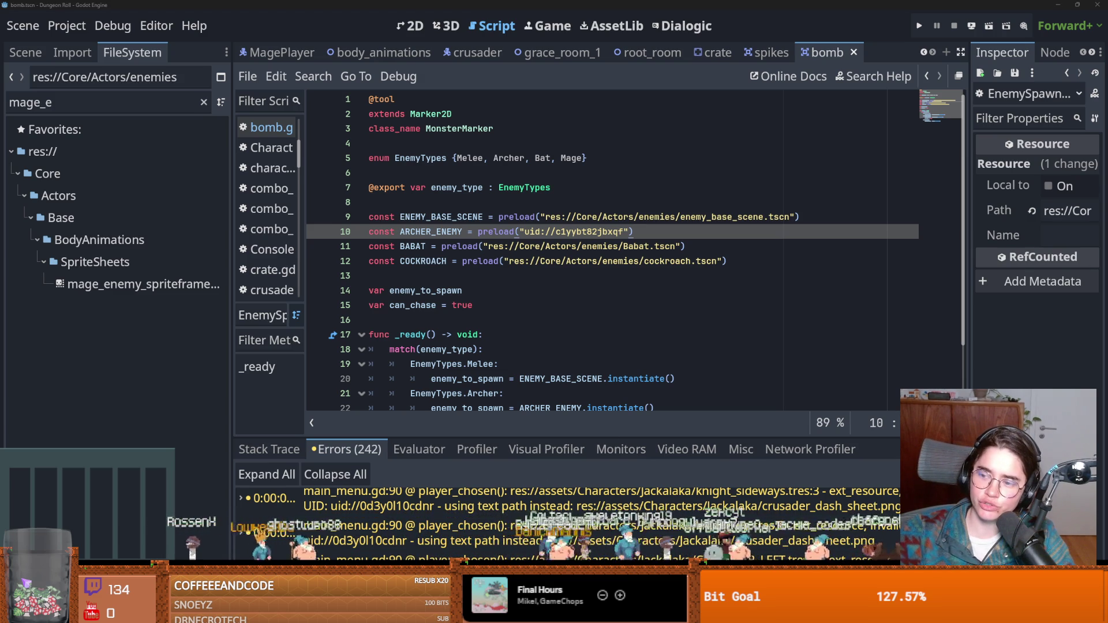
{"action": "key", "text": "alt+Tab"}
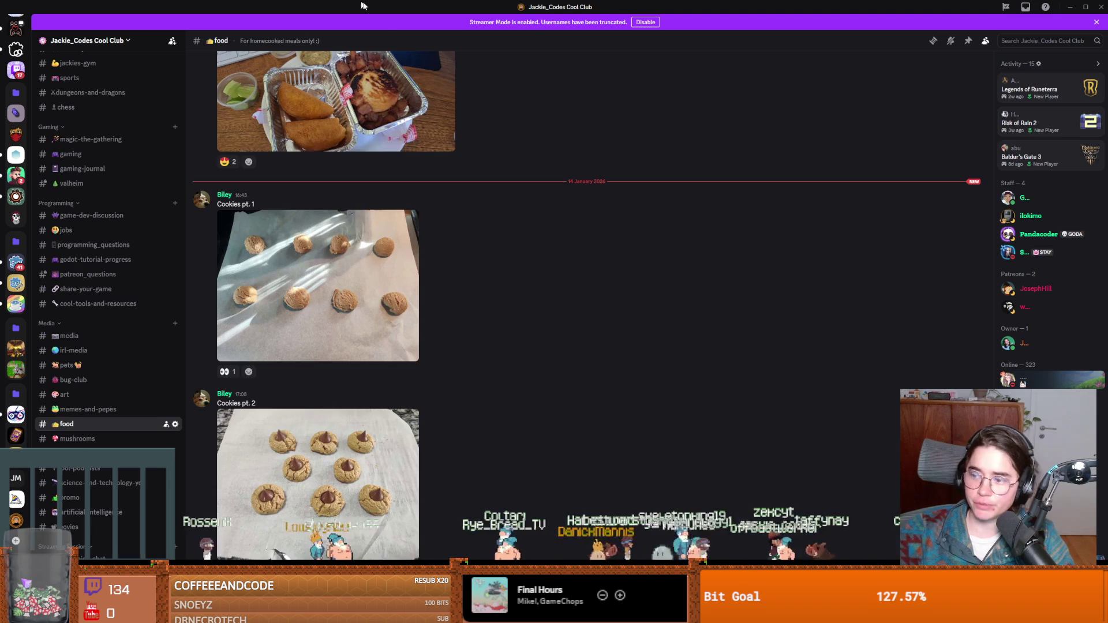
View the Cookies pt. 1 and pt. 2 photos full size in #food
{"action": "left_click", "coordinate": [337, 318]}
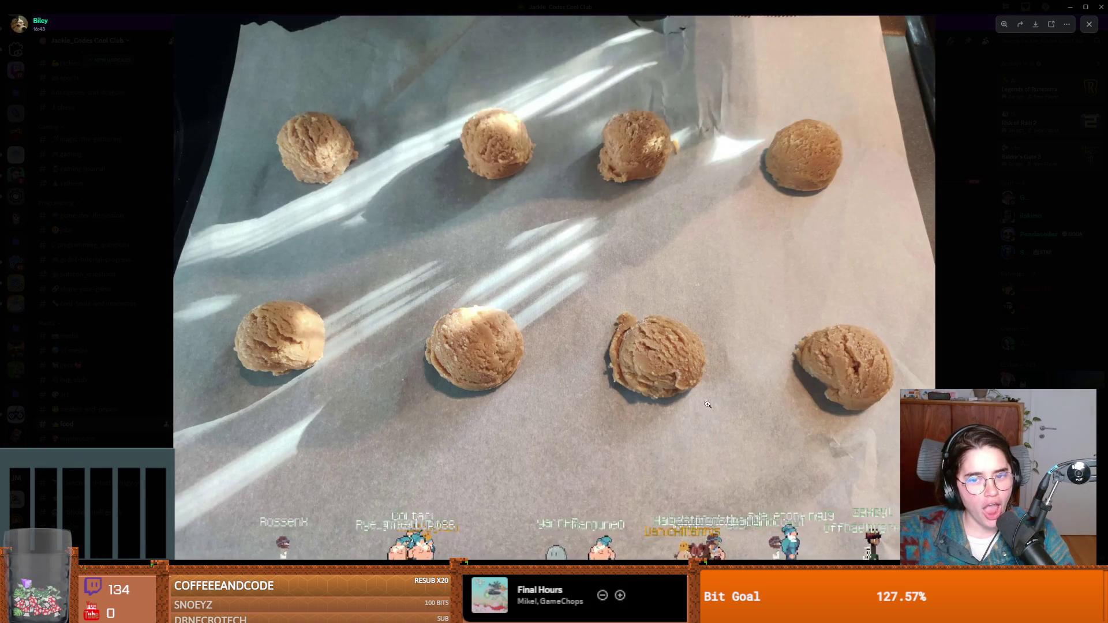
{"action": "key", "text": "Escape"}
{"action": "left_click", "coordinate": [403, 472]}
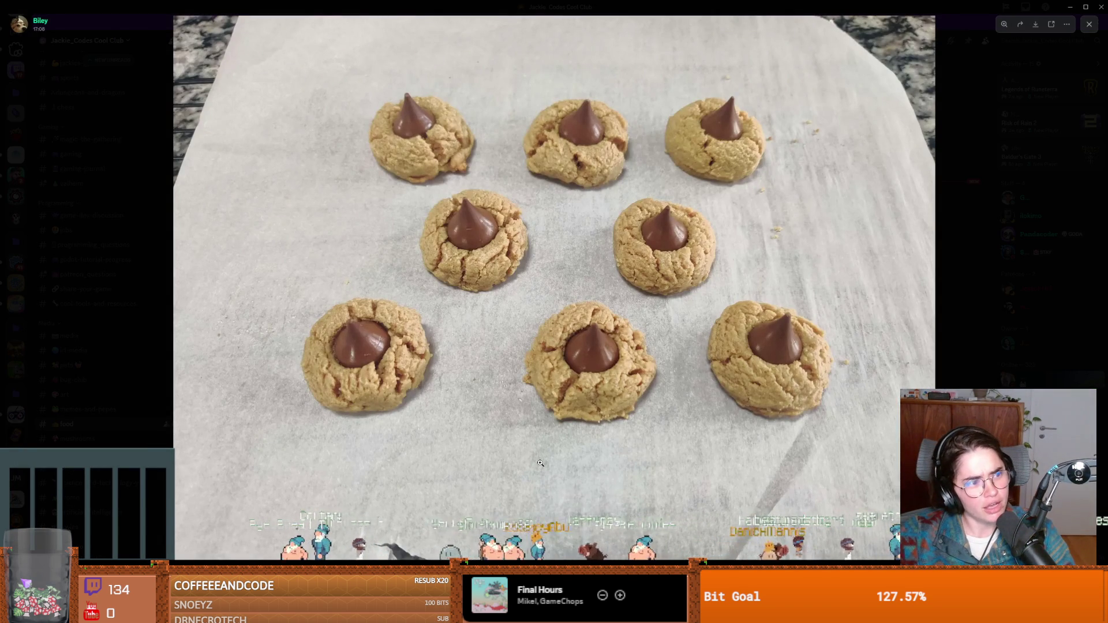
{"action": "left_click", "coordinate": [986, 364]}
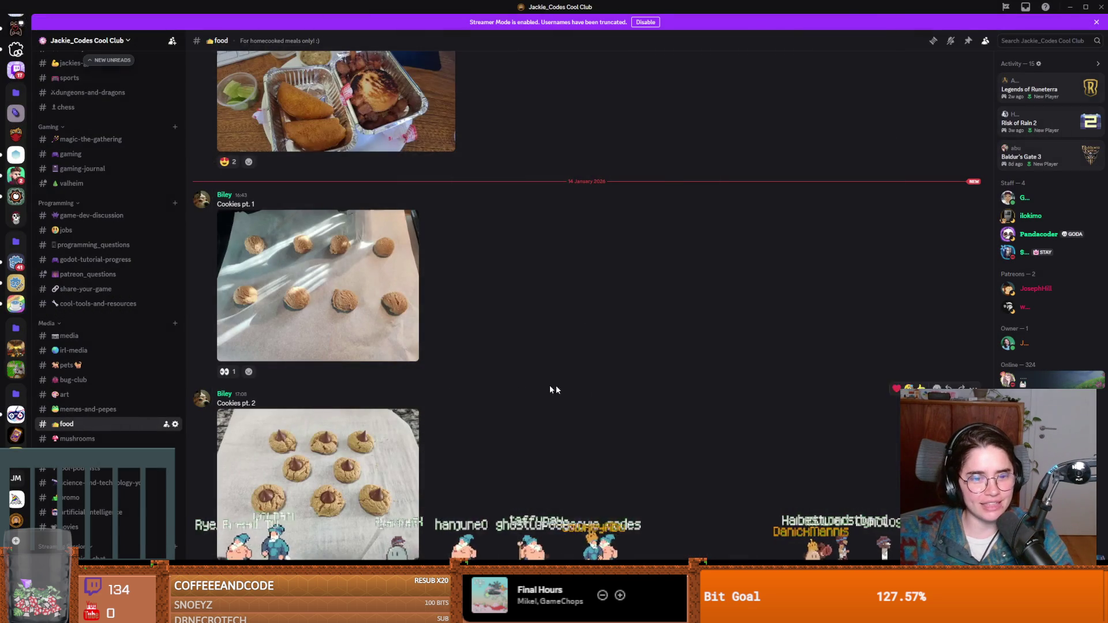
{"action": "left_click", "coordinate": [440, 367]}
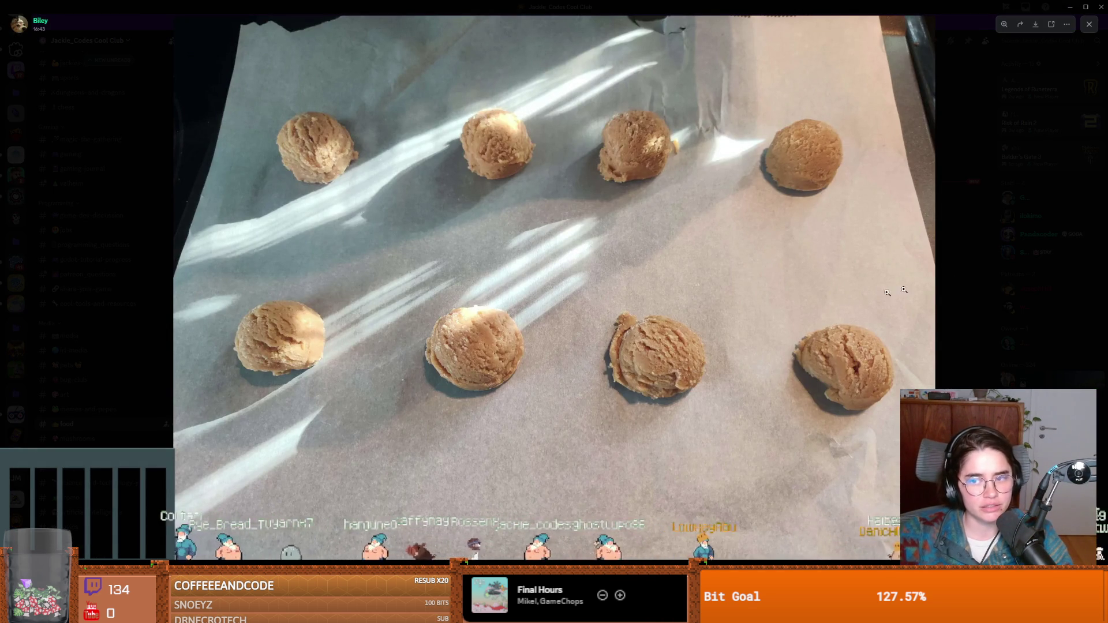
{"action": "key", "text": "Escape"}
{"action": "left_click", "coordinate": [303, 479]}
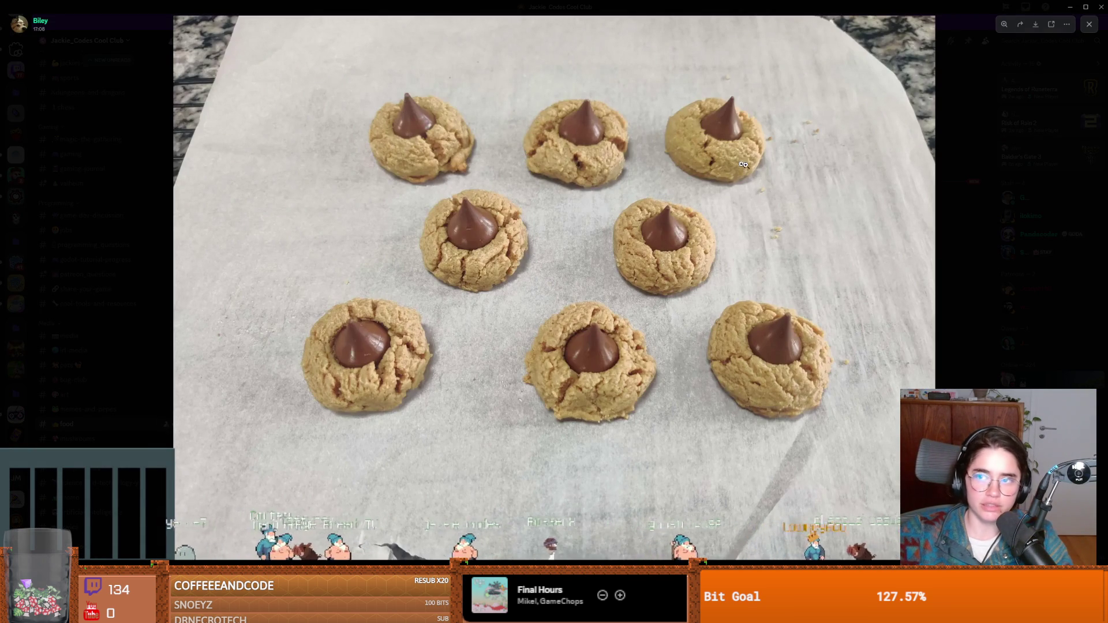
{"action": "key", "text": "Escape"}
View the arepas and empanadas photo full size, then return to Godot
{"action": "scroll", "coordinate": [407, 167], "scroll_direction": "up", "scroll_amount": 3}
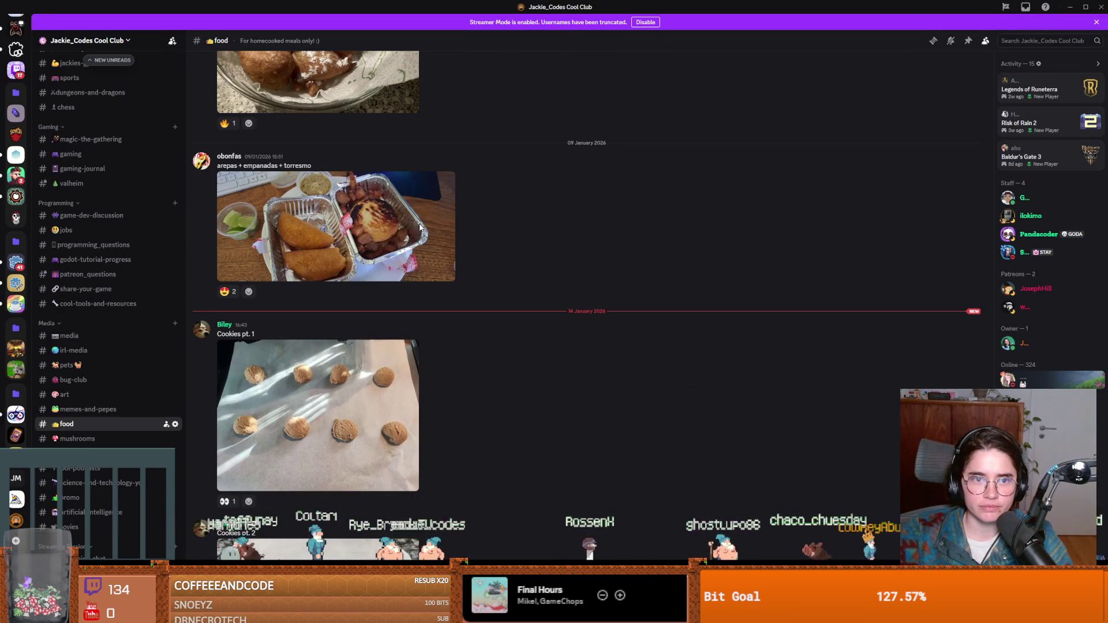
{"action": "left_click", "coordinate": [329, 202]}
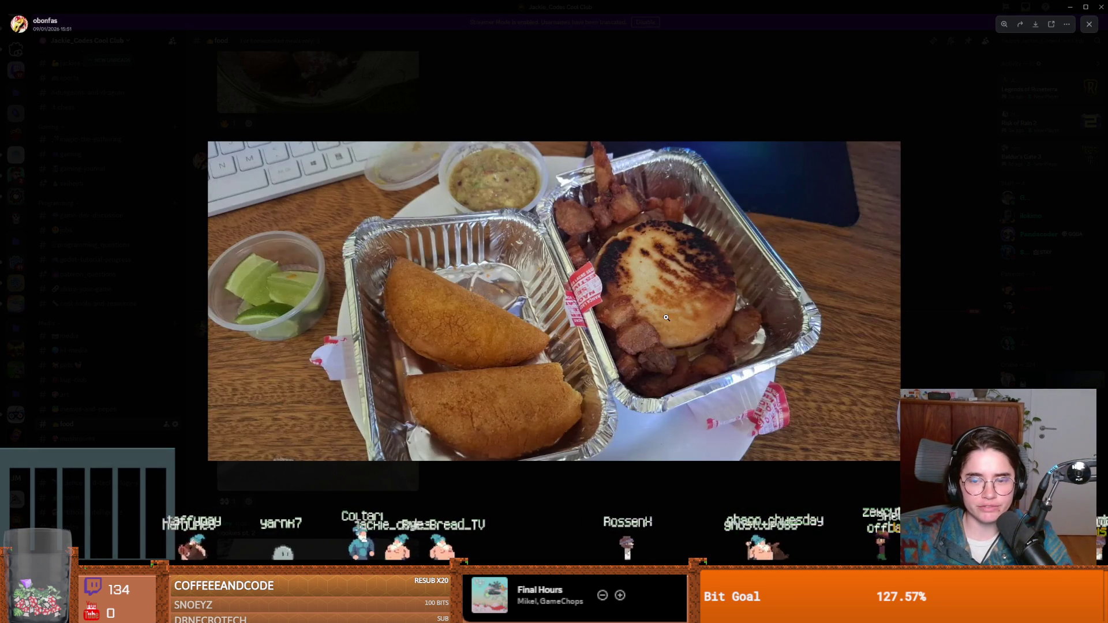
{"action": "left_click", "coordinate": [950, 246]}
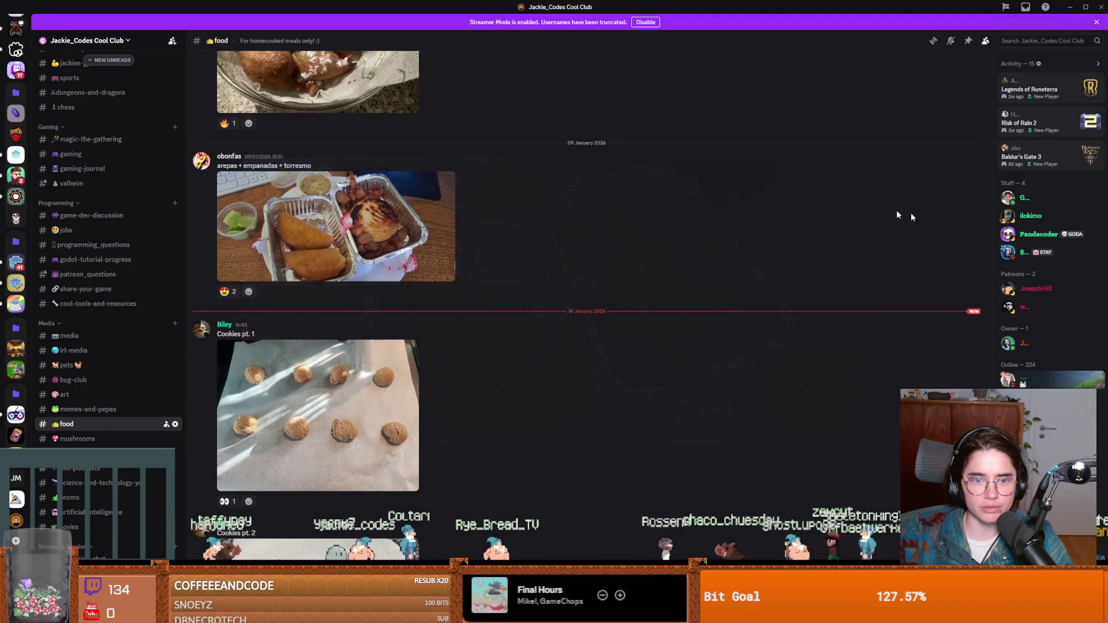
{"action": "key", "text": "alt+Tab"}
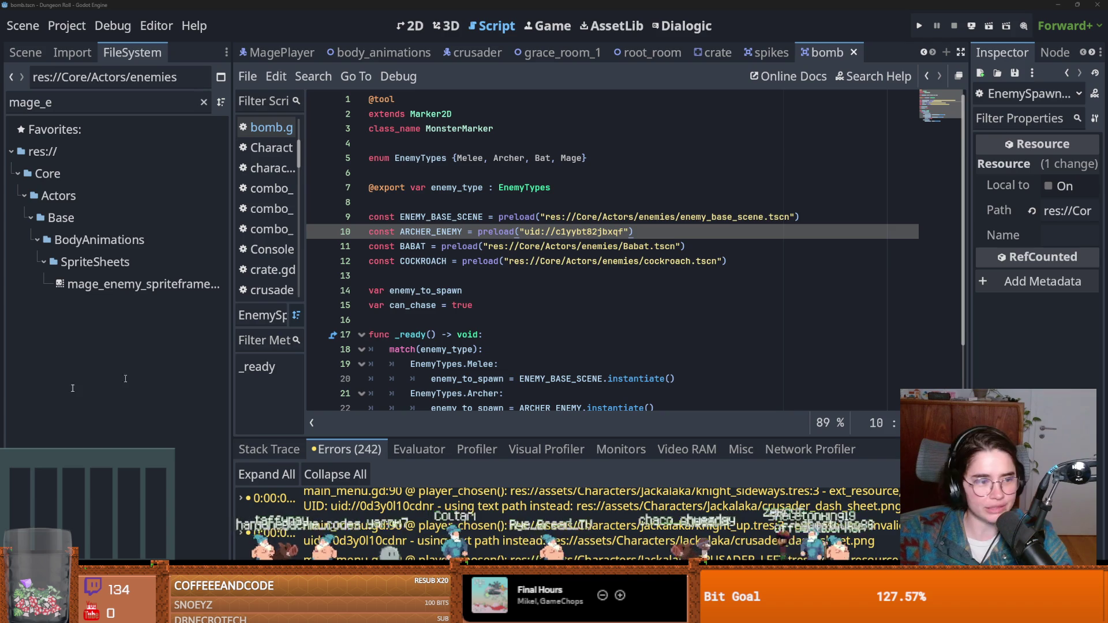
Review the MonsterMarker preload lines, saving repeatedly, and select the Filter Files box
{"action": "mouse_move", "coordinate": [621, 246]}
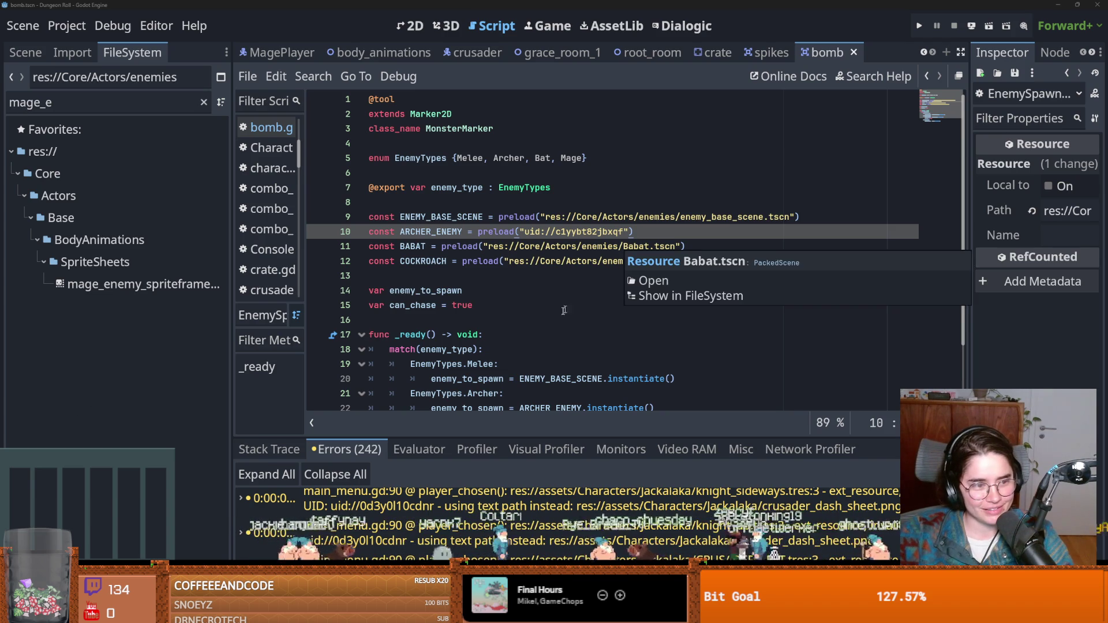
{"action": "left_click", "coordinate": [612, 304]}
{"action": "key", "text": "ctrl+s"}
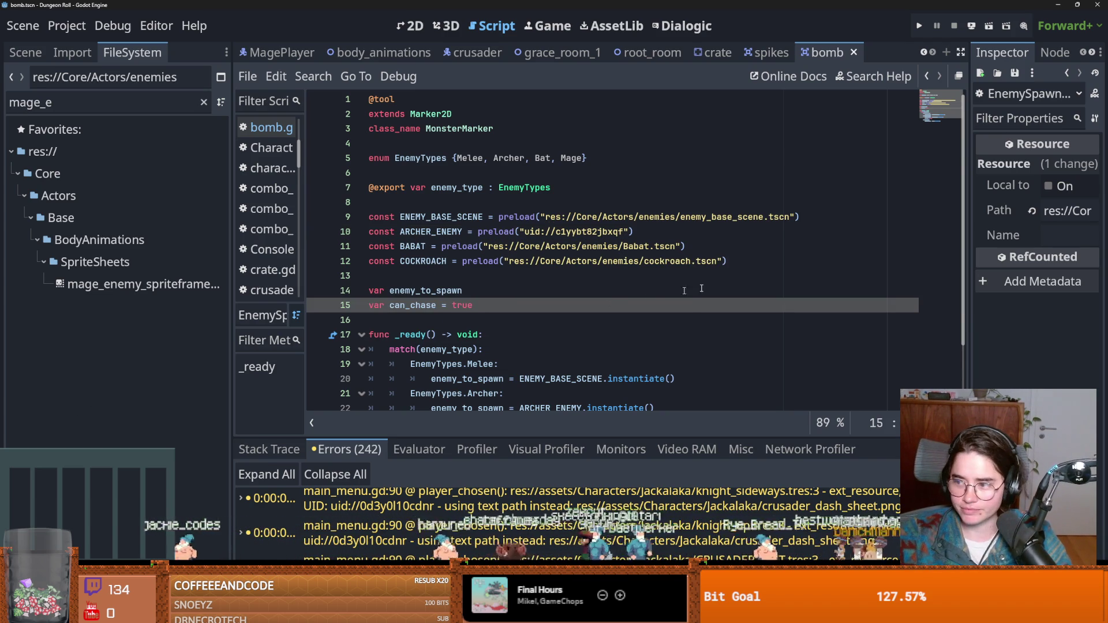
{"action": "left_click", "coordinate": [635, 247]}
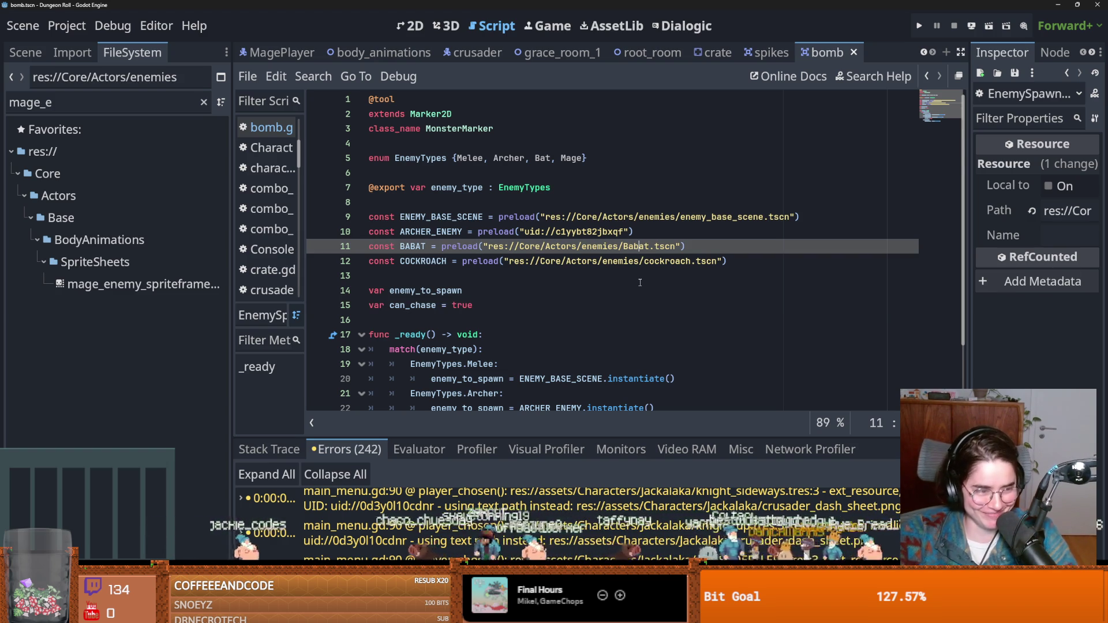
{"action": "left_click", "coordinate": [464, 263]}
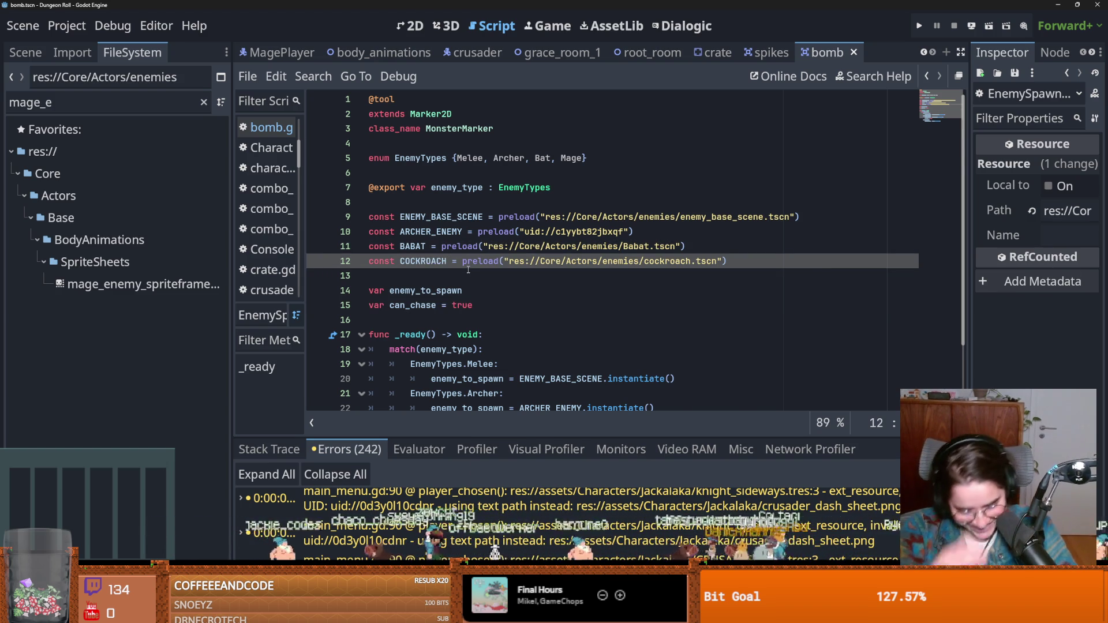
{"action": "mouse_move", "coordinate": [468, 269]}
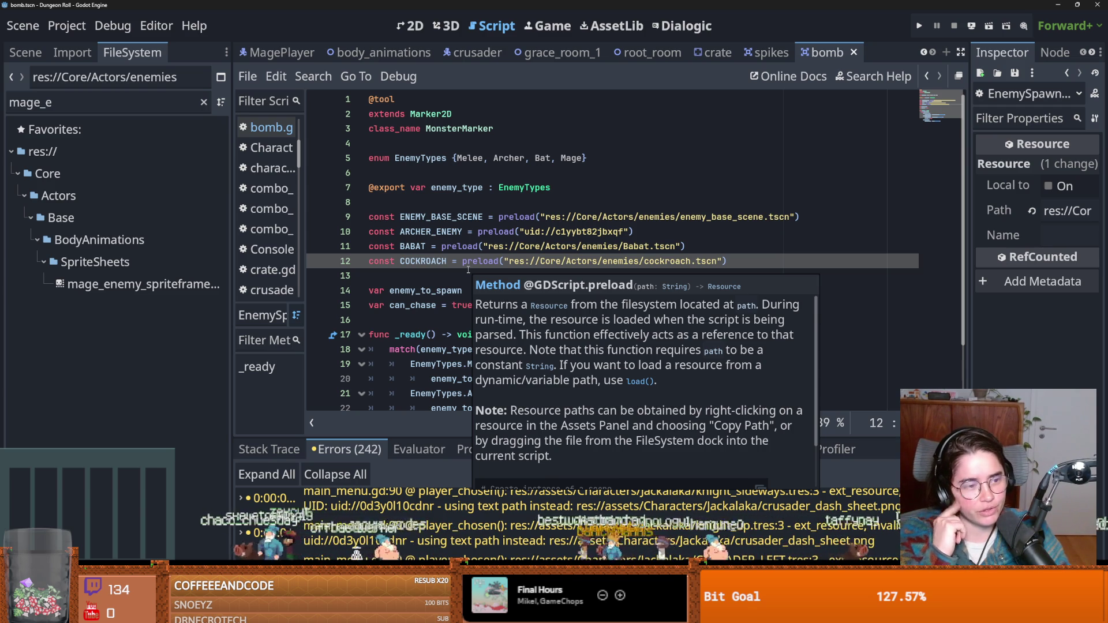
{"action": "left_click", "coordinate": [440, 247]}
{"action": "key", "text": "ctrl+s"}
{"action": "left_click", "coordinate": [442, 276]}
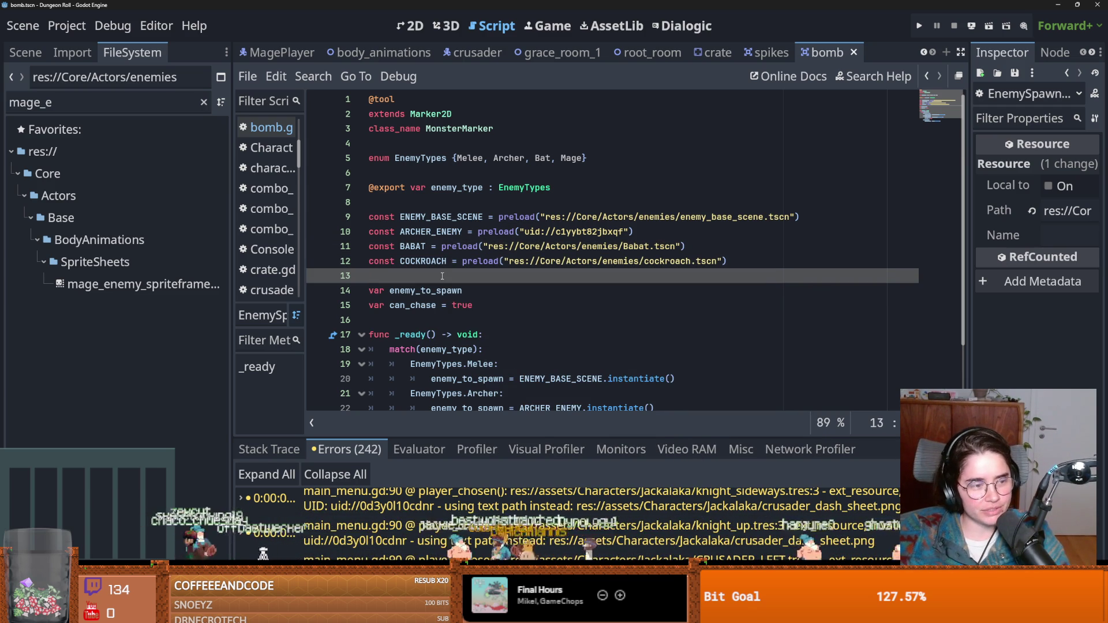
{"action": "key", "text": "ctrl+s"}
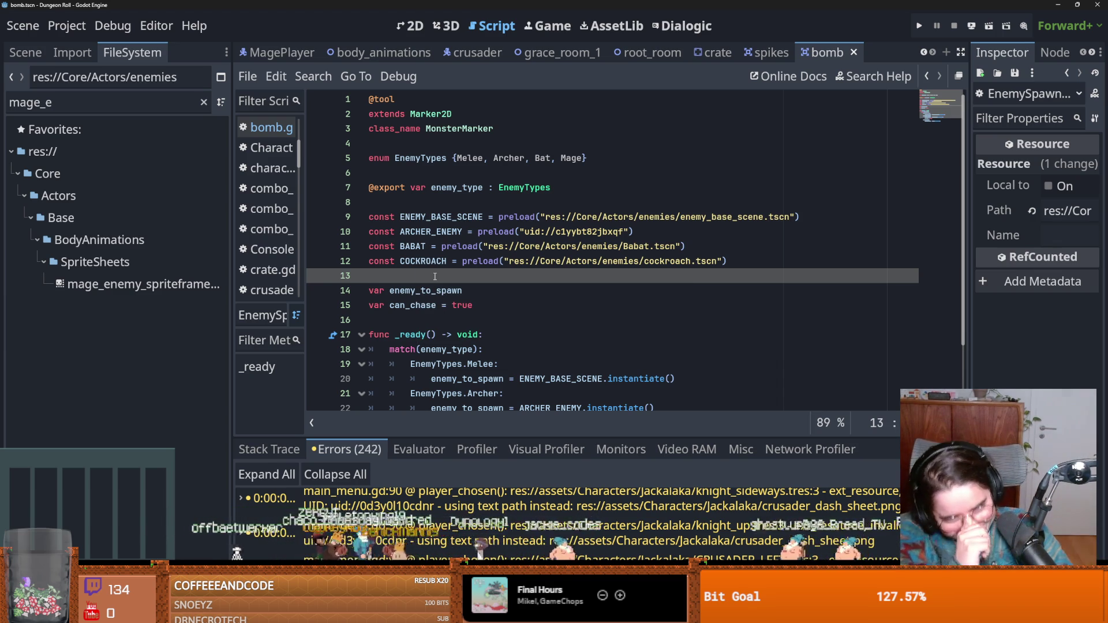
{"action": "left_click", "coordinate": [204, 102]}
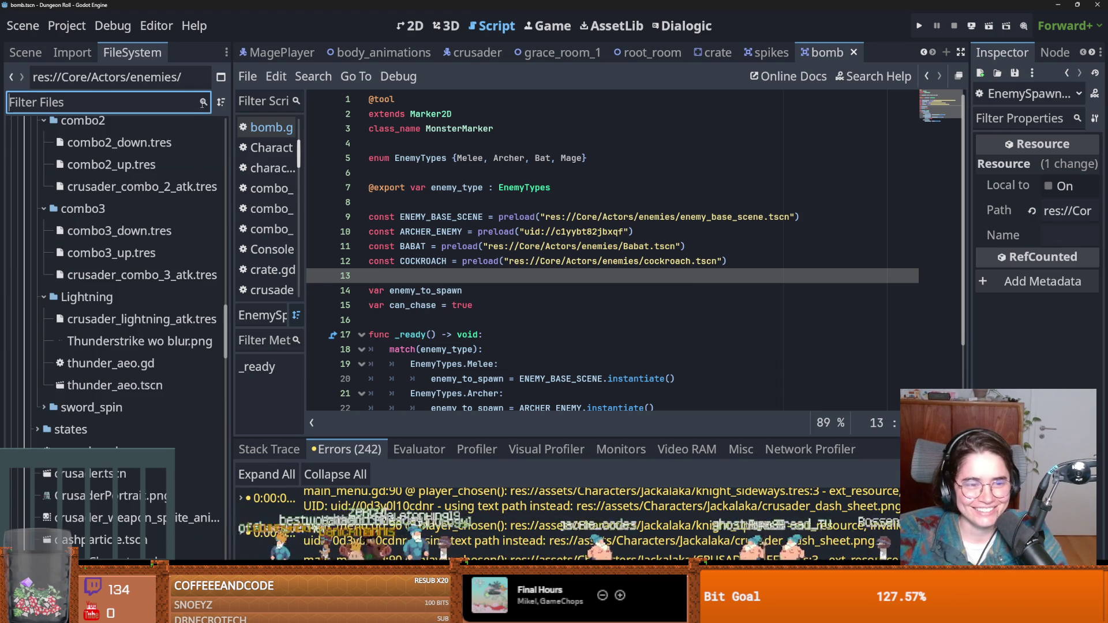
Clear the mage_e filter and collapse the attacks and root folders, saving the scene
{"action": "key", "text": "ctrl+s"}
{"action": "scroll", "coordinate": [87, 404], "scroll_direction": "up", "scroll_amount": 10}
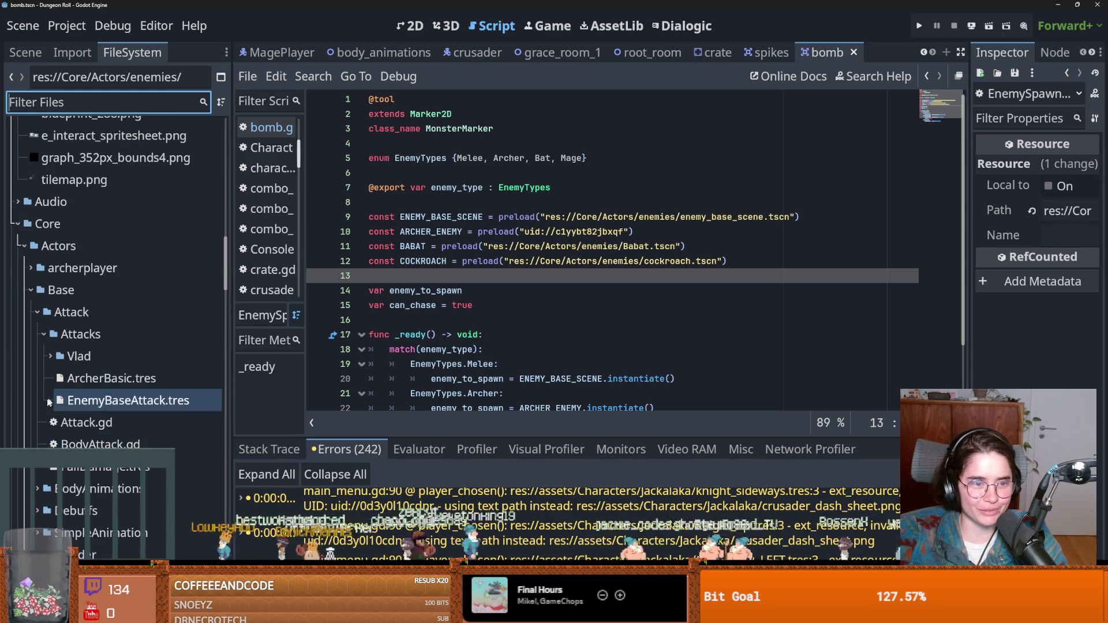
{"action": "scroll", "coordinate": [35, 512], "scroll_direction": "down", "scroll_amount": 5}
{"action": "left_click", "coordinate": [75, 279]}
{"action": "left_click", "coordinate": [37, 279]}
{"action": "key", "text": "ctrl+s"}
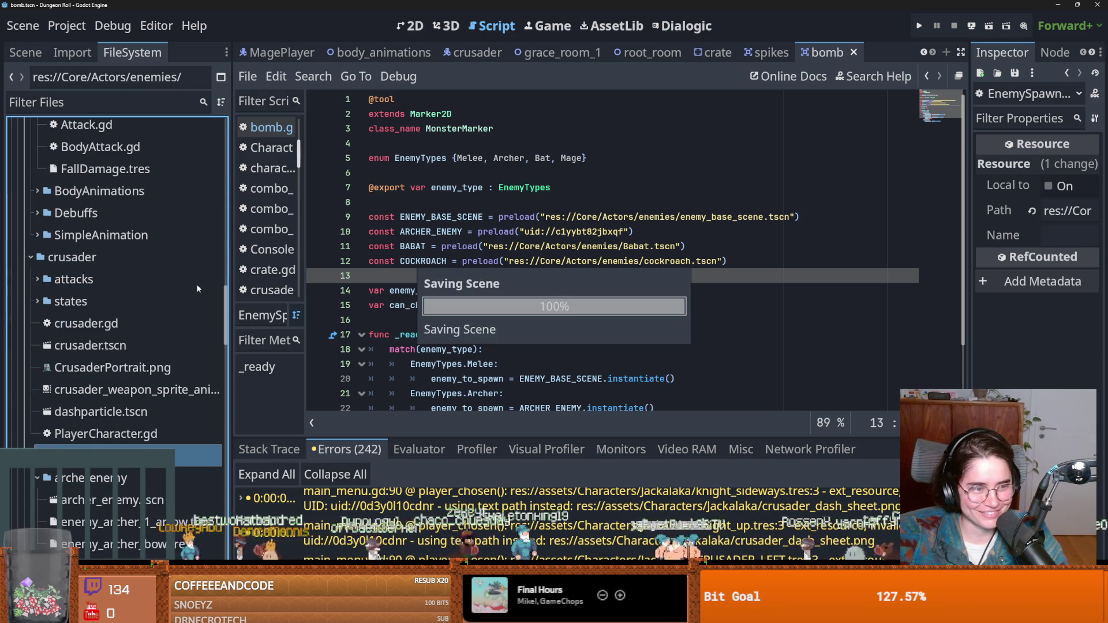
{"action": "scroll", "coordinate": [196, 289], "scroll_direction": "up", "scroll_amount": 20}
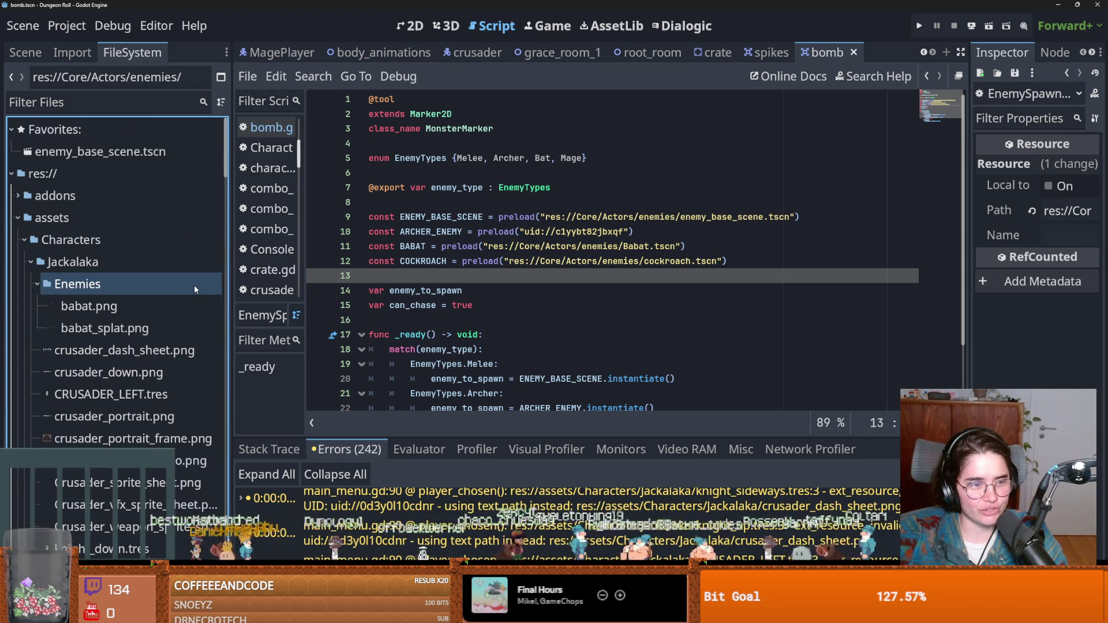
{"action": "left_click", "coordinate": [11, 174]}
{"action": "key", "text": "ctrl+s"}
Close all open scene tabs from the grace_room_1 tab's context menu
{"action": "key", "text": "ctrl+f"}
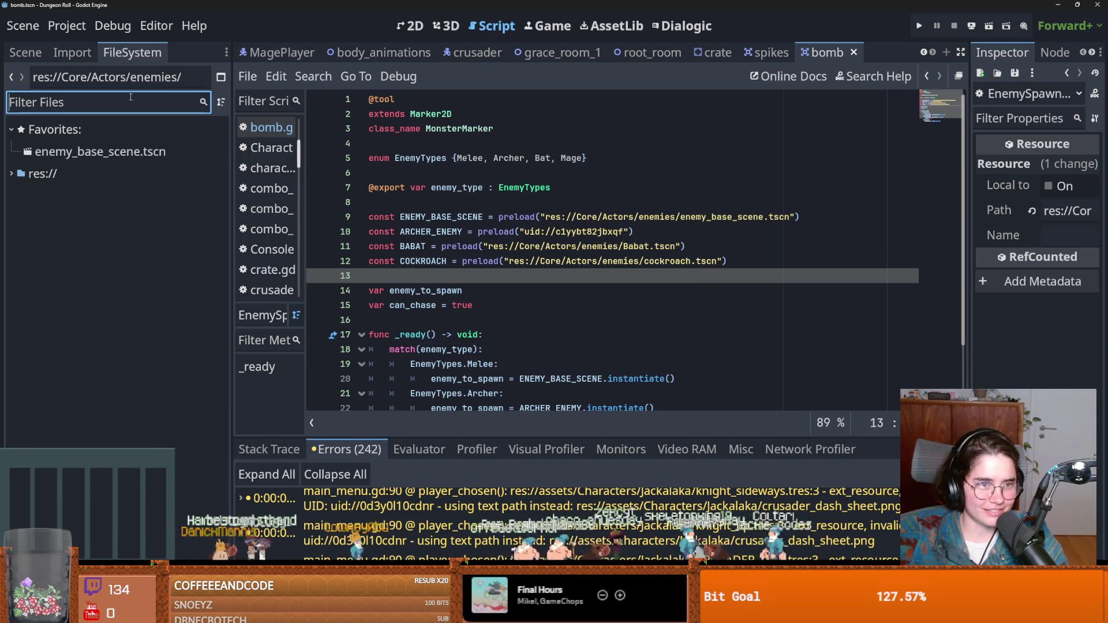
{"action": "left_click", "coordinate": [768, 52]}
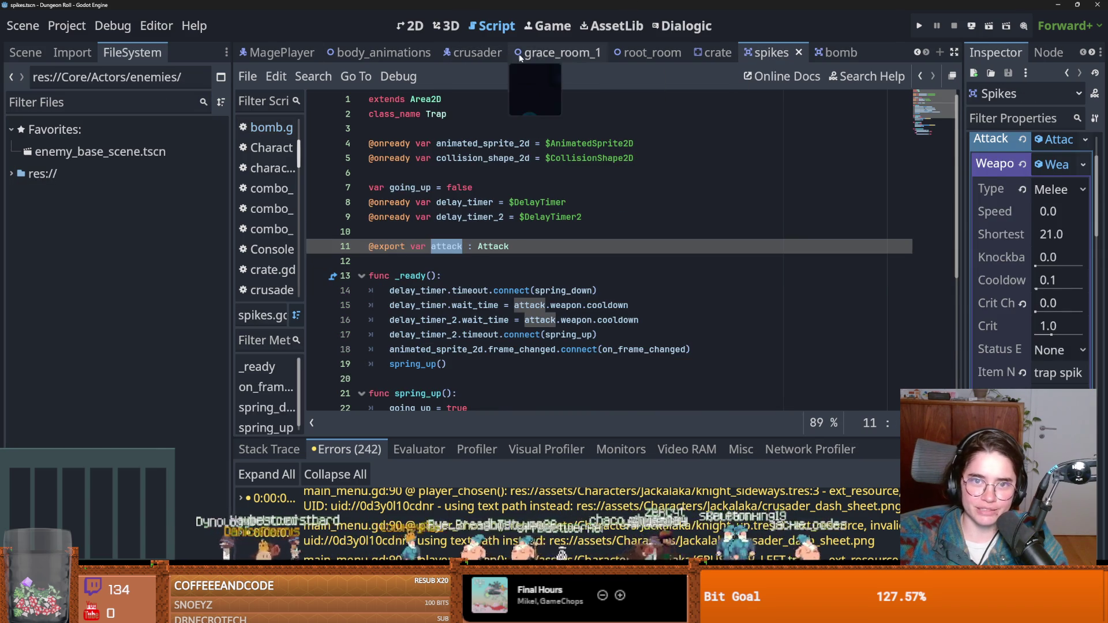
{"action": "right_click", "coordinate": [528, 52]}
{"action": "left_click", "coordinate": [590, 277]}
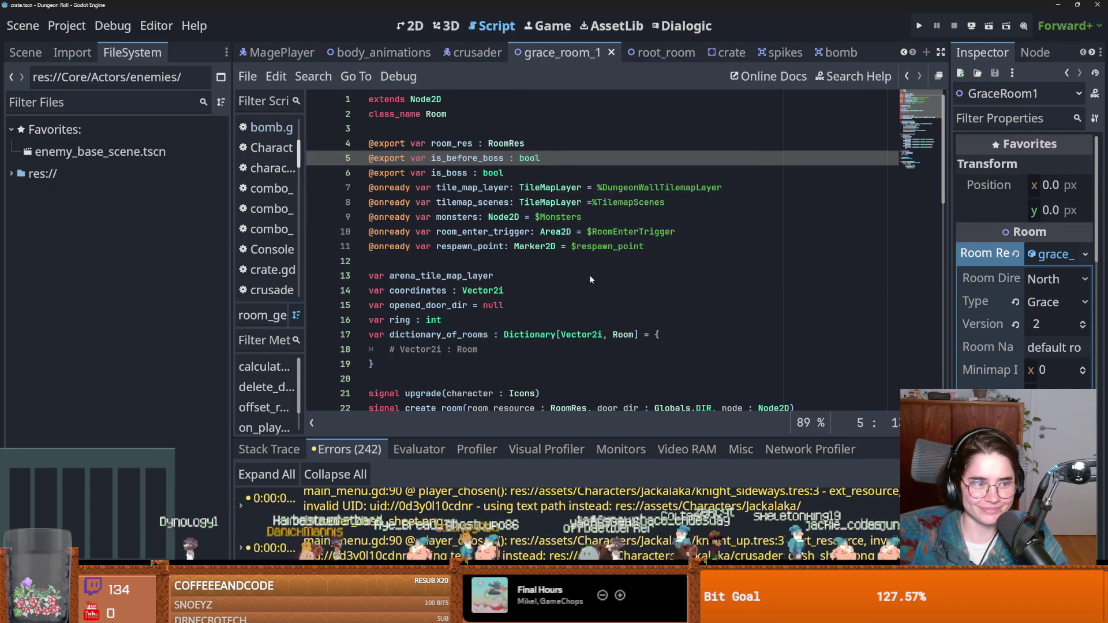
{"action": "left_click", "coordinate": [87, 102]}
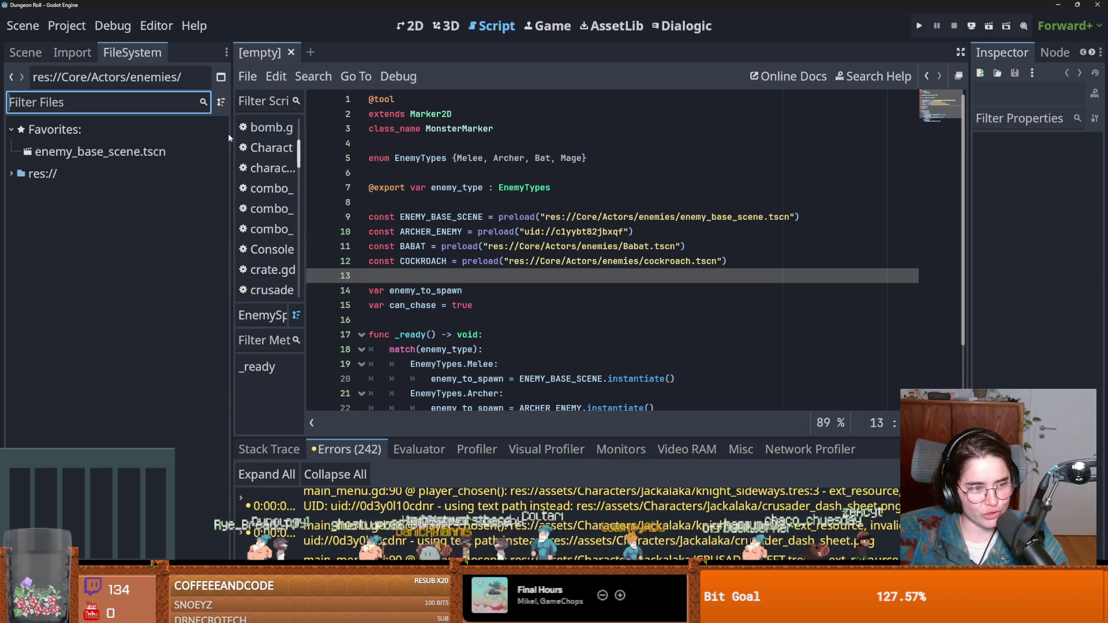
Expand res://, collapse the assets and Core folders, and select HIGHPRIORITY
{"action": "left_click", "coordinate": [572, 247]}
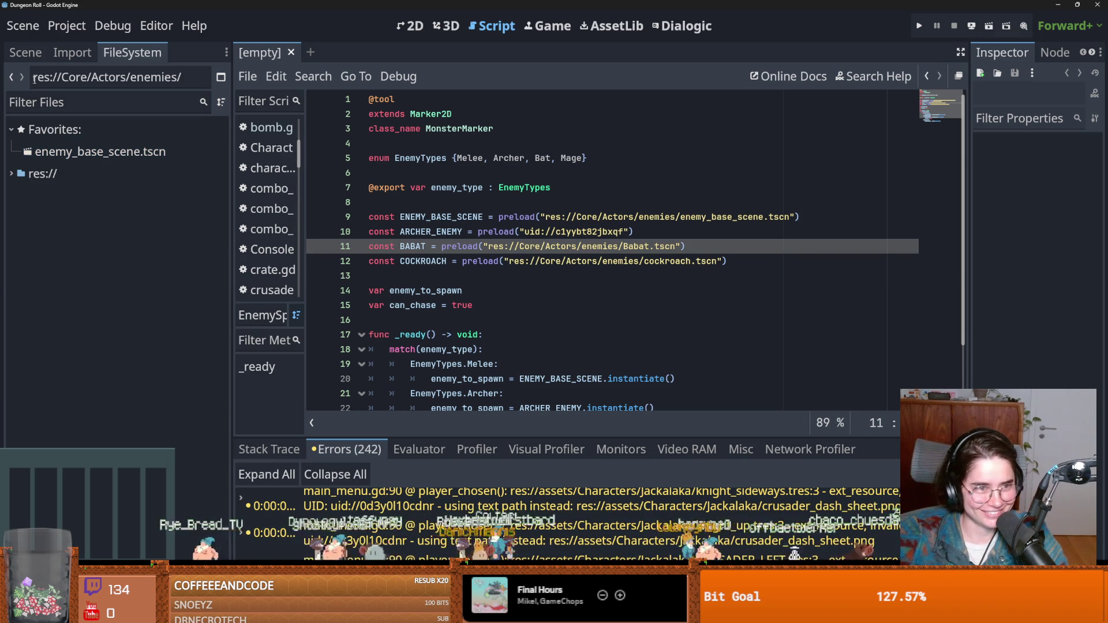
{"action": "left_click", "coordinate": [12, 173]}
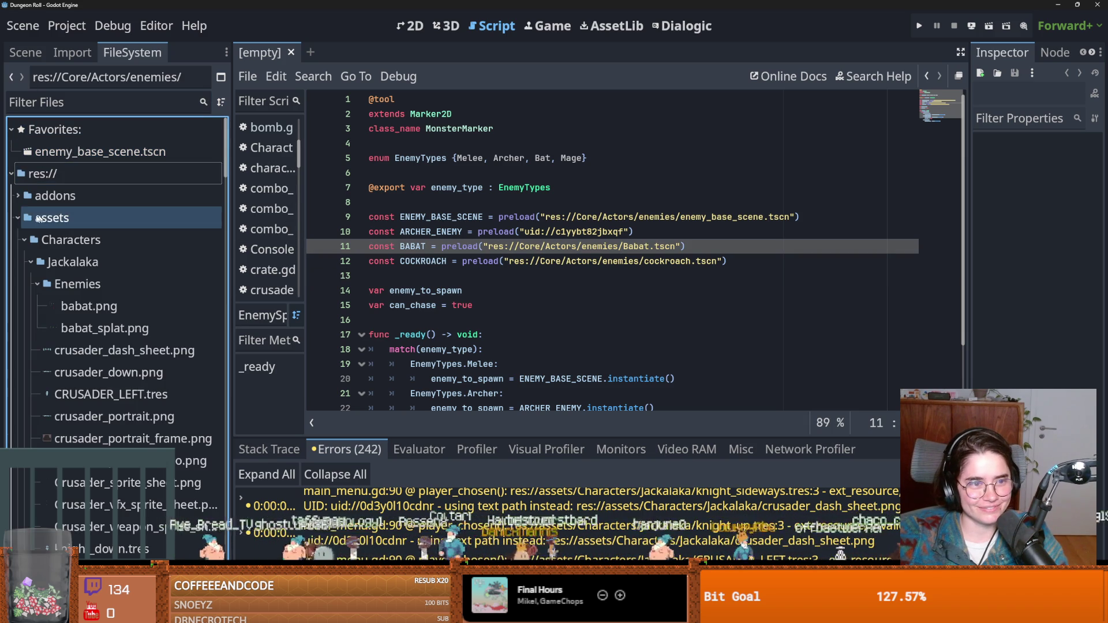
{"action": "left_click", "coordinate": [18, 218]}
{"action": "double_click", "coordinate": [49, 263]}
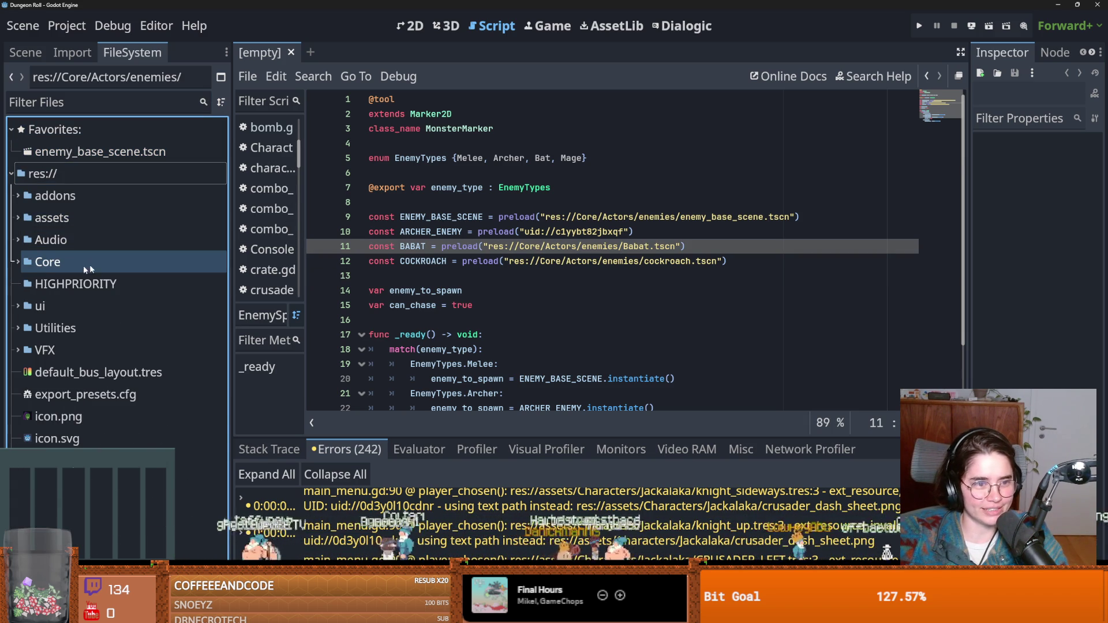
{"action": "left_click", "coordinate": [134, 98]}
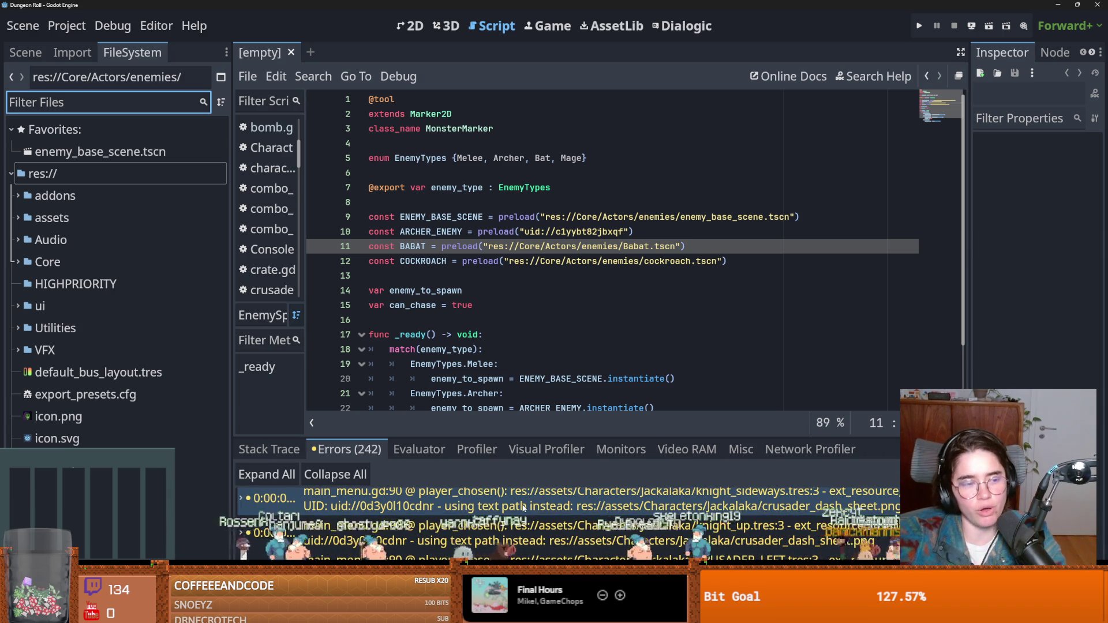
{"action": "left_click", "coordinate": [522, 301]}
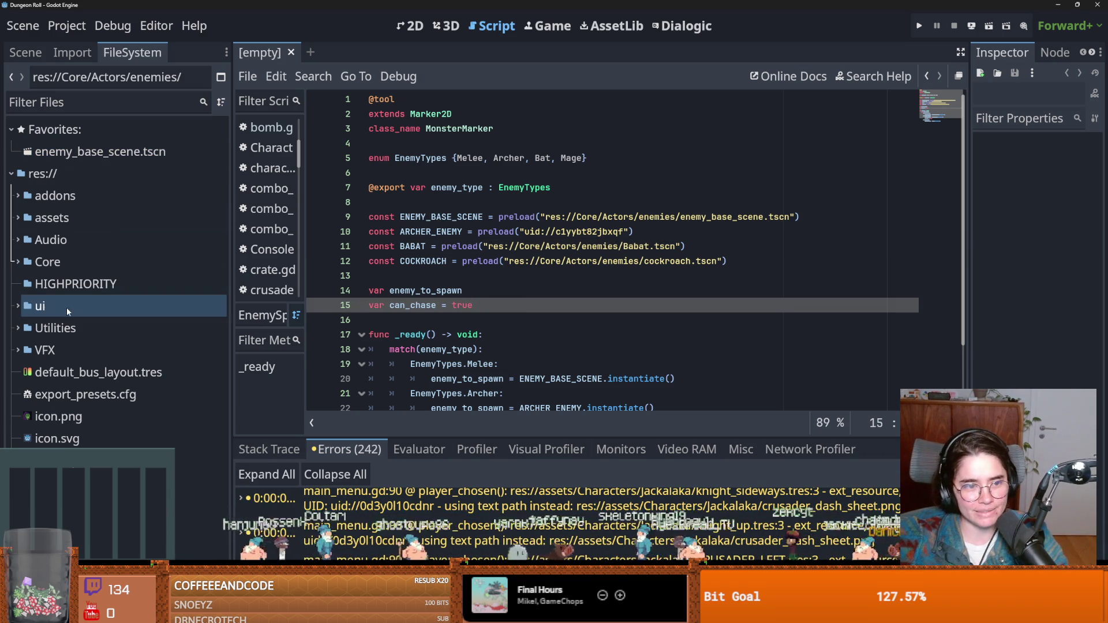
{"action": "left_click", "coordinate": [18, 262]}
{"action": "left_click", "coordinate": [17, 264]}
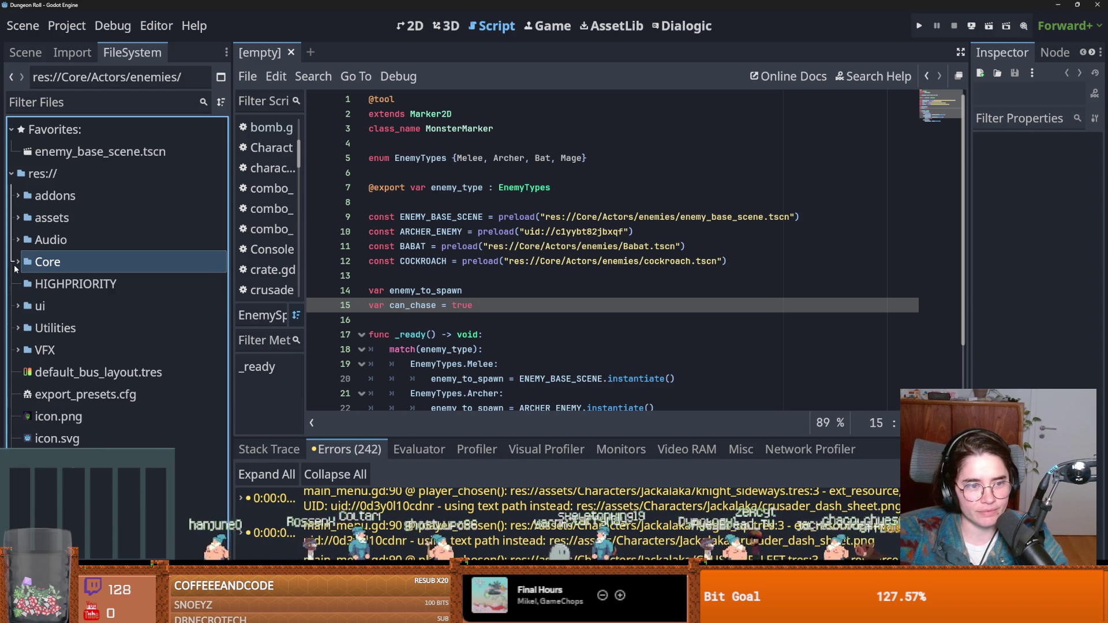
{"action": "left_click", "coordinate": [109, 285]}
{"action": "left_click", "coordinate": [621, 326]}
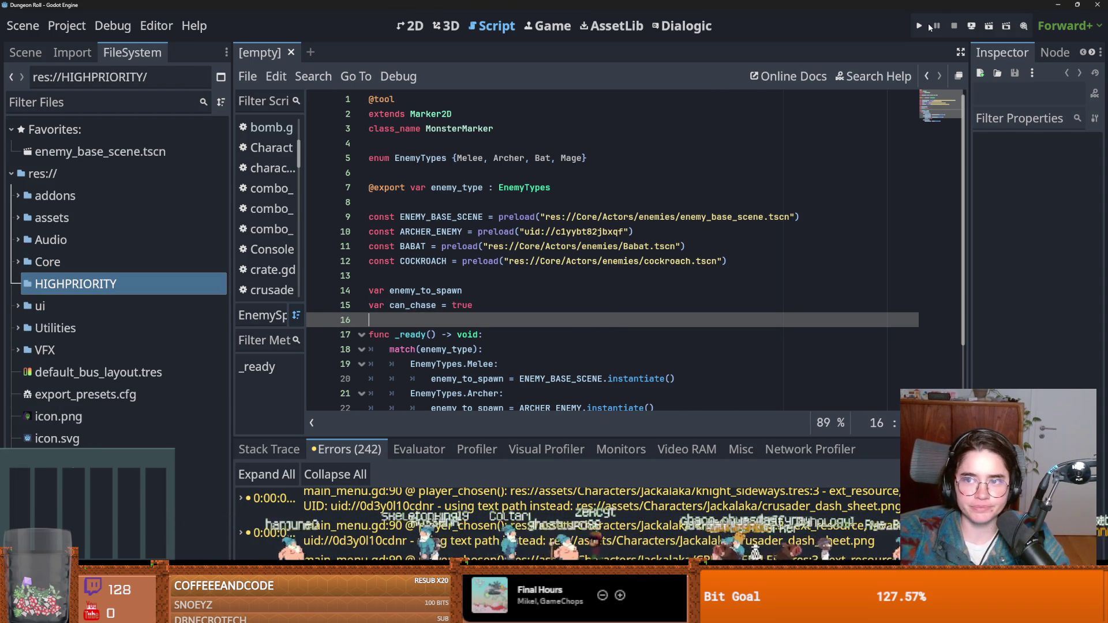
Run the project, start a Crusader game, and strike the training dummy
{"action": "key", "text": "F5"}
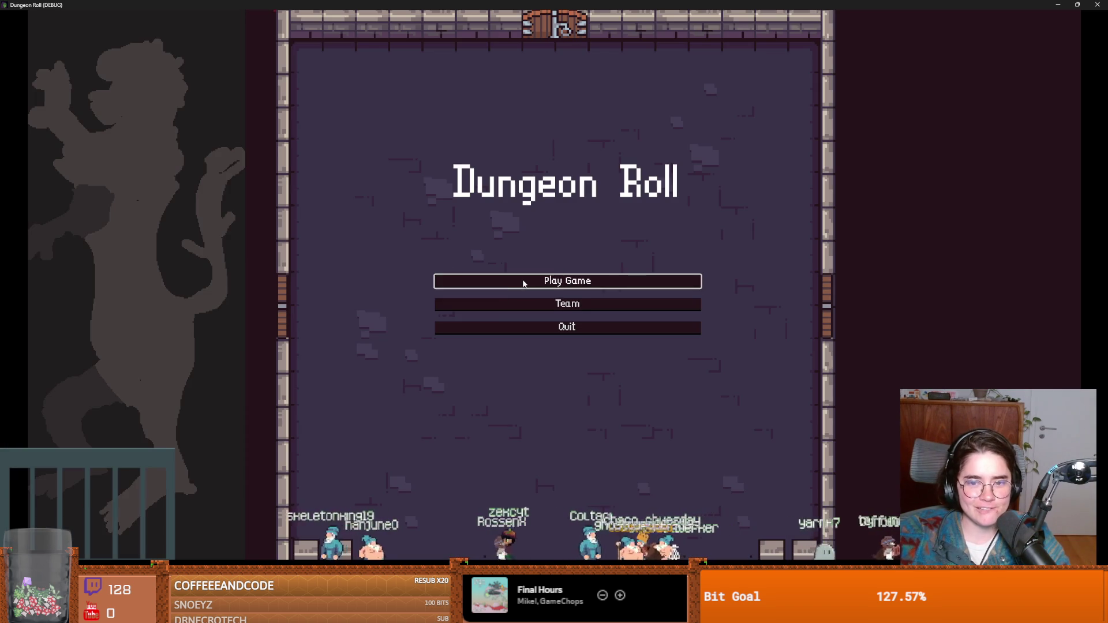
{"action": "left_click", "coordinate": [524, 283]}
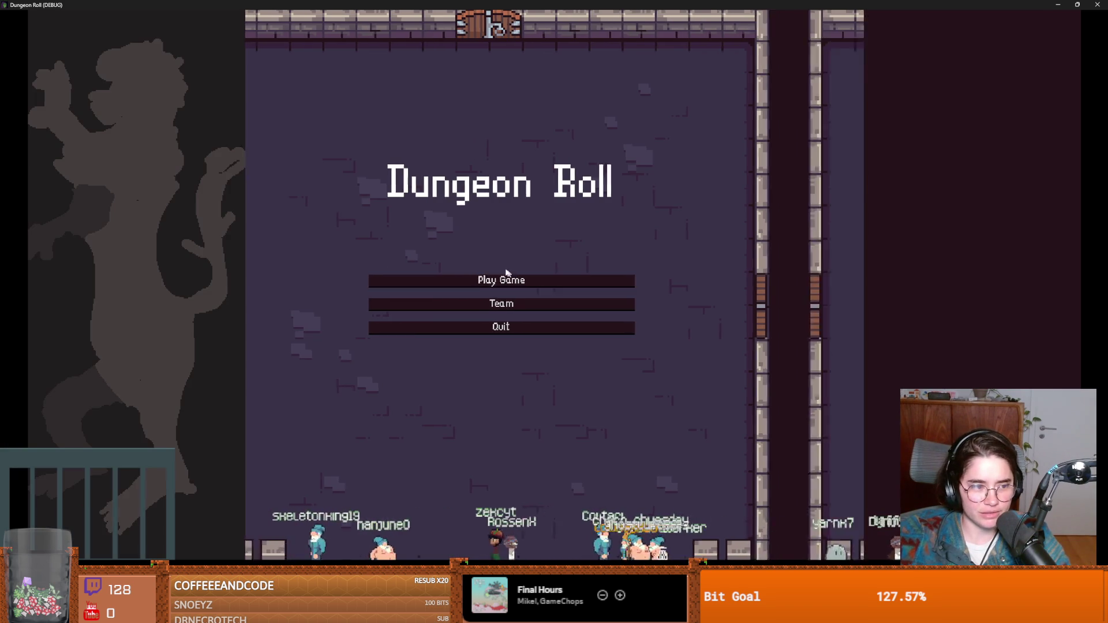
{"action": "left_click", "coordinate": [427, 206]}
{"action": "key", "text": "d"}
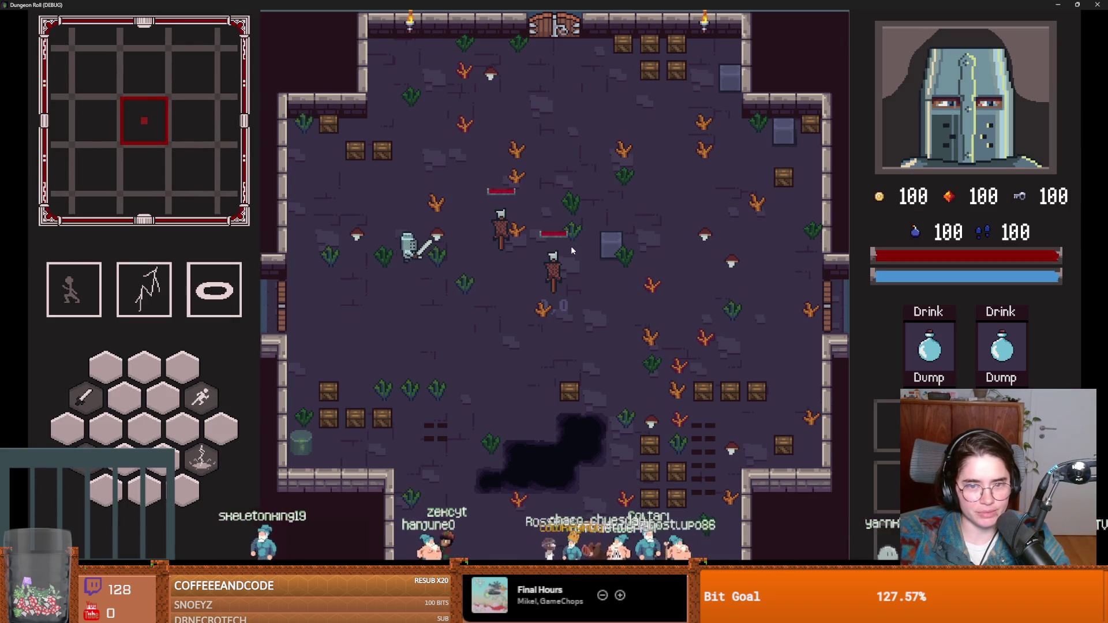
{"action": "left_click", "coordinate": [608, 253]}
{"action": "key", "text": "a"}
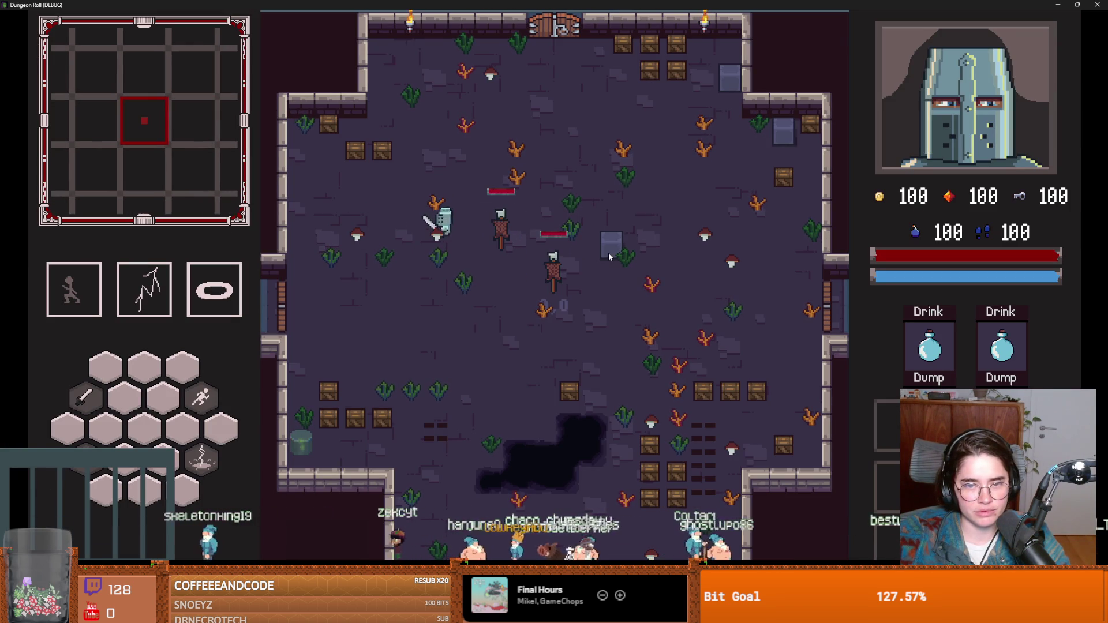
{"action": "key", "text": "d"}
{"action": "left_click", "coordinate": [609, 253]}
{"action": "left_click", "coordinate": [608, 253]}
Keep swinging at the dummy from both sides, then close the game
{"action": "key", "text": "a"}
{"action": "left_click", "coordinate": [608, 253]}
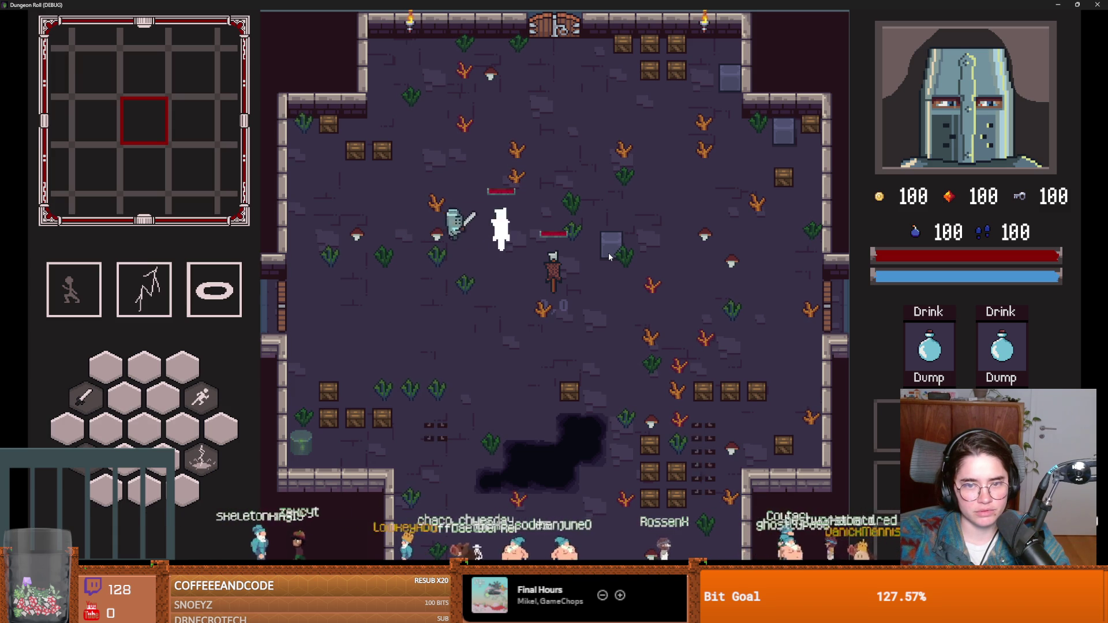
{"action": "key", "text": "a"}
{"action": "left_click", "coordinate": [609, 253]}
{"action": "key", "text": "a"}
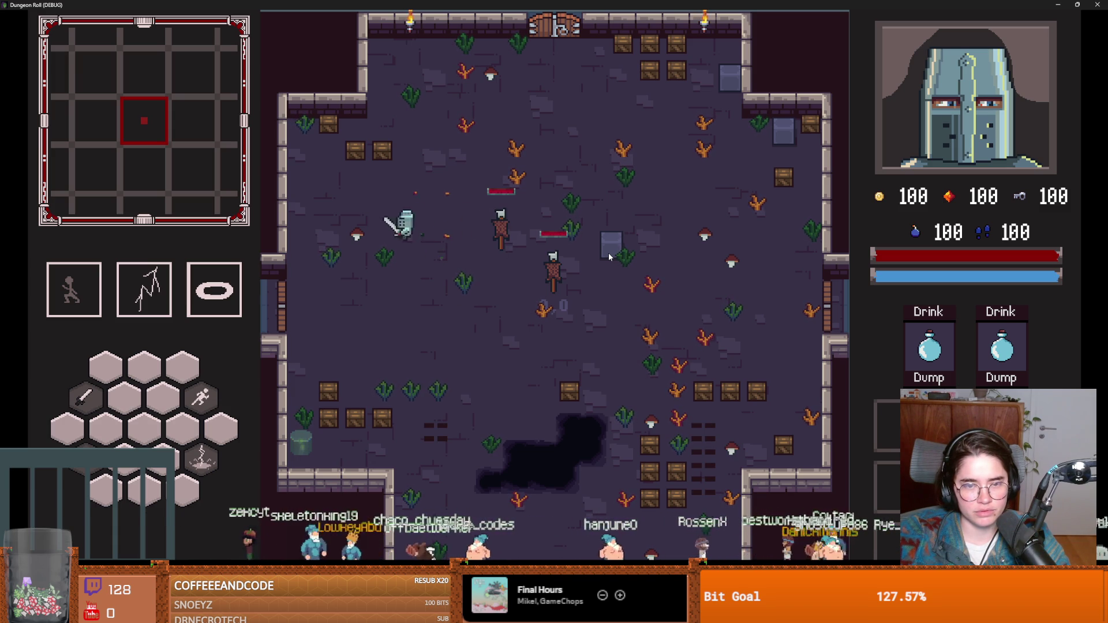
{"action": "left_click", "coordinate": [334, 215]}
{"action": "key", "text": "d"}
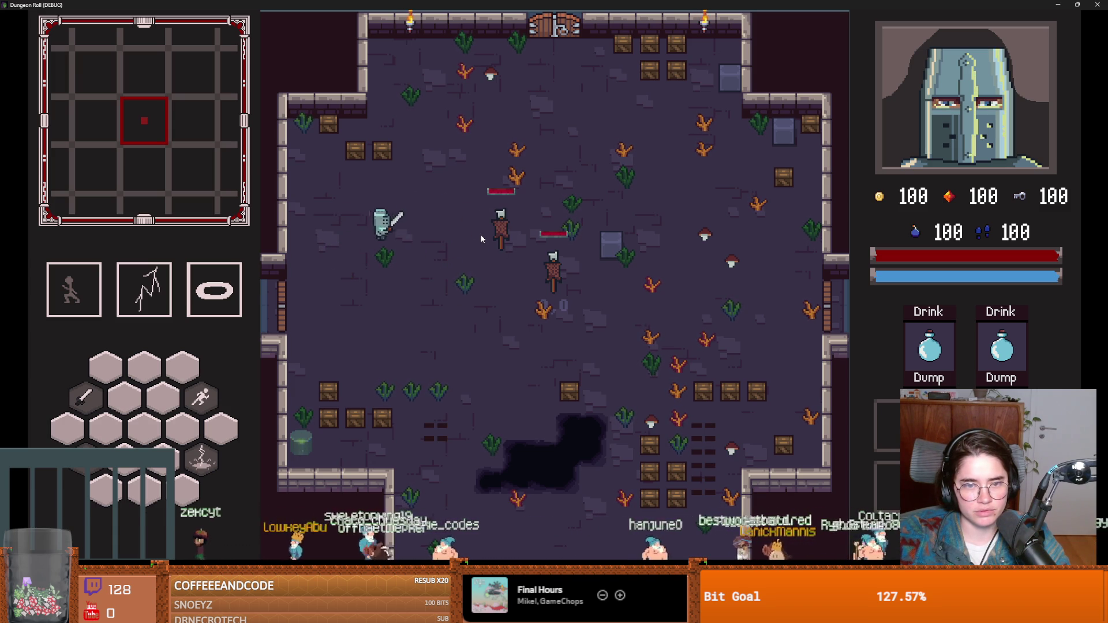
{"action": "left_click", "coordinate": [482, 238]}
{"action": "left_click", "coordinate": [482, 239]}
{"action": "left_click", "coordinate": [481, 238]}
{"action": "left_click", "coordinate": [482, 238]}
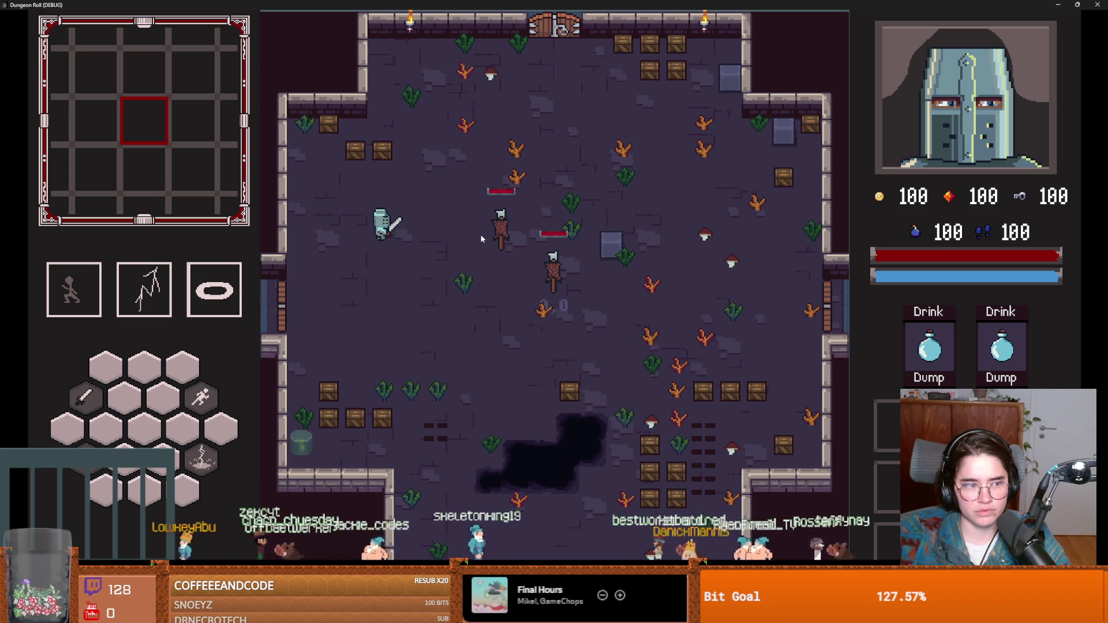
{"action": "key", "text": "super+Down"}
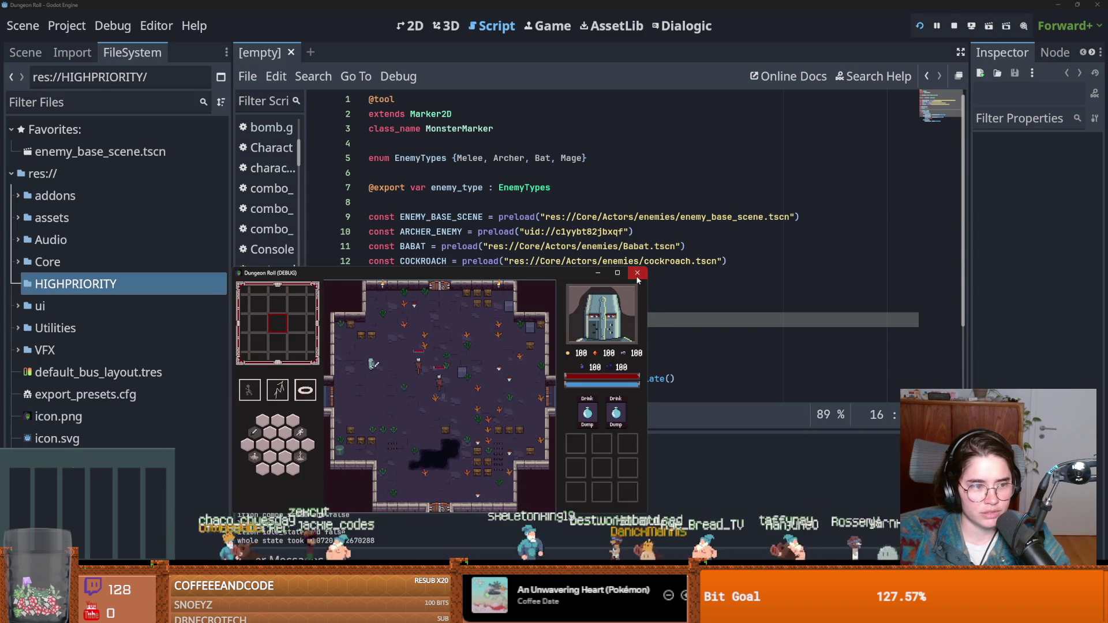
{"action": "left_click", "coordinate": [637, 273]}
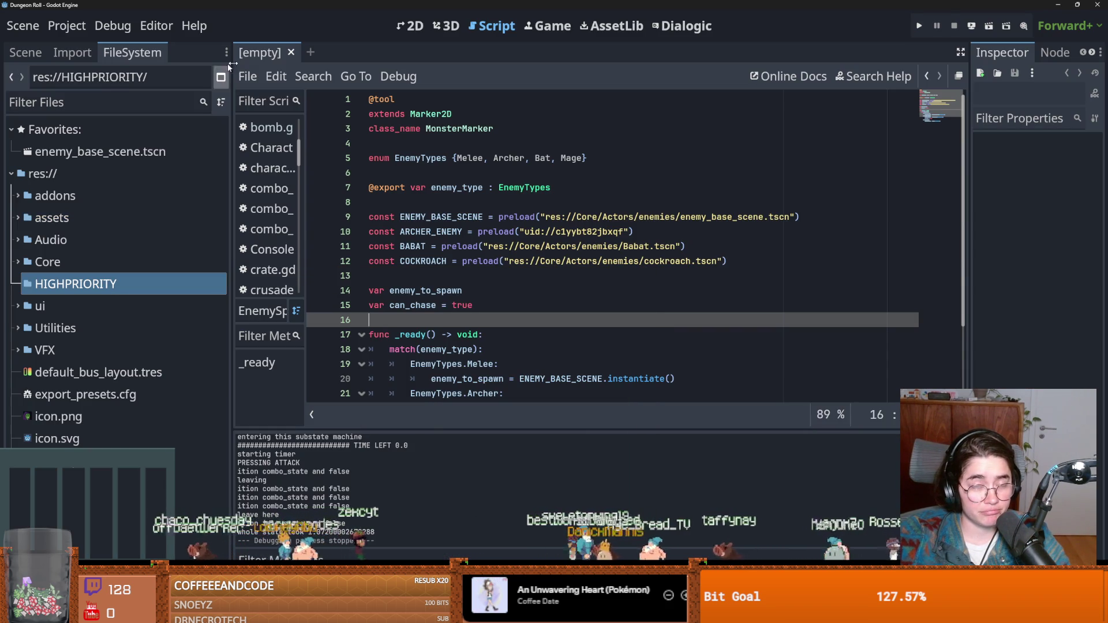
Filter files for 'crusader', open crusader.tscn, and show its Scene tree
{"action": "left_click", "coordinate": [69, 101]}
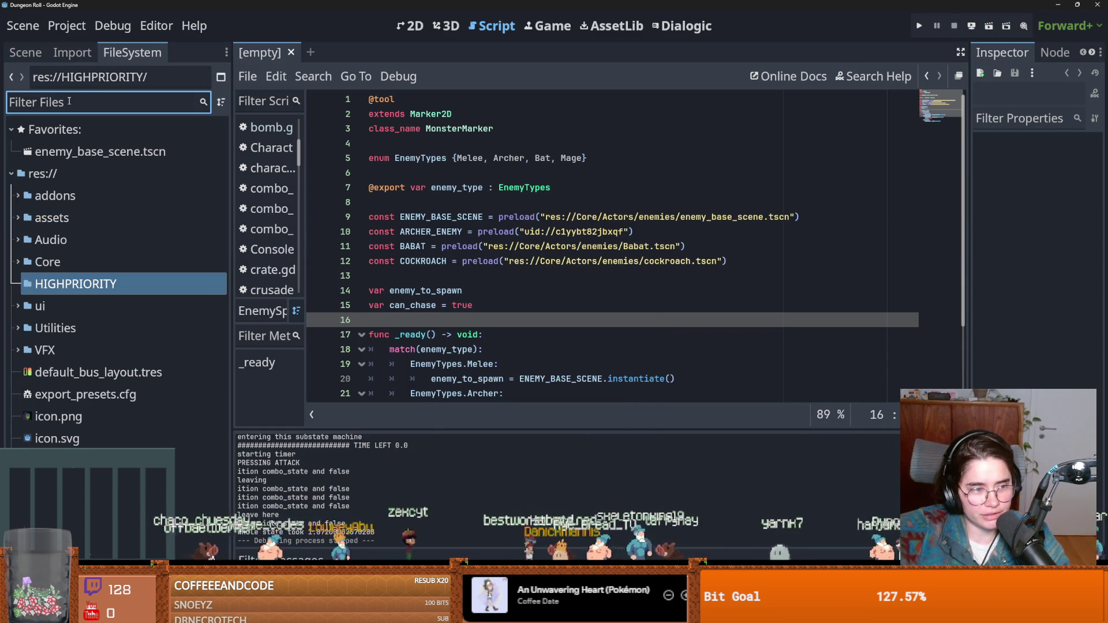
{"action": "type", "text": "crusa"}
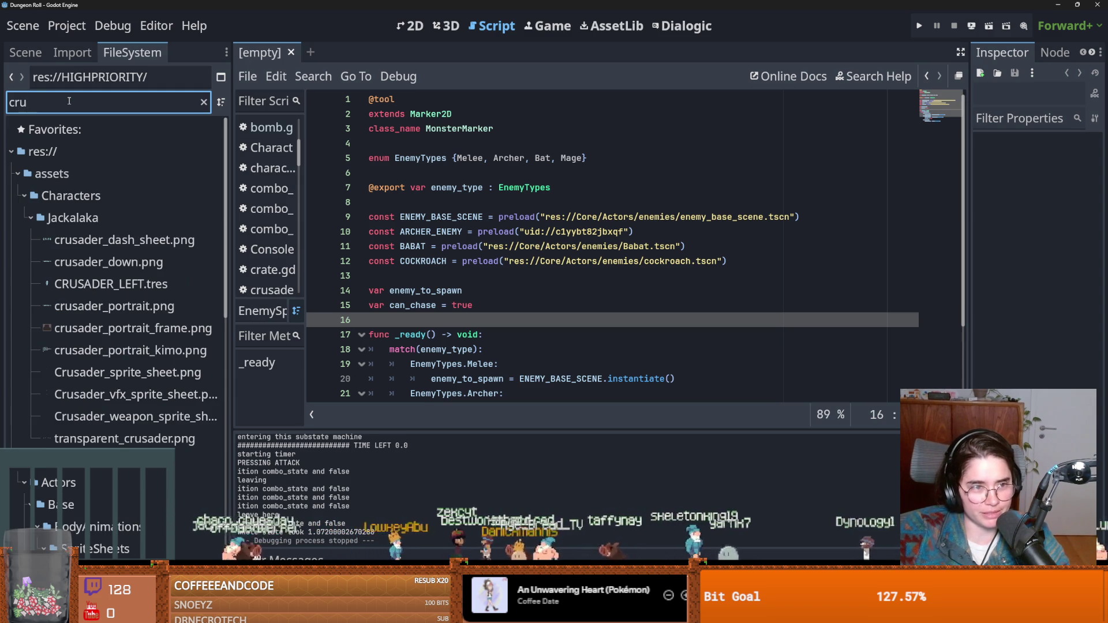
{"action": "type", "text": "der"}
{"action": "scroll", "coordinate": [90, 399], "scroll_direction": "down", "scroll_amount": 5}
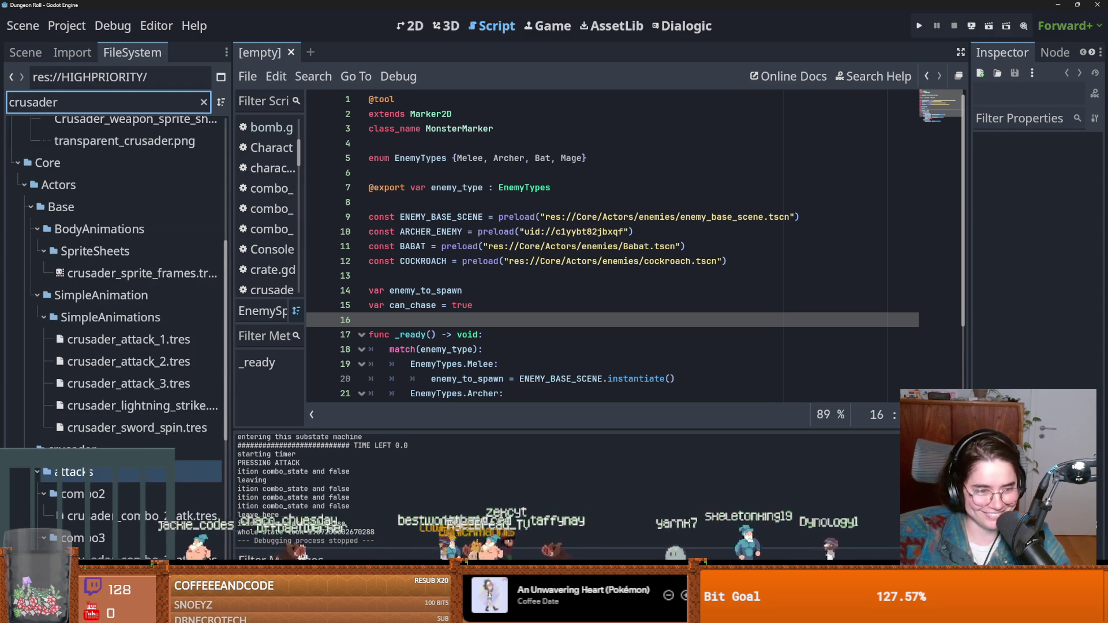
{"action": "scroll", "coordinate": [95, 404], "scroll_direction": "down", "scroll_amount": 6}
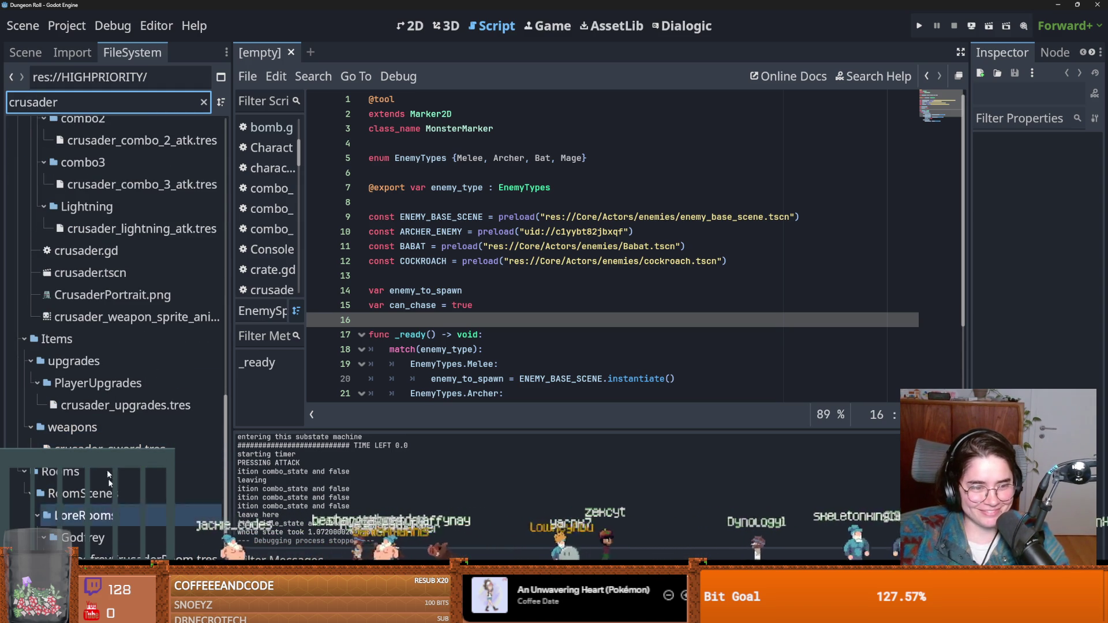
{"action": "double_click", "coordinate": [90, 272]}
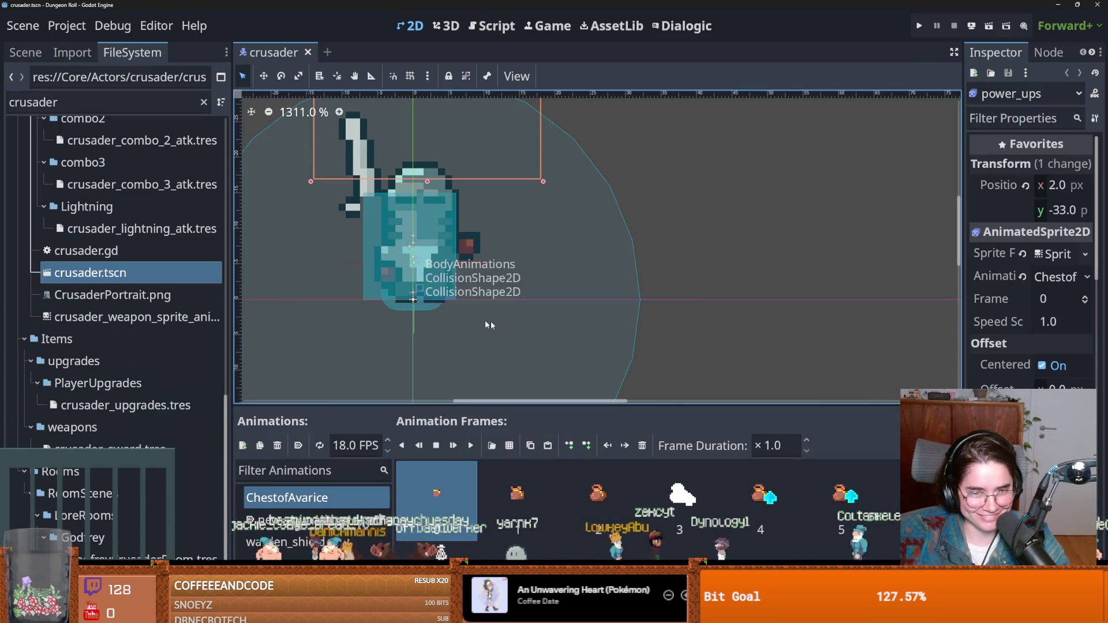
{"action": "left_click", "coordinate": [26, 53]}
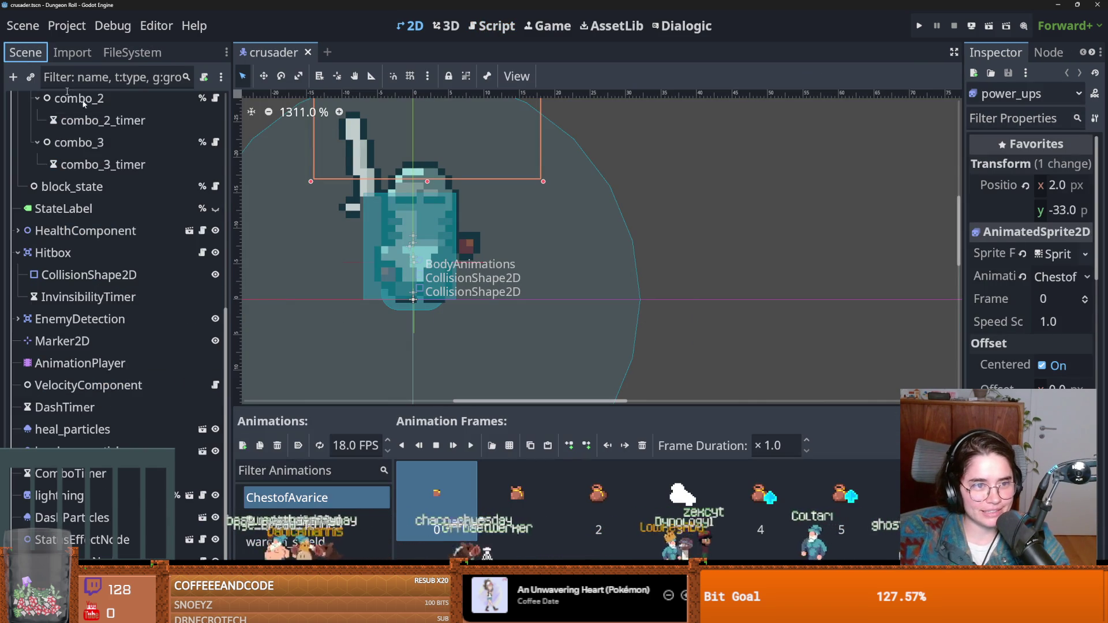
{"action": "scroll", "coordinate": [115, 317], "scroll_direction": "up", "scroll_amount": 10}
Open the BodyAnimations sub-scene and select SwingAnimatedSprite with the frames panel enlarged
{"action": "left_click", "coordinate": [188, 127]}
{"action": "left_click", "coordinate": [81, 170]}
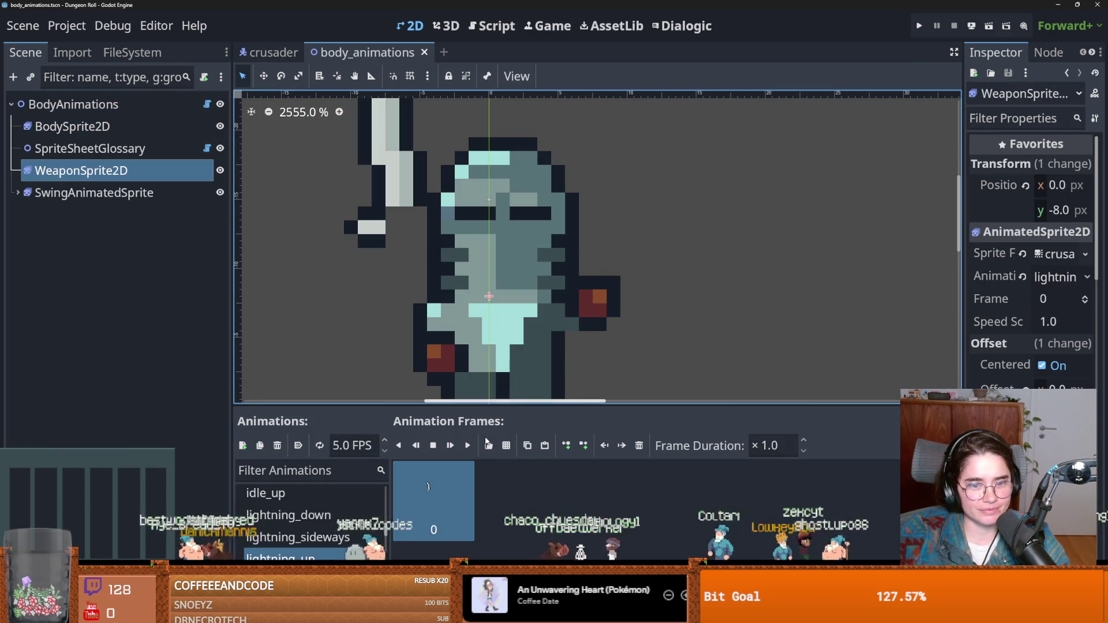
{"action": "left_click", "coordinate": [69, 192]}
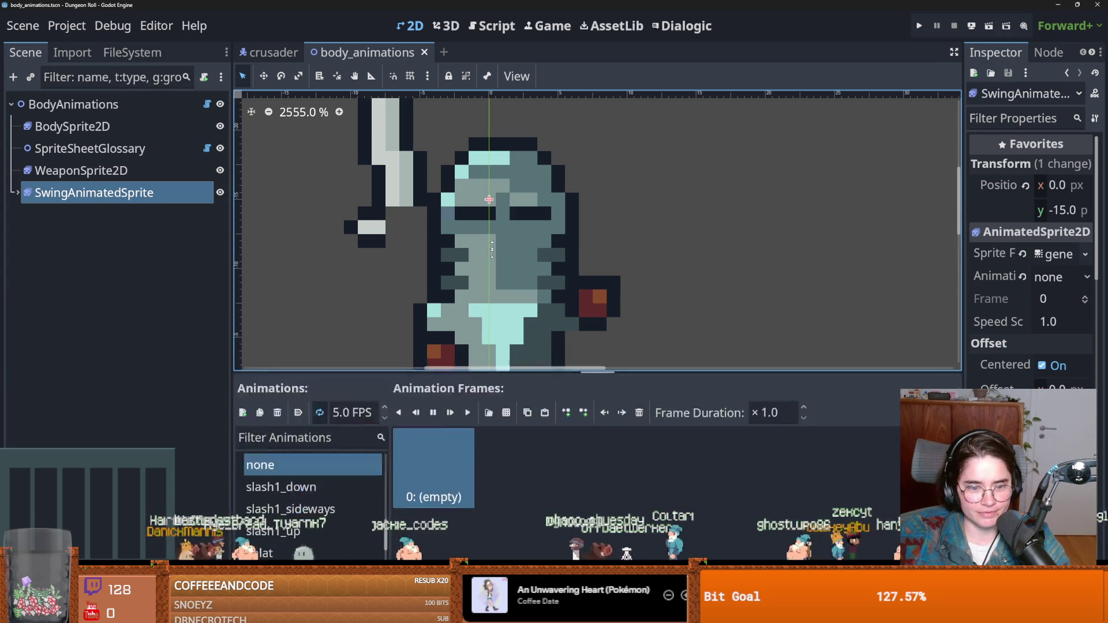
{"action": "key", "text": "shift+F12"}
{"action": "scroll", "coordinate": [315, 369], "scroll_direction": "up", "scroll_amount": 5}
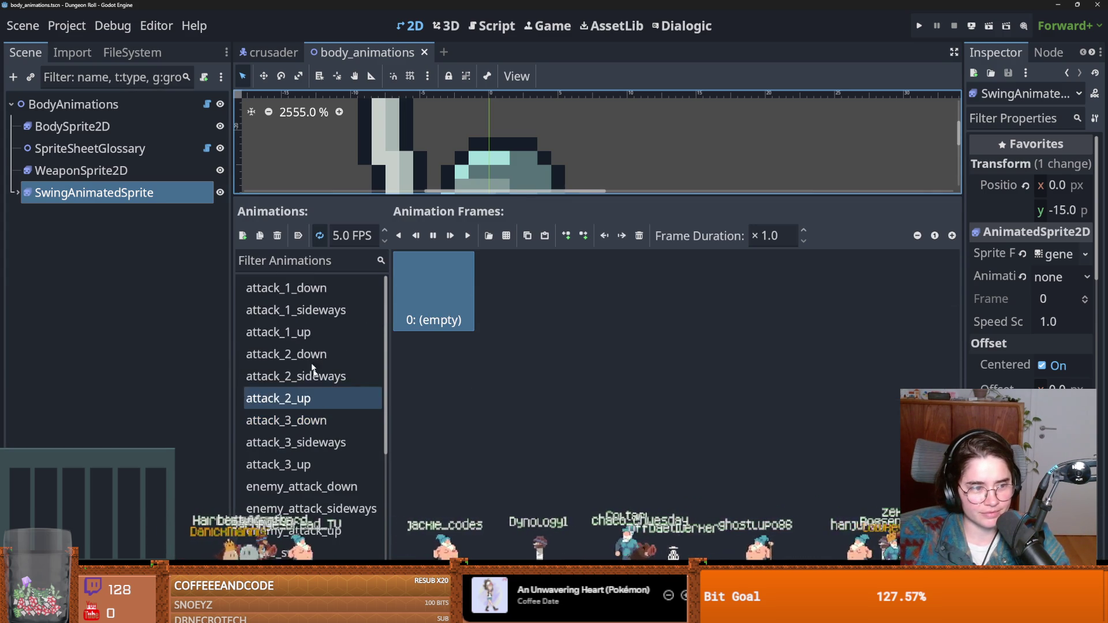
Inspect the attack_1_down and attack_1_sideways frames, restoring deleted frame 0, then save
{"action": "left_click", "coordinate": [300, 288]}
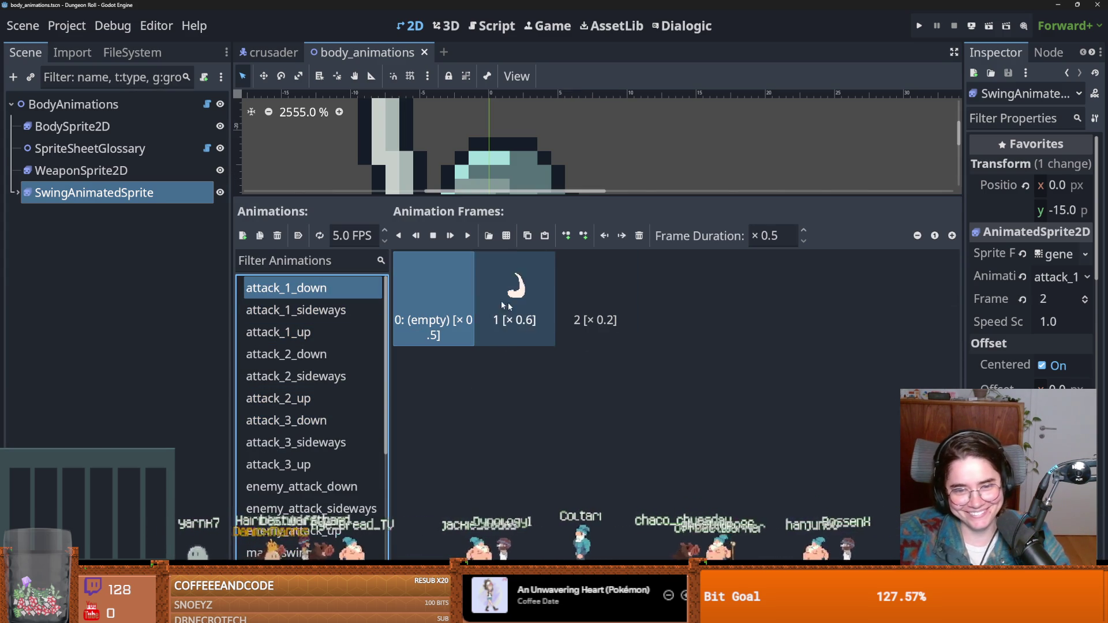
{"action": "left_click", "coordinate": [336, 312]}
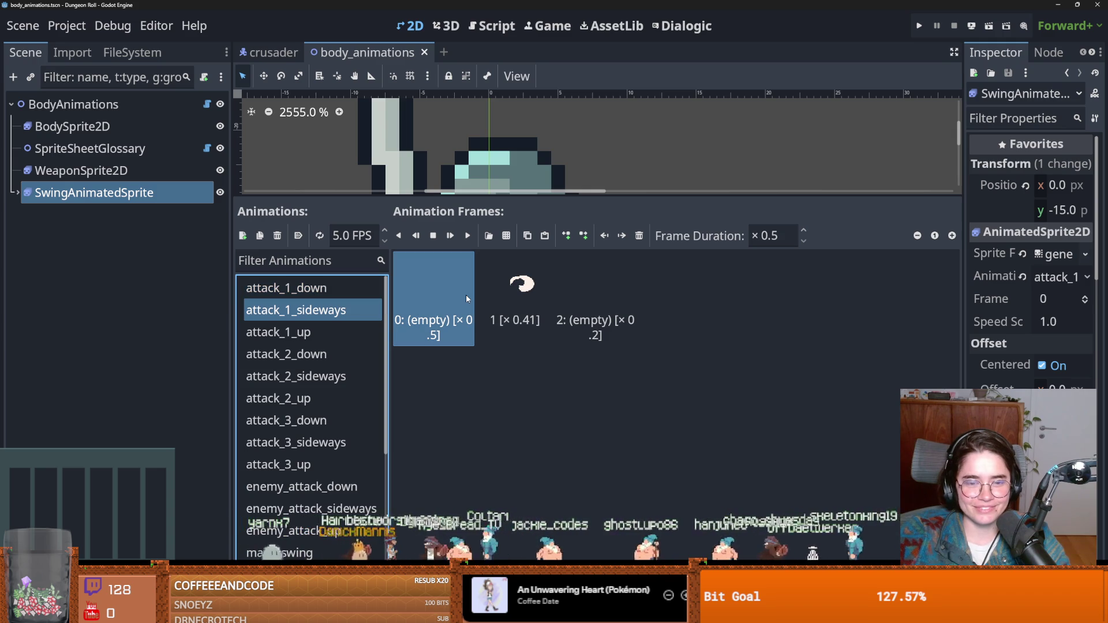
{"action": "left_click", "coordinate": [638, 236]}
{"action": "key", "text": "ctrl+z"}
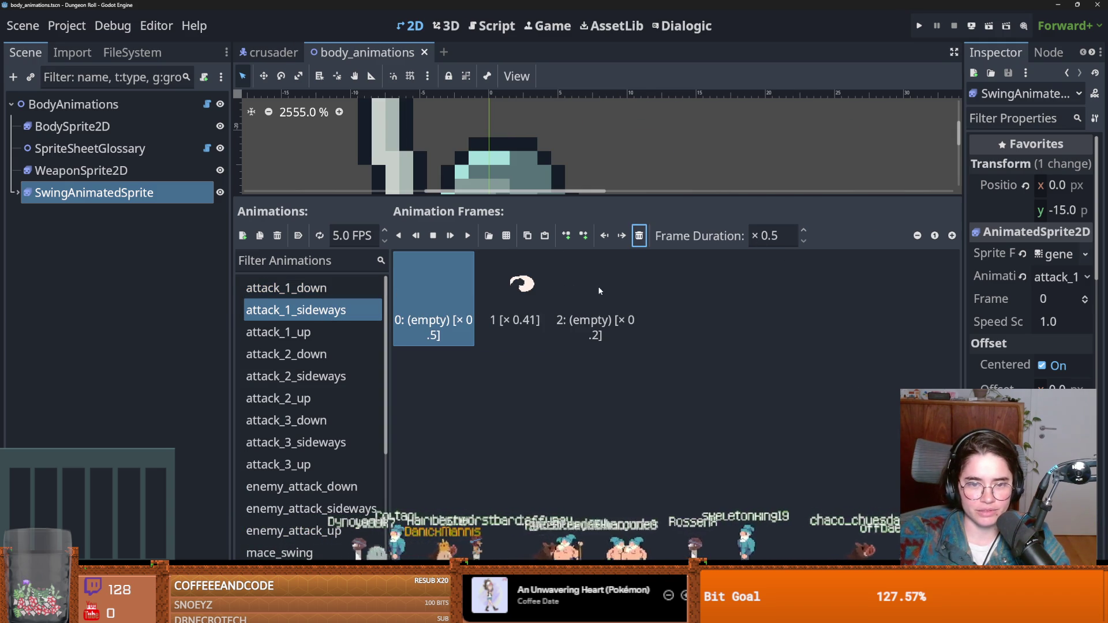
{"action": "left_click", "coordinate": [429, 277]}
{"action": "left_click", "coordinate": [515, 283]}
{"action": "key", "text": "ctrl+s"}
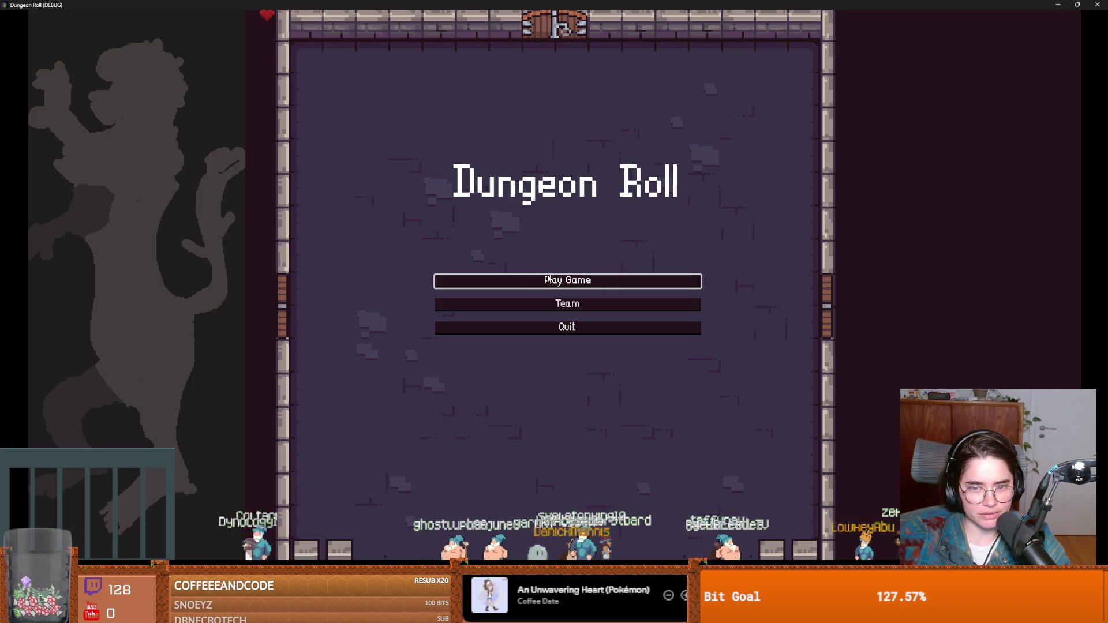
Start a Crusader game, swing the sword, then close the game and save
{"action": "left_click", "coordinate": [534, 281]}
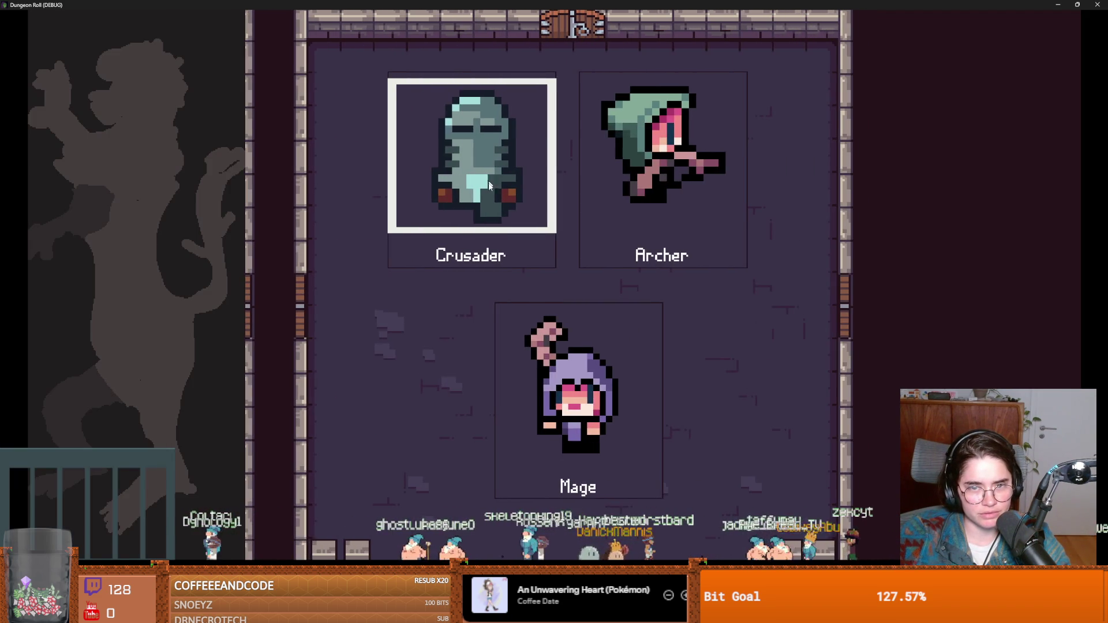
{"action": "key", "text": "Return"}
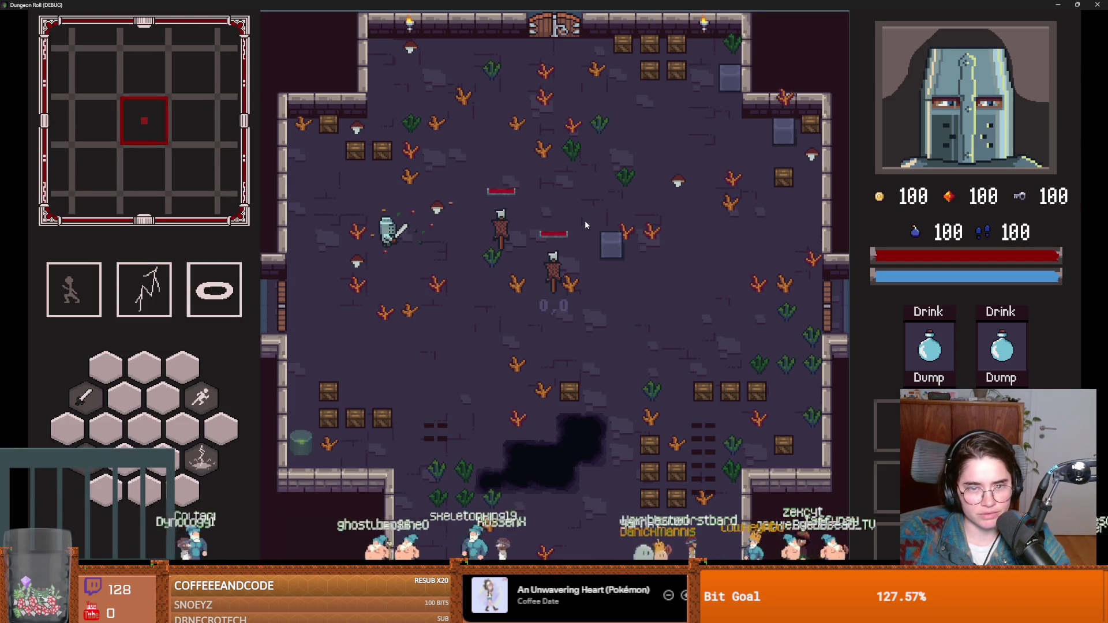
{"action": "left_click", "coordinate": [584, 221]}
{"action": "key", "text": "super+Down"}
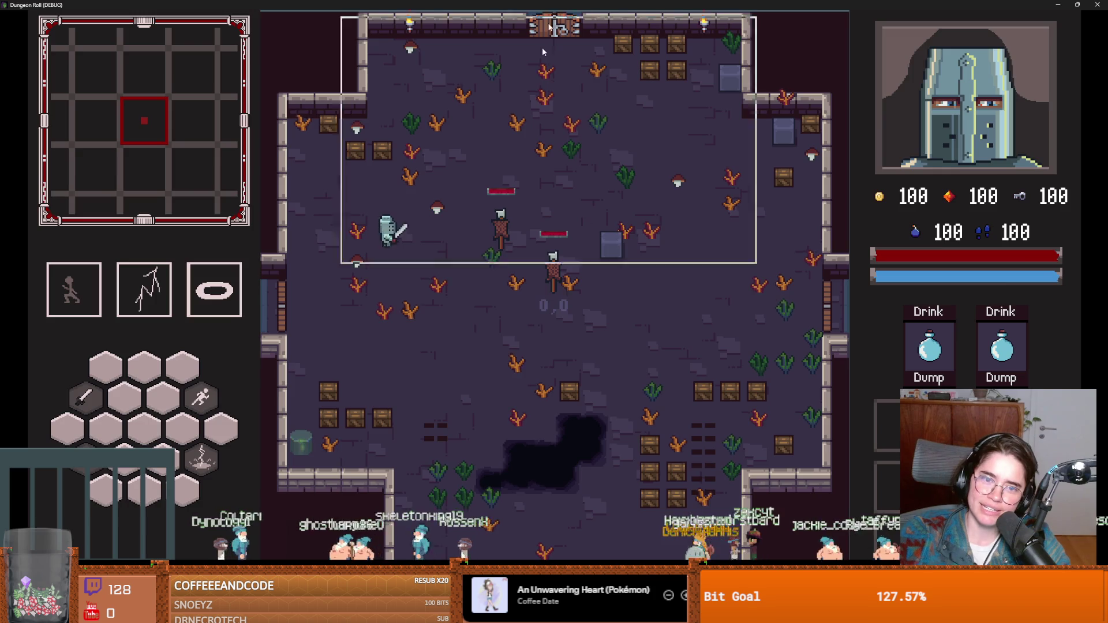
{"action": "left_click", "coordinate": [692, 261]}
{"action": "key", "text": "ctrl+s"}
Set SwingAnimatedSprite's empty 'none' animation to autoplay on load, toggle its looping, and save
{"action": "left_click", "coordinate": [203, 127]}
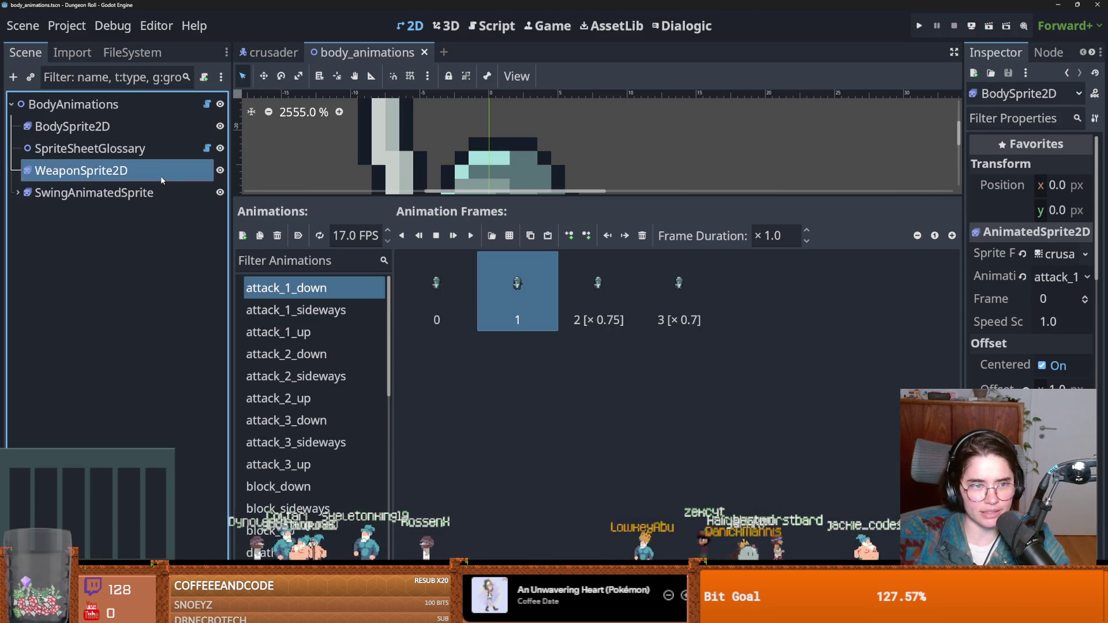
{"action": "left_click", "coordinate": [150, 192]}
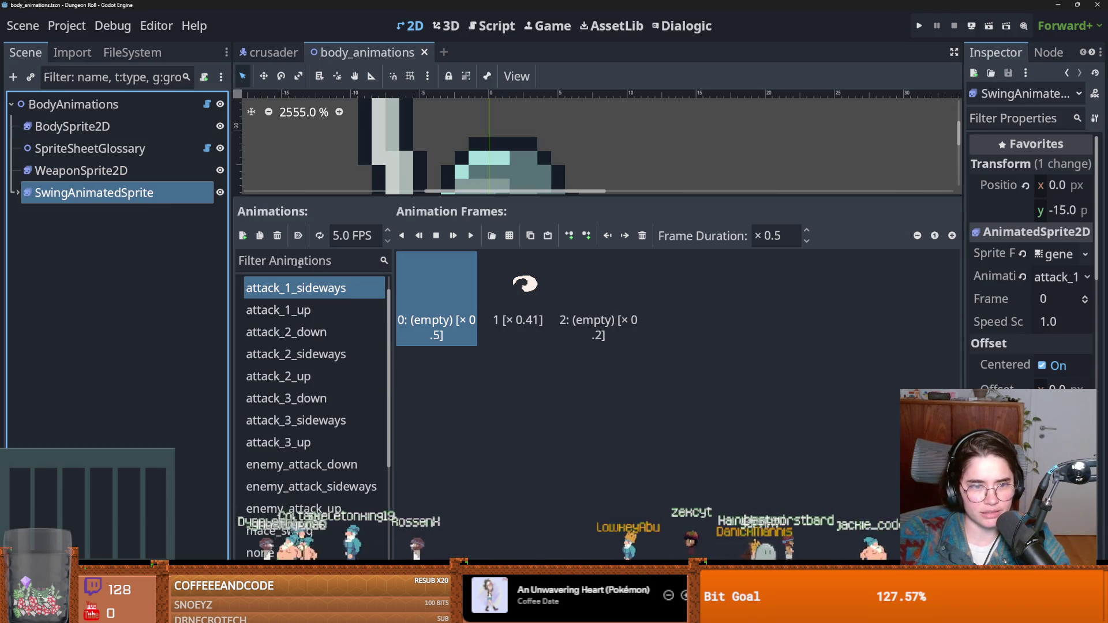
{"action": "left_click", "coordinate": [306, 310]}
{"action": "left_click", "coordinate": [316, 333]}
{"action": "left_click", "coordinate": [334, 376]}
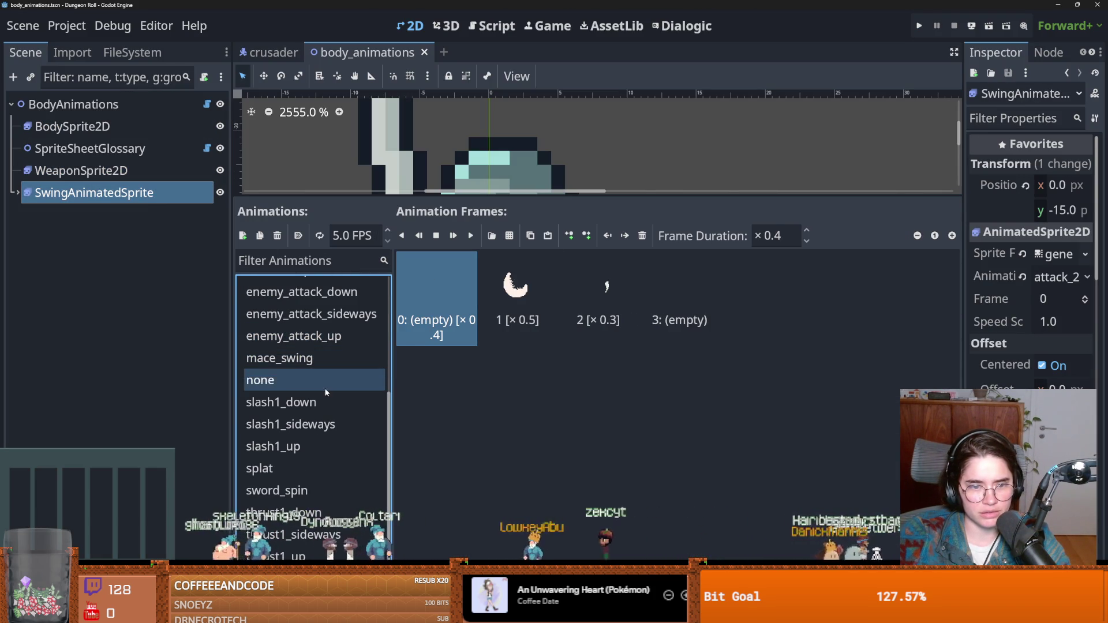
{"action": "left_click", "coordinate": [298, 235]}
{"action": "key", "text": "ctrl+s"}
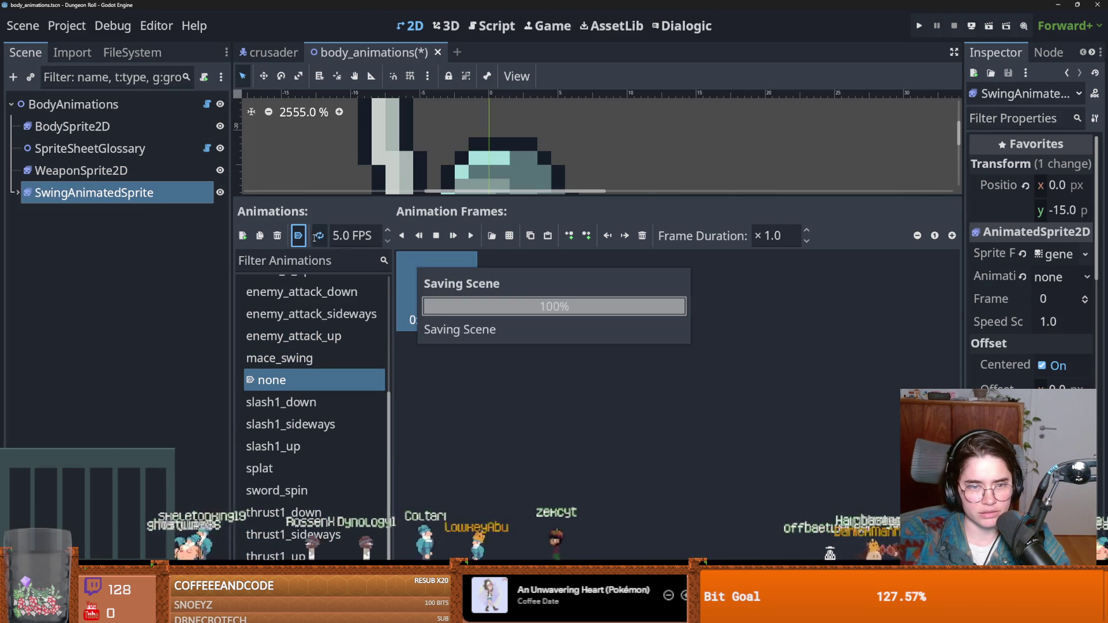
{"action": "left_click", "coordinate": [319, 236]}
{"action": "key", "text": "ctrl+s"}
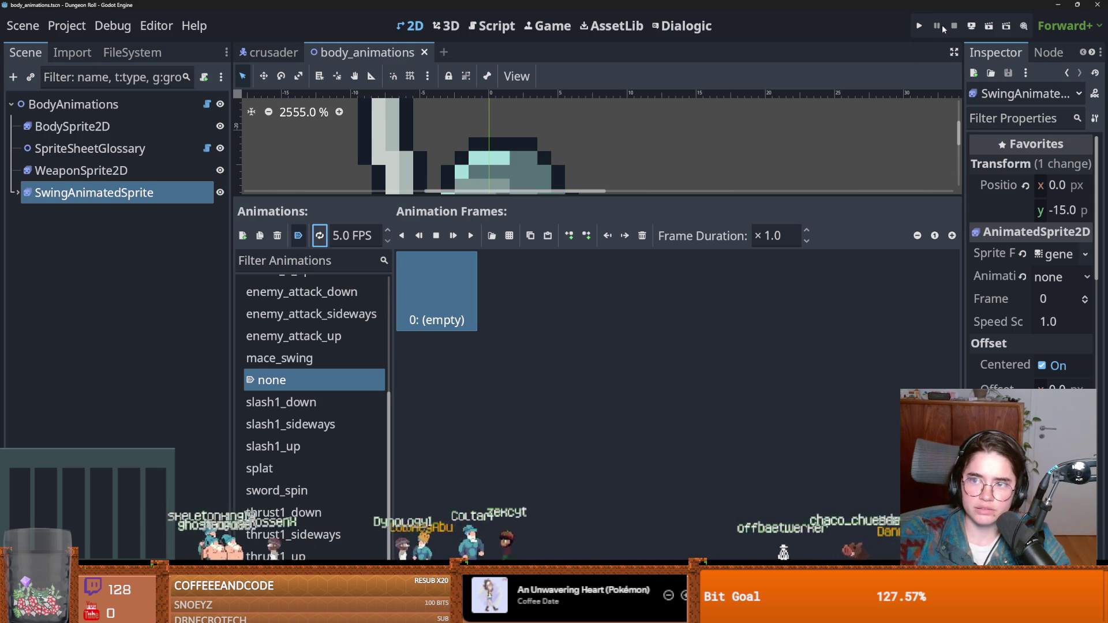
Run the project again as the Crusader, then close the game
{"action": "left_click", "coordinate": [918, 26]}
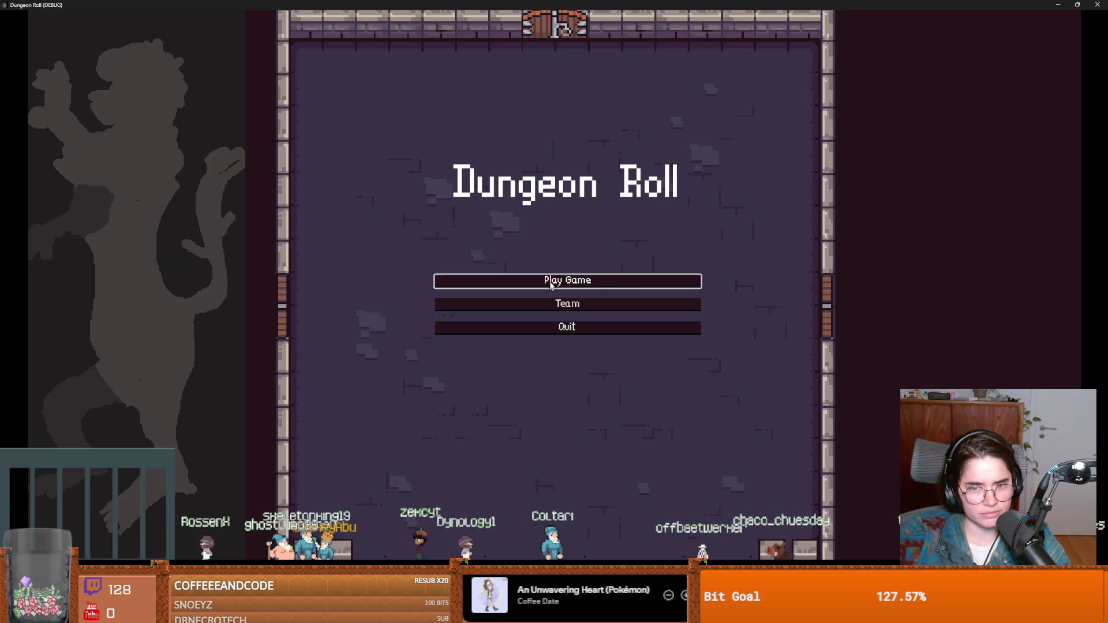
{"action": "left_click", "coordinate": [456, 280]}
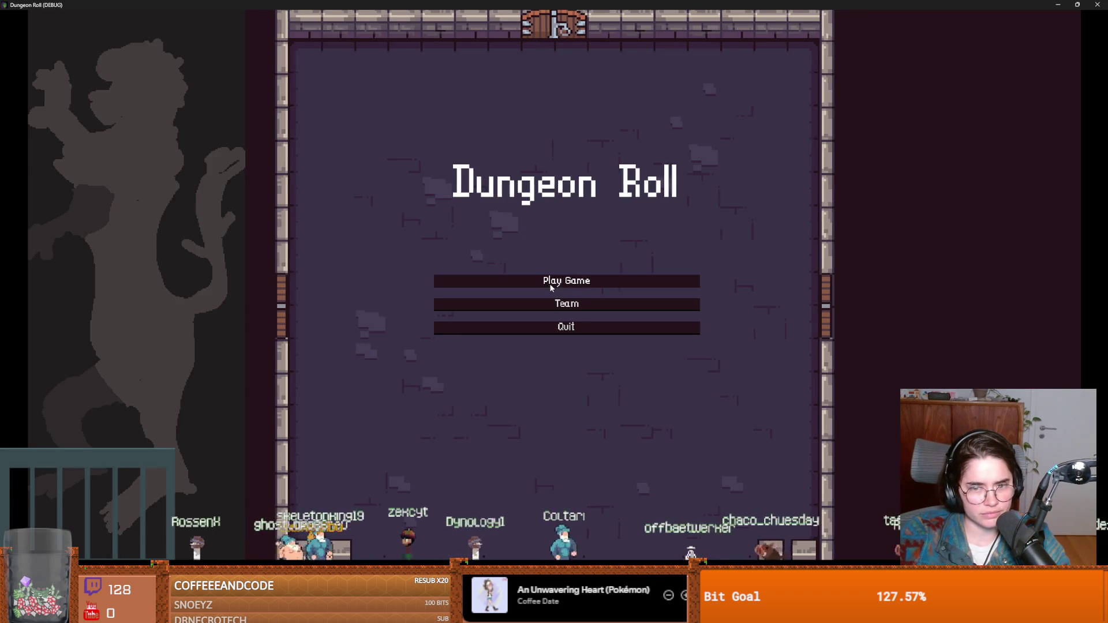
{"action": "left_click", "coordinate": [479, 260]}
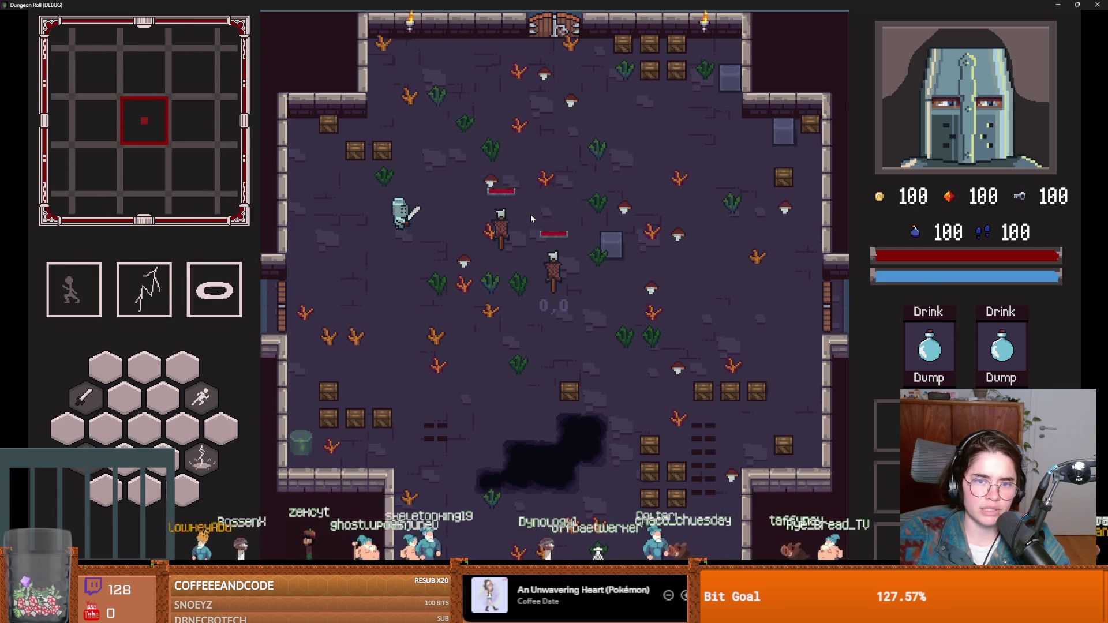
{"action": "key", "text": "super+Down"}
{"action": "left_click", "coordinate": [663, 313]}
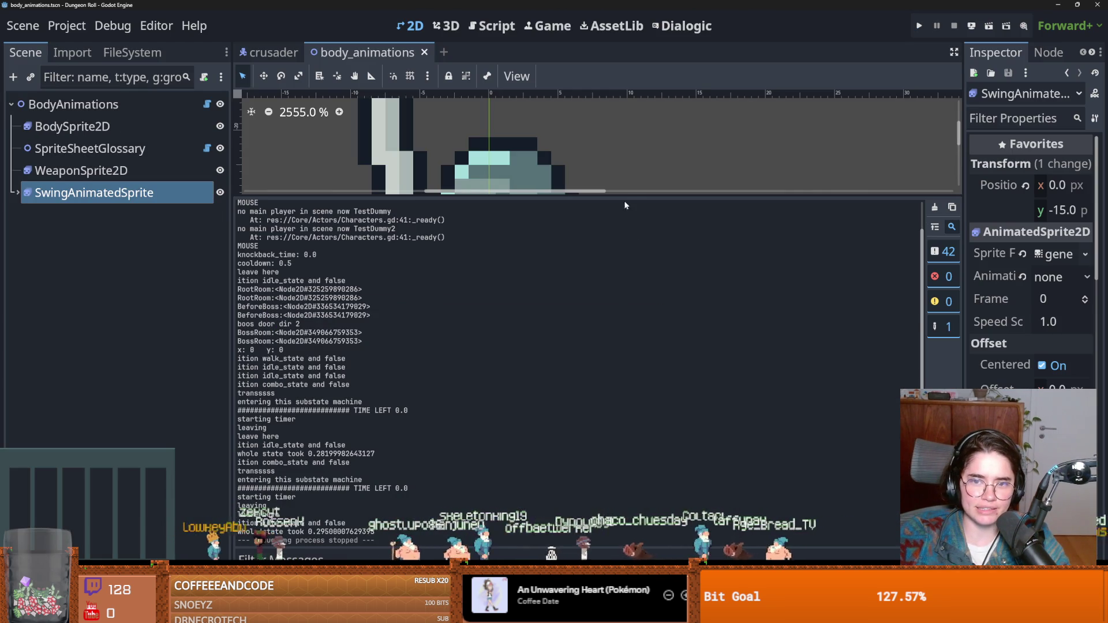
Save the scene and select TimeTillSwingStartsTimer under SwingAnimatedSprite
{"action": "left_click_drag", "start_coordinate": [624, 198], "coordinate": [623, 398]}
{"action": "key", "text": "ctrl+s"}
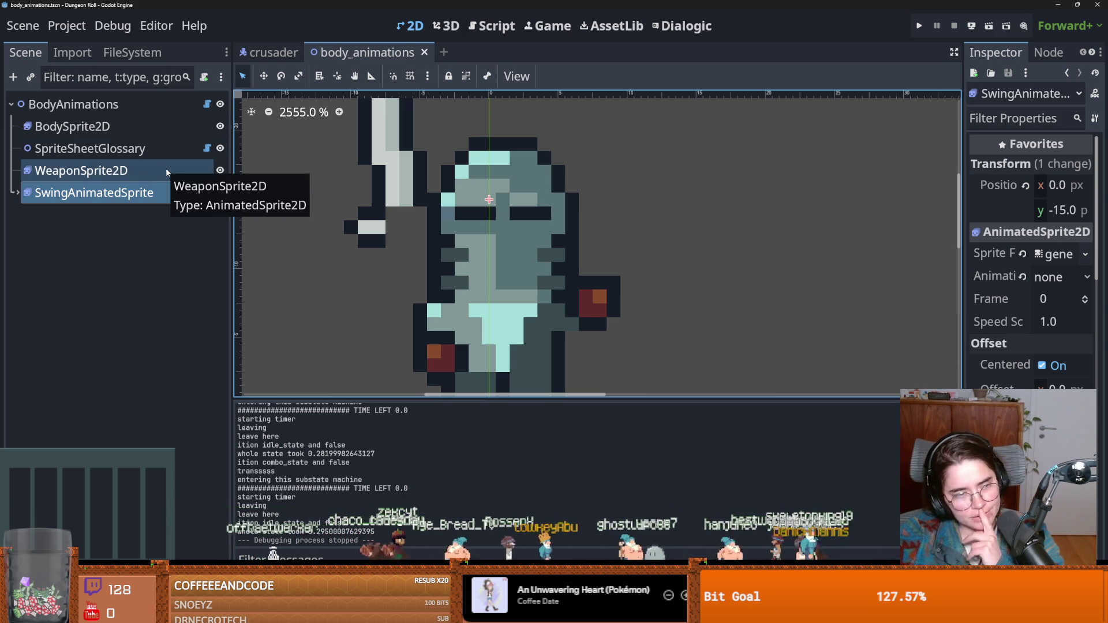
{"action": "left_click", "coordinate": [15, 192]}
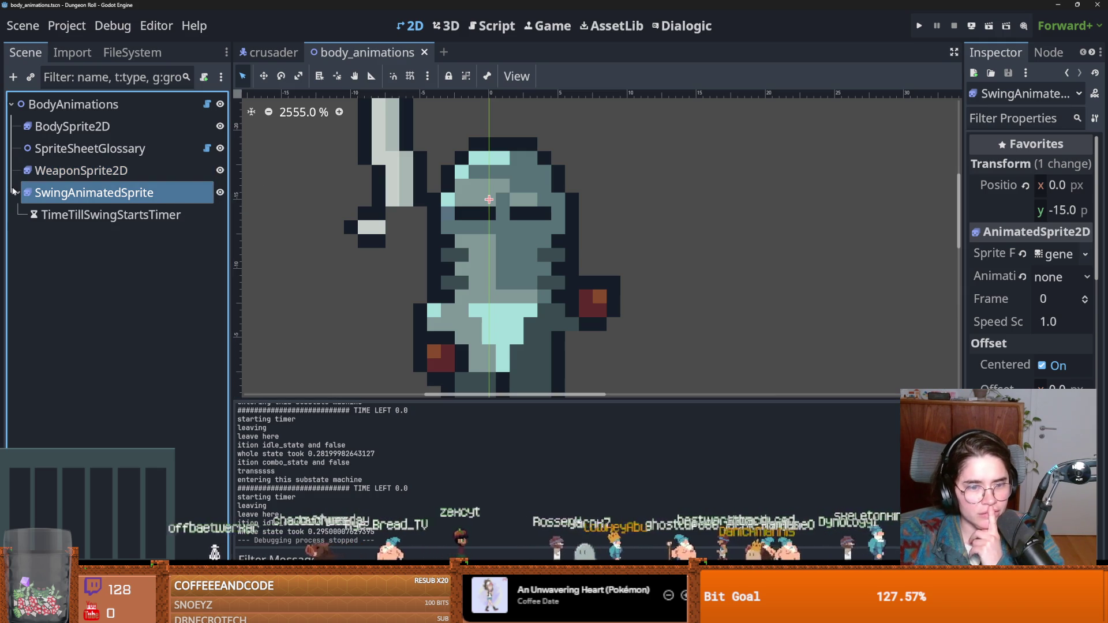
{"action": "left_click", "coordinate": [104, 220]}
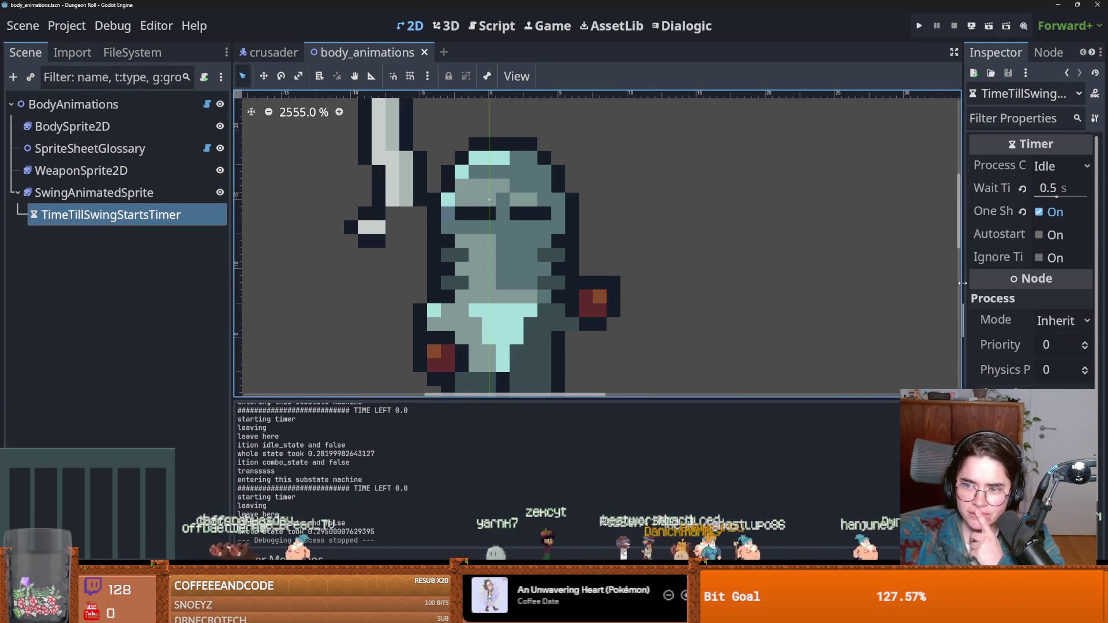
{"action": "left_click_drag", "start_coordinate": [963, 283], "coordinate": [781, 277]}
Set the timer's Wait Time to 0.1 s, then run the game and start a new game
{"action": "left_click", "coordinate": [1003, 190]}
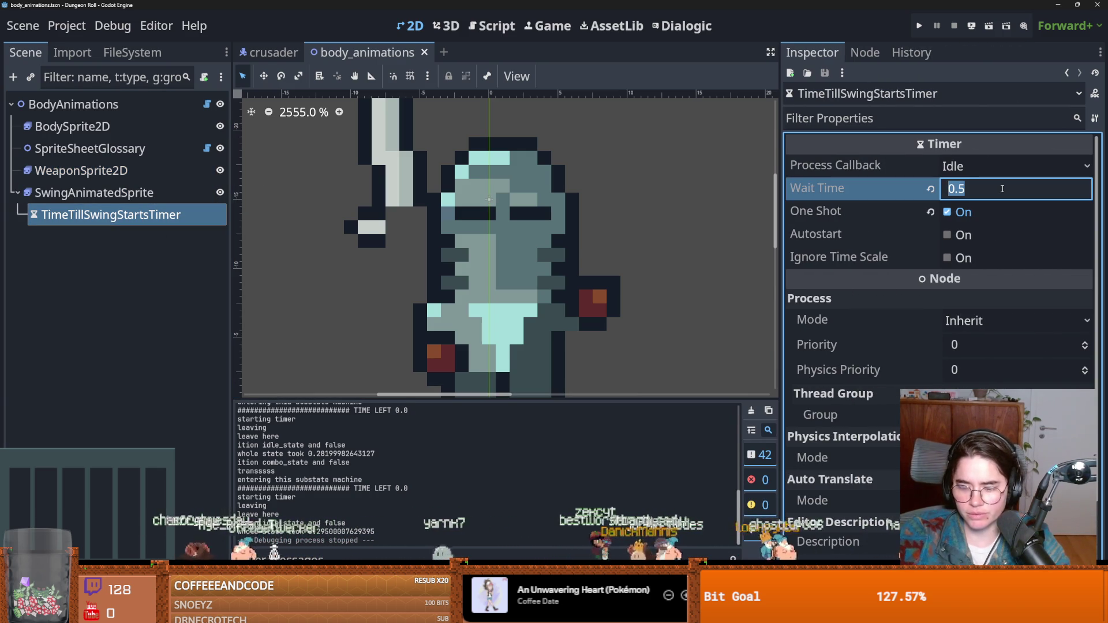
{"action": "type", "text": "0.001"}
{"action": "key", "text": "Return"}
{"action": "left_click", "coordinate": [990, 184]}
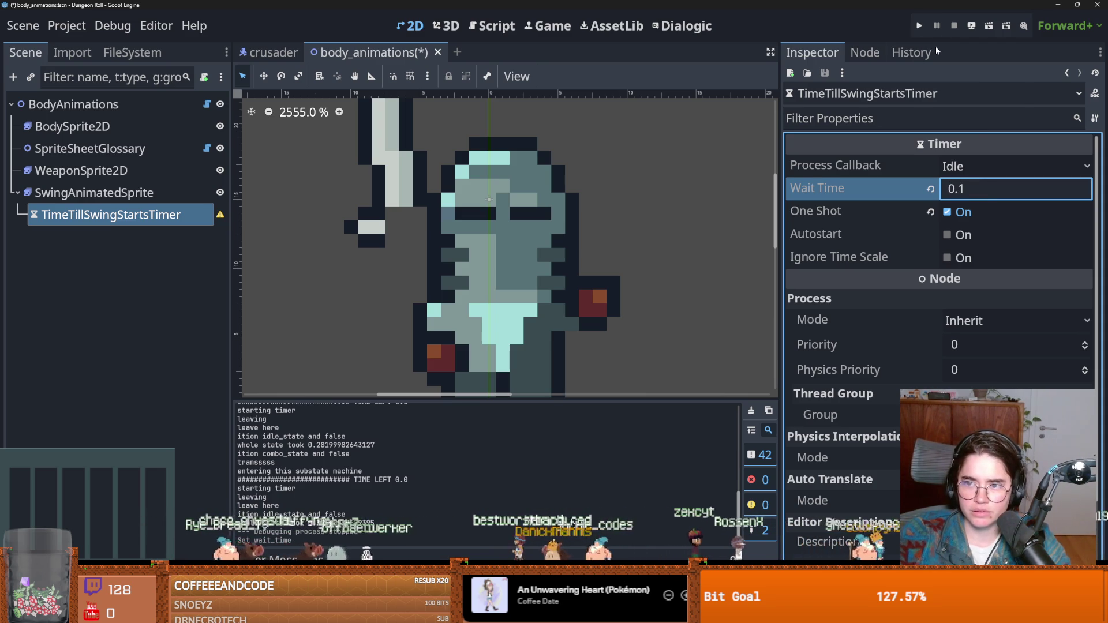
{"action": "left_click", "coordinate": [919, 25]}
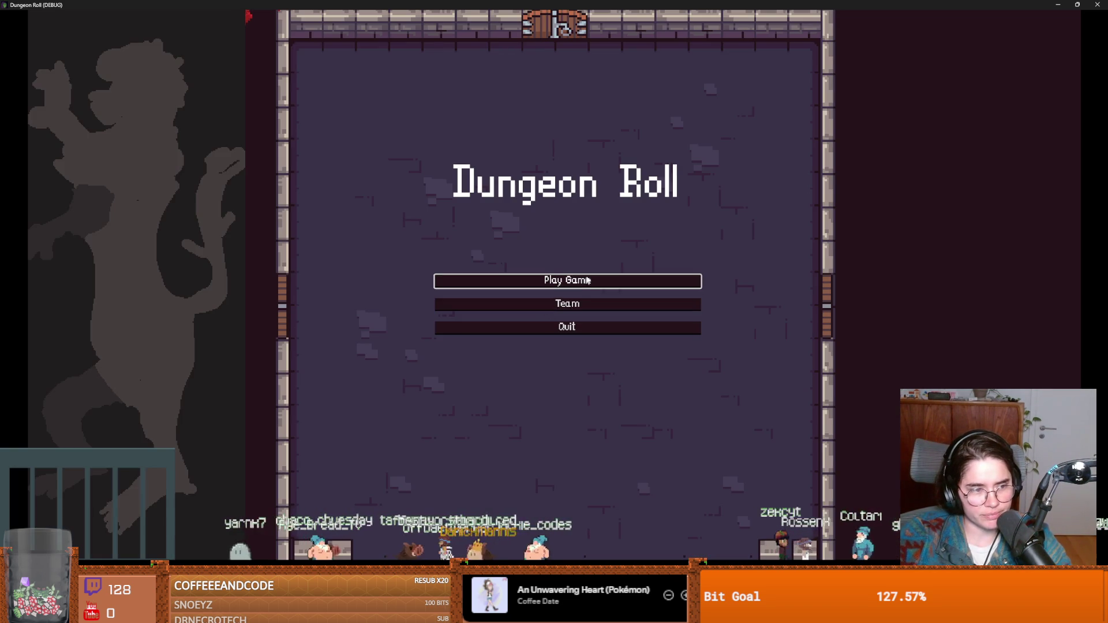
{"action": "left_click", "coordinate": [572, 282]}
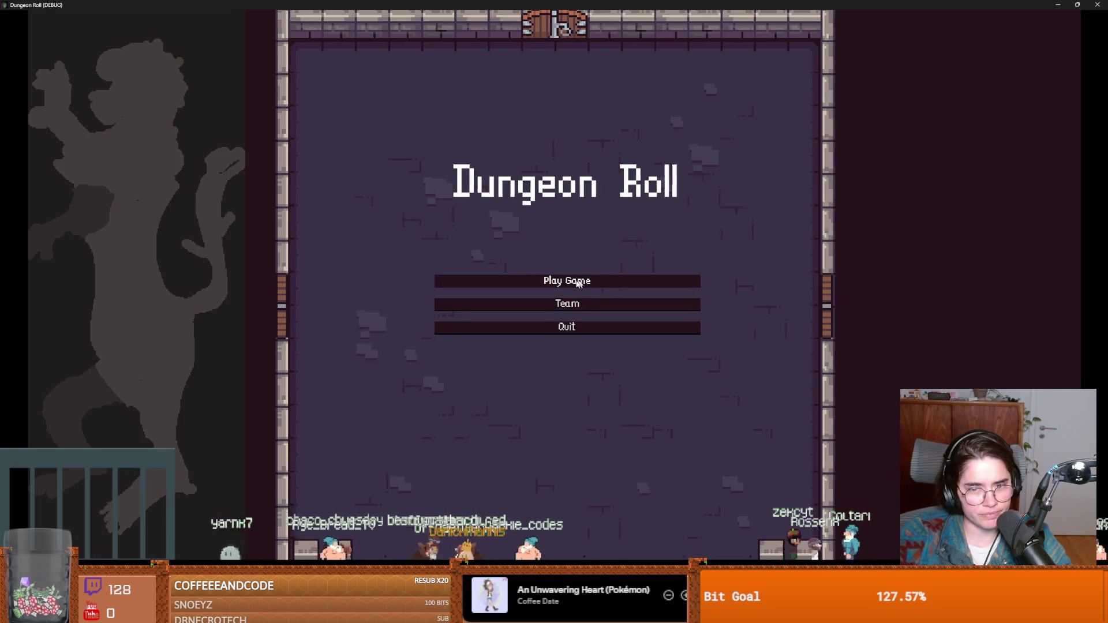
As the Crusader, swing the sword repeatedly left and right while moving, then stop with F8
{"action": "key", "text": "Return"}
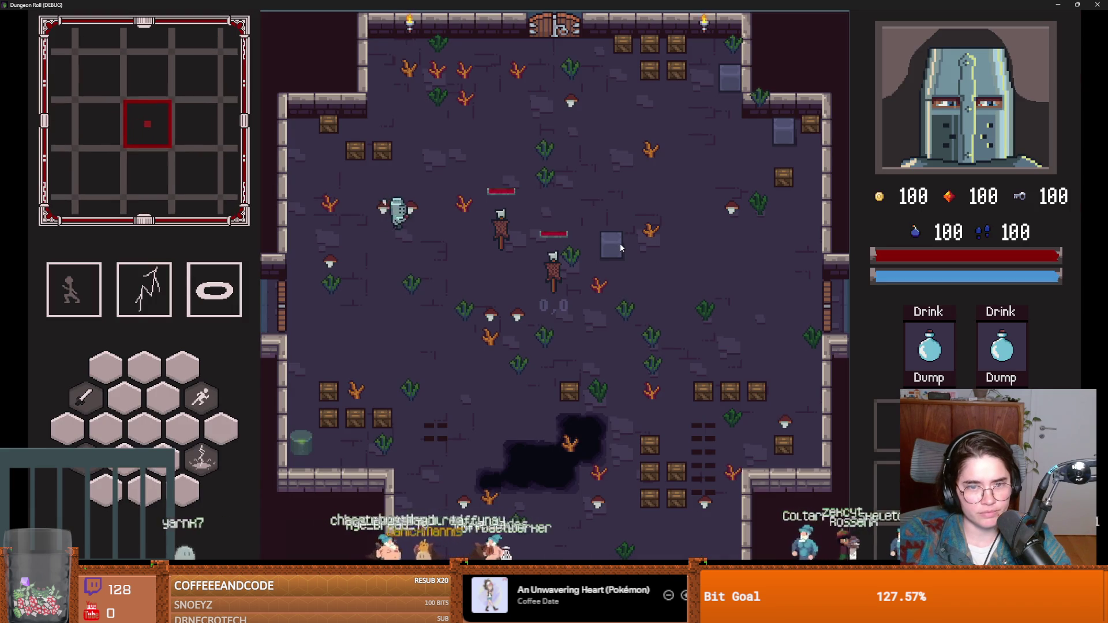
{"action": "left_click", "coordinate": [620, 243]}
{"action": "key", "text": "a"}
{"action": "left_click", "coordinate": [378, 228]}
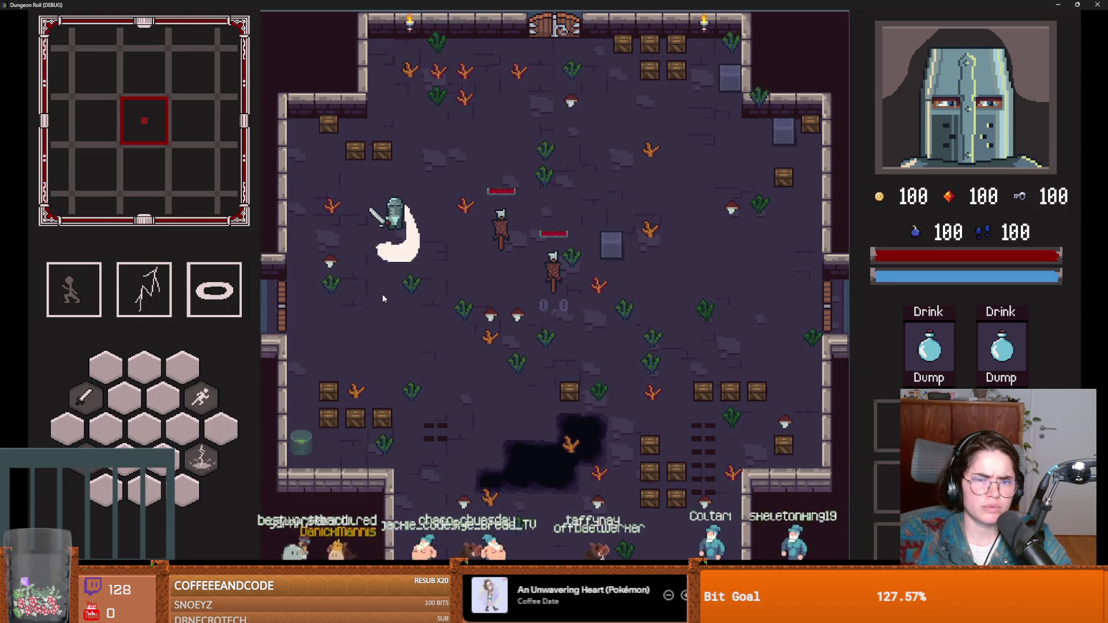
{"action": "key", "text": "d"}
{"action": "left_click", "coordinate": [314, 219]}
{"action": "left_click", "coordinate": [300, 219]}
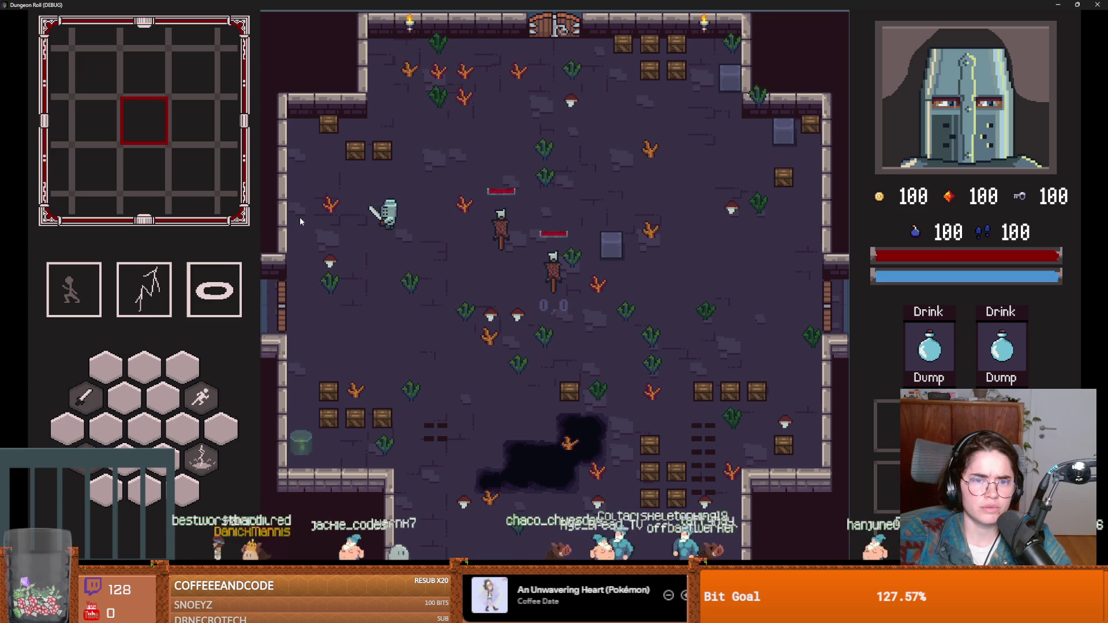
{"action": "left_click", "coordinate": [300, 220]}
{"action": "left_click", "coordinate": [300, 217]}
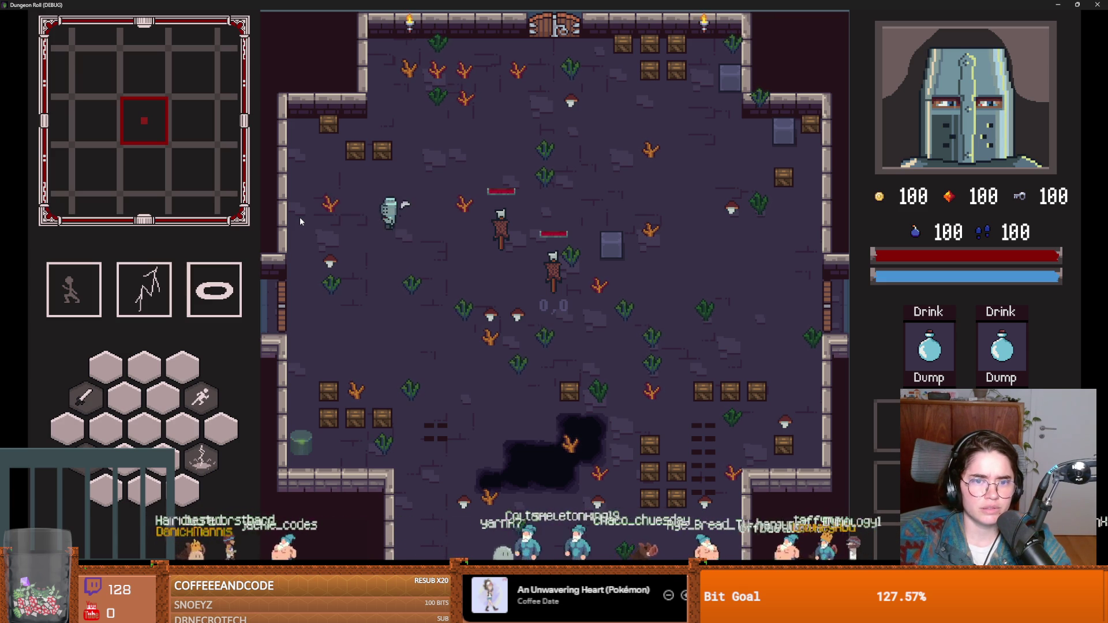
{"action": "left_click", "coordinate": [476, 188]}
{"action": "key", "text": "F8"}
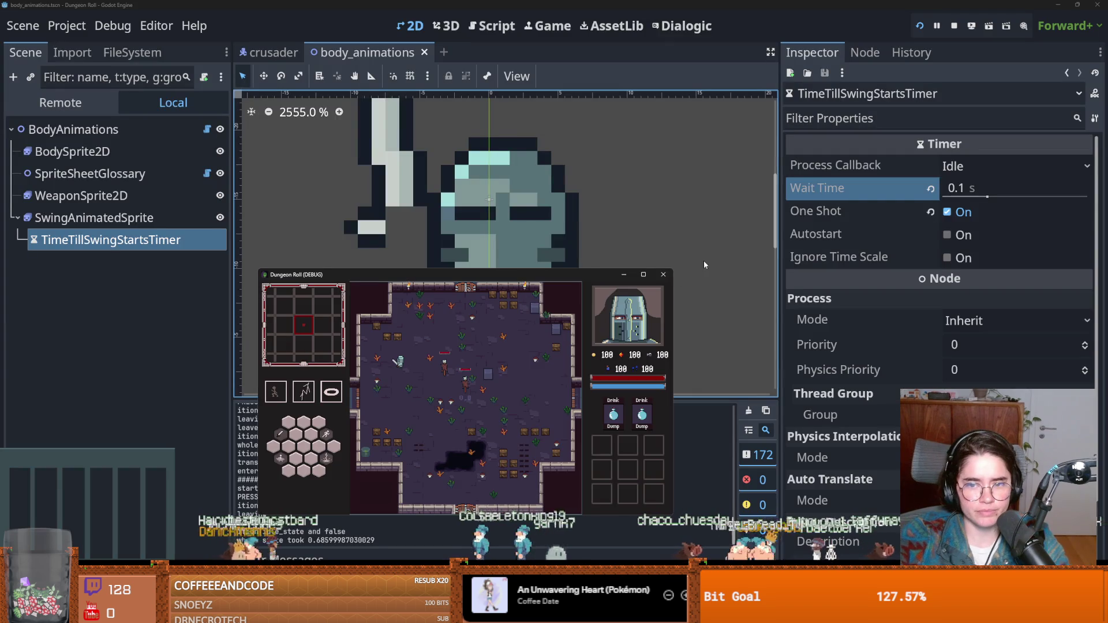
Save, view SwingAnimatedSprite's attack_1_sideways frames, and return to the crusader scene
{"action": "key", "text": "ctrl+s"}
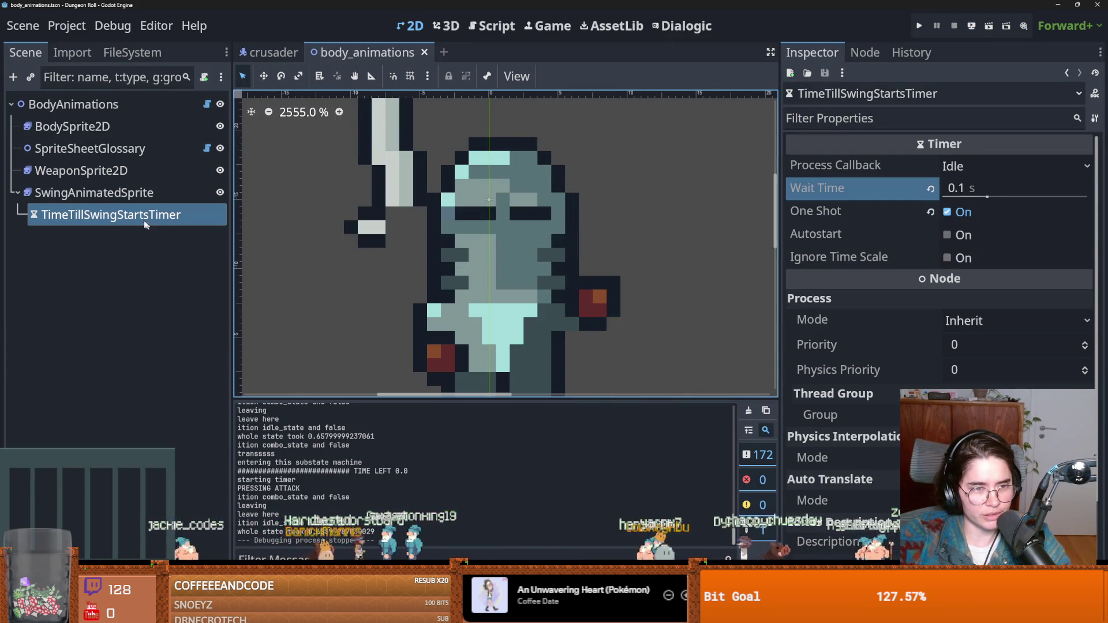
{"action": "left_click", "coordinate": [92, 192]}
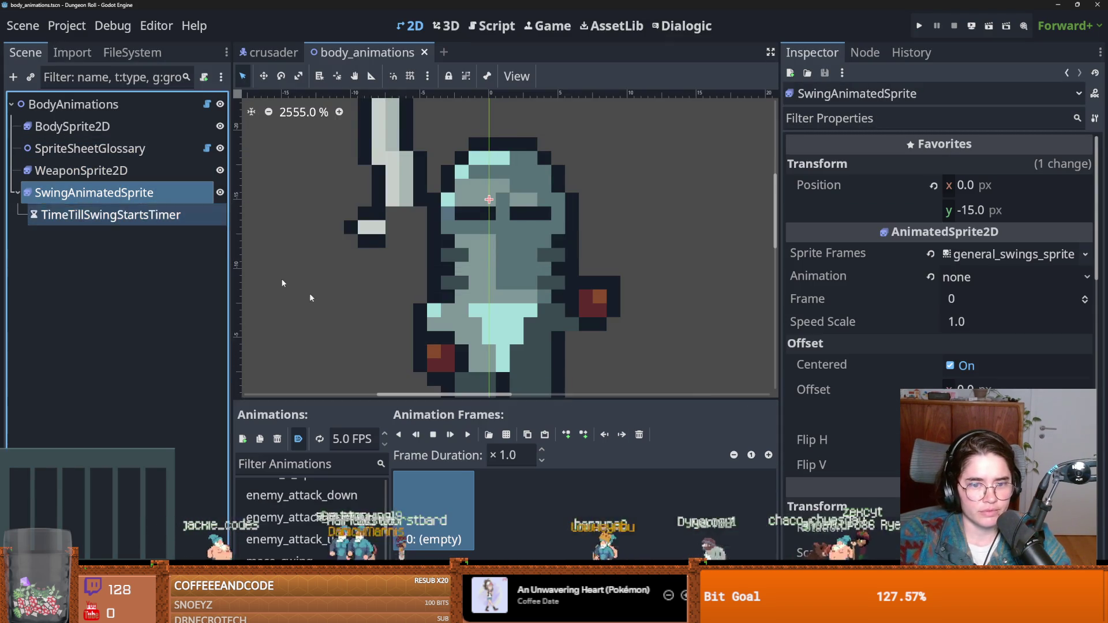
{"action": "scroll", "coordinate": [312, 519], "scroll_direction": "up", "scroll_amount": 5}
{"action": "scroll", "coordinate": [341, 531], "scroll_direction": "up", "scroll_amount": 3}
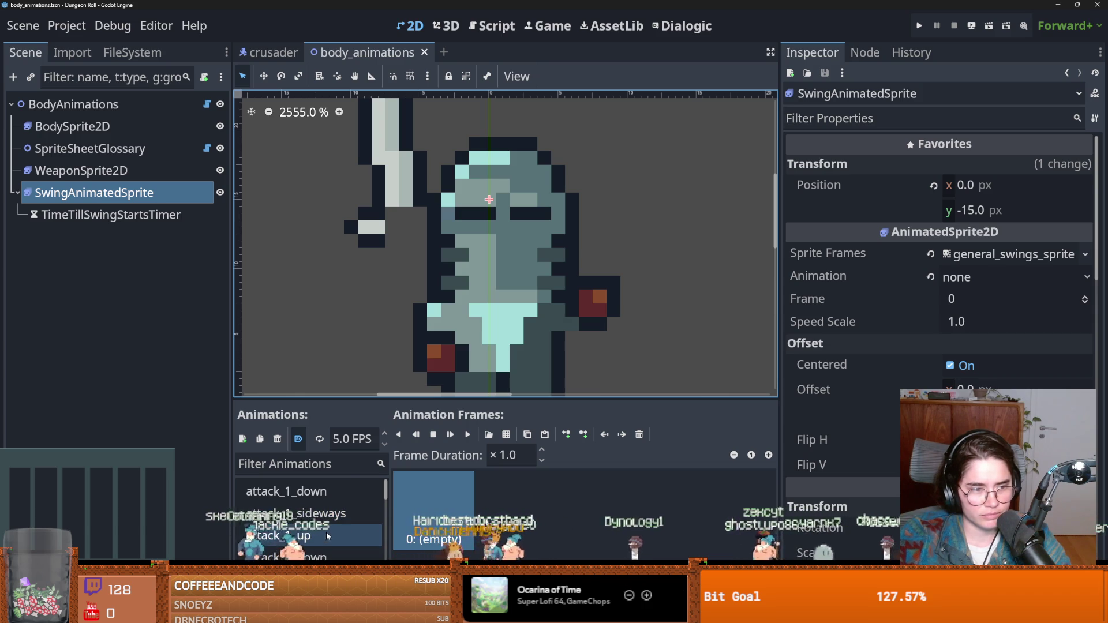
{"action": "left_click", "coordinate": [300, 513]}
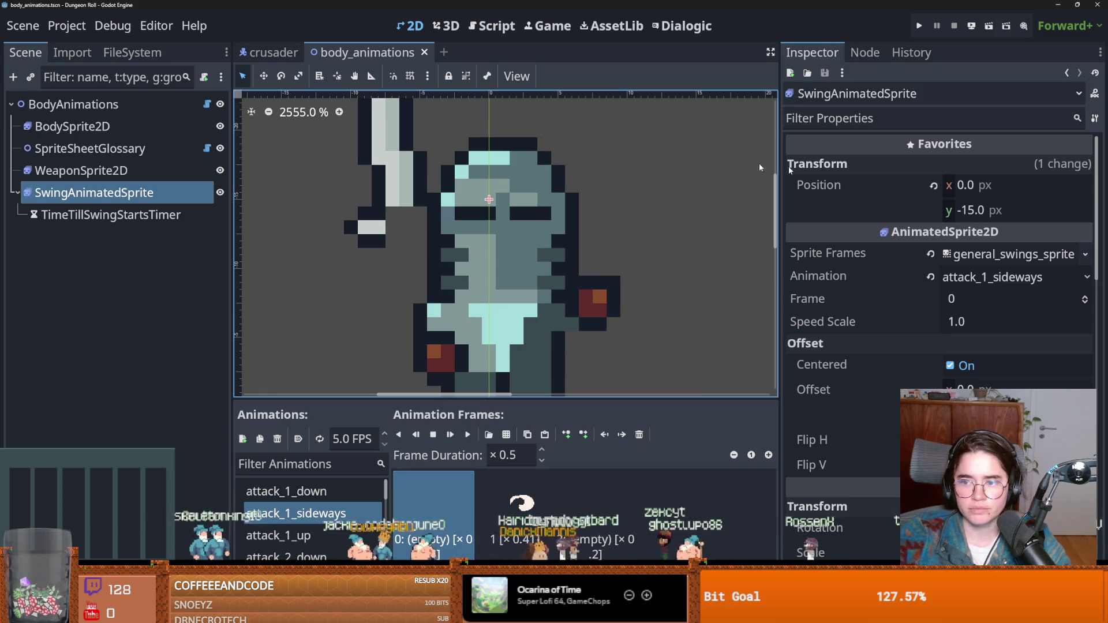
{"action": "left_click", "coordinate": [261, 54]}
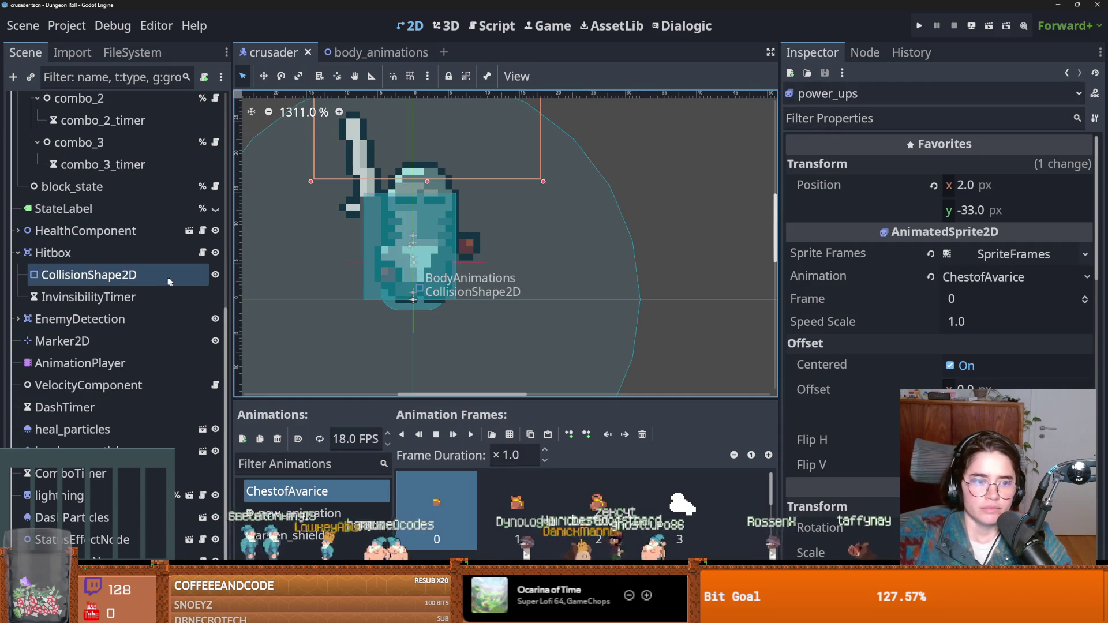
Select combo_1 and browse its attack properties, including the SimpleAnimation resource
{"action": "scroll", "coordinate": [113, 364], "scroll_direction": "up", "scroll_amount": 8}
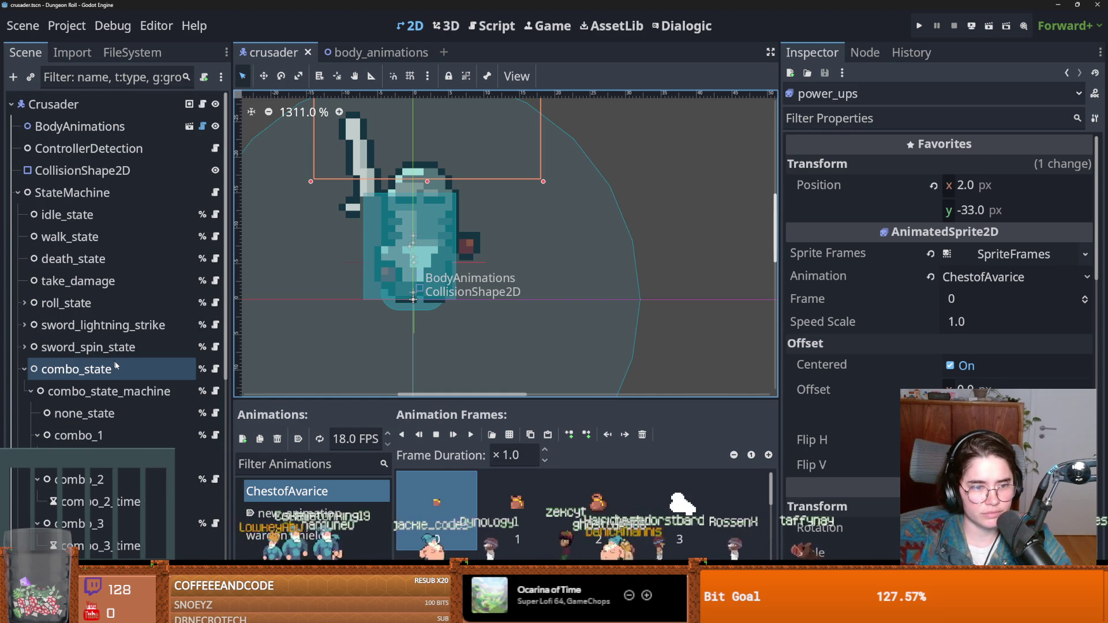
{"action": "left_click", "coordinate": [126, 430]}
{"action": "scroll", "coordinate": [805, 339], "scroll_direction": "down", "scroll_amount": 3}
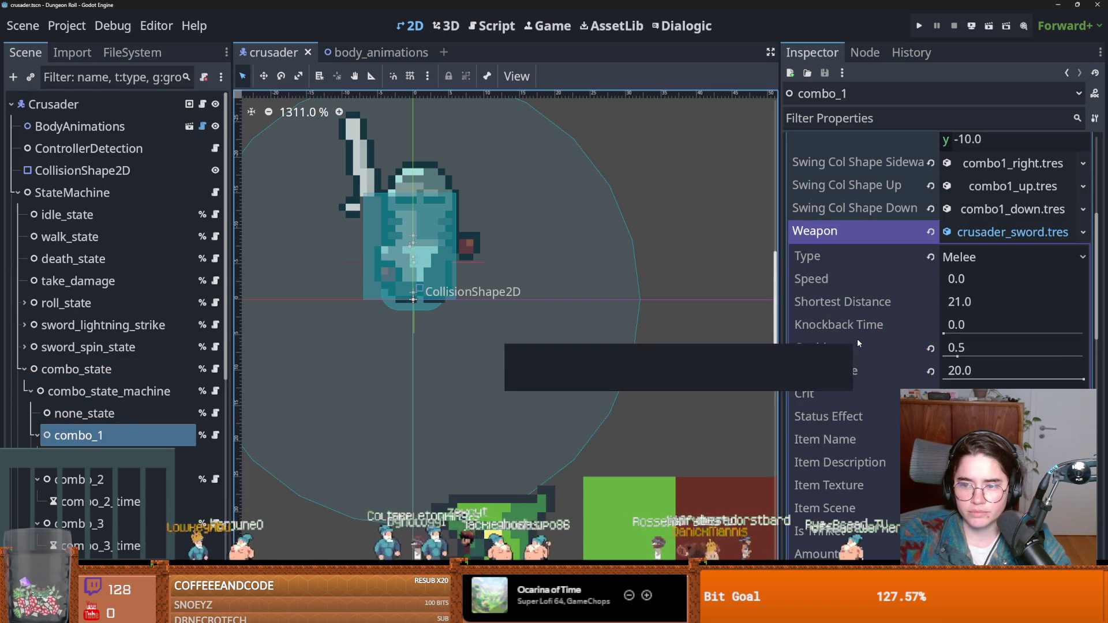
{"action": "scroll", "coordinate": [857, 339], "scroll_direction": "down", "scroll_amount": 3}
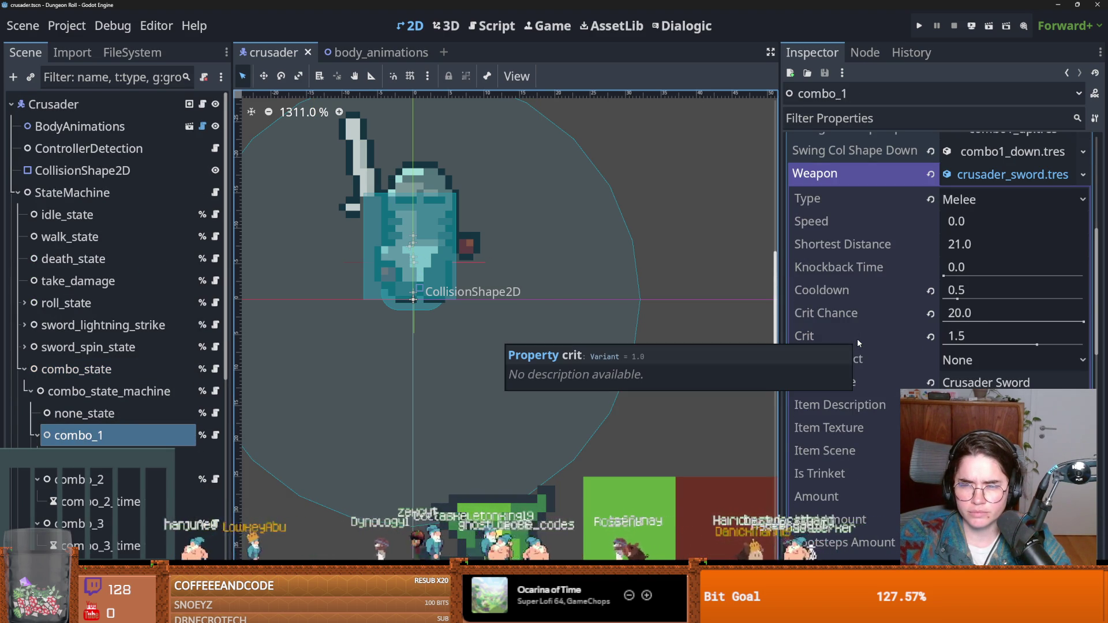
{"action": "scroll", "coordinate": [857, 339], "scroll_direction": "down", "scroll_amount": 2}
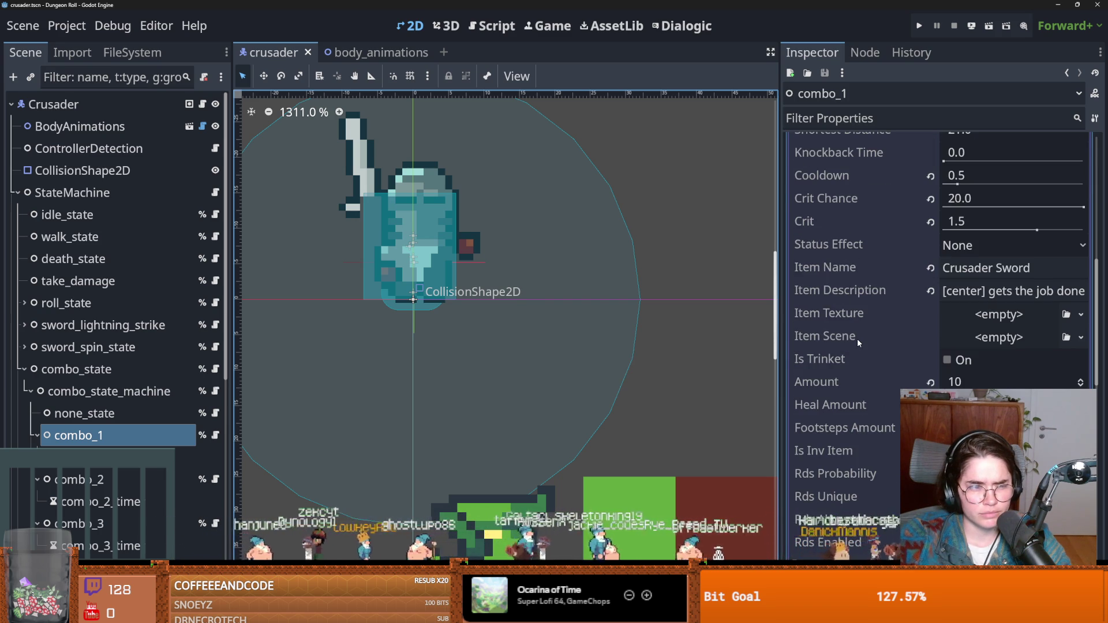
{"action": "scroll", "coordinate": [857, 338], "scroll_direction": "up", "scroll_amount": 10}
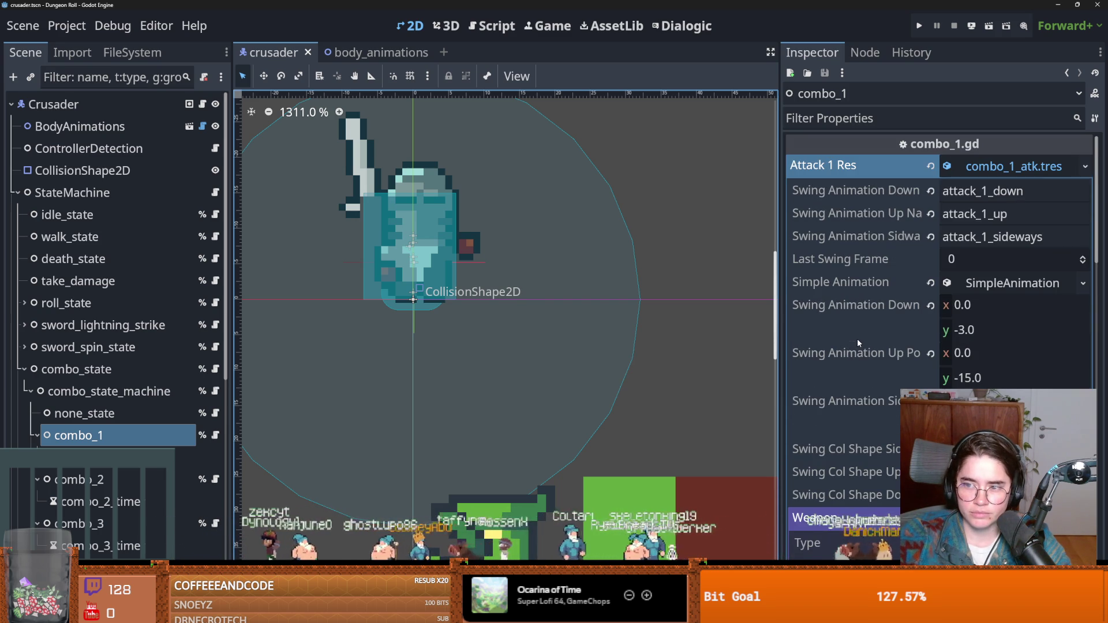
{"action": "left_click", "coordinate": [991, 289]}
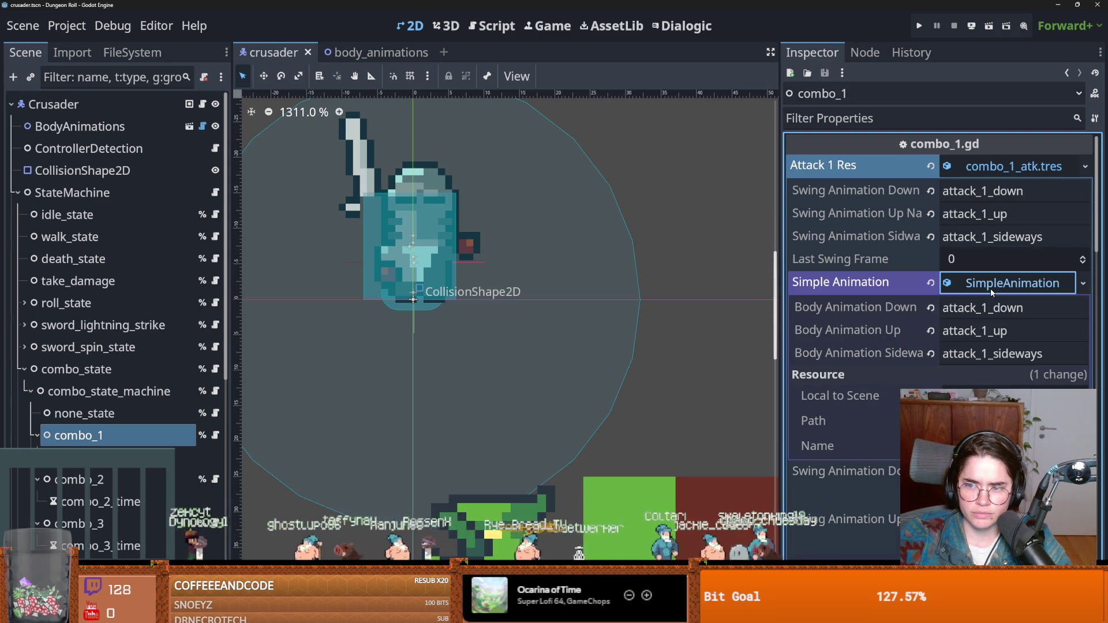
{"action": "left_click", "coordinate": [991, 289]}
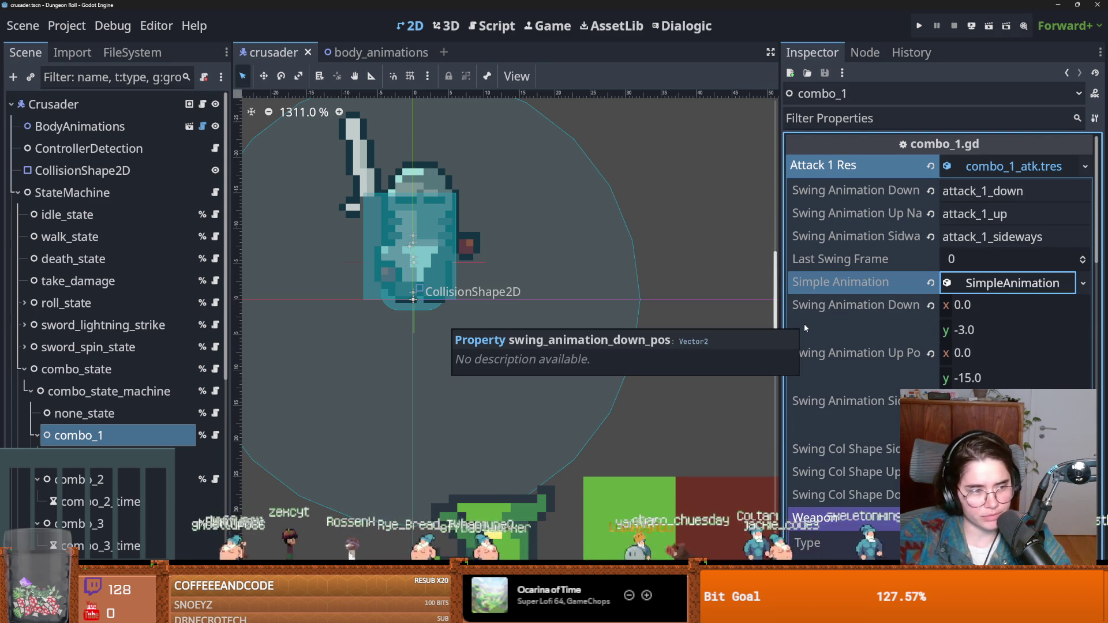
{"action": "scroll", "coordinate": [804, 327], "scroll_direction": "down", "scroll_amount": 5}
{"action": "scroll", "coordinate": [873, 286], "scroll_direction": "up", "scroll_amount": 3}
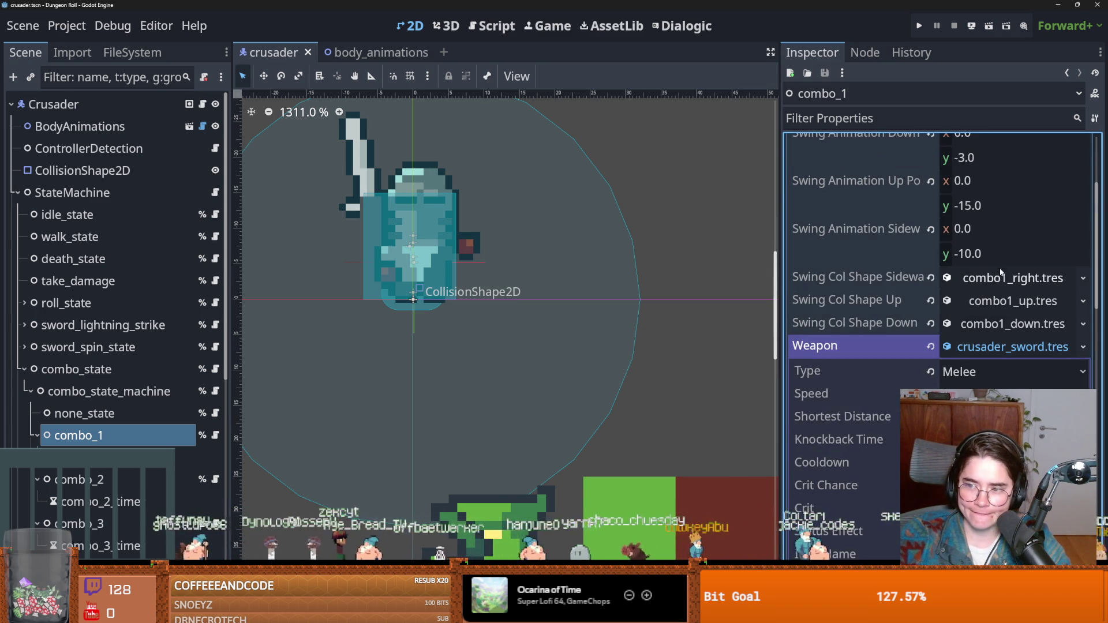
Set the sideways swing Collision Time to 0.2, save, and view body_animations' WeaponSprite2D
{"action": "left_click", "coordinate": [998, 277]}
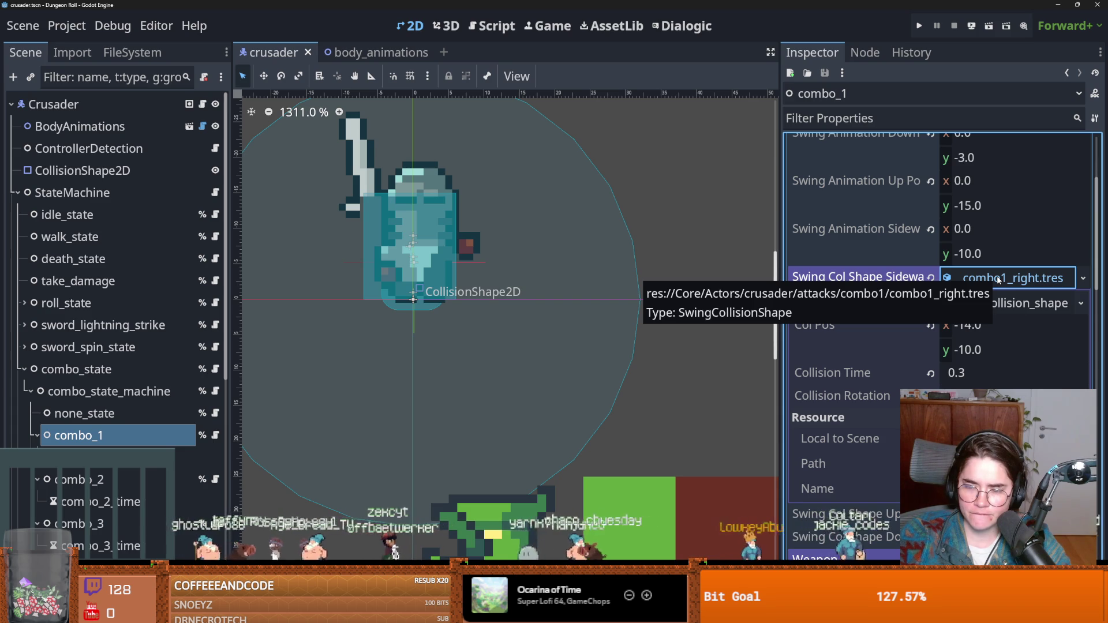
{"action": "left_click", "coordinate": [975, 373]}
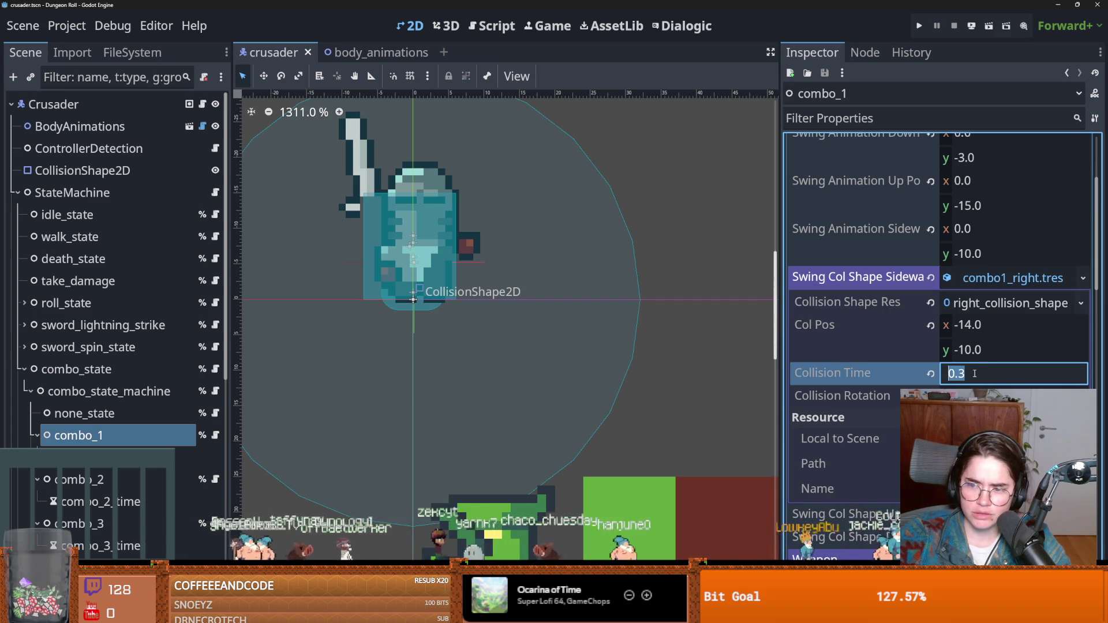
{"action": "type", "text": "0.2"}
{"action": "key", "text": "Return"}
{"action": "left_click", "coordinate": [1002, 279]}
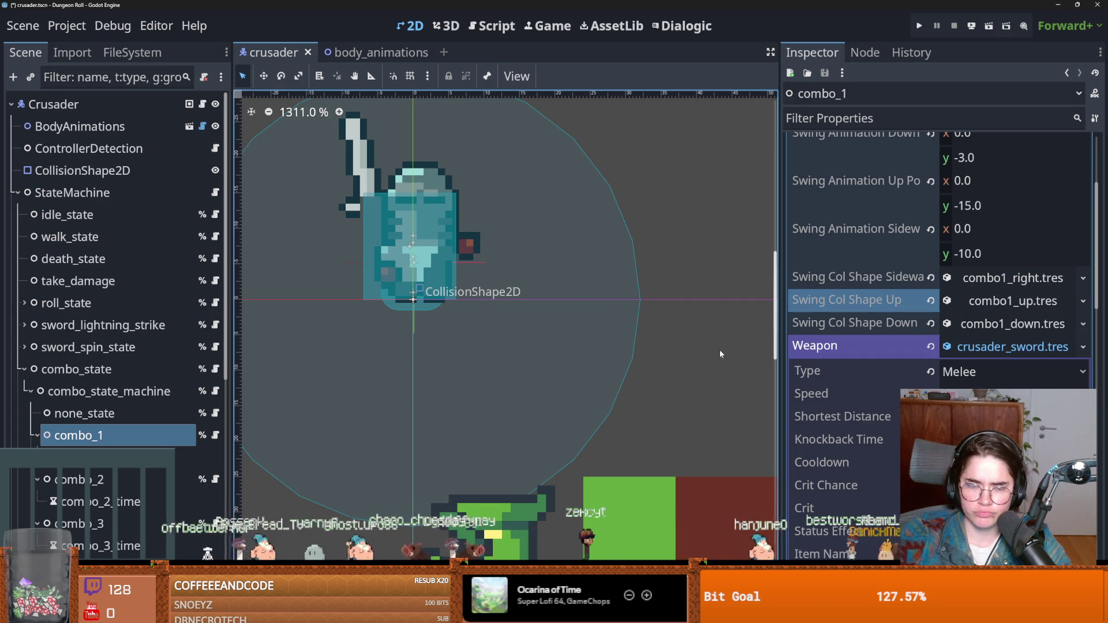
{"action": "left_click", "coordinate": [1013, 347]}
{"action": "key", "text": "ctrl+s"}
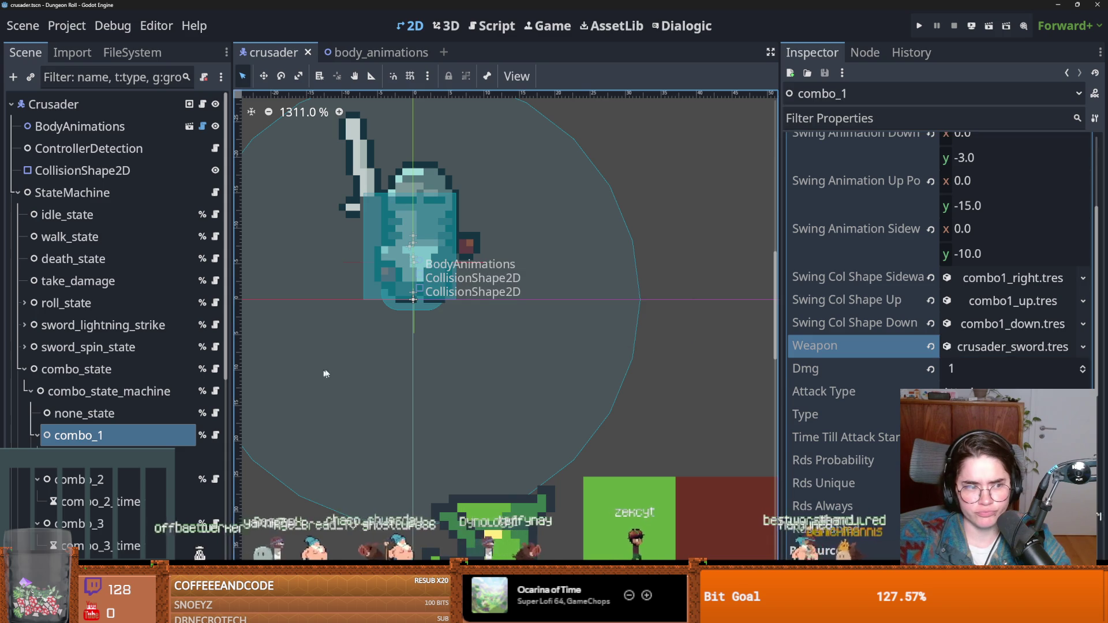
{"action": "left_click", "coordinate": [189, 126]}
{"action": "left_click", "coordinate": [101, 174]}
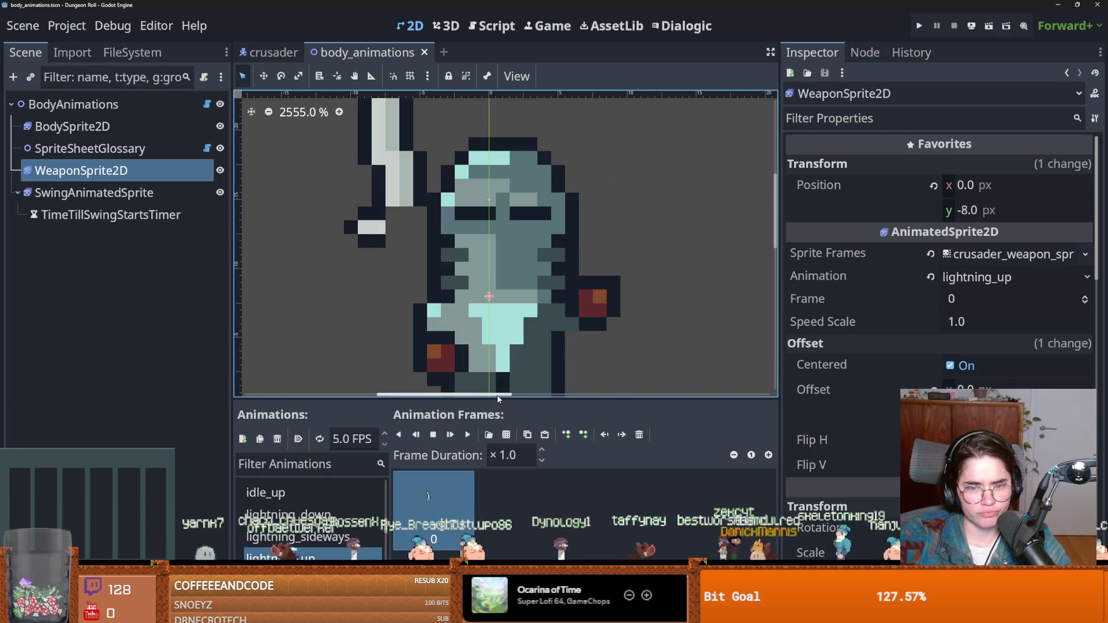
Enlarge the SpriteFrames panel and compare SwingAnimatedSprite's and WeaponSprite2D's animations
{"action": "left_click_drag", "start_coordinate": [497, 397], "coordinate": [497, 209]}
{"action": "scroll", "coordinate": [337, 388], "scroll_direction": "up", "scroll_amount": 5}
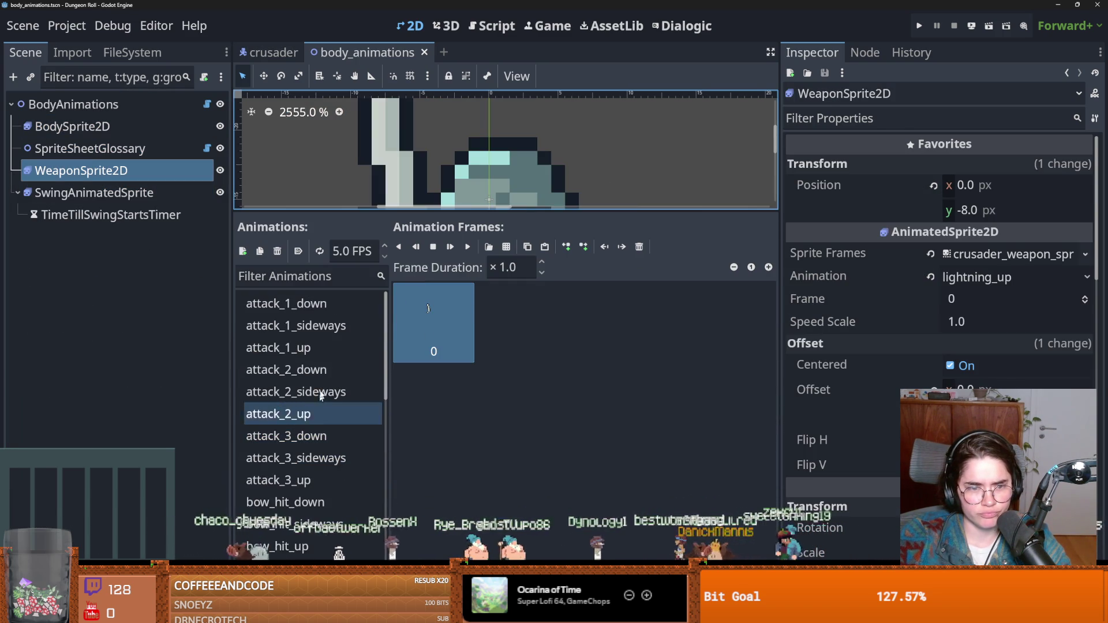
{"action": "left_click", "coordinate": [98, 193]}
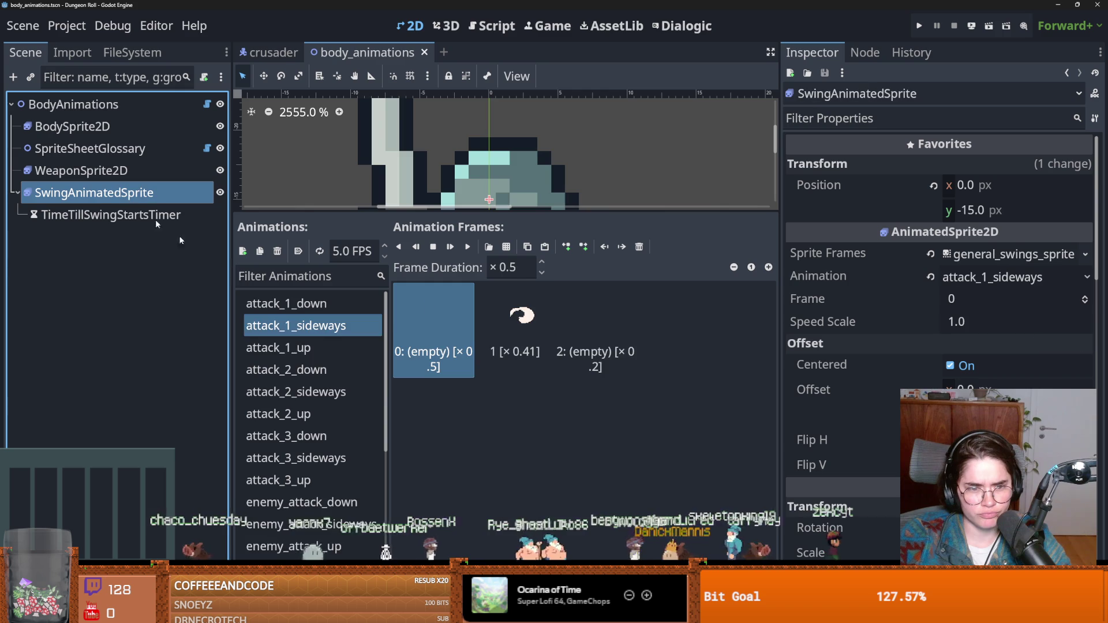
{"action": "left_click", "coordinate": [140, 172]}
{"action": "scroll", "coordinate": [314, 375], "scroll_direction": "up", "scroll_amount": 4}
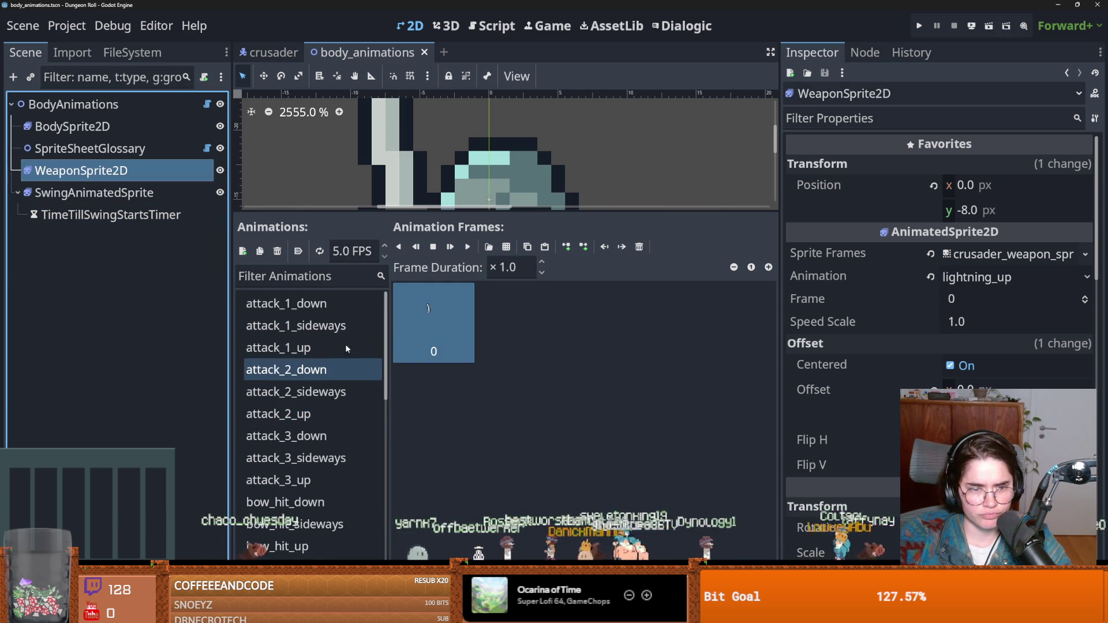
Back in the crusader scene, check combo_3's attack settings, save, and launch the game
{"action": "left_click", "coordinate": [269, 52]}
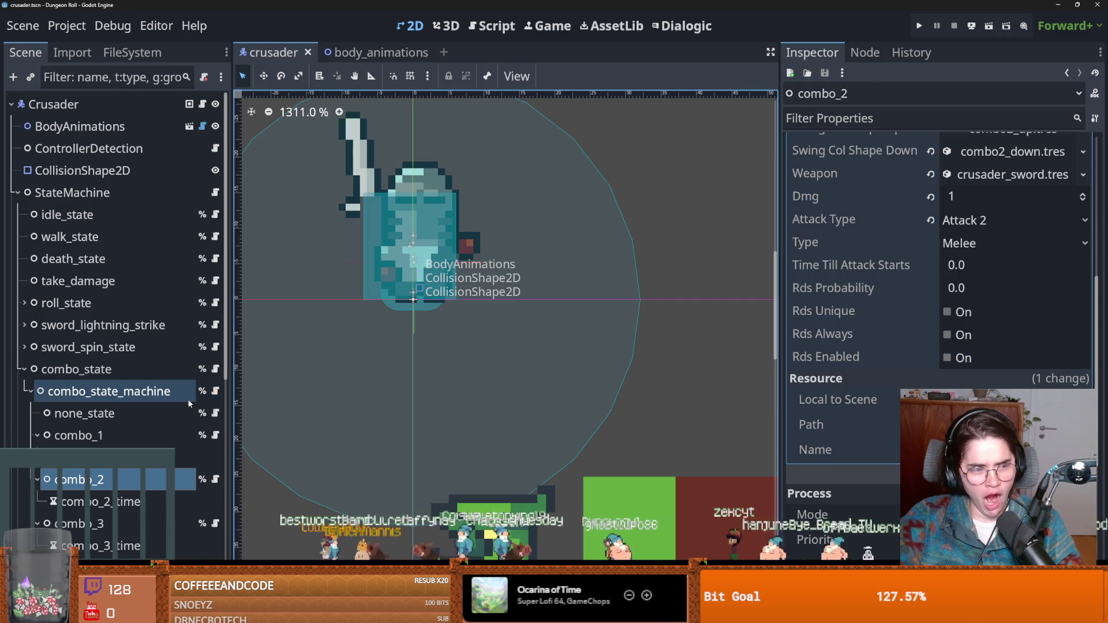
{"action": "left_click", "coordinate": [112, 524]}
{"action": "key", "text": "ctrl+s"}
{"action": "scroll", "coordinate": [841, 404], "scroll_direction": "up", "scroll_amount": 3}
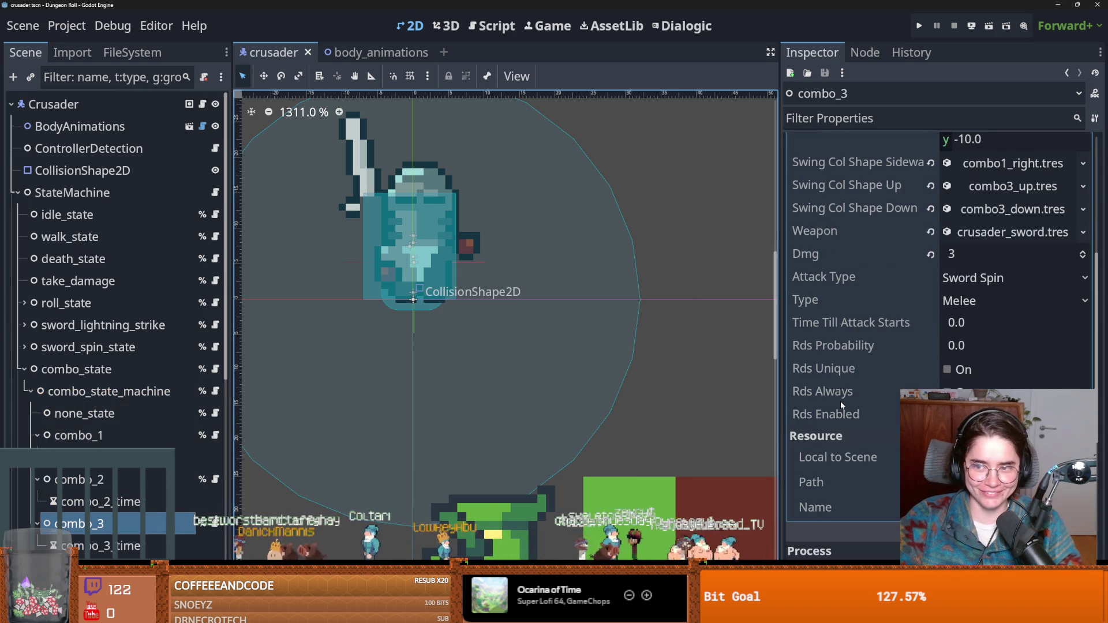
{"action": "key", "text": "ctrl+s"}
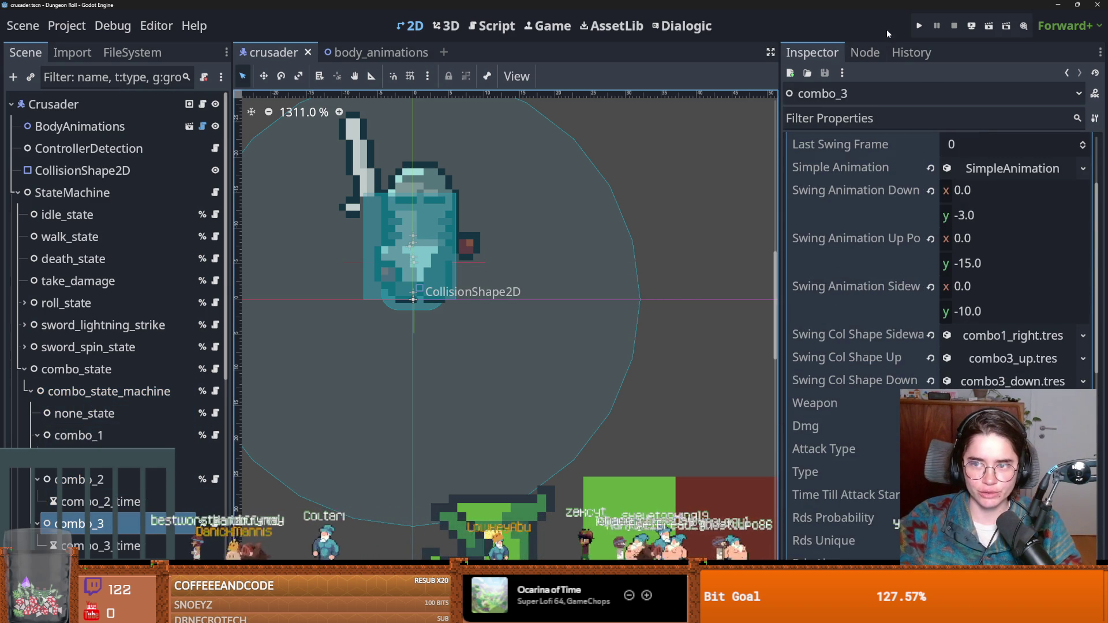
{"action": "left_click", "coordinate": [920, 25]}
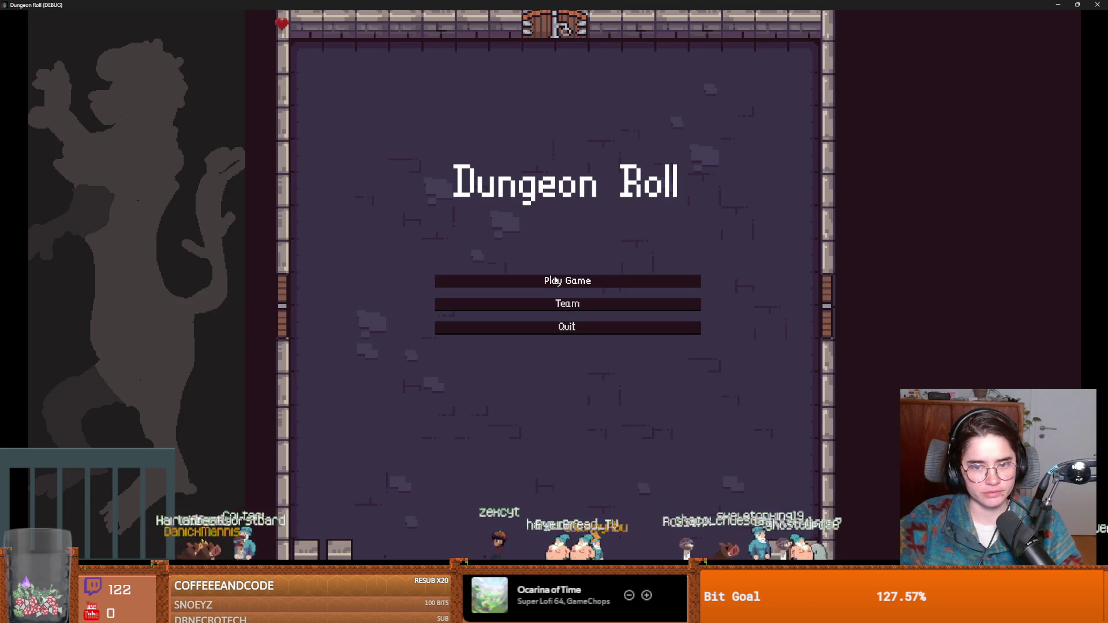
Start a Crusader run, swing the sword left and right while walking, then close the game
{"action": "left_click", "coordinate": [537, 280]}
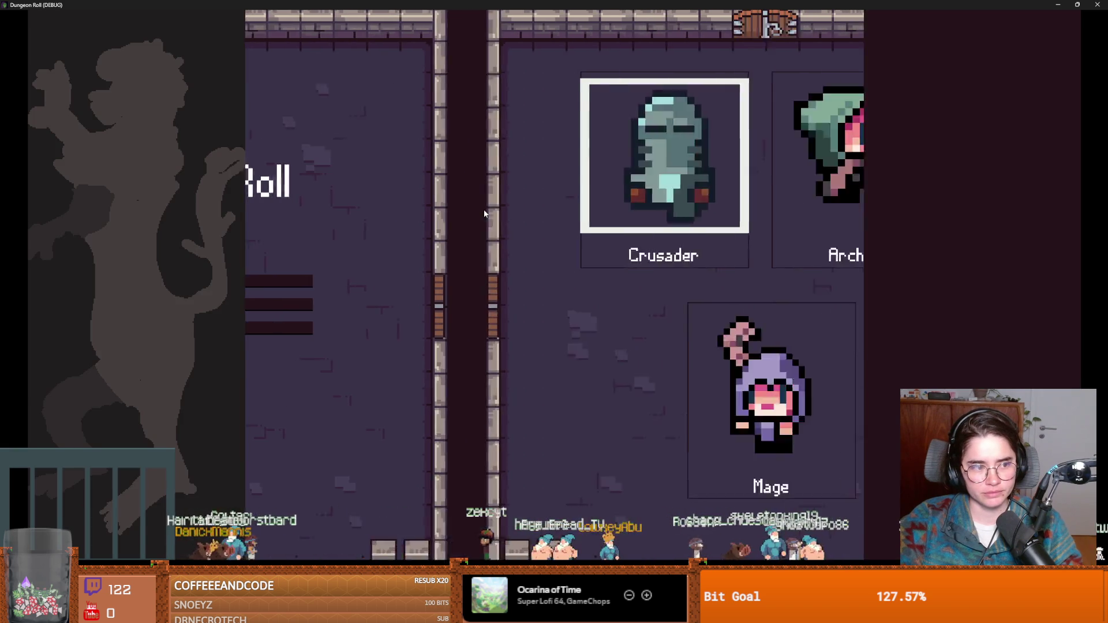
{"action": "left_click", "coordinate": [481, 217]}
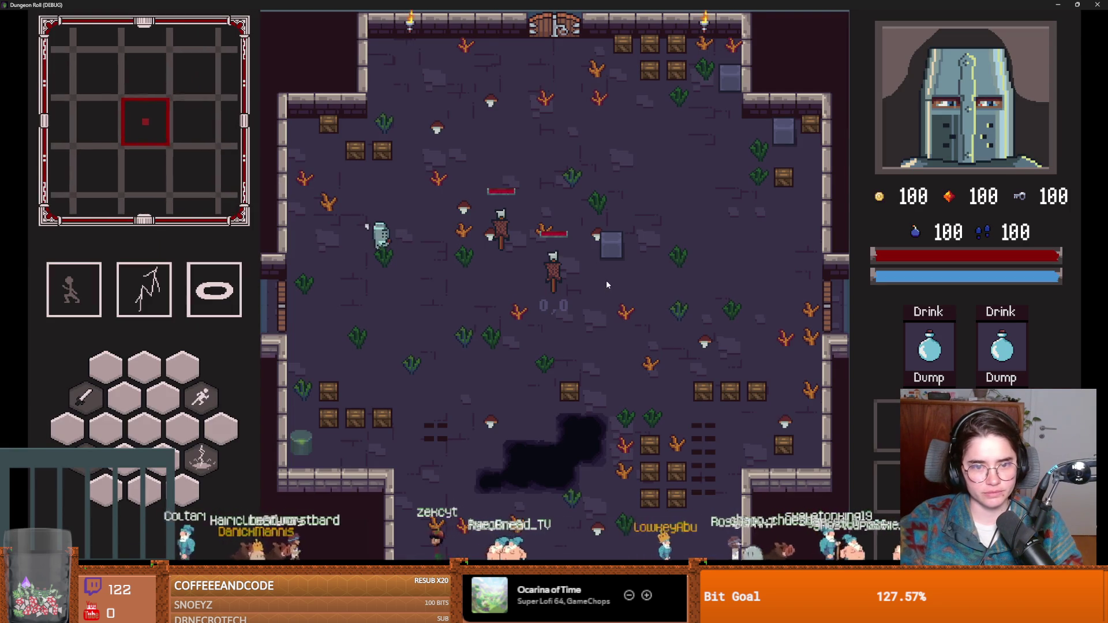
{"action": "left_click", "coordinate": [267, 270]}
{"action": "key", "text": "s"}
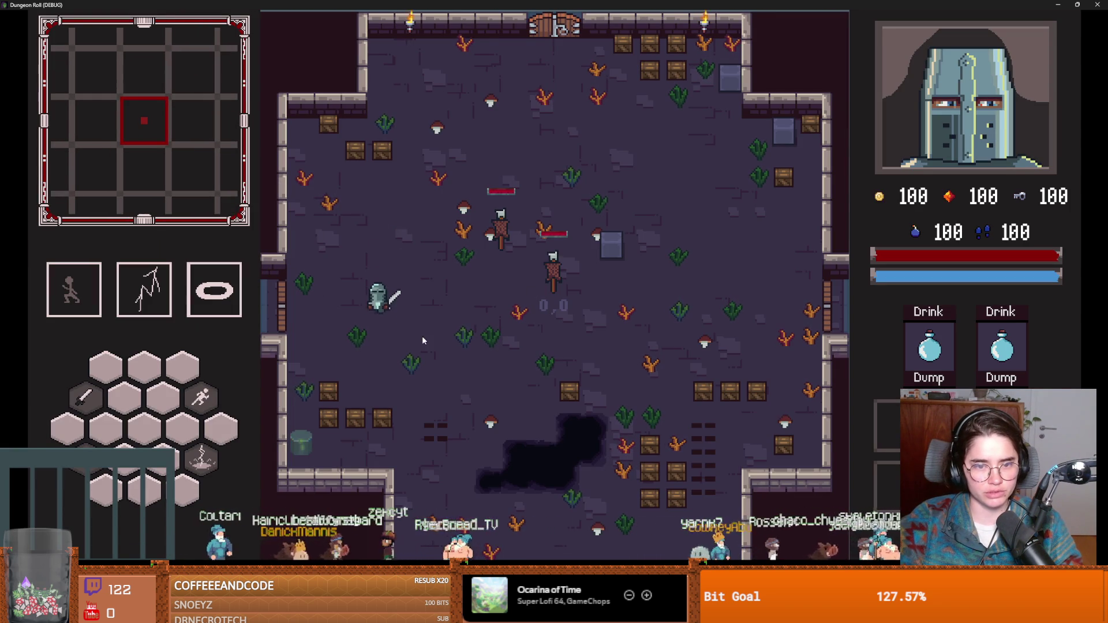
{"action": "left_click", "coordinate": [493, 329]}
{"action": "left_click", "coordinate": [498, 312]}
{"action": "left_click", "coordinate": [478, 323]}
{"action": "key", "text": "a"}
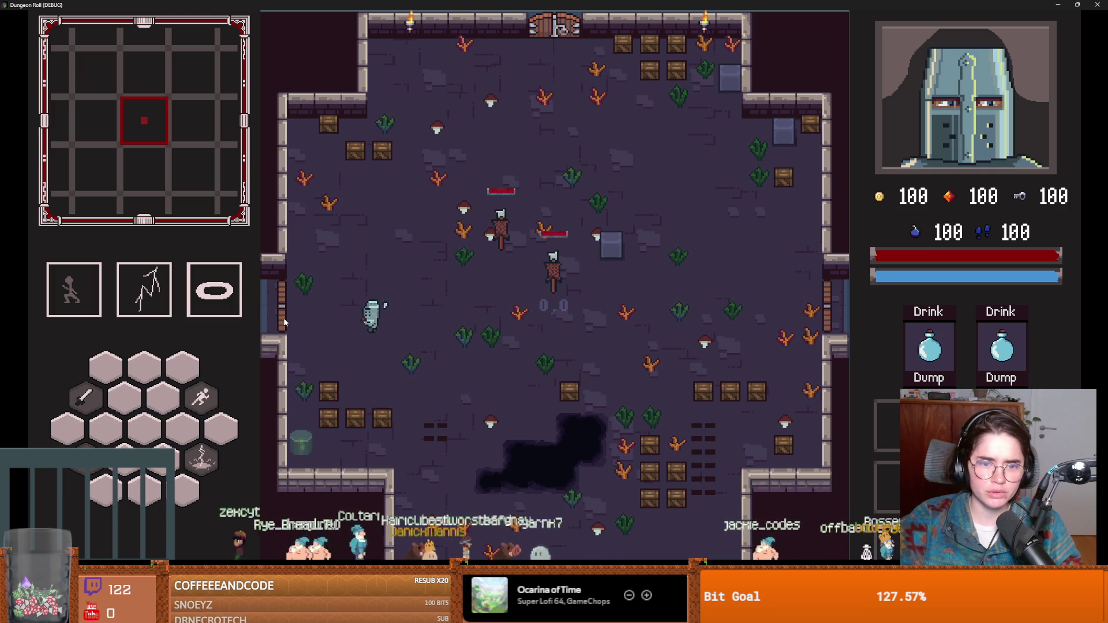
{"action": "left_click", "coordinate": [509, 309]}
{"action": "left_click", "coordinate": [272, 308]}
{"action": "key", "text": "d"}
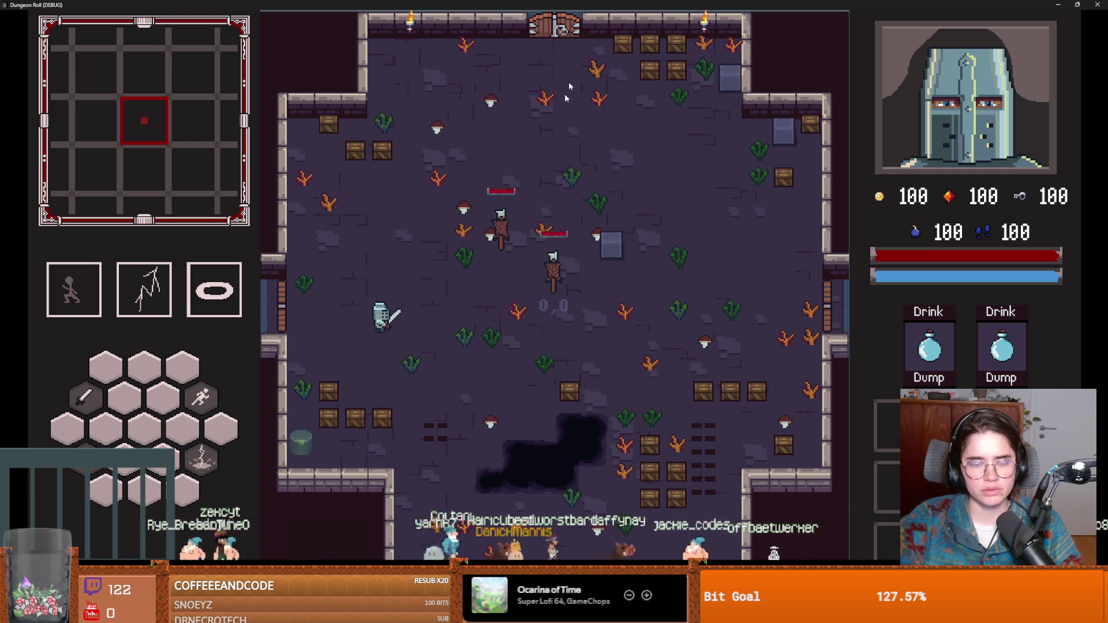
{"action": "key", "text": "super+Down"}
{"action": "key", "text": "alt+F4"}
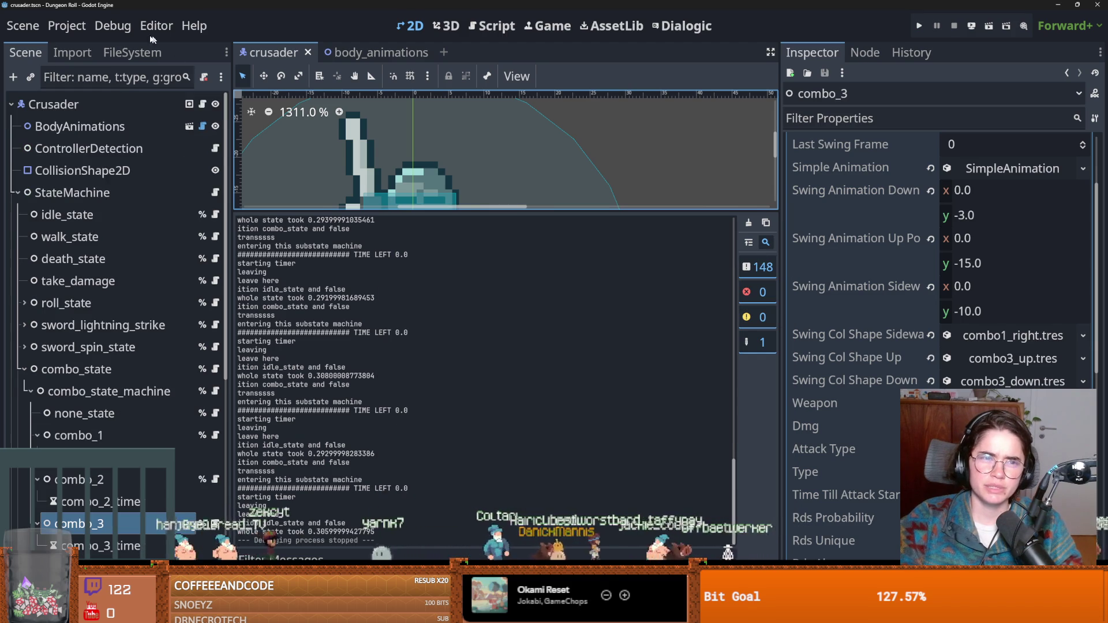
Turn on Visible Collision Shapes in the Debug menu
{"action": "left_click", "coordinate": [112, 26]}
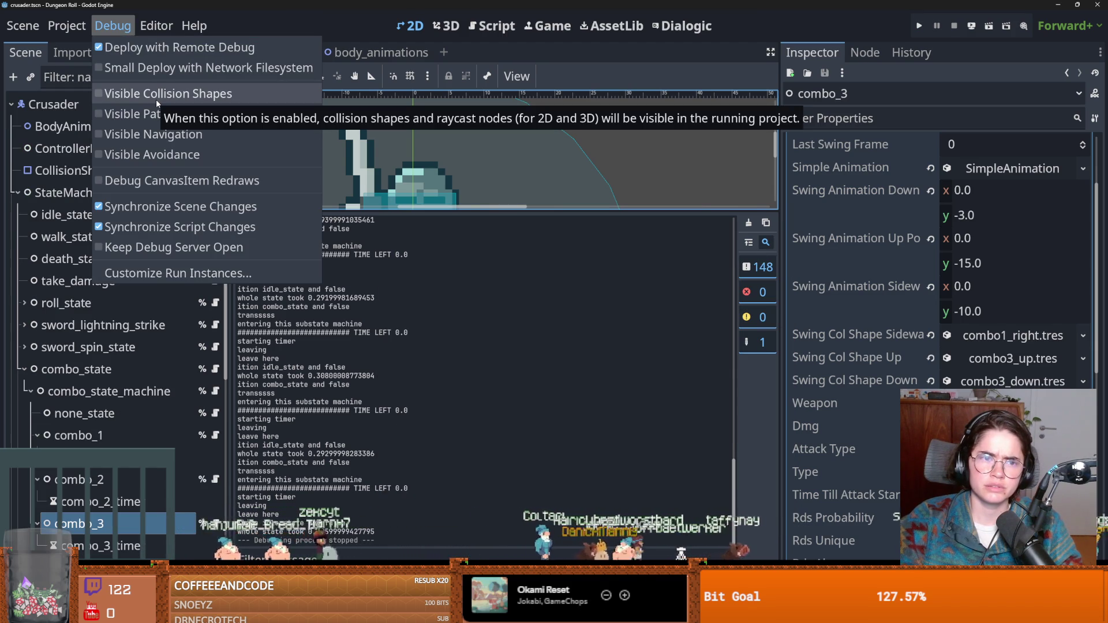
{"action": "left_click", "coordinate": [156, 99]}
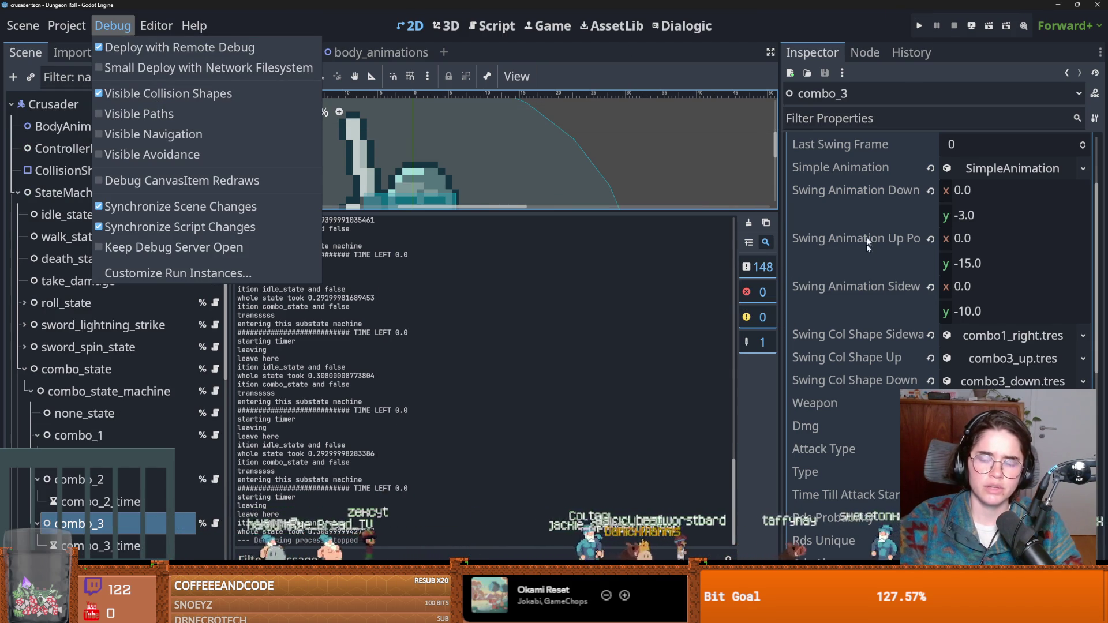
{"action": "left_click", "coordinate": [867, 244]}
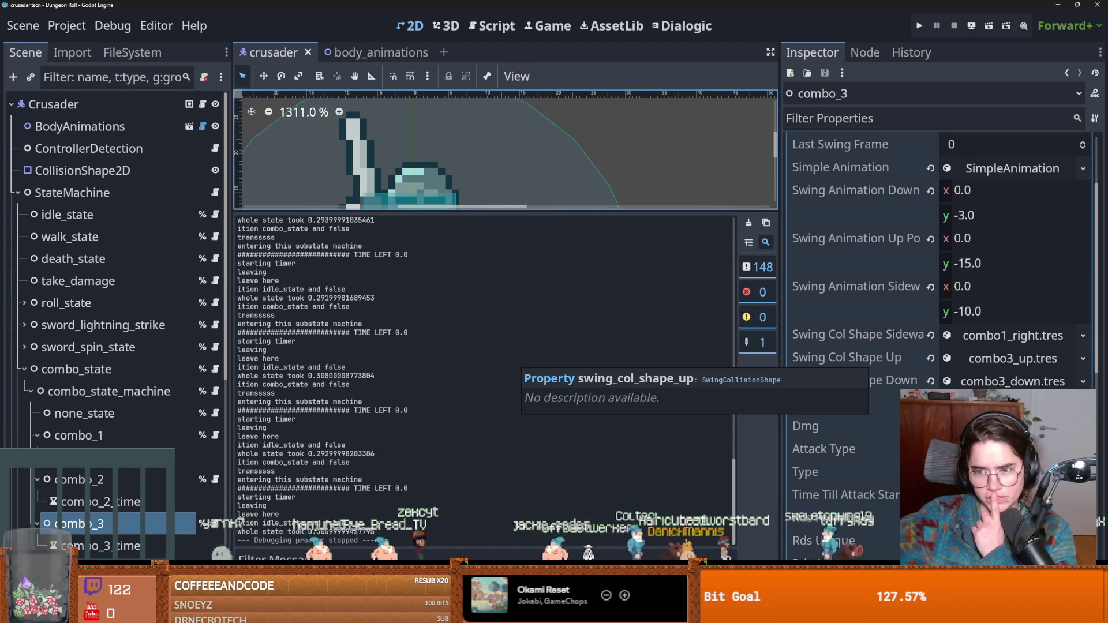
Set the combo's collision time, save the crusader scene, and open body_animations for editing
{"action": "scroll", "coordinate": [874, 362], "scroll_direction": "up", "scroll_amount": 3}
{"action": "left_click", "coordinate": [990, 283]}
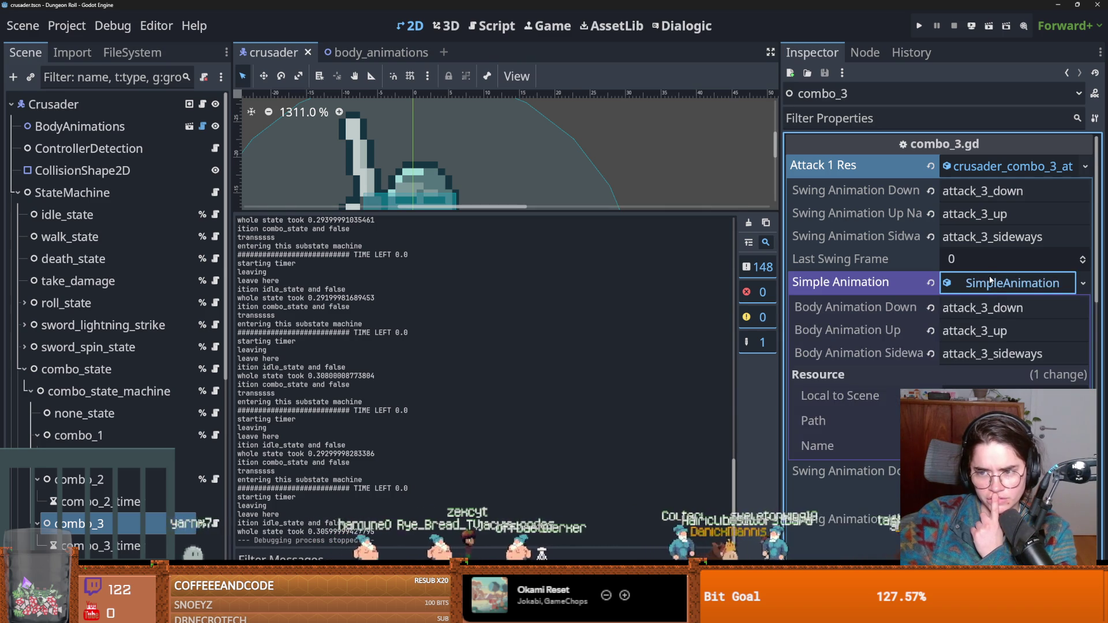
{"action": "left_click", "coordinate": [990, 283]}
{"action": "scroll", "coordinate": [882, 383], "scroll_direction": "down", "scroll_amount": 3}
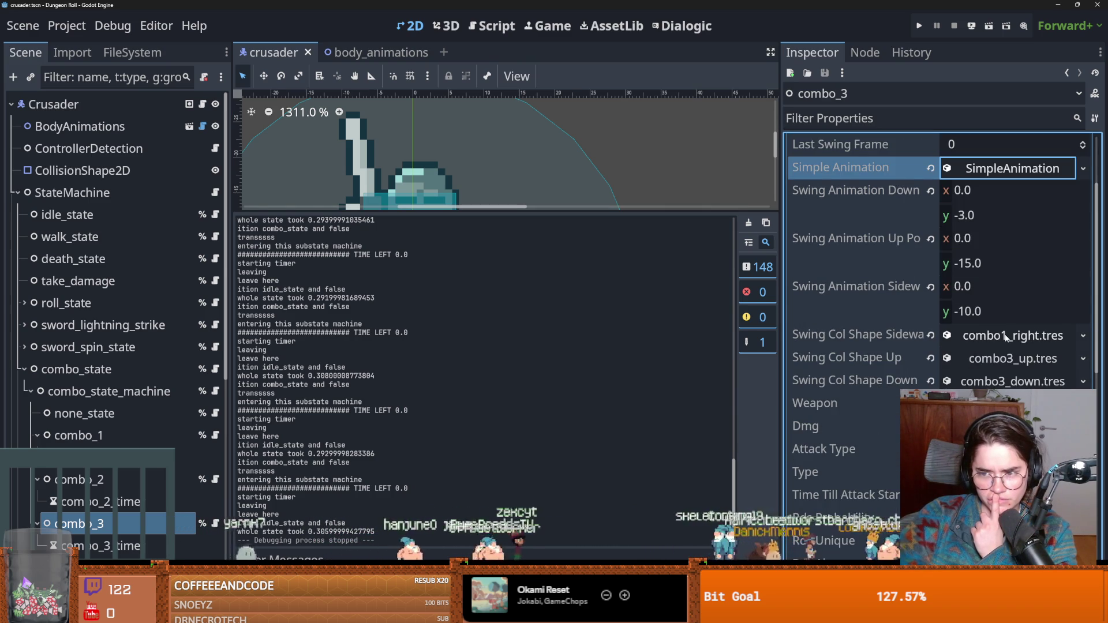
{"action": "left_click", "coordinate": [1006, 338]}
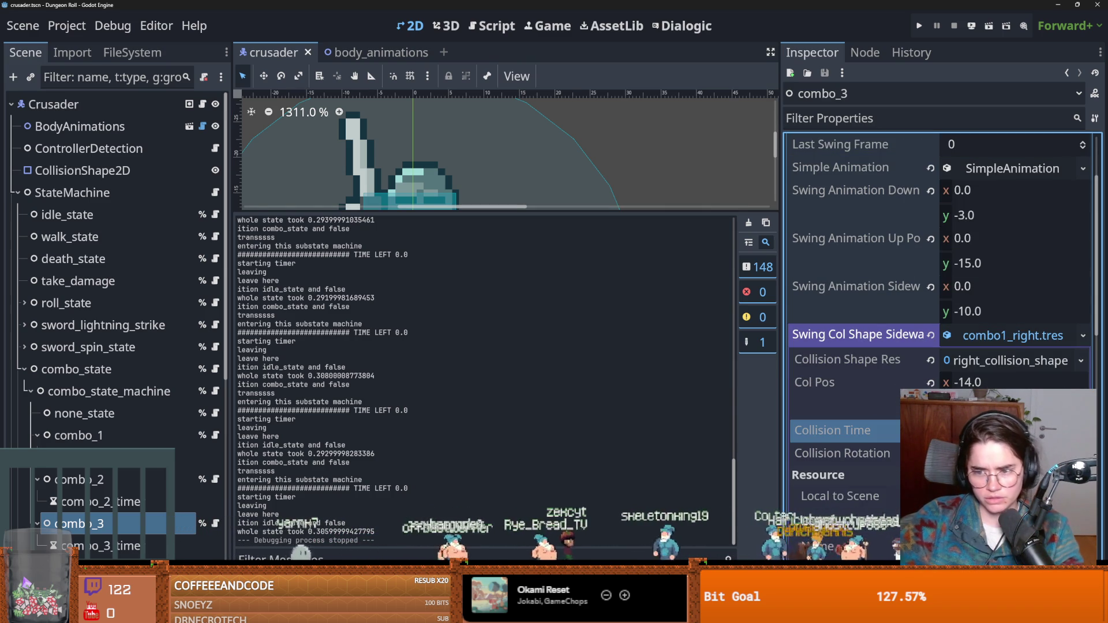
{"action": "left_click", "coordinate": [873, 407]}
{"action": "key", "text": "ctrl+s"}
{"action": "left_click", "coordinate": [128, 128]}
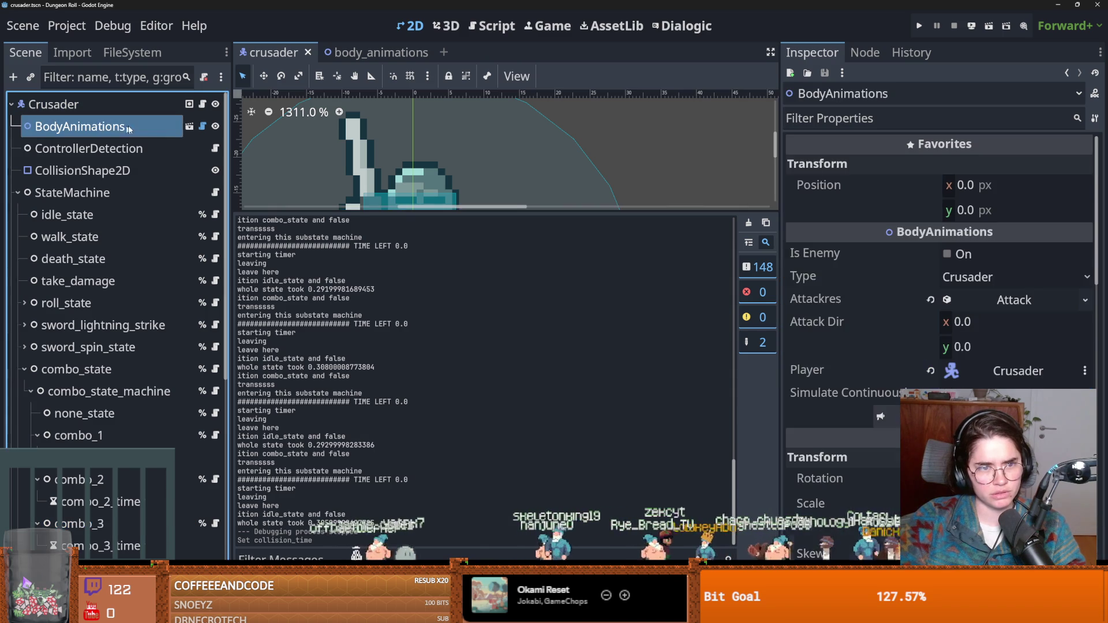
{"action": "left_click", "coordinate": [190, 127]}
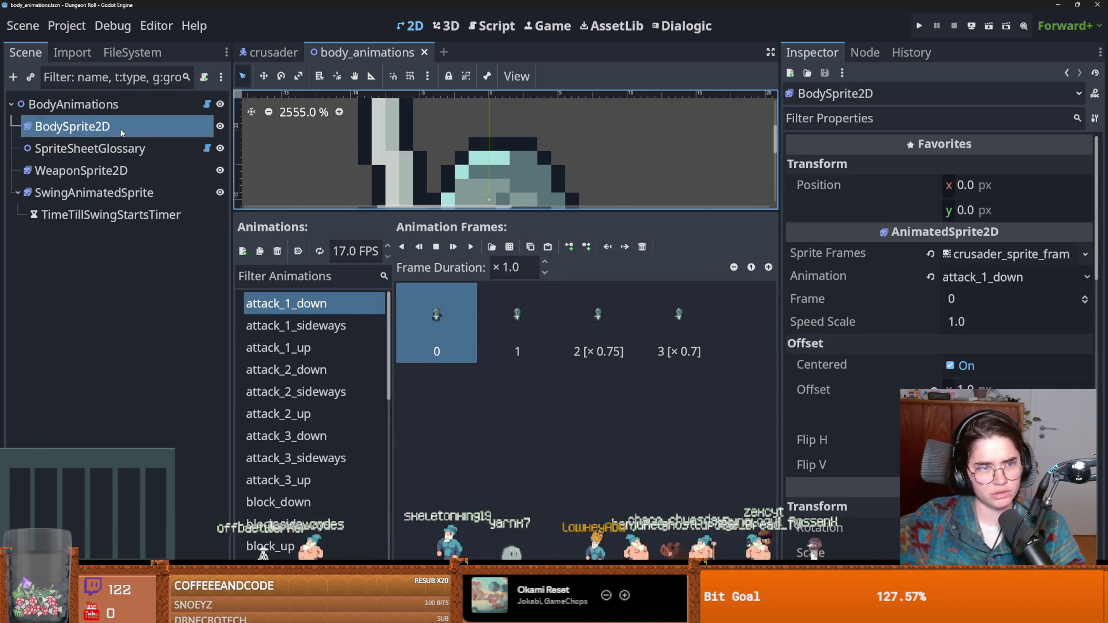
Step through attack_1_sideways, attack_1_up and the attack_2 animations, checking frame durations
{"action": "left_click", "coordinate": [297, 312]}
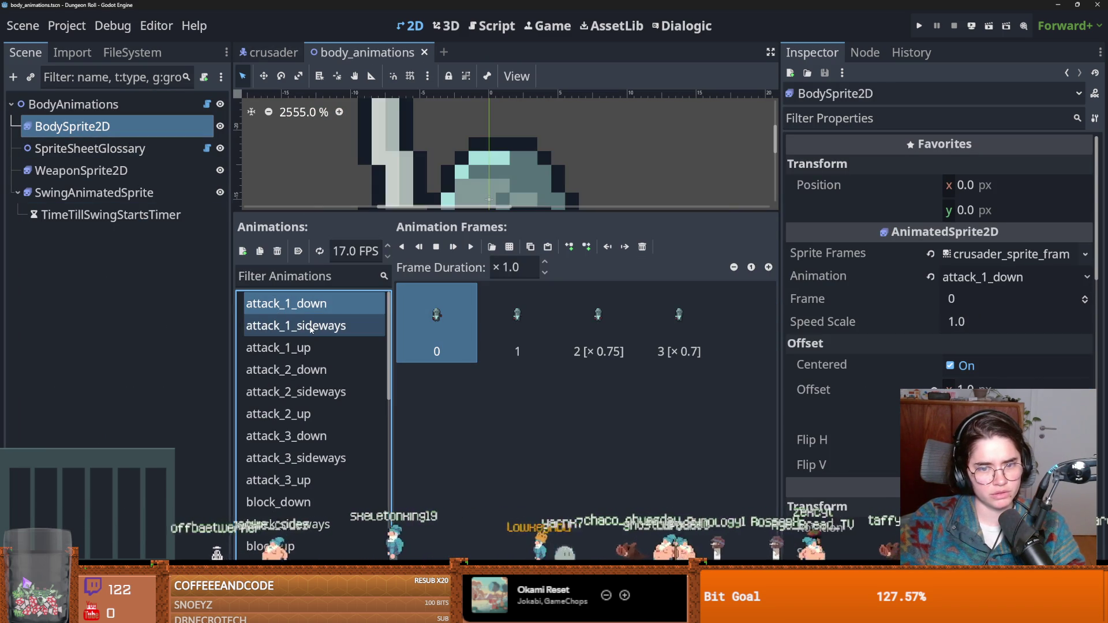
{"action": "left_click", "coordinate": [310, 330]}
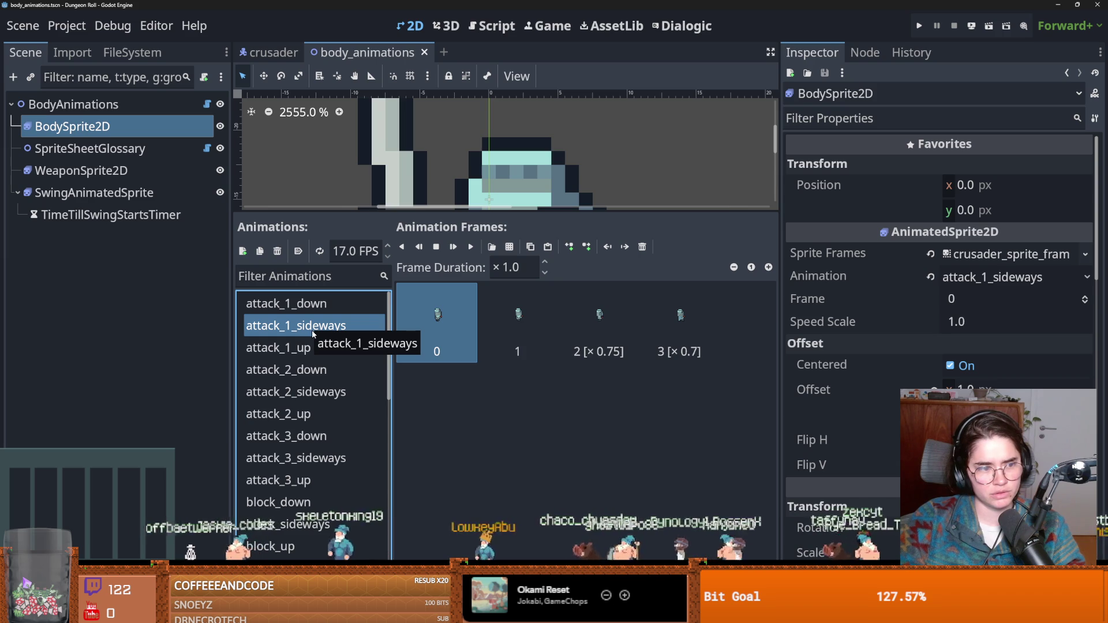
{"action": "left_click", "coordinate": [314, 348]}
{"action": "key", "text": "Down"}
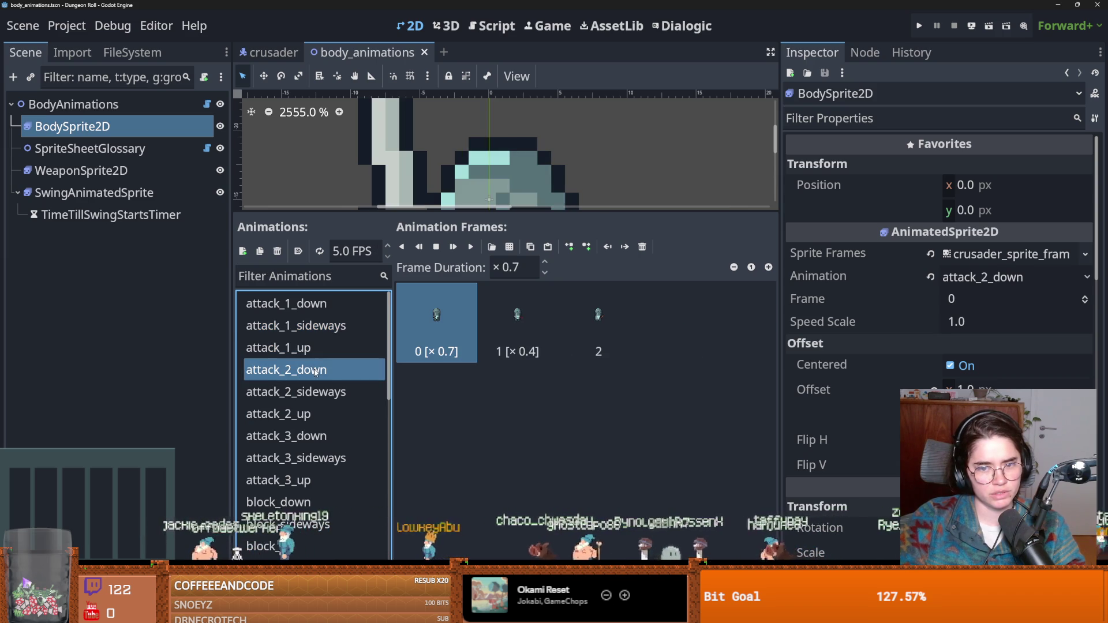
{"action": "left_click", "coordinate": [316, 349]}
{"action": "left_click", "coordinate": [315, 372]}
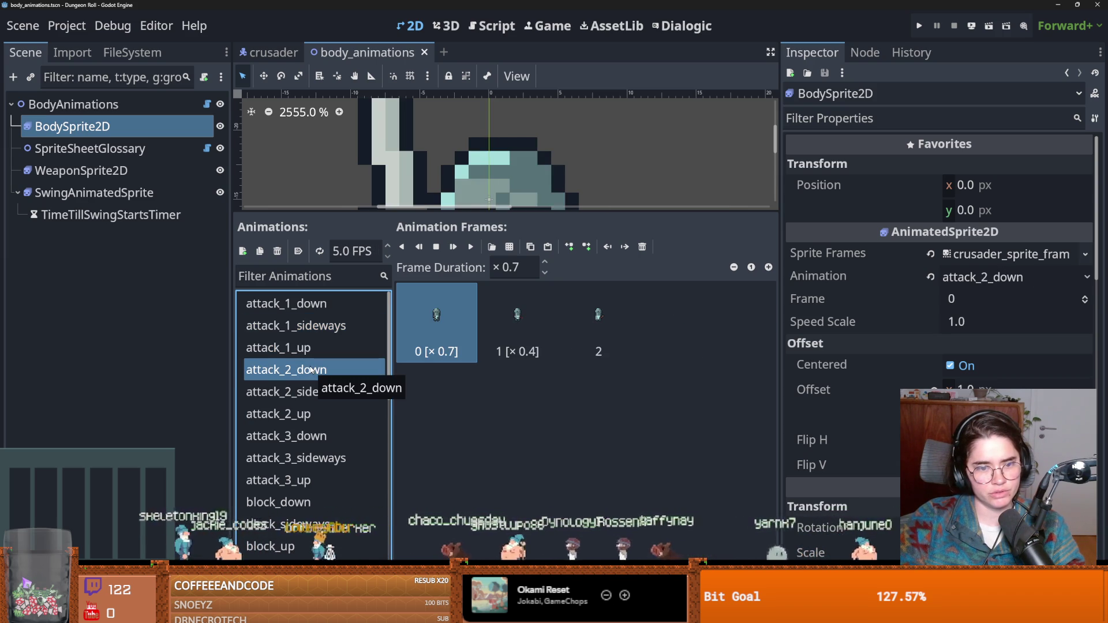
{"action": "left_click", "coordinate": [321, 395]}
{"action": "key", "text": "Down"}
{"action": "left_click", "coordinate": [320, 395]}
{"action": "left_click", "coordinate": [318, 370]}
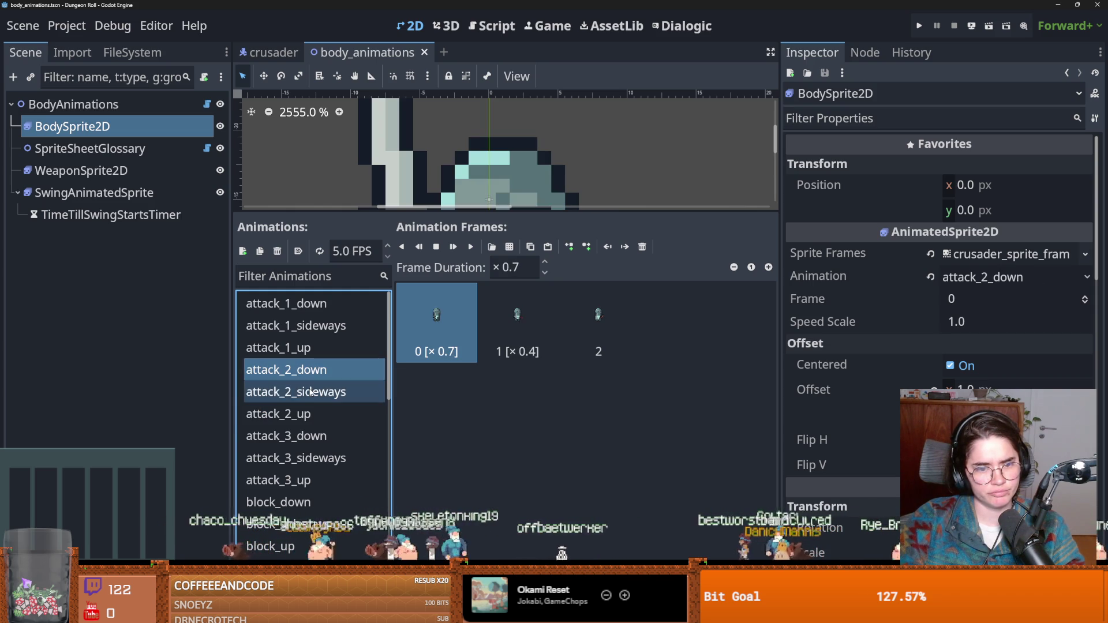
{"action": "left_click", "coordinate": [307, 394]}
{"action": "key", "text": "Down"}
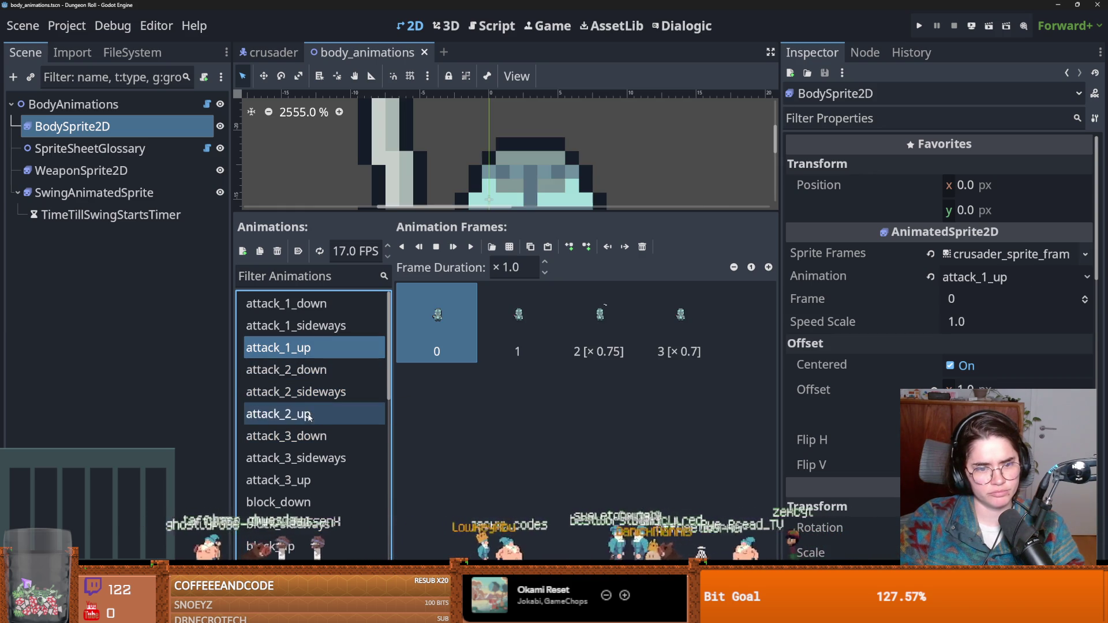
{"action": "left_click", "coordinate": [291, 413]}
Compare attack_2_down's timings with attack_1_down and attack_2 variants, then check attack_3_down and attack_3_sideways
{"action": "left_click", "coordinate": [312, 372]}
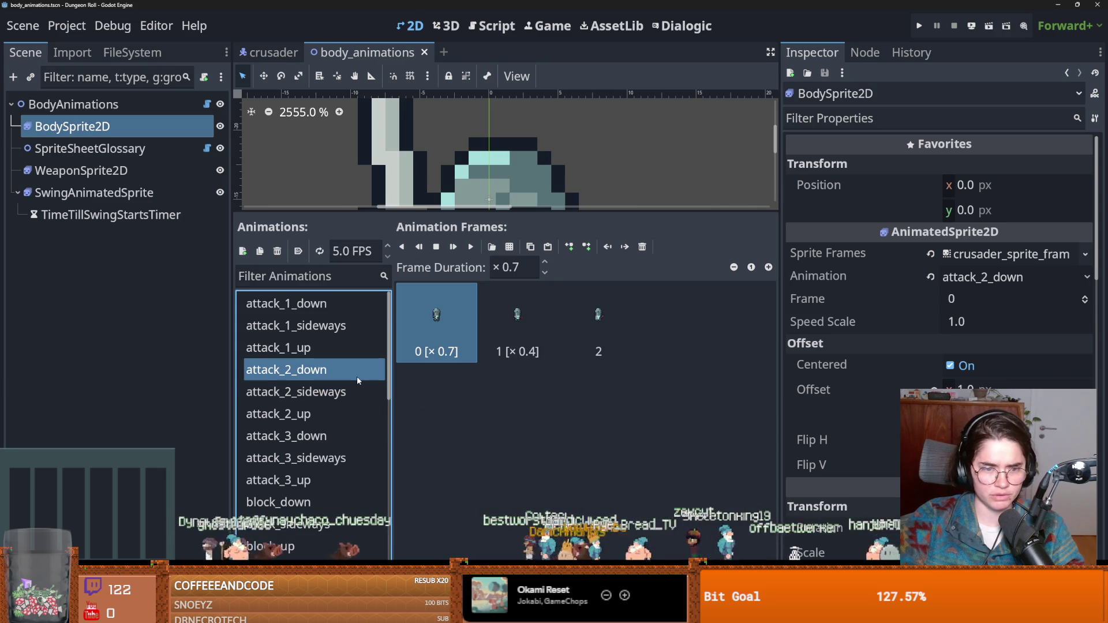
{"action": "left_click", "coordinate": [318, 308]}
{"action": "left_click", "coordinate": [312, 370]}
{"action": "left_click", "coordinate": [295, 414]}
{"action": "left_click", "coordinate": [310, 390]}
{"action": "left_click", "coordinate": [310, 372]}
{"action": "left_click", "coordinate": [310, 391]}
{"action": "left_click", "coordinate": [310, 376]}
{"action": "left_click", "coordinate": [301, 436]}
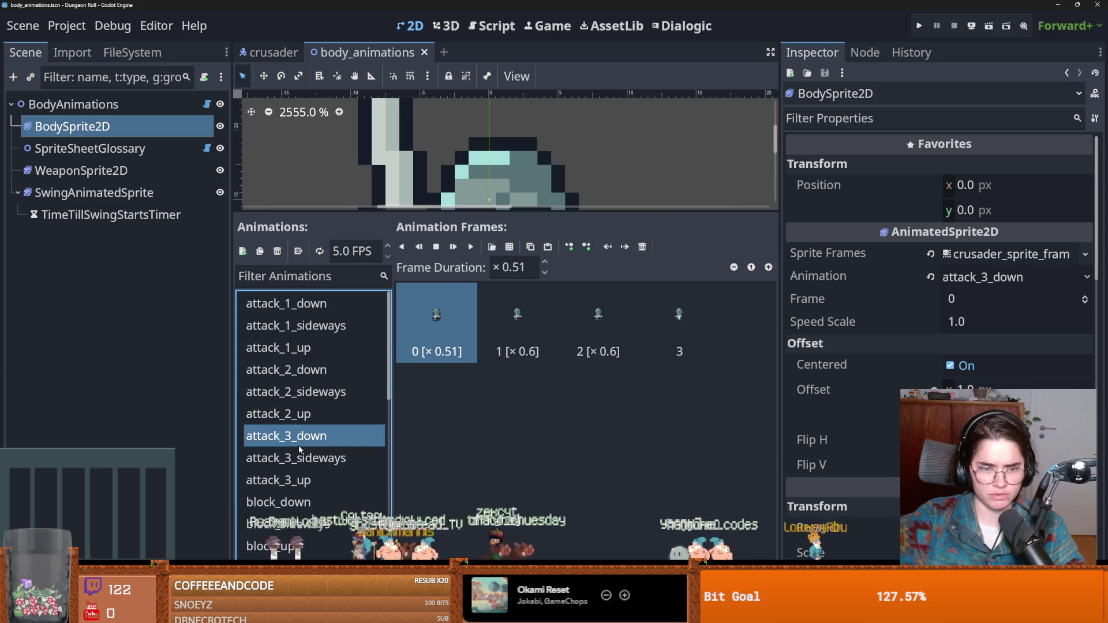
{"action": "left_click", "coordinate": [299, 458]}
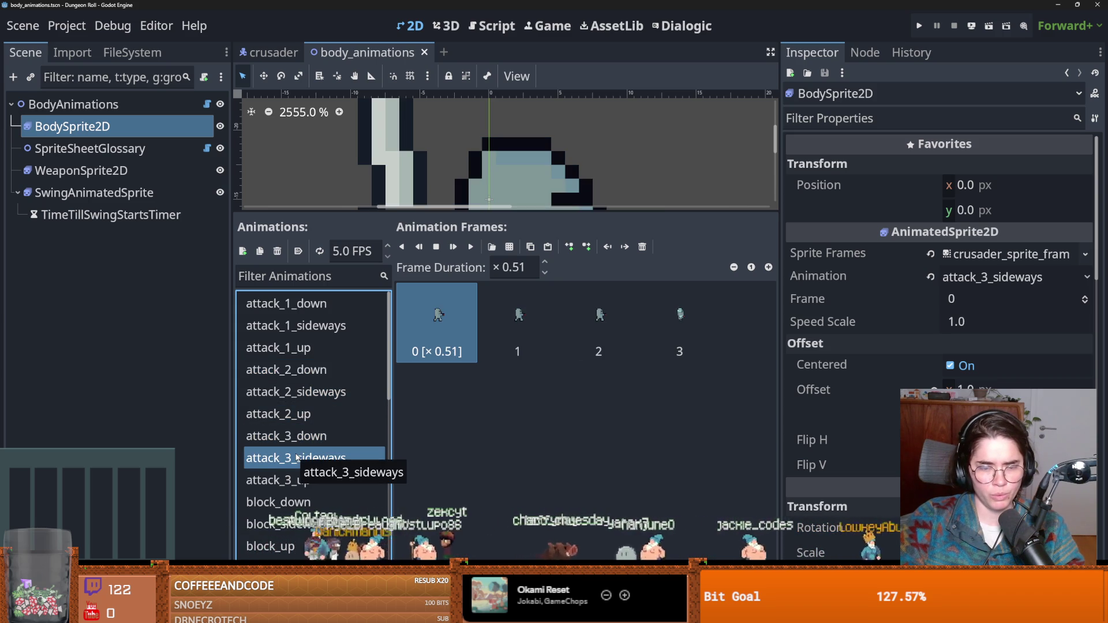
{"action": "scroll", "coordinate": [338, 462], "scroll_direction": "down", "scroll_amount": 5}
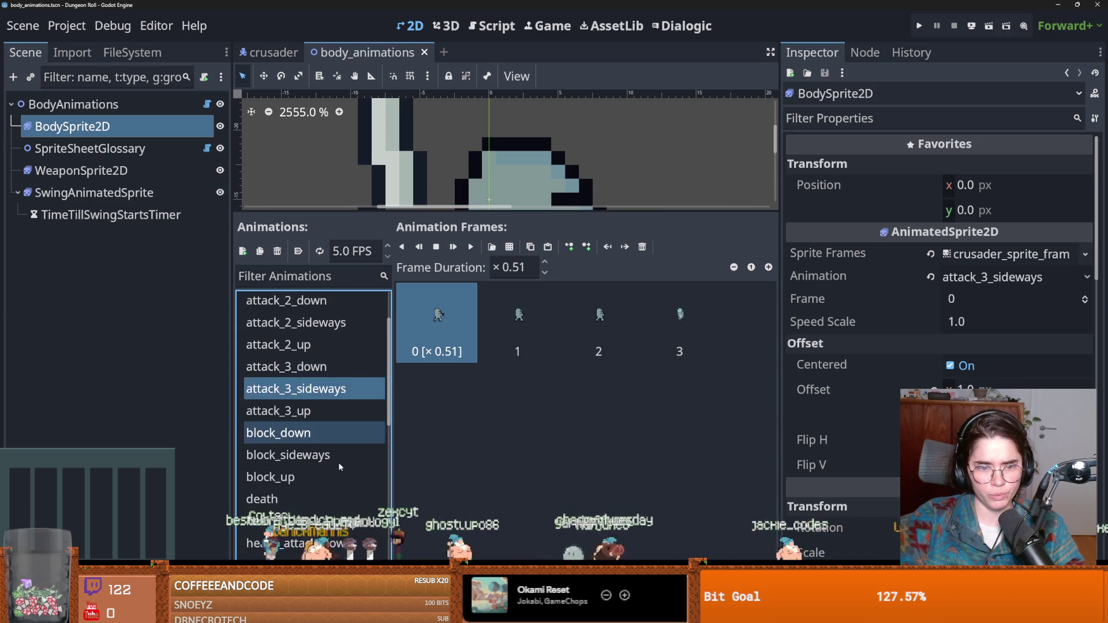
{"action": "scroll", "coordinate": [338, 462], "scroll_direction": "up", "scroll_amount": 5}
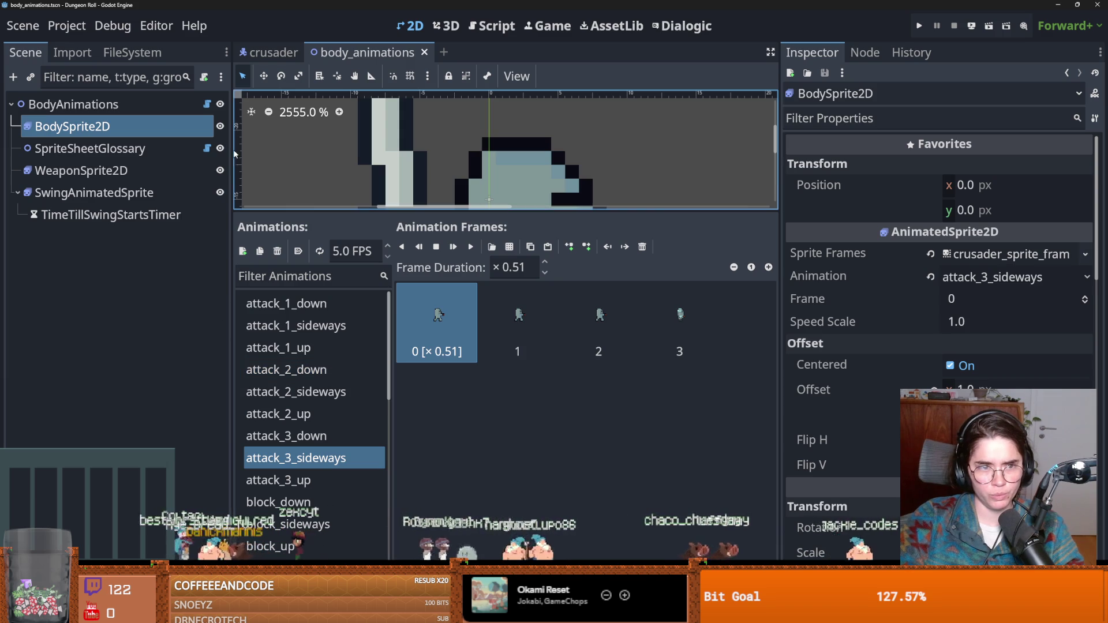
{"action": "left_click", "coordinate": [207, 104]}
Read through body_animations.gd's _ready and attack code, then reopen the attack_1_down frames
{"action": "left_click_drag", "start_coordinate": [473, 218], "coordinate": [475, 406]}
{"action": "scroll", "coordinate": [548, 365], "scroll_direction": "down", "scroll_amount": 10}
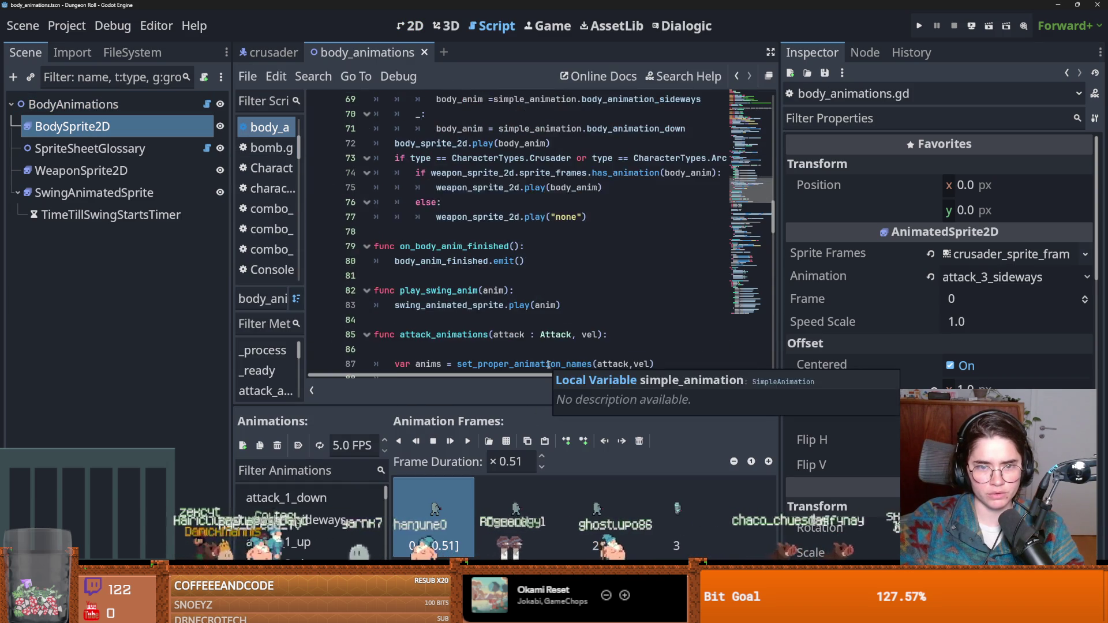
{"action": "scroll", "coordinate": [549, 365], "scroll_direction": "up", "scroll_amount": 15}
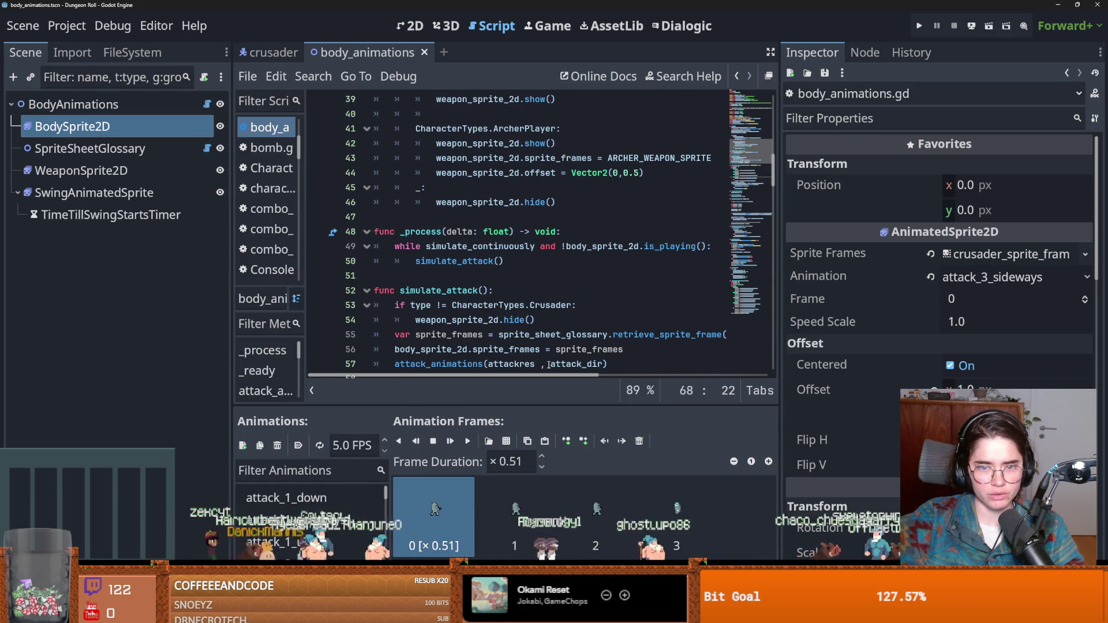
{"action": "scroll", "coordinate": [548, 365], "scroll_direction": "up", "scroll_amount": 5}
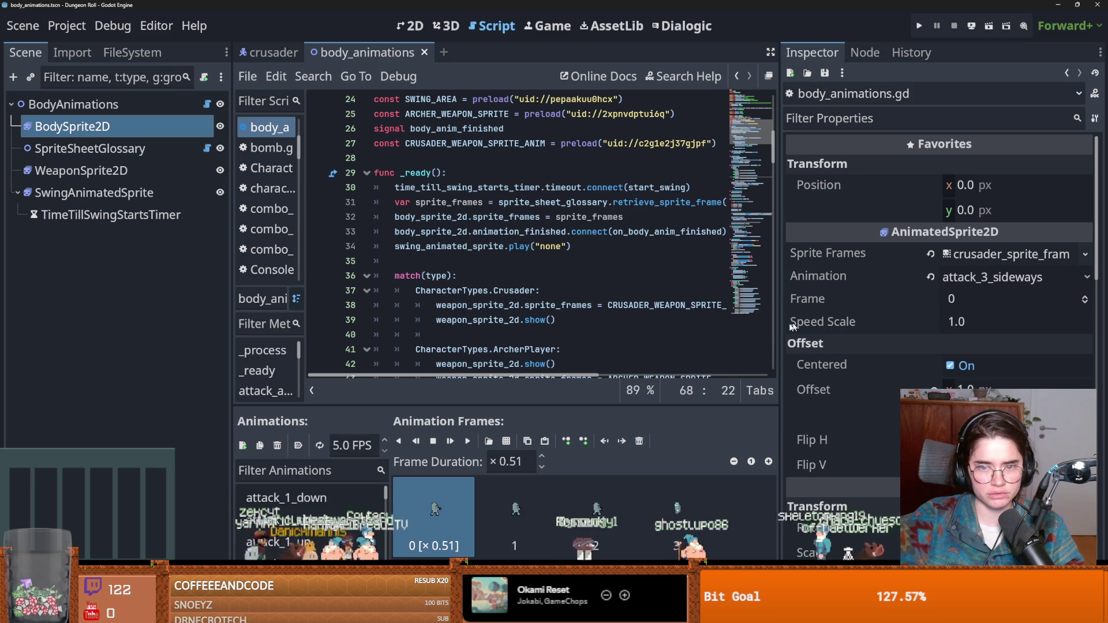
{"action": "scroll", "coordinate": [607, 263], "scroll_direction": "down", "scroll_amount": 1}
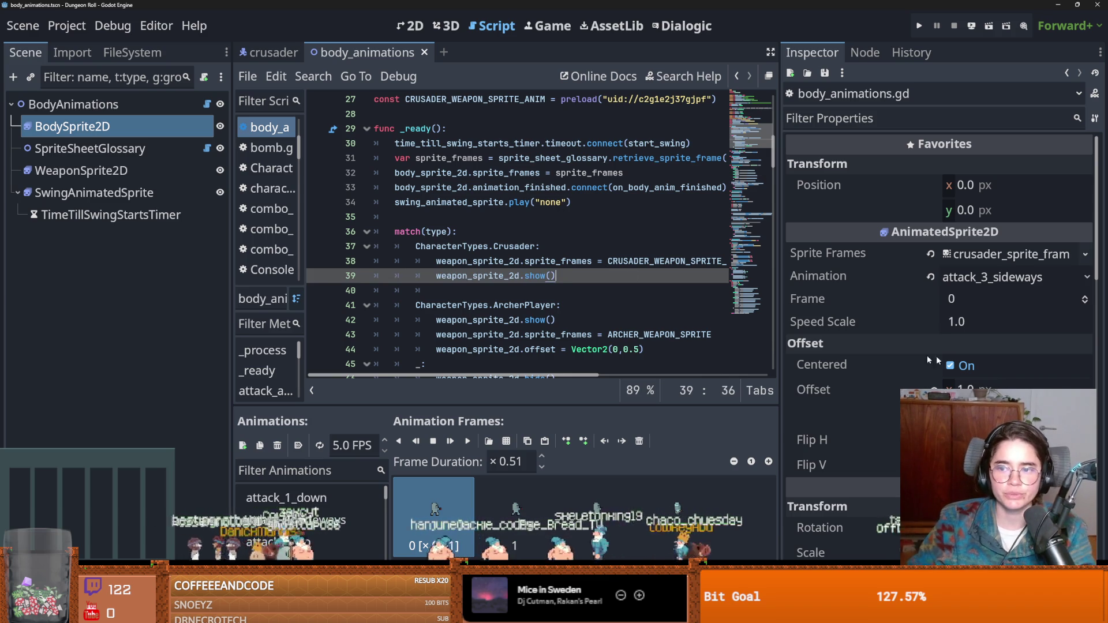
{"action": "left_click", "coordinate": [611, 275]}
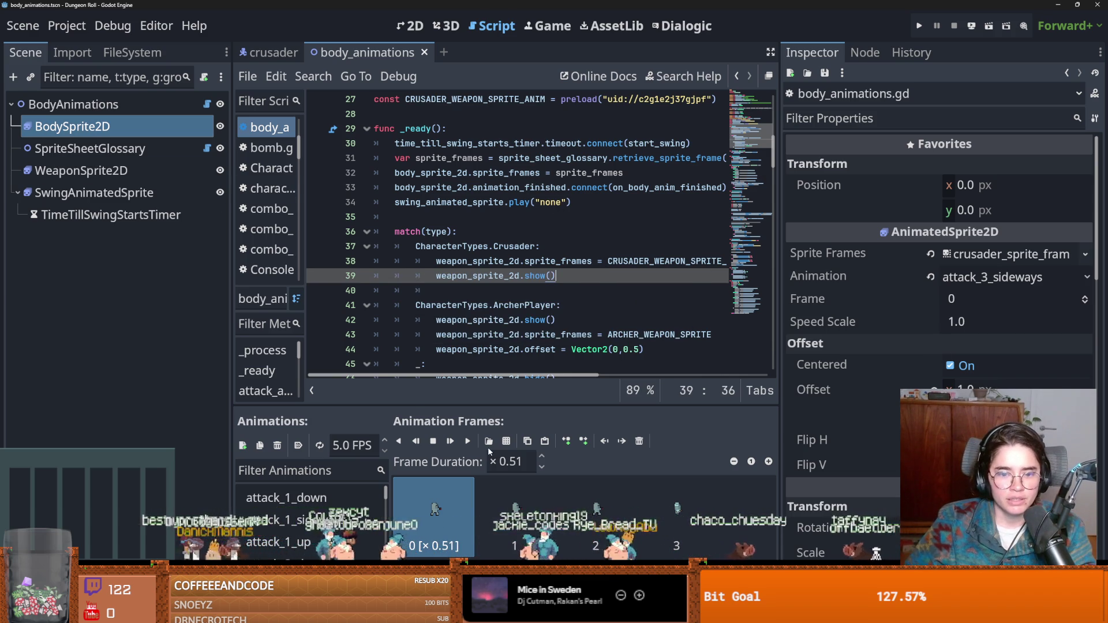
{"action": "left_click_drag", "start_coordinate": [372, 410], "coordinate": [373, 298]}
{"action": "left_click", "coordinate": [289, 385]}
Browse BodySprite2D's attack_1 and attack_2 animations, ending on attack_2_sideways
{"action": "left_click", "coordinate": [303, 408]}
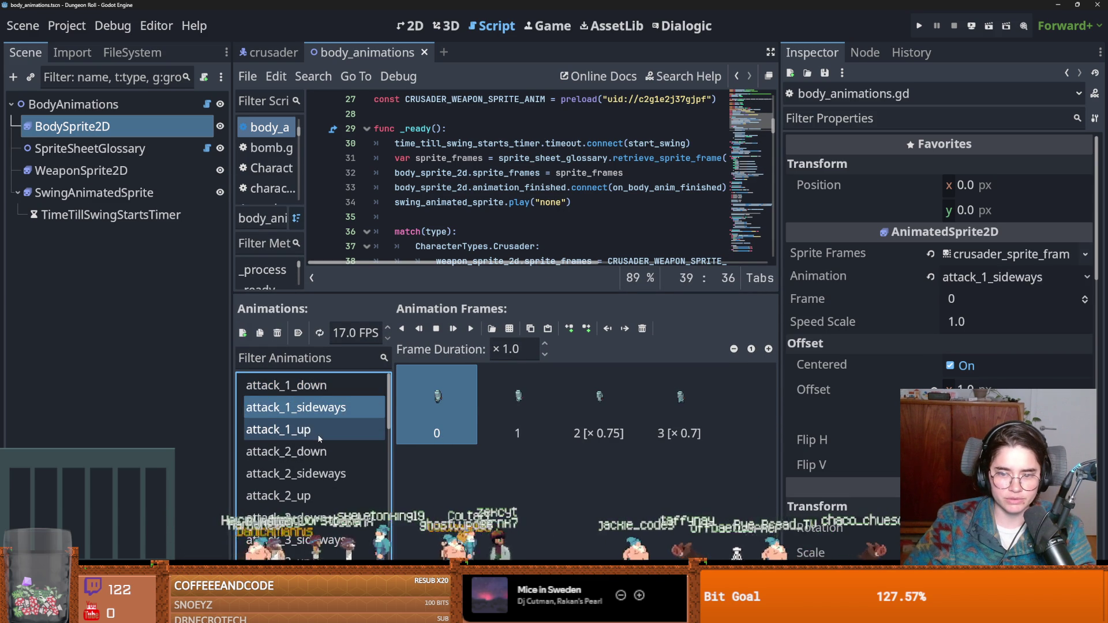
{"action": "left_click", "coordinate": [317, 432]}
{"action": "scroll", "coordinate": [319, 432], "scroll_direction": "down", "scroll_amount": 1}
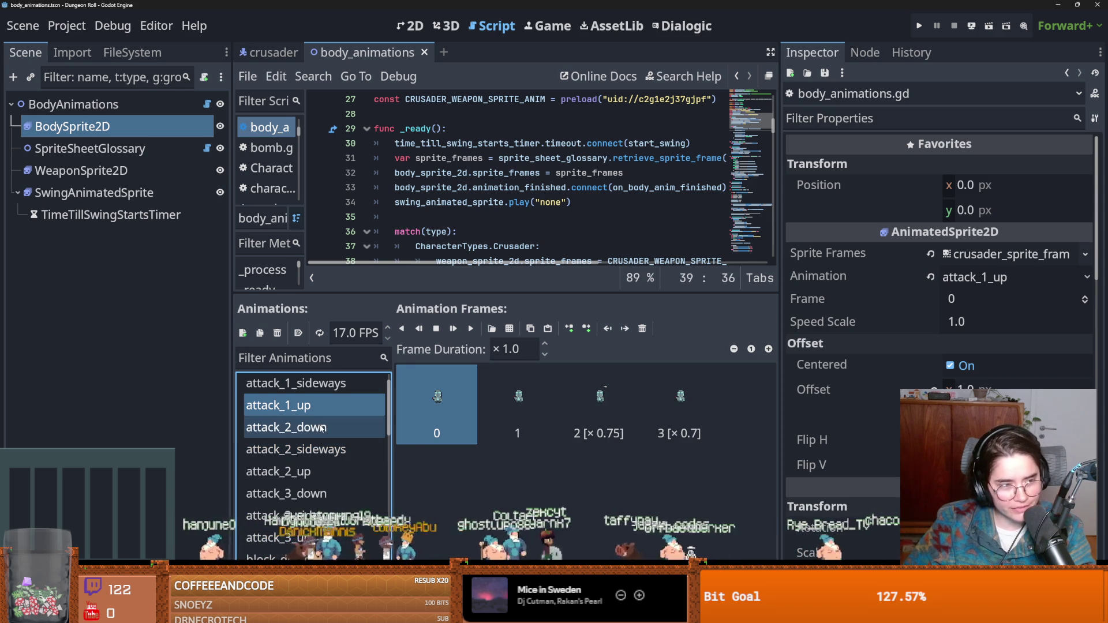
{"action": "left_click", "coordinate": [321, 429]}
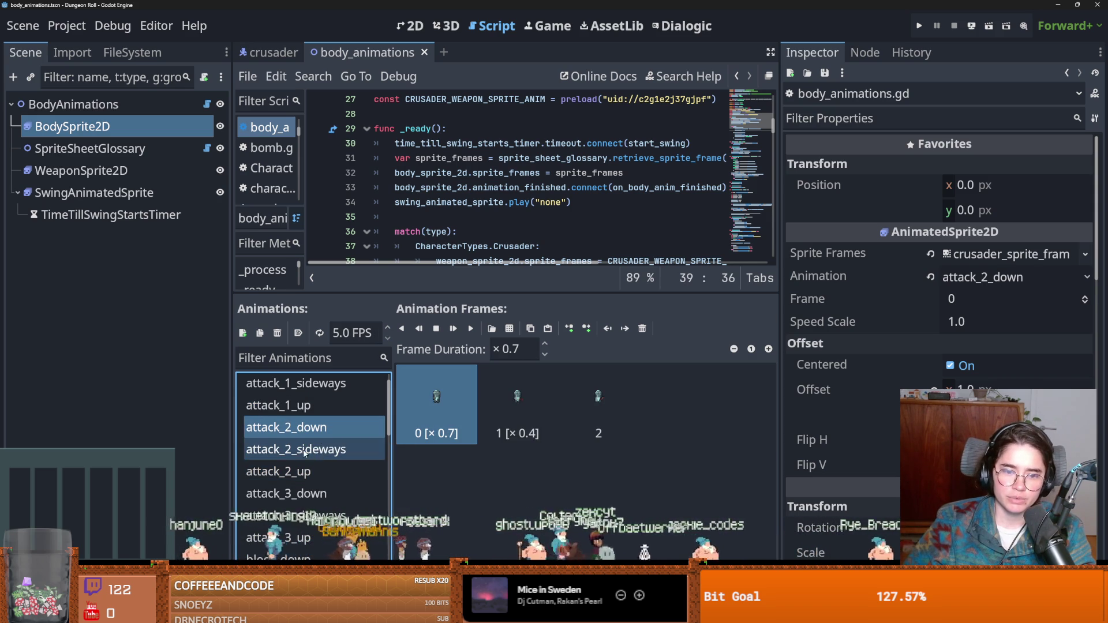
{"action": "left_click", "coordinate": [321, 456]}
Set attack_2_sideways frame 0 duration to 0.7 and frame 1 to 0.4
{"action": "left_click", "coordinate": [509, 354]}
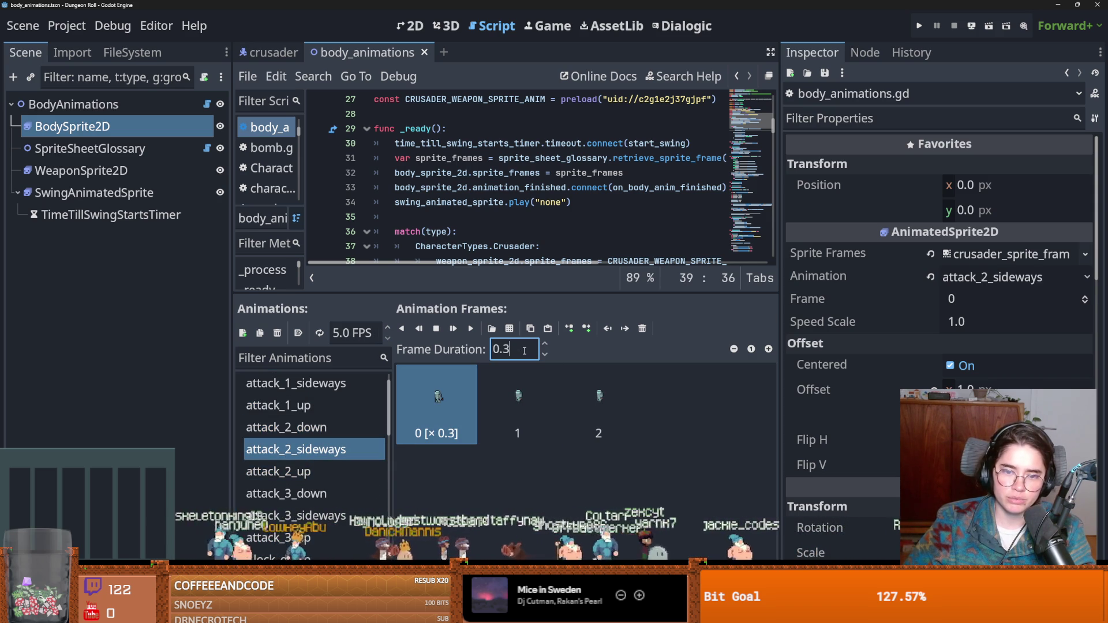
{"action": "type", "text": "0.7"}
{"action": "key", "text": "Return"}
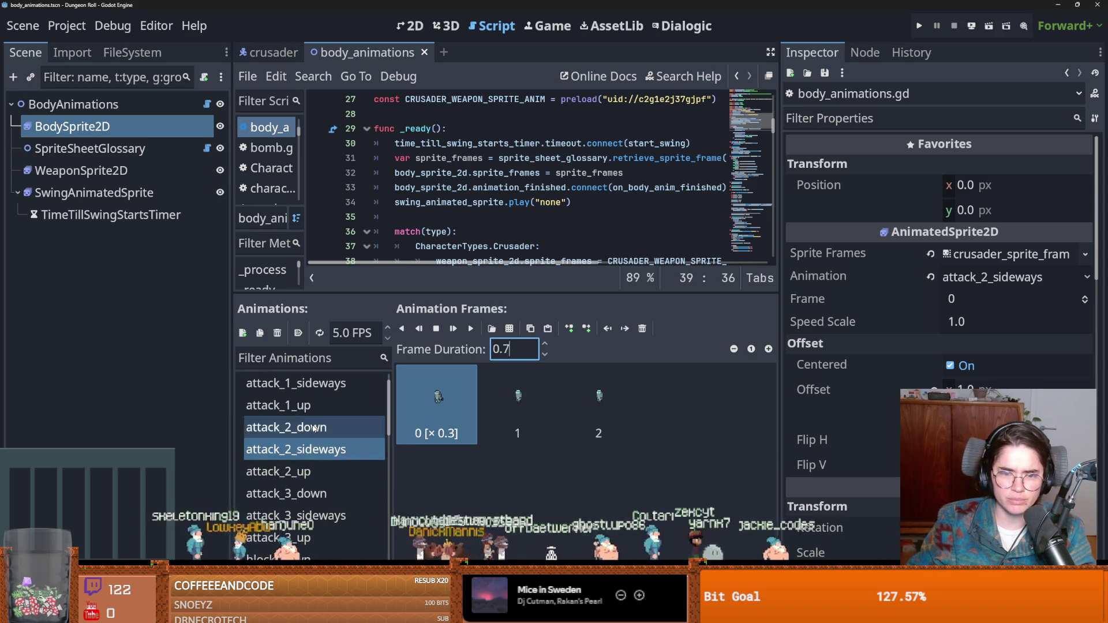
{"action": "key", "text": "Up"}
{"action": "key", "text": "Down"}
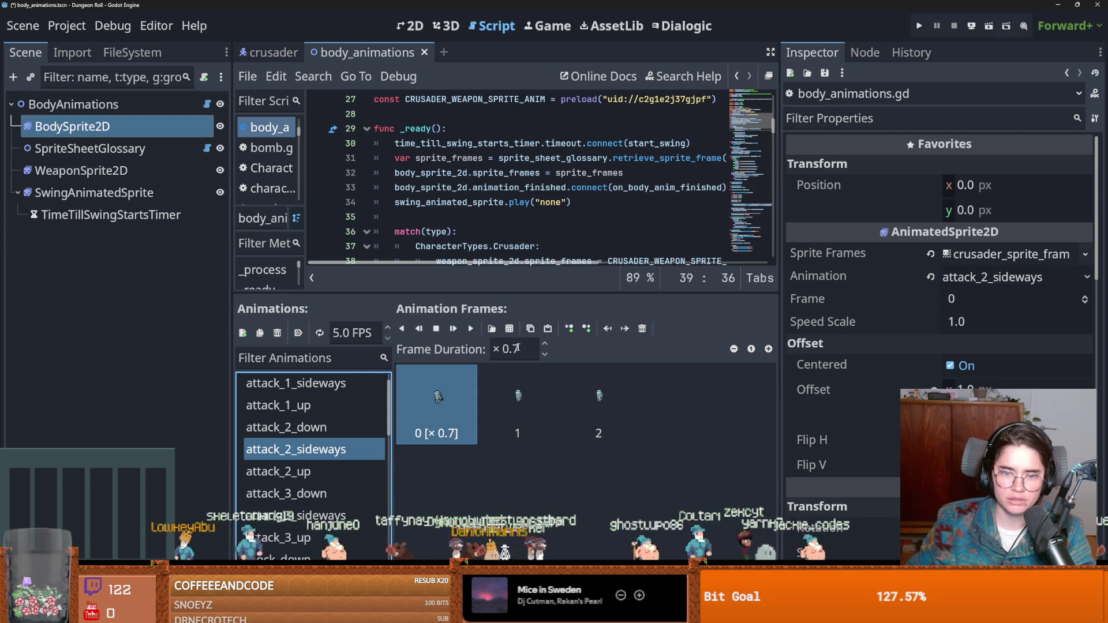
{"action": "left_click", "coordinate": [518, 404]}
{"action": "left_click", "coordinate": [514, 350]}
{"action": "key", "text": "BackSpace"}
{"action": "key", "text": "BackSpace"}
{"action": "key", "text": "BackSpace"}
{"action": "type", "text": "0.4"}
{"action": "key", "text": "Return"}
Set attack_2_up frame 0 duration to 0.7 and start retyping frame 1's duration
{"action": "left_click", "coordinate": [317, 472]}
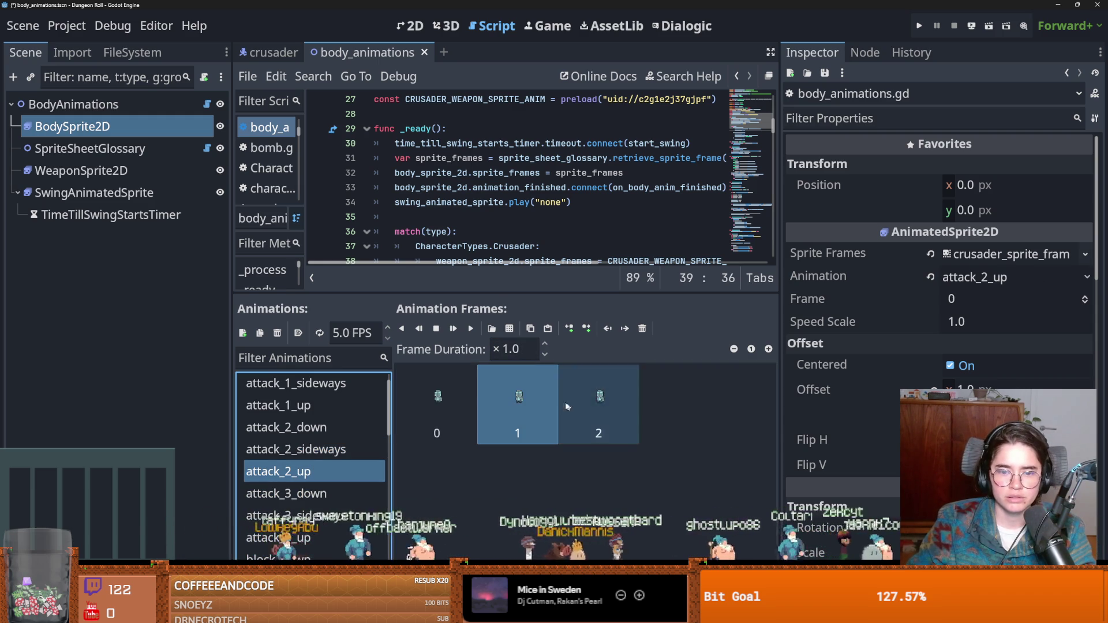
{"action": "left_click", "coordinate": [437, 404]}
{"action": "left_click", "coordinate": [514, 350]}
{"action": "key", "text": "BackSpace"}
{"action": "key", "text": "BackSpace"}
{"action": "type", "text": "0.7"}
{"action": "key", "text": "Return"}
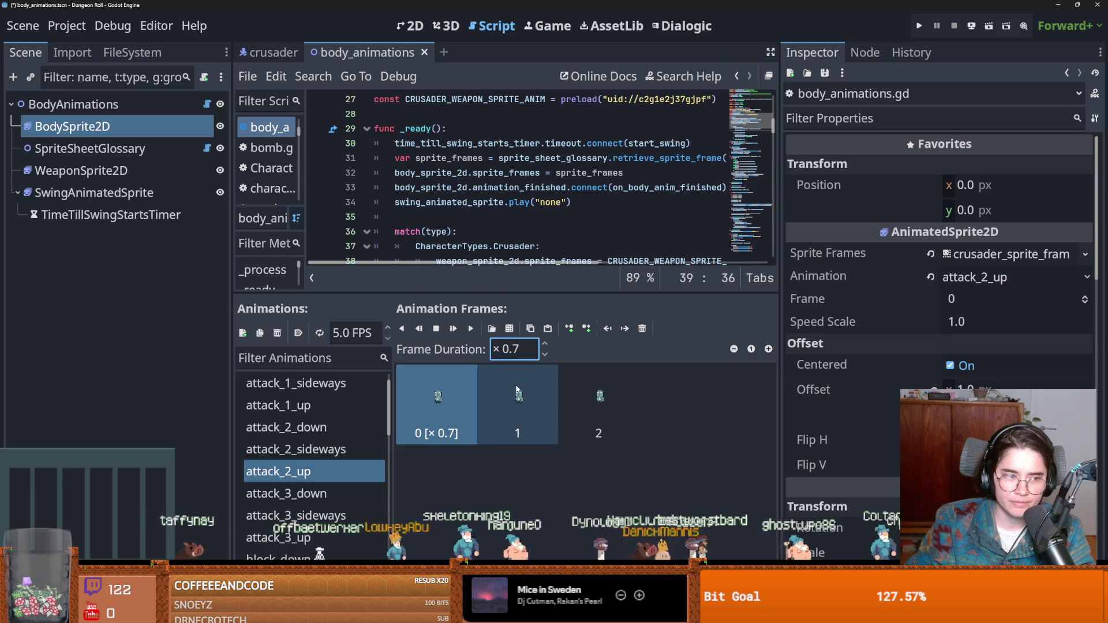
{"action": "left_click", "coordinate": [525, 390]}
{"action": "left_click", "coordinate": [522, 349]}
{"action": "key", "text": "ctrl+a"}
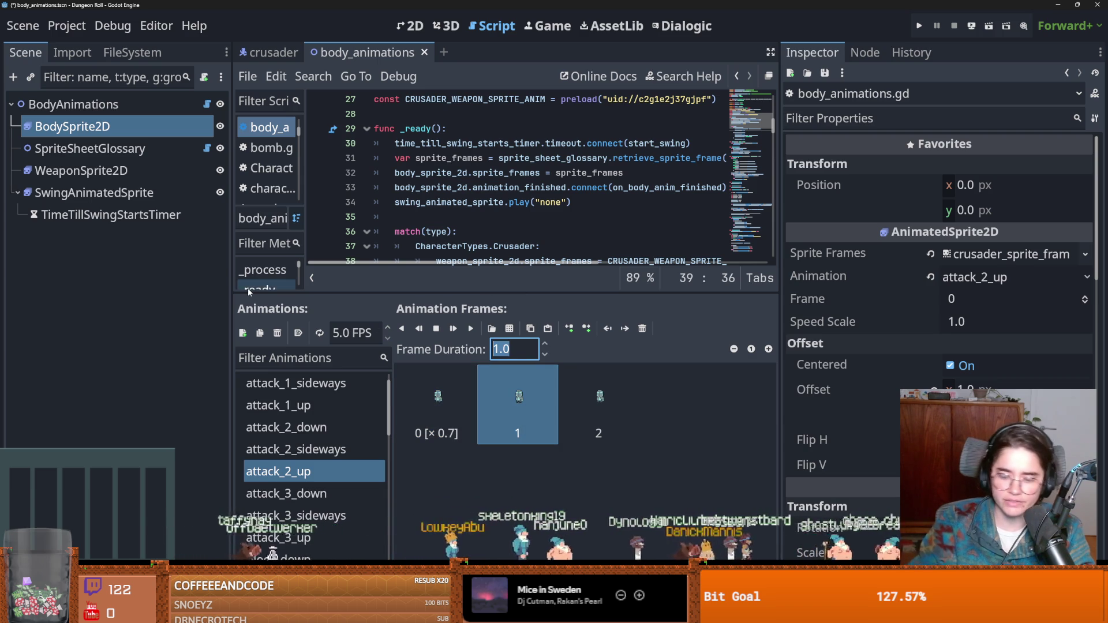
{"action": "type", "text": "."}
After comparing with attack_3_down, set attack_3_sideways frames 1 and 2 to 0.6 duration
{"action": "left_click", "coordinate": [337, 496]}
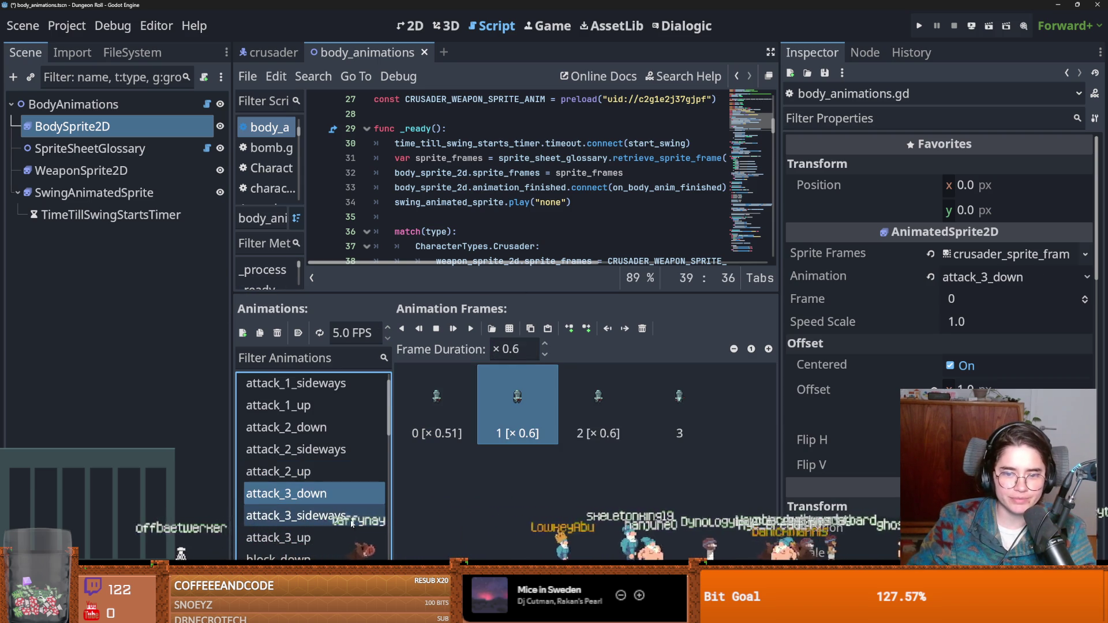
{"action": "left_click", "coordinate": [352, 514]}
{"action": "left_click", "coordinate": [351, 500]}
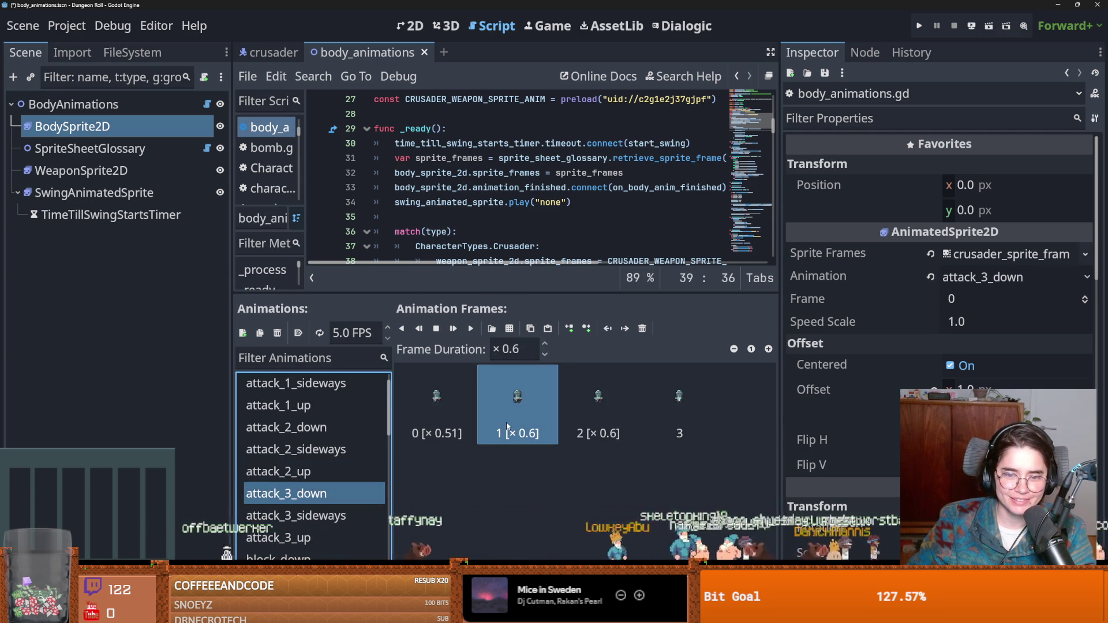
{"action": "left_click", "coordinate": [300, 516]}
{"action": "left_click", "coordinate": [522, 393]}
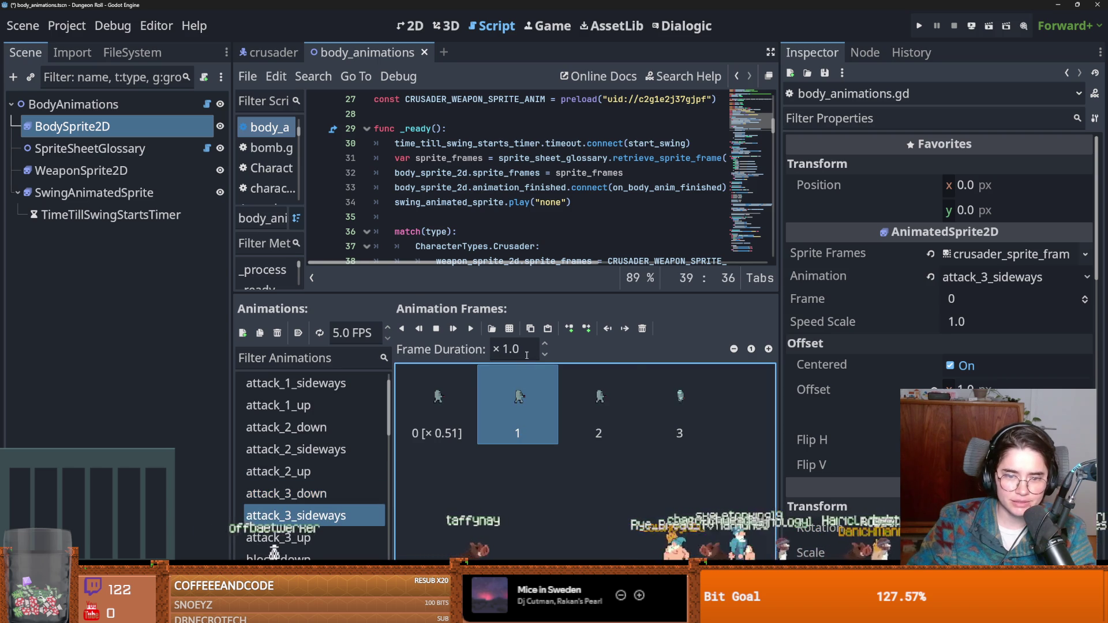
{"action": "left_click", "coordinate": [586, 381], "text": "shift"}
{"action": "left_click", "coordinate": [514, 349]}
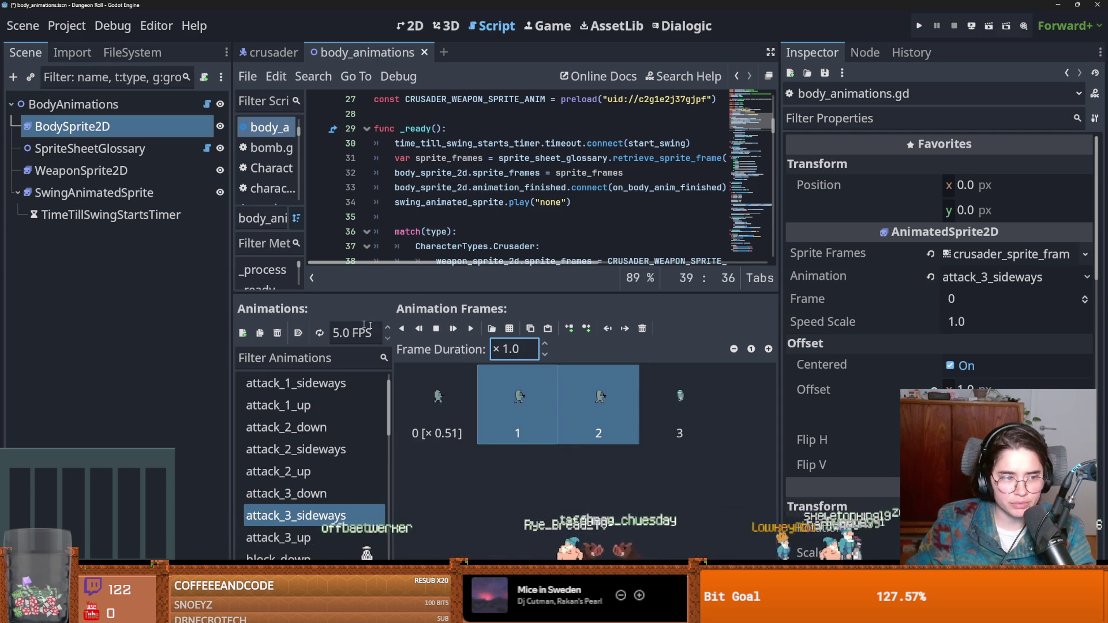
{"action": "type", "text": ".7"}
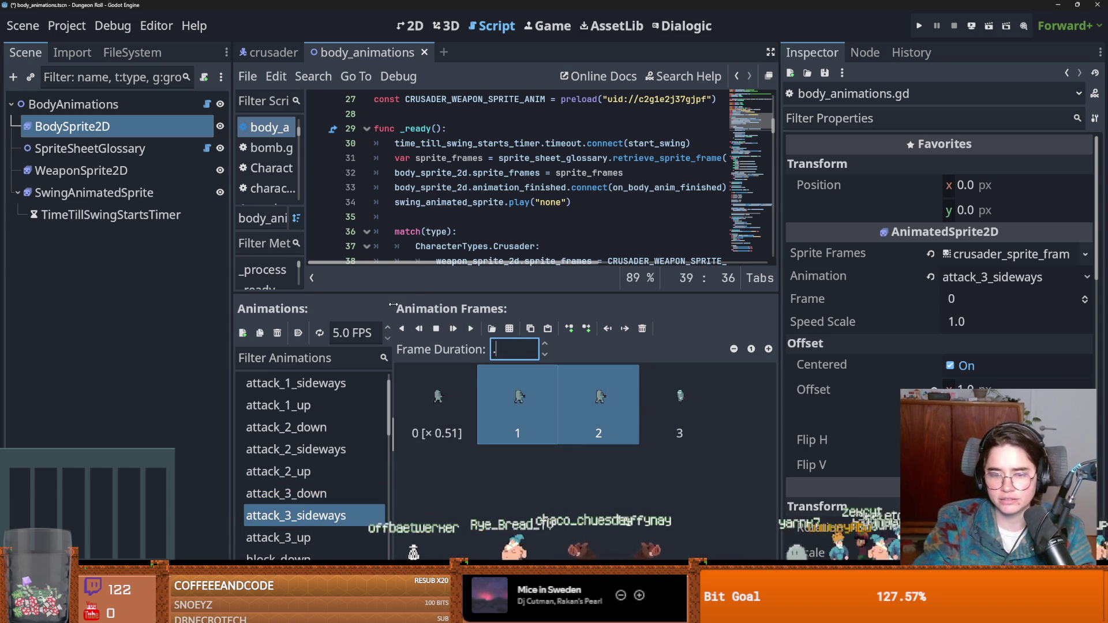
{"action": "key", "text": "Return"}
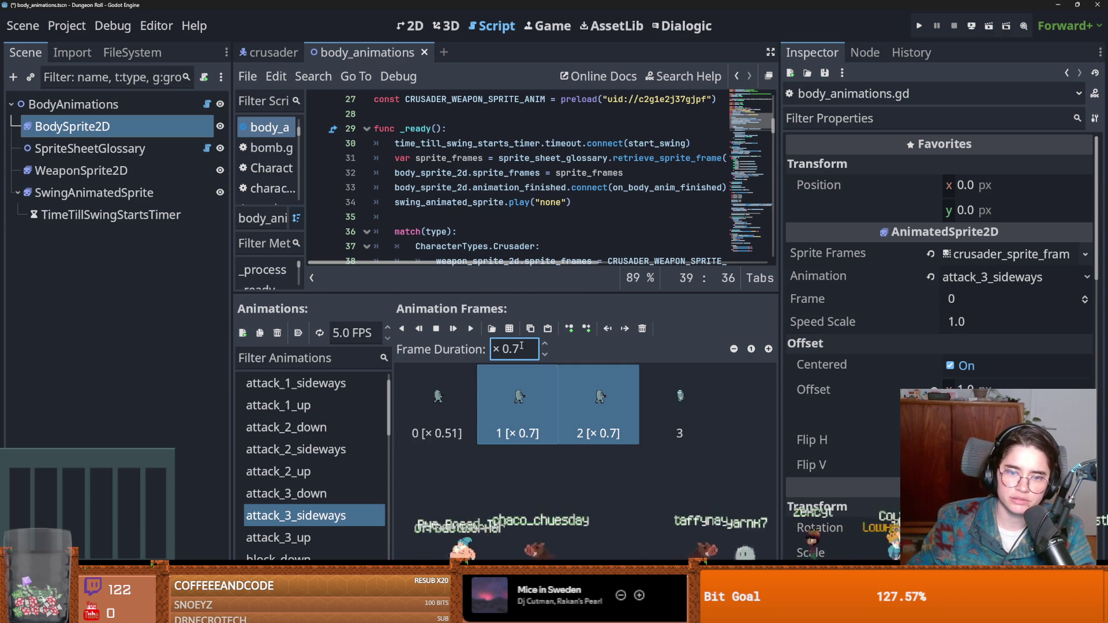
{"action": "type", "text": "6"}
{"action": "key", "text": "Return"}
{"action": "left_click", "coordinate": [437, 420], "text": "shift"}
{"action": "left_click", "coordinate": [437, 421], "text": "ctrl"}
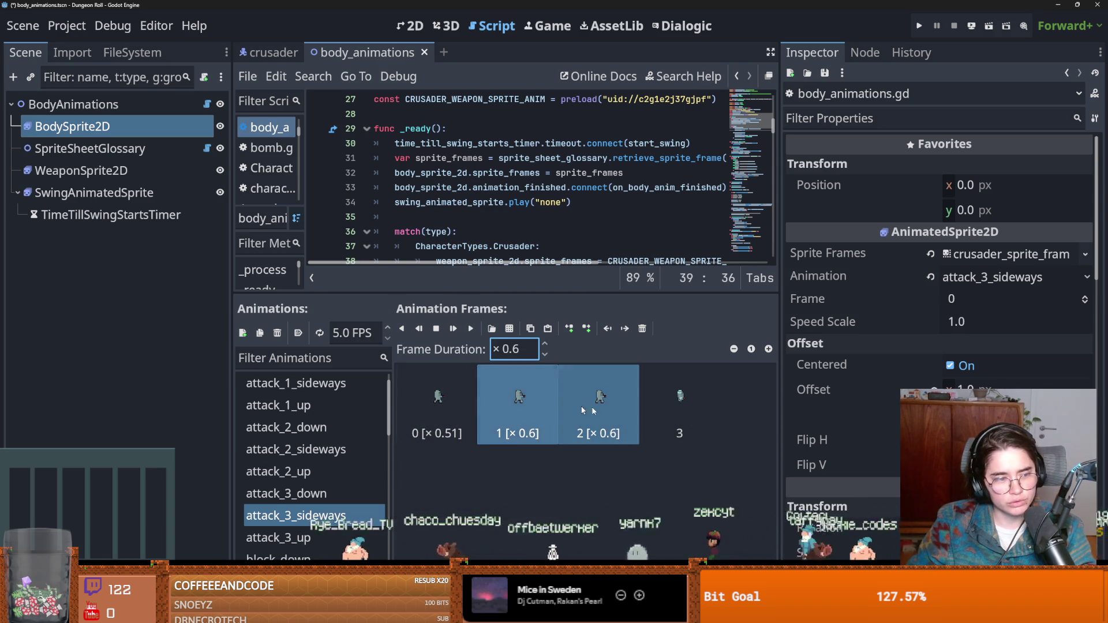
Reset attack_3_up's last frame duration to 1.0
{"action": "left_click", "coordinate": [296, 538]}
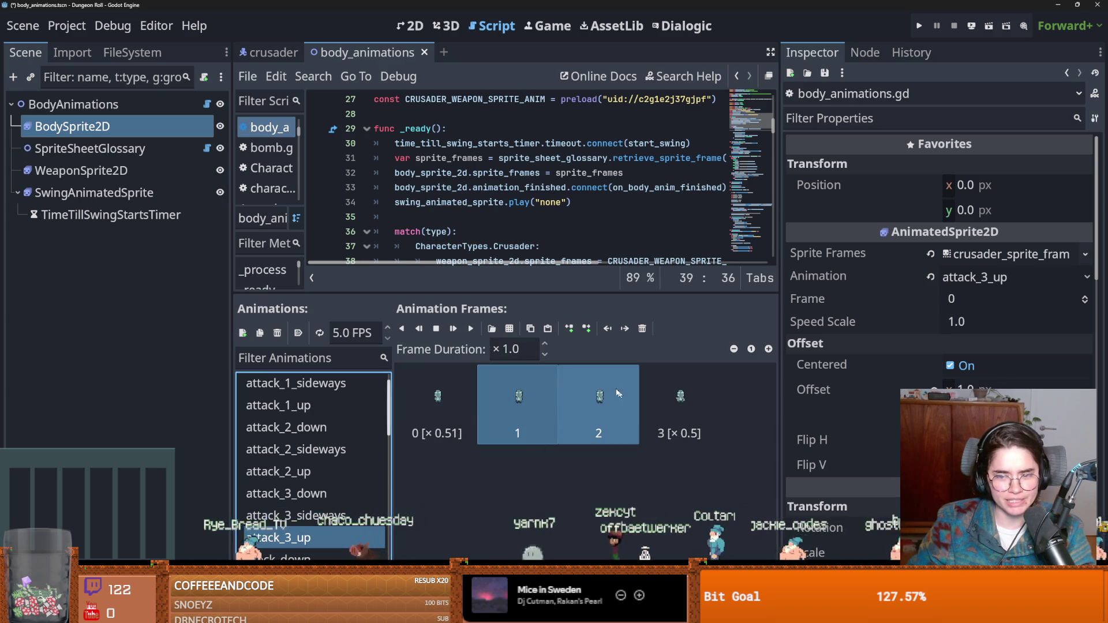
{"action": "left_click", "coordinate": [296, 515]}
{"action": "left_click", "coordinate": [296, 538]}
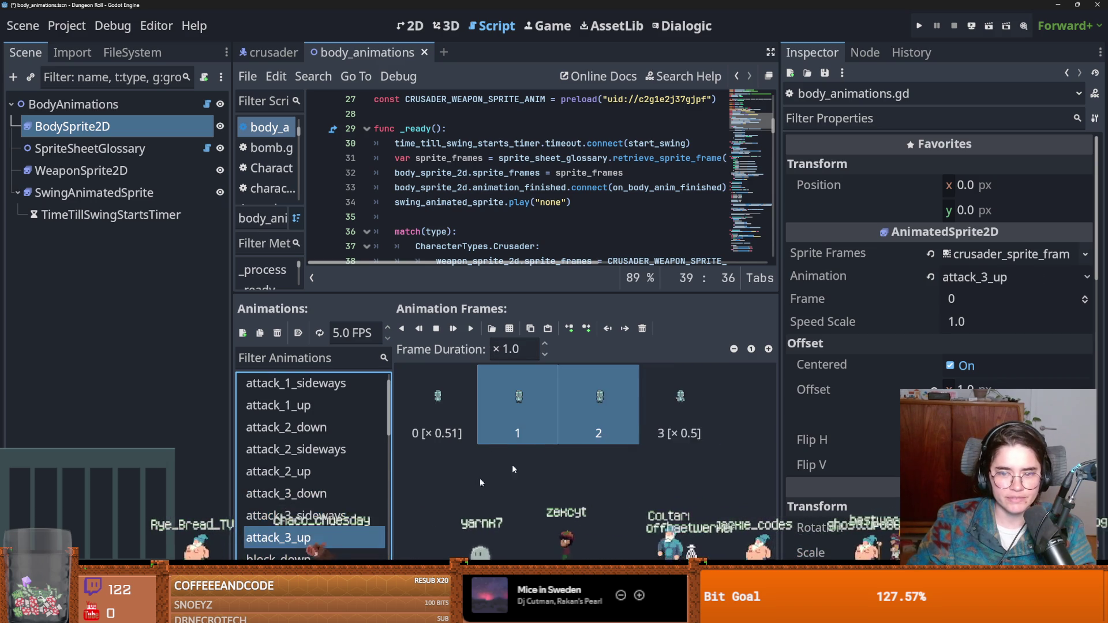
{"action": "left_click", "coordinate": [679, 404], "text": "shift"}
{"action": "left_click", "coordinate": [514, 349]}
{"action": "type", "text": "1"}
{"action": "key", "text": "Return"}
{"action": "left_click", "coordinate": [540, 394]}
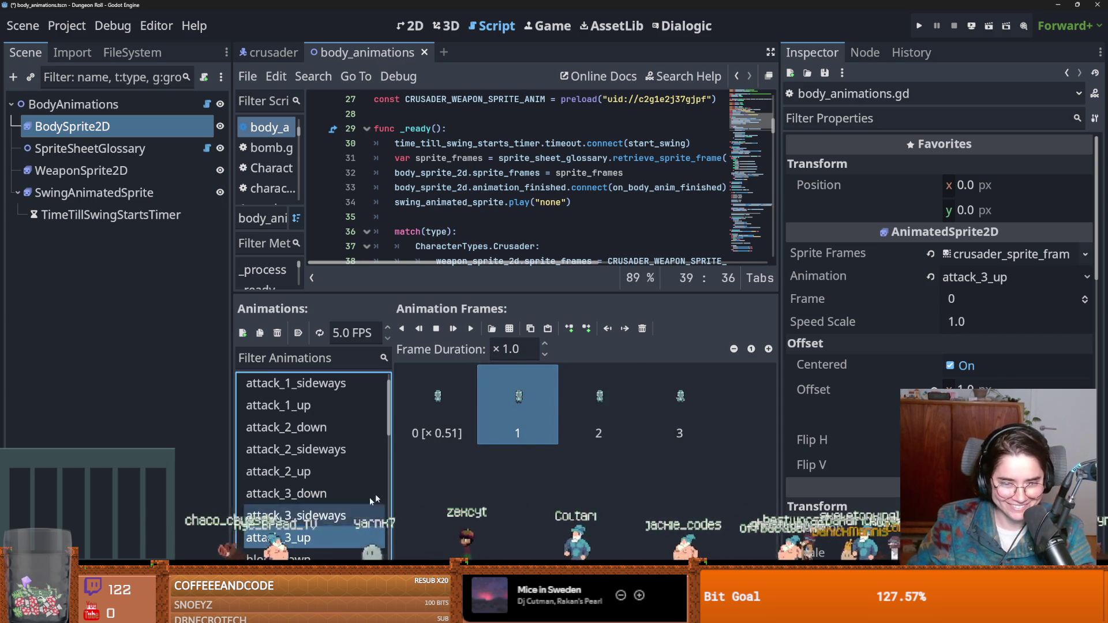
Set attack_3_up frames 1 and 2 to 0.6 duration and run the project
{"action": "left_click", "coordinate": [612, 409]}
{"action": "left_click", "coordinate": [539, 402], "text": "shift"}
{"action": "left_click", "coordinate": [514, 349]}
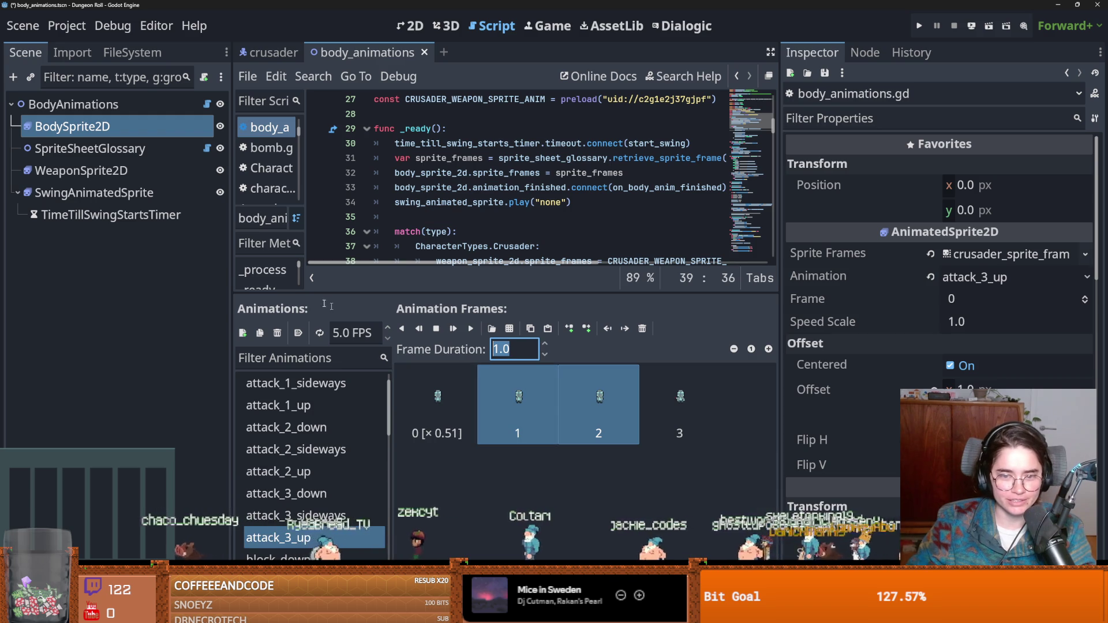
{"action": "type", "text": "× 0.6"}
{"action": "key", "text": "Return"}
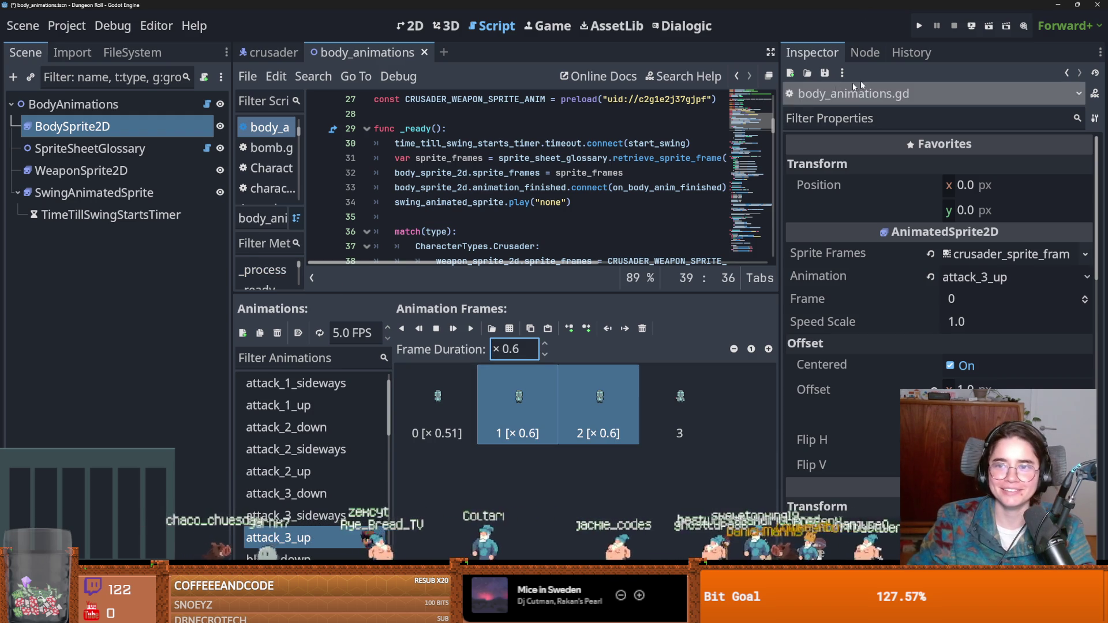
{"action": "left_click", "coordinate": [920, 27]}
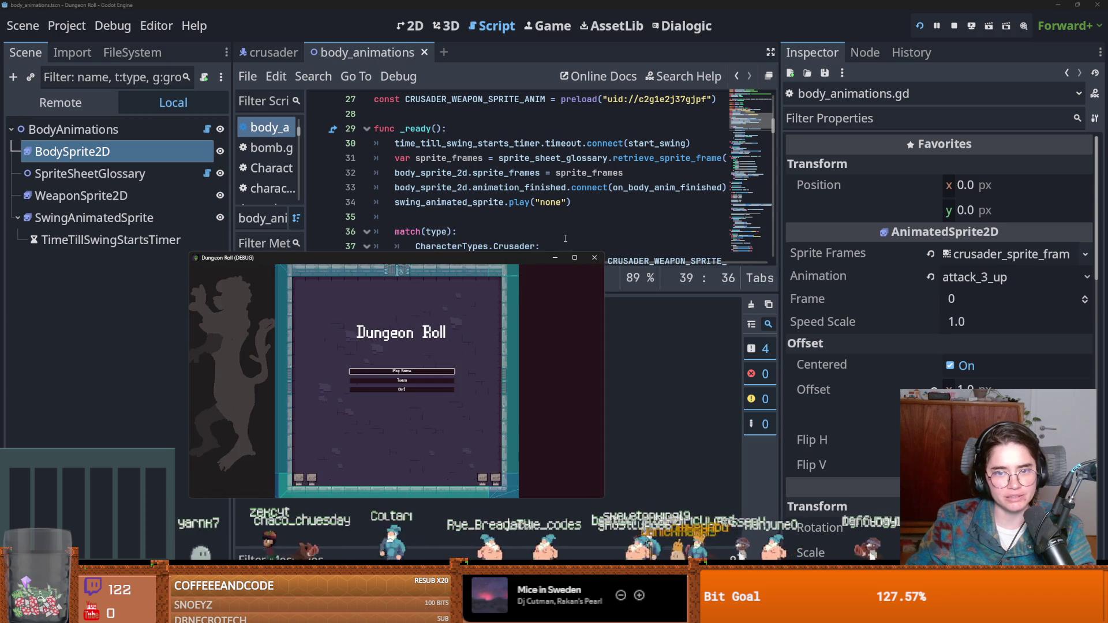
Compare WeaponSprite2D and BodySprite2D attack frames, ending on the weapon's attack_1_up animation
{"action": "left_click", "coordinate": [81, 170]}
{"action": "scroll", "coordinate": [315, 436], "scroll_direction": "up", "scroll_amount": 3}
{"action": "scroll", "coordinate": [315, 436], "scroll_direction": "up", "scroll_amount": 5}
{"action": "left_click", "coordinate": [314, 401]}
{"action": "left_click", "coordinate": [314, 424]}
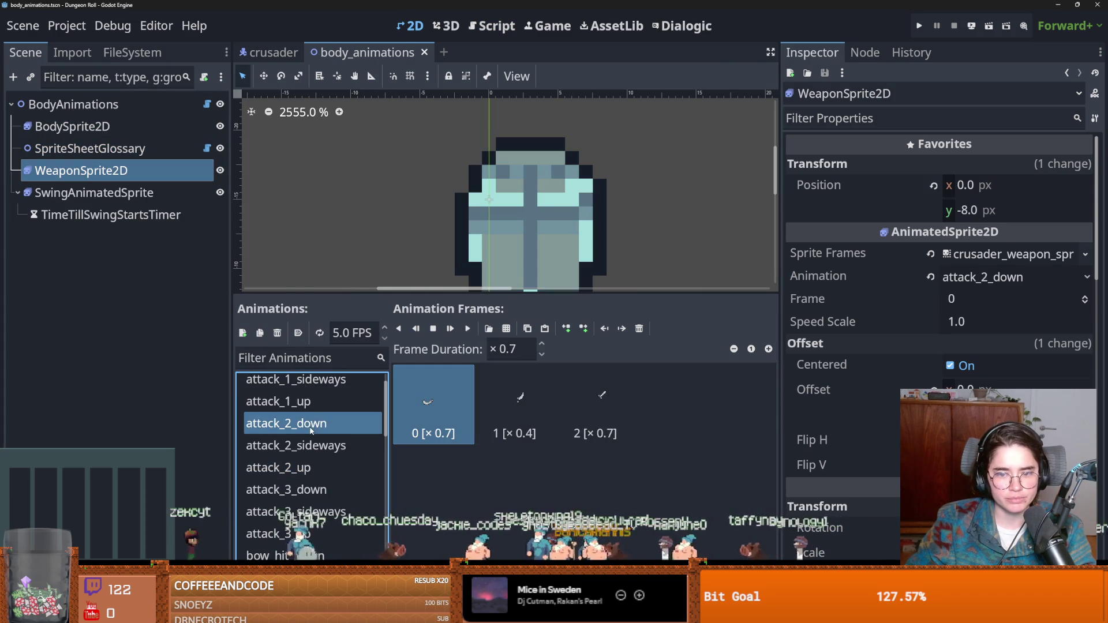
{"action": "left_click", "coordinate": [85, 126]}
{"action": "scroll", "coordinate": [317, 450], "scroll_direction": "up", "scroll_amount": 3}
{"action": "left_click", "coordinate": [310, 385]}
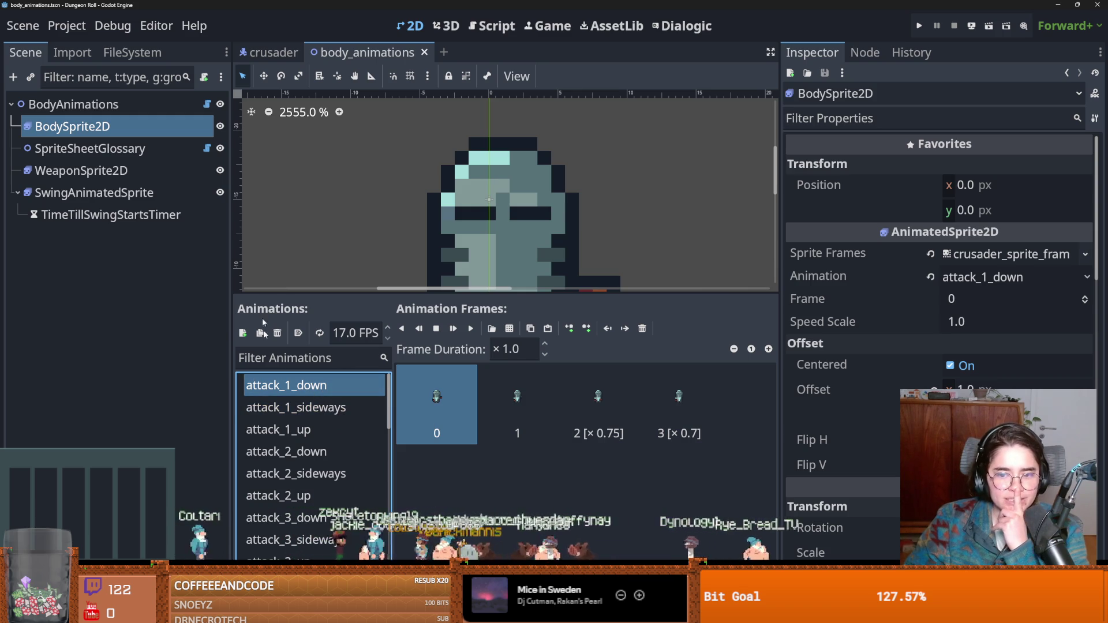
{"action": "left_click", "coordinate": [81, 170]}
{"action": "left_click", "coordinate": [318, 385]}
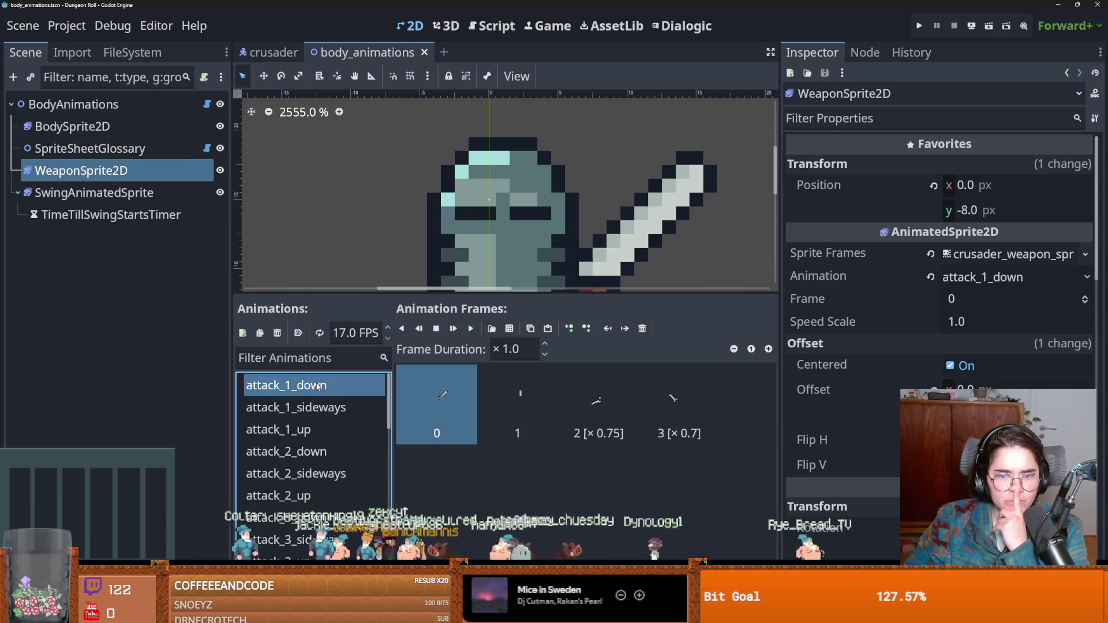
{"action": "left_click", "coordinate": [316, 430]}
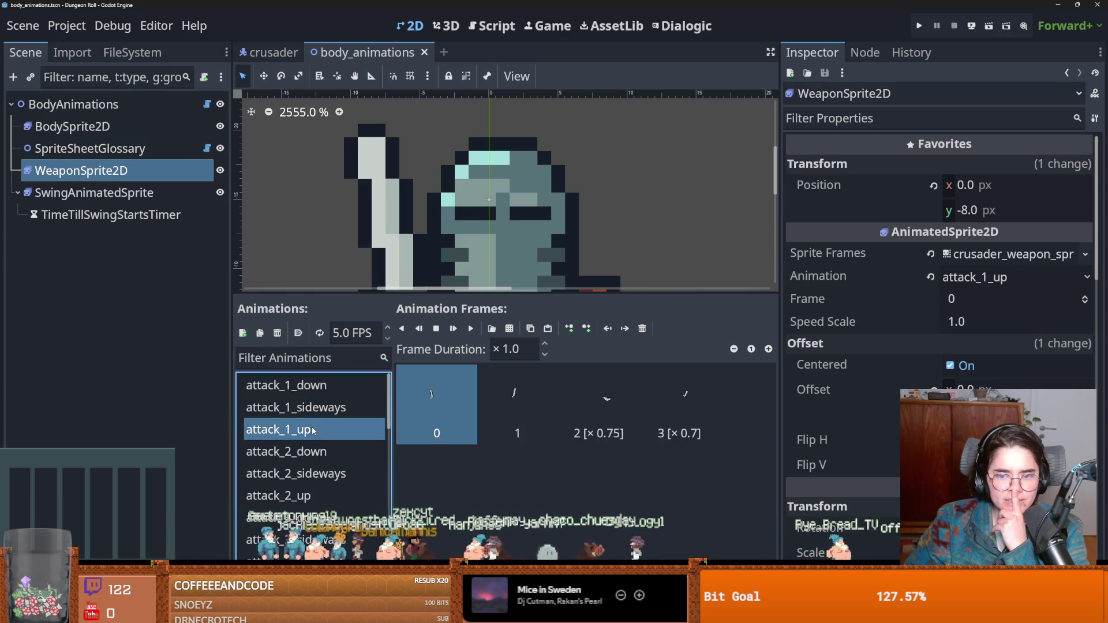
Compare body and weapon attack_2_down frame durations, entering 1 for the weapon's last frame
{"action": "left_click", "coordinate": [133, 135]}
{"action": "left_click", "coordinate": [320, 456]}
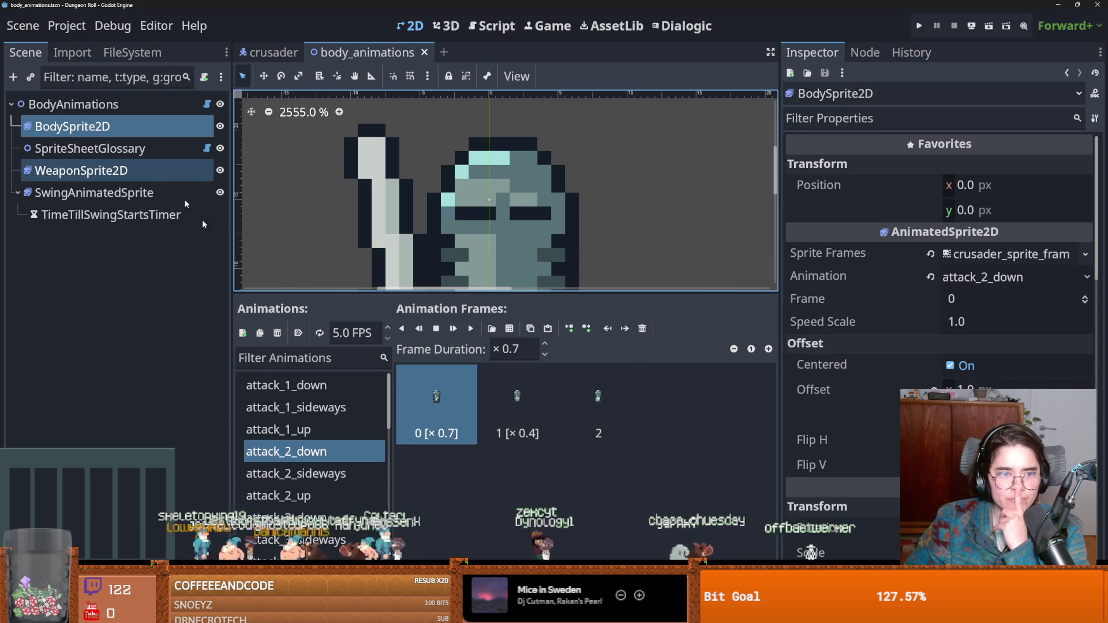
{"action": "left_click", "coordinate": [598, 404]}
{"action": "left_click", "coordinate": [128, 170]}
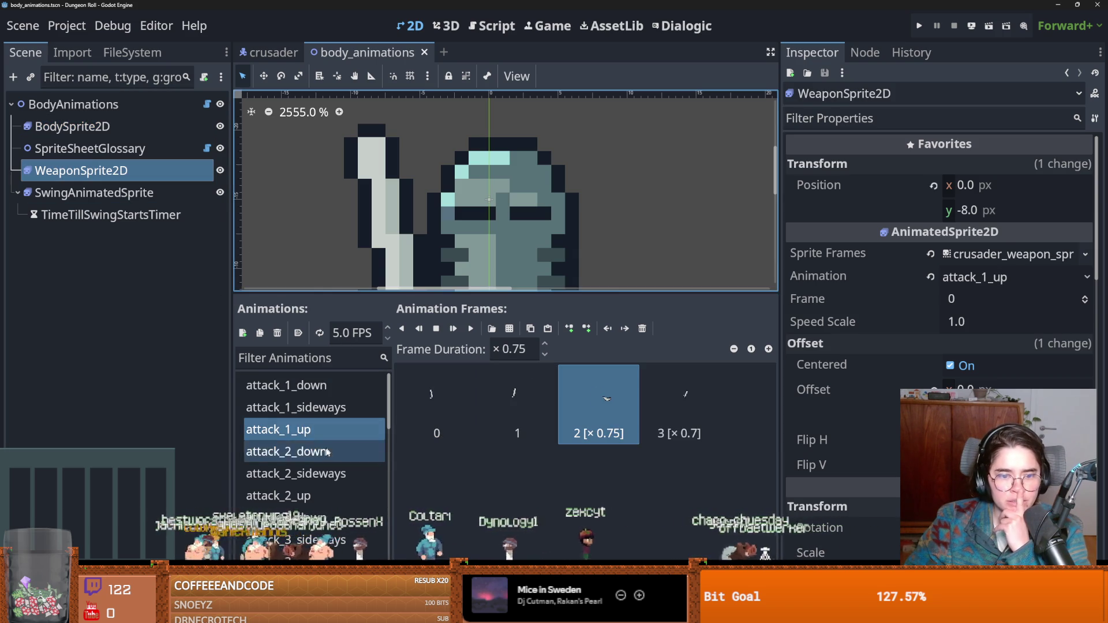
{"action": "left_click", "coordinate": [300, 451]}
{"action": "left_click", "coordinate": [592, 414]}
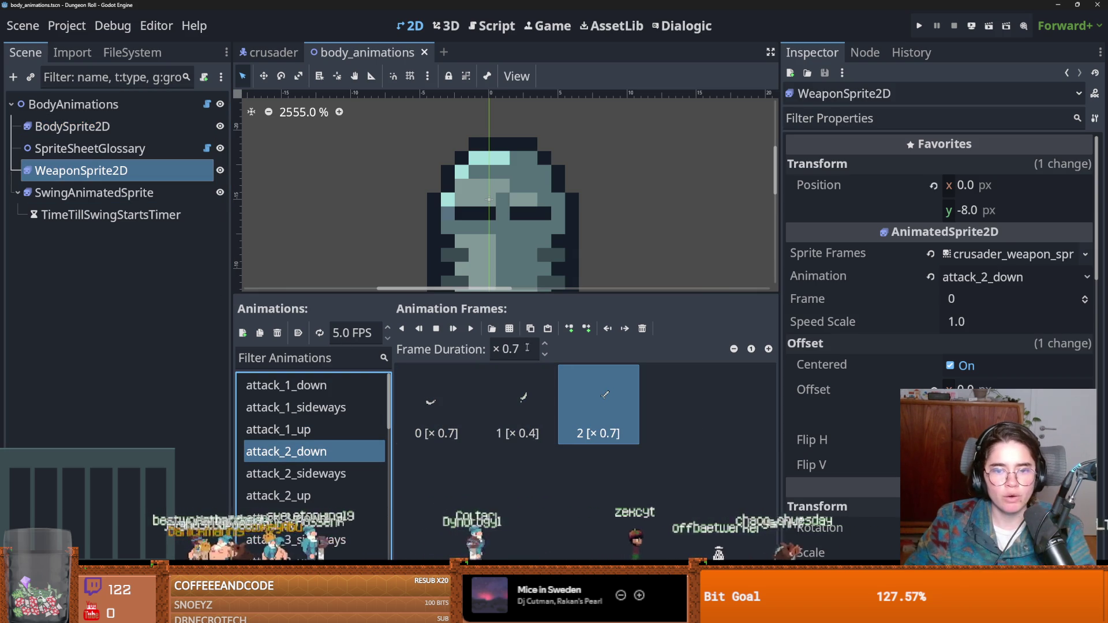
{"action": "type", "text": "1"}
Edit the weapon's attack_2_sideways frame durations, entering 0.4 for frame 1
{"action": "left_click", "coordinate": [296, 473]}
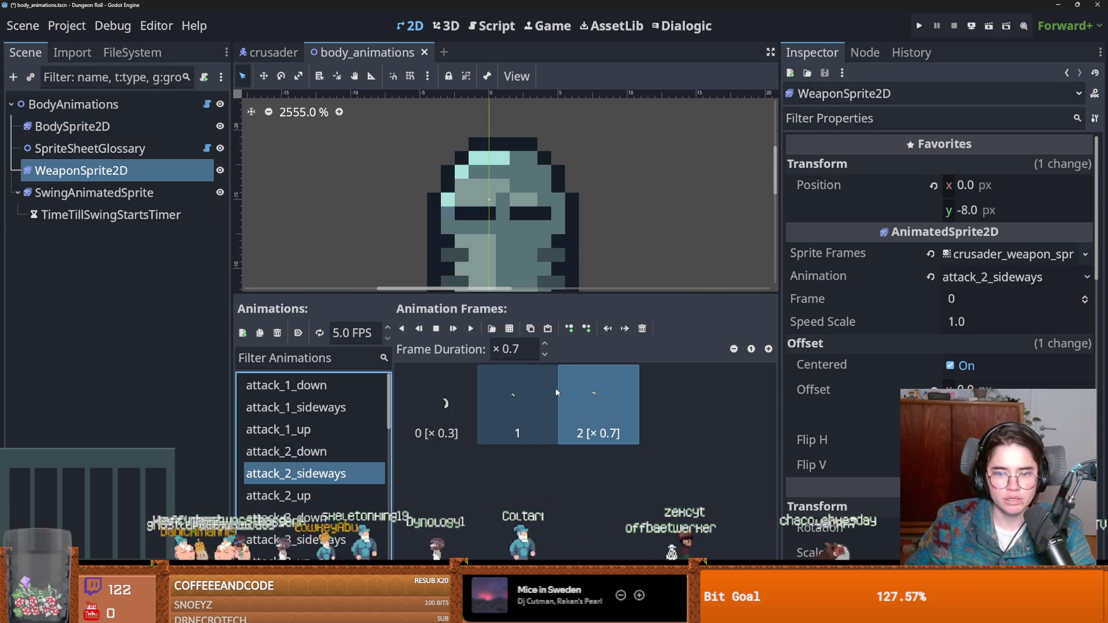
{"action": "left_click", "coordinate": [439, 404]}
{"action": "left_click", "coordinate": [522, 344]}
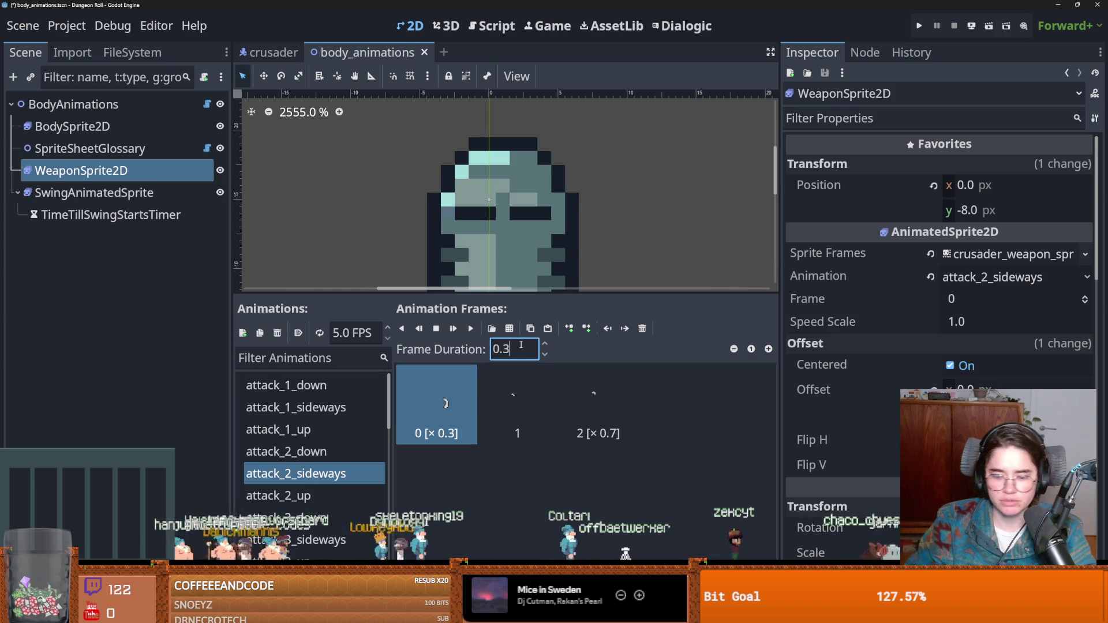
{"action": "left_click", "coordinate": [527, 390]}
{"action": "left_click", "coordinate": [493, 344]}
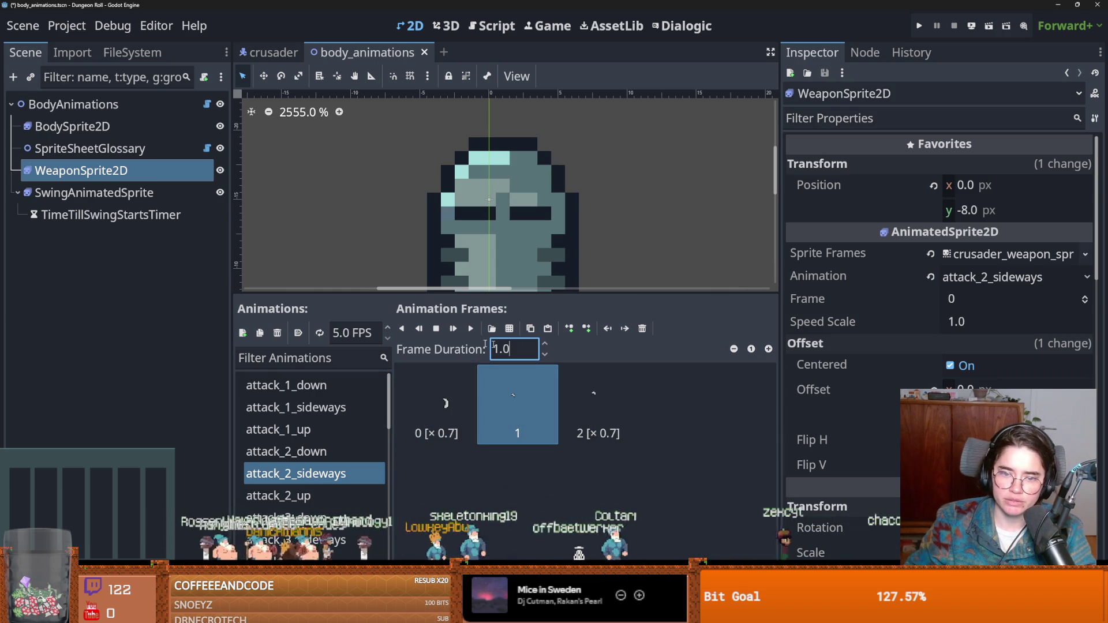
{"action": "type", "text": "× 0.4"}
{"action": "left_click", "coordinate": [600, 416]}
{"action": "left_click", "coordinate": [485, 349]}
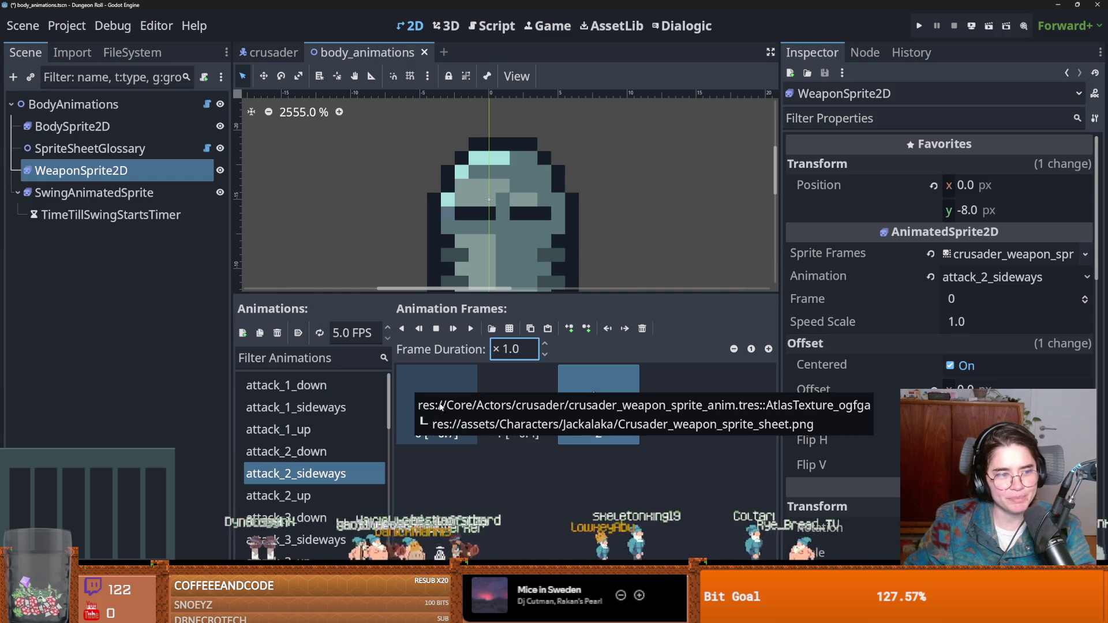
Set the weapon's attack_2_up frame 0 duration to 0.7
{"action": "left_click", "coordinate": [303, 497]}
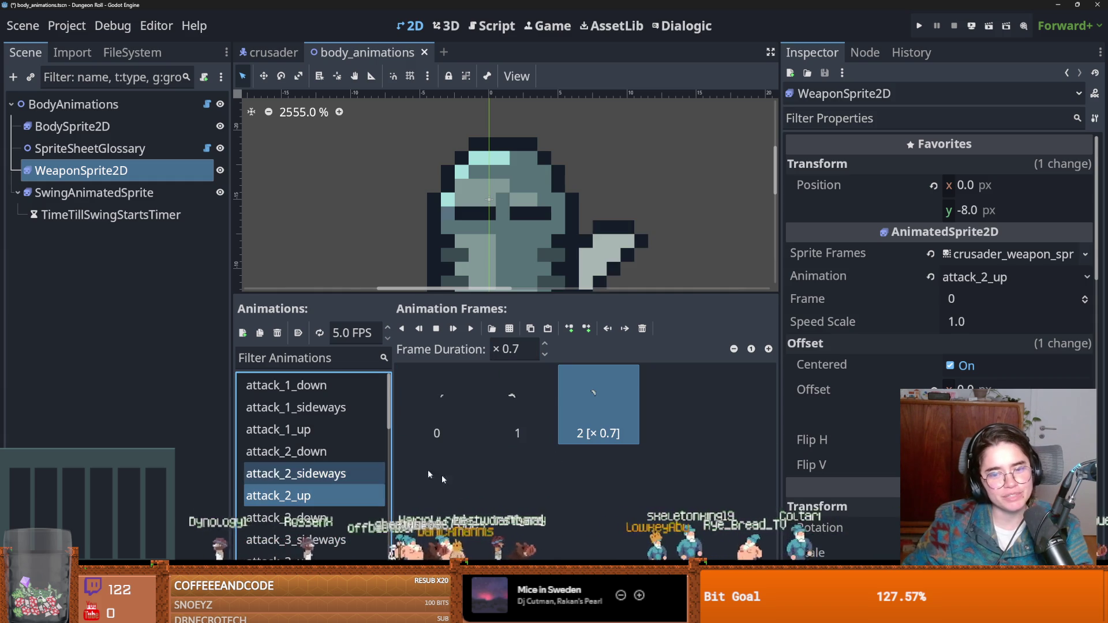
{"action": "left_click", "coordinate": [327, 474]}
{"action": "key", "text": "Down"}
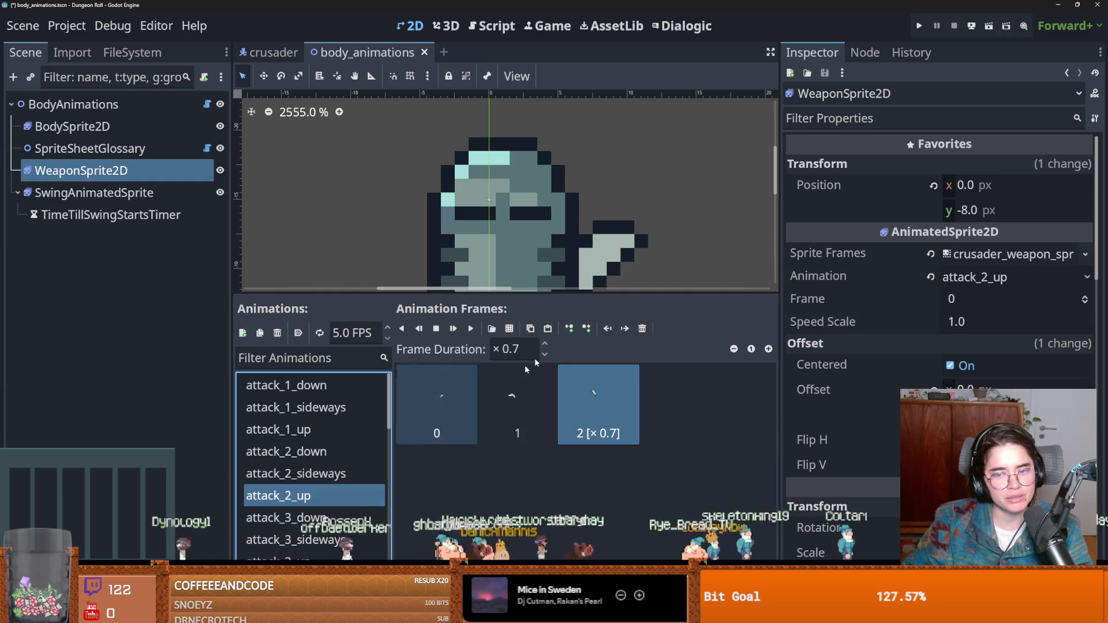
{"action": "key", "text": "Tab"}
{"action": "left_click", "coordinate": [333, 472]}
{"action": "key", "text": "Down"}
{"action": "key", "text": "shift+Tab"}
{"action": "type", "text": "0.7"}
{"action": "key", "text": "Return"}
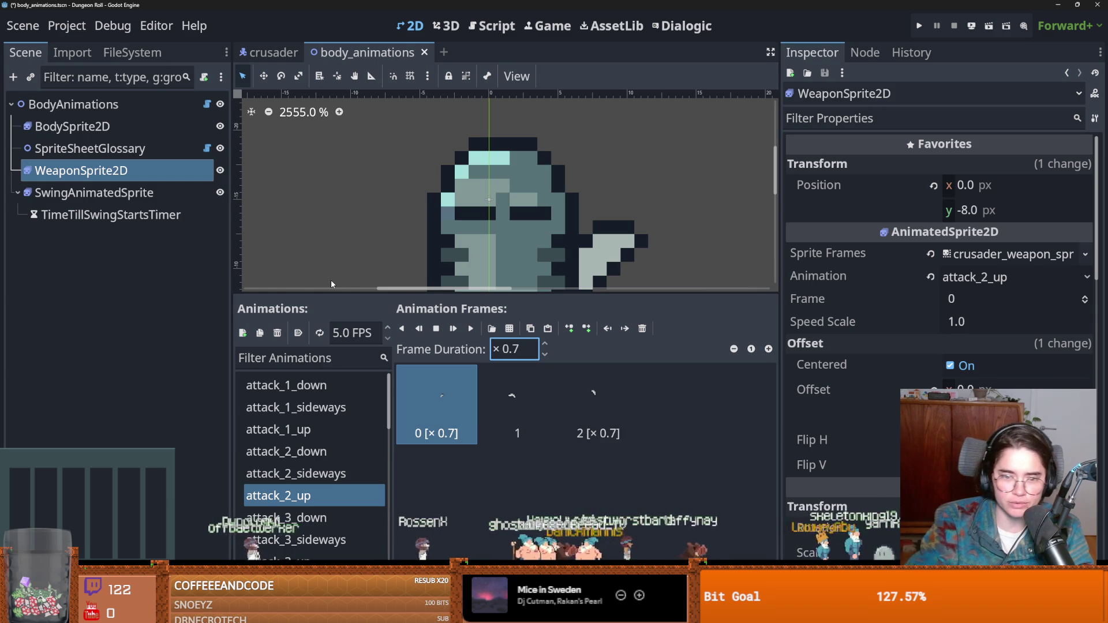
Set the weapon's attack_2_up frame 1 duration to 0.4
{"action": "left_click", "coordinate": [367, 476]}
{"action": "key", "text": "Down"}
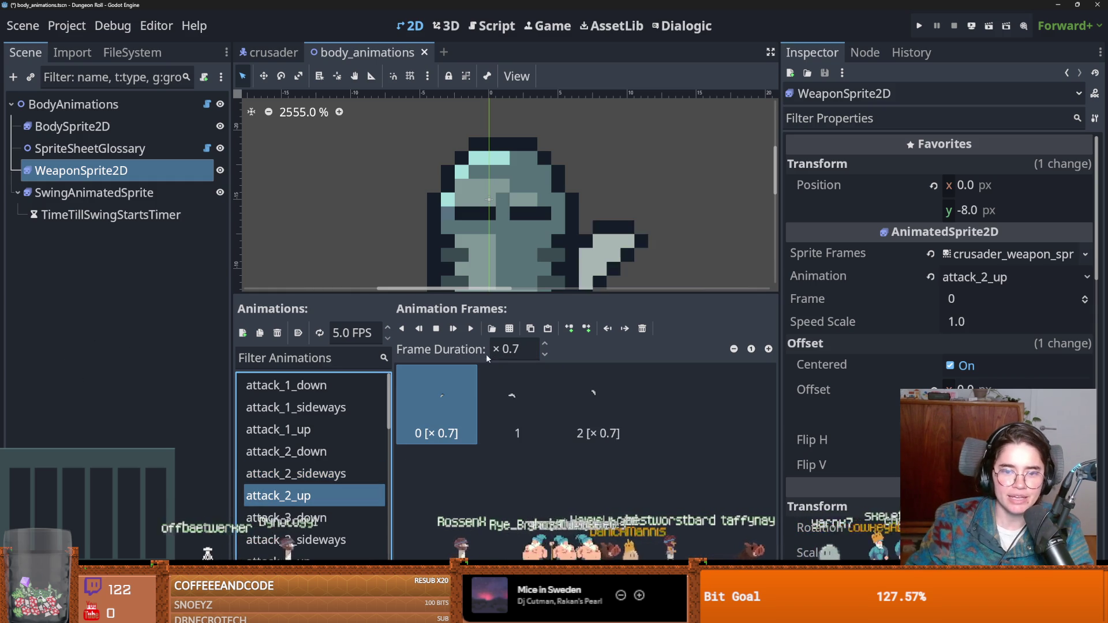
{"action": "key", "text": "Tab"}
{"action": "key", "text": "Right"}
{"action": "key", "text": "shift+Tab"}
{"action": "type", "text": "0.4"}
{"action": "key", "text": "Return"}
Reset the weapon's attack_2_up frame 2 duration to 1.0
{"action": "left_click", "coordinate": [318, 474]}
{"action": "left_click", "coordinate": [317, 497]}
{"action": "key", "text": "Tab"}
{"action": "key", "text": "Right"}
{"action": "key", "text": "shift+Tab"}
{"action": "type", "text": "1"}
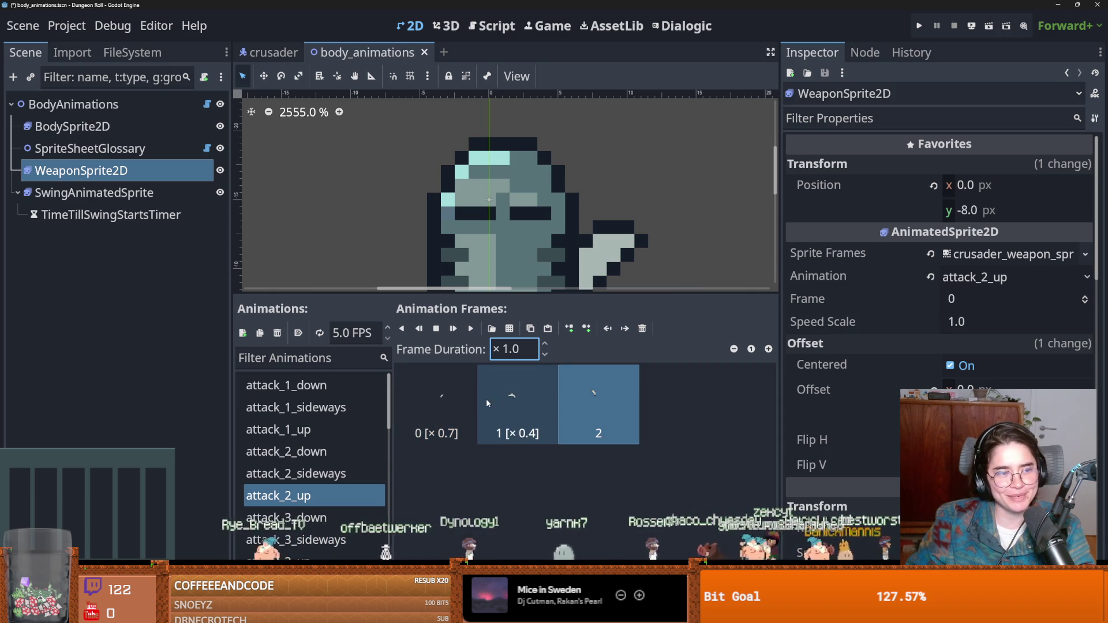
{"action": "left_click", "coordinate": [341, 519]}
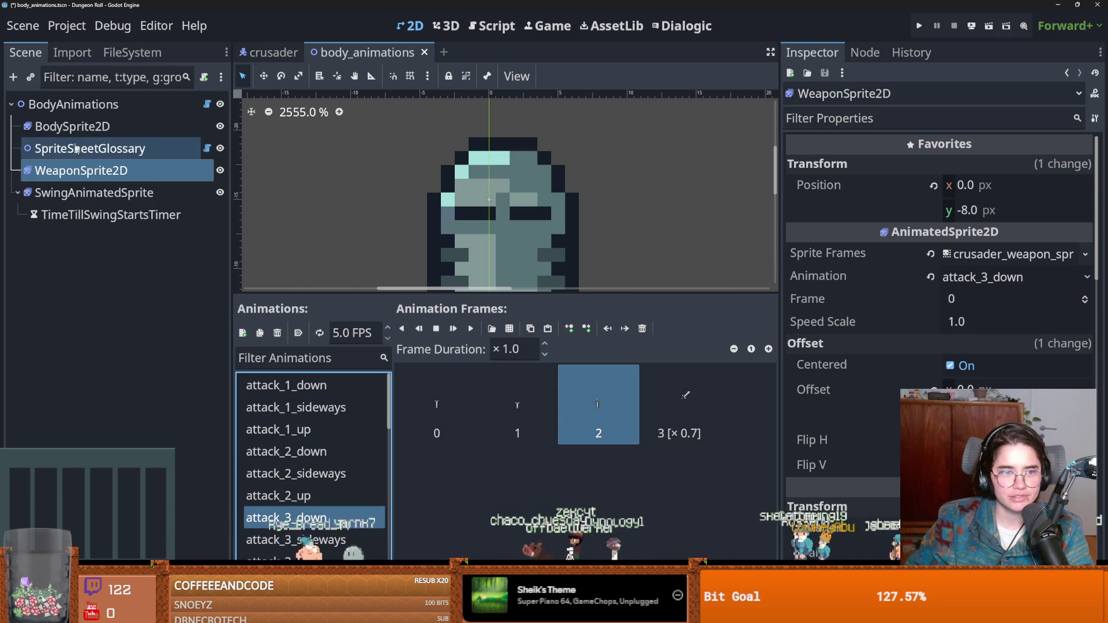
Set frame 0 of the weapon's attack_3_down animation to a 0.5 duration
{"action": "left_click", "coordinate": [72, 127]}
{"action": "left_click", "coordinate": [285, 518]}
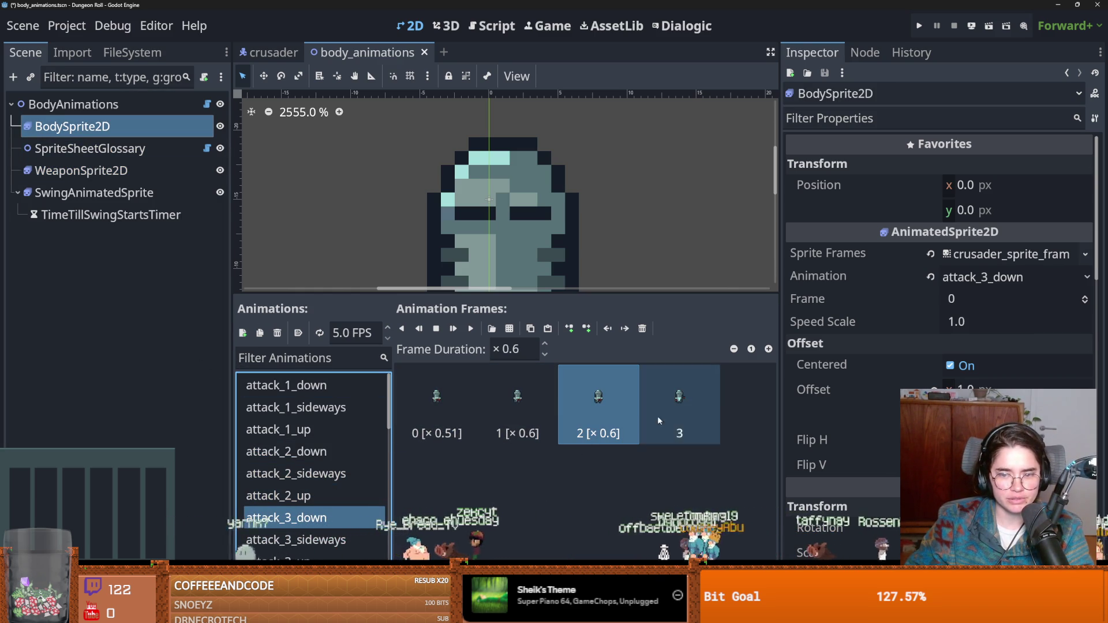
{"action": "left_click", "coordinate": [117, 180]}
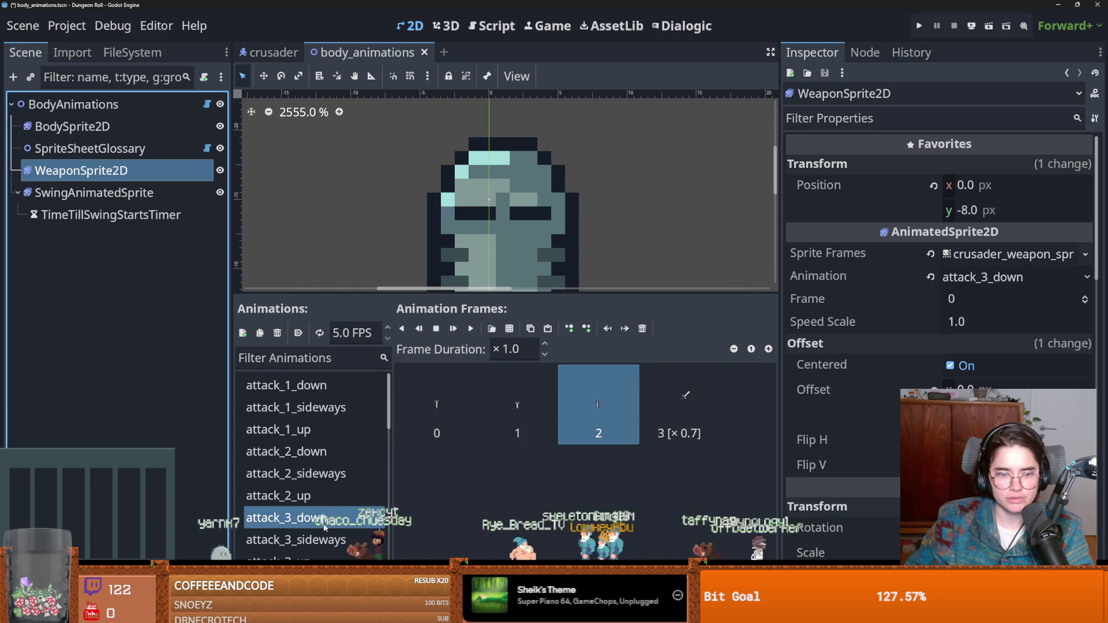
{"action": "left_click", "coordinate": [453, 409]}
{"action": "left_click", "coordinate": [525, 352]}
{"action": "type", "text": "0.5"}
{"action": "key", "text": "Return"}
Give attack_3_down frames 1–2 a 0.6 duration and frame 3 a 1.0 duration
{"action": "left_click", "coordinate": [518, 404]}
{"action": "left_click", "coordinate": [592, 398]}
{"action": "left_click", "coordinate": [517, 404], "text": "shift"}
{"action": "left_click", "coordinate": [514, 349]}
{"action": "type", "text": "0.6"}
{"action": "key", "text": "Return"}
{"action": "left_click", "coordinate": [679, 404]}
{"action": "left_click", "coordinate": [514, 350]}
{"action": "type", "text": "1"}
{"action": "key", "text": "Return"}
Set the weapon's attack_3_sideways frames 1–2 to 0.6 and frame 3 to 1.0
{"action": "left_click", "coordinate": [295, 540]}
{"action": "left_click", "coordinate": [456, 404]}
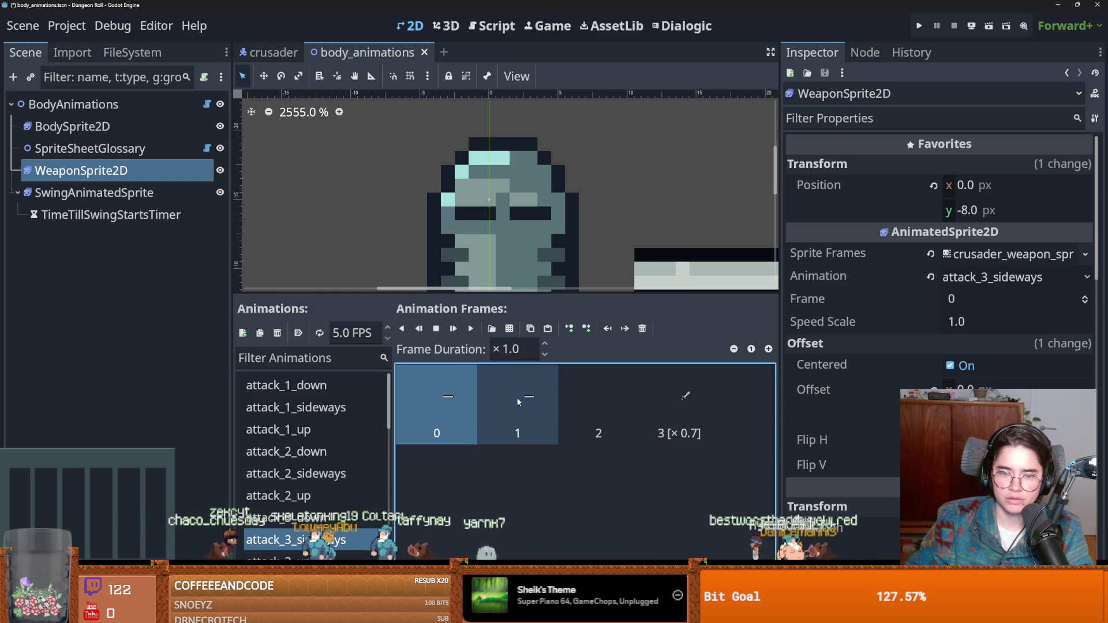
{"action": "left_click", "coordinate": [514, 349]}
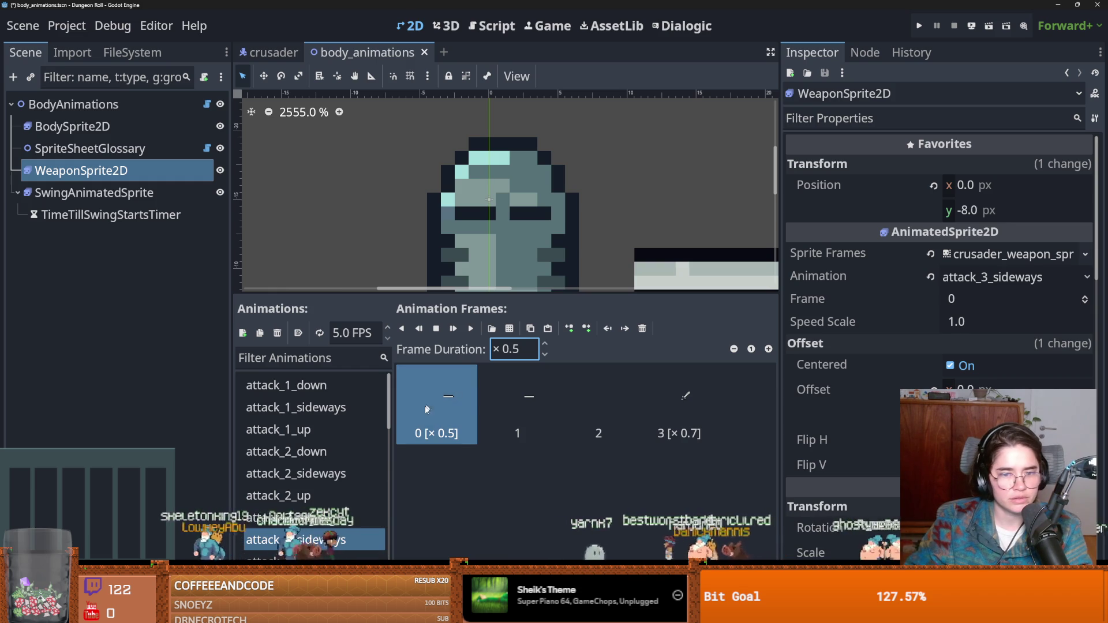
{"action": "left_click", "coordinate": [518, 404]}
{"action": "left_click", "coordinate": [598, 404], "text": "shift"}
{"action": "left_click", "coordinate": [523, 344]}
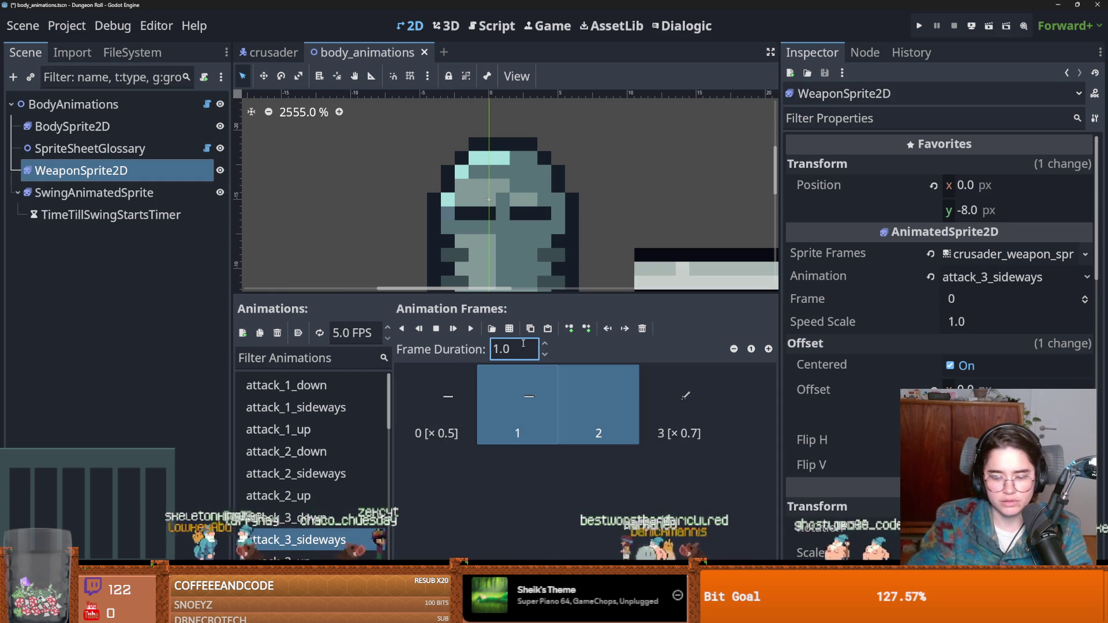
{"action": "type", "text": "0.6"}
{"action": "key", "text": "Return"}
{"action": "left_click", "coordinate": [514, 349]}
{"action": "type", "text": "1"}
{"action": "key", "text": "Return"}
Set frame 0 of the weapon's attack_3_up animation to a 0.5 duration
{"action": "scroll", "coordinate": [311, 461], "scroll_direction": "down", "scroll_amount": 2}
{"action": "left_click", "coordinate": [279, 489]}
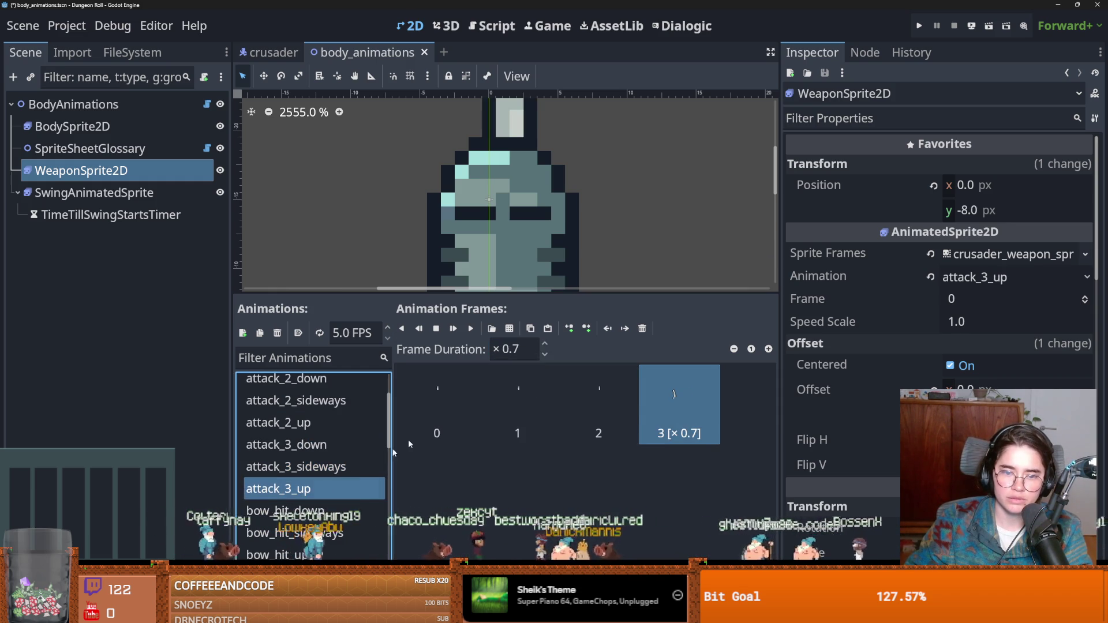
{"action": "left_click", "coordinate": [430, 422]}
{"action": "left_click", "coordinate": [514, 349]}
{"action": "type", "text": "0.5"}
{"action": "key", "text": "Return"}
Give attack_3_up frames 1–2 0.6 and the last frame 1.0, then save with Ctrl+S
{"action": "left_click", "coordinate": [520, 398]}
{"action": "left_click", "coordinate": [583, 387]}
{"action": "left_click", "coordinate": [547, 394], "text": "ctrl"}
{"action": "left_click", "coordinate": [514, 349]}
{"action": "type", "text": "."}
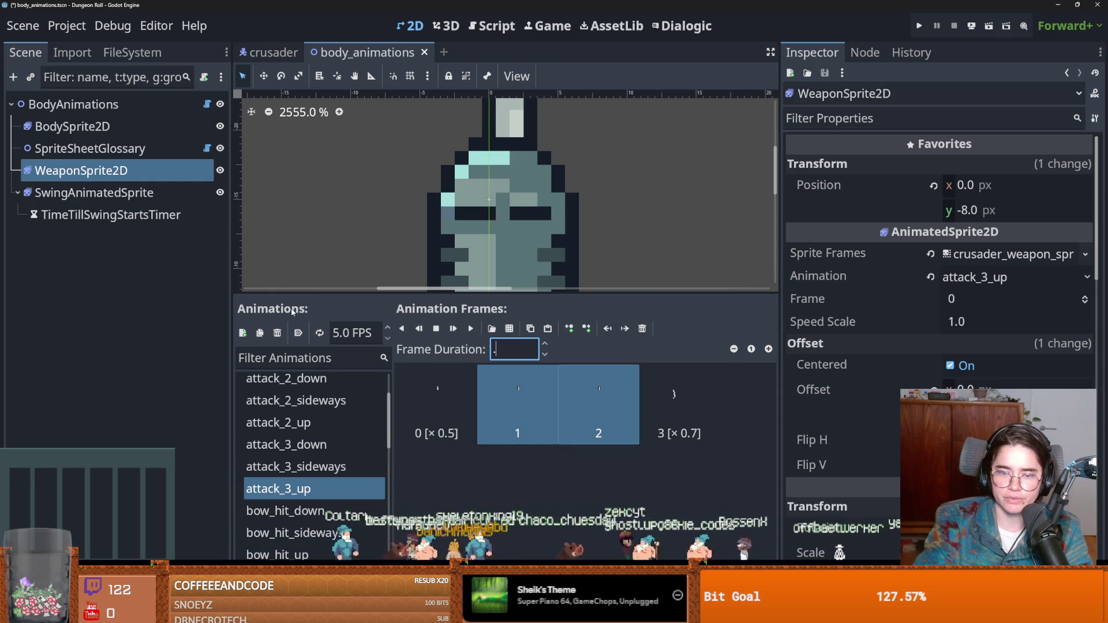
{"action": "type", "text": "6"}
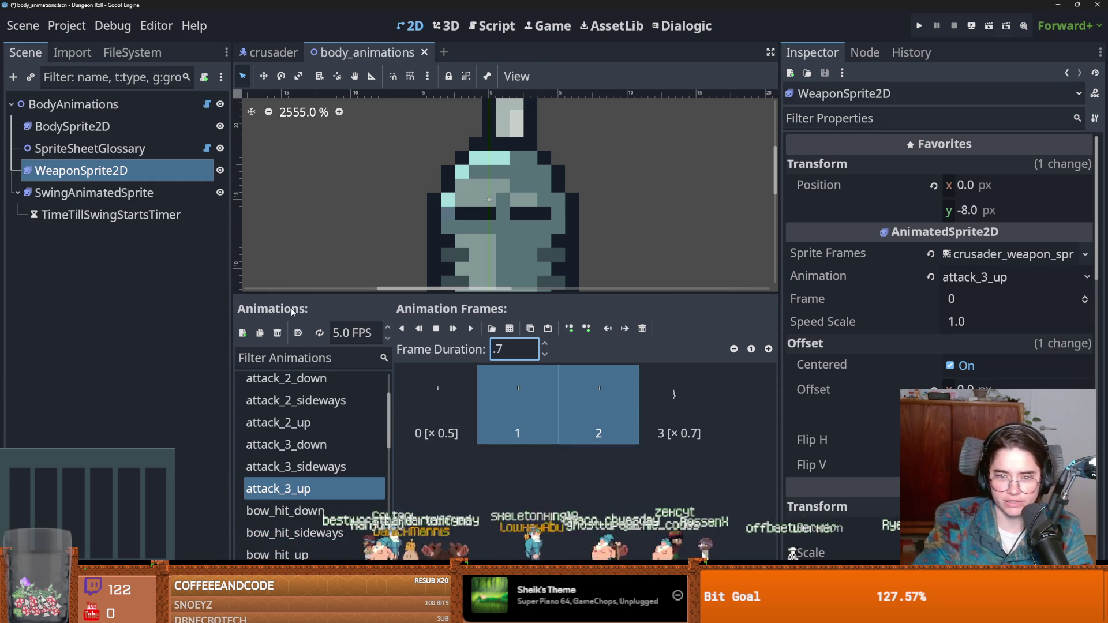
{"action": "key", "text": "Return"}
{"action": "left_click", "coordinate": [675, 404]}
{"action": "type", "text": "1"}
{"action": "key", "text": "Return"}
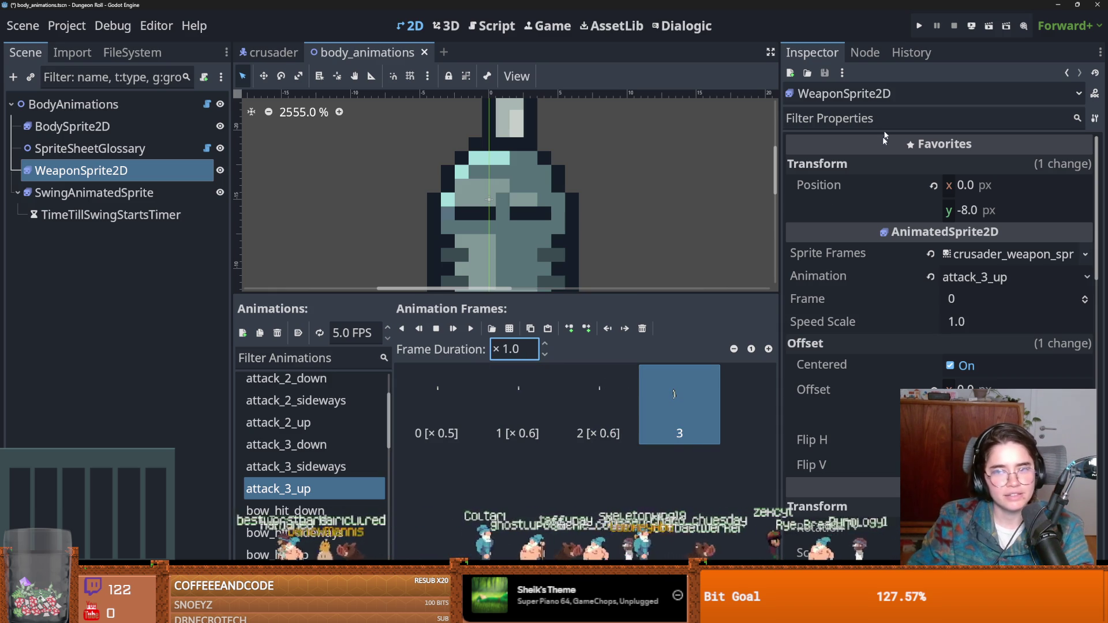
{"action": "key", "text": "ctrl+s"}
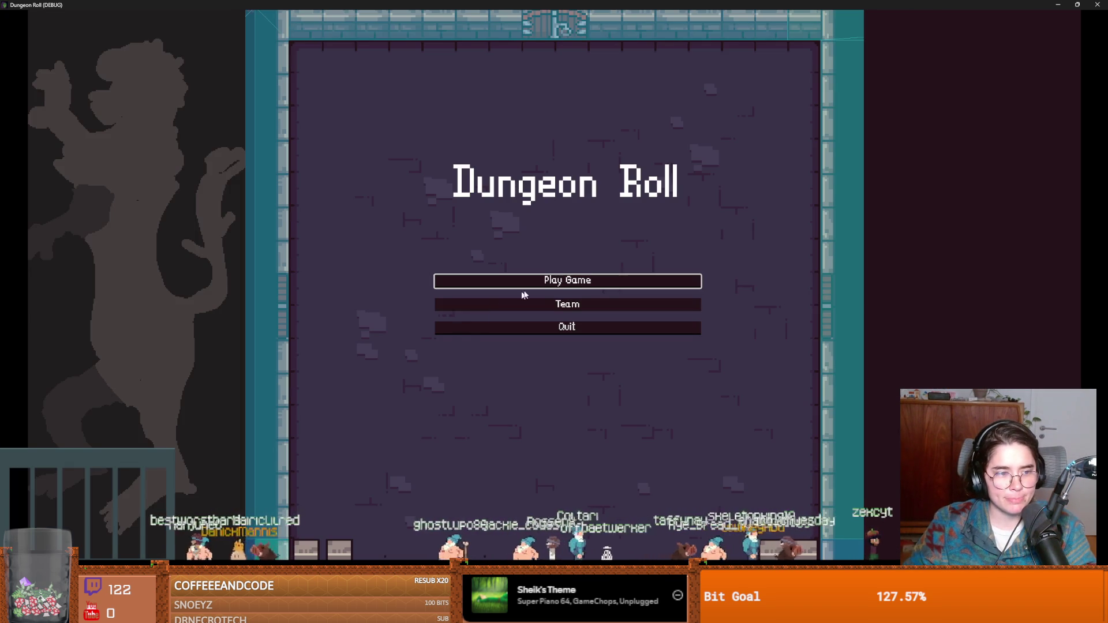
Start a Crusader game, stop it, and turn off Debug > Visible Collision Shapes
{"action": "key", "text": "Return"}
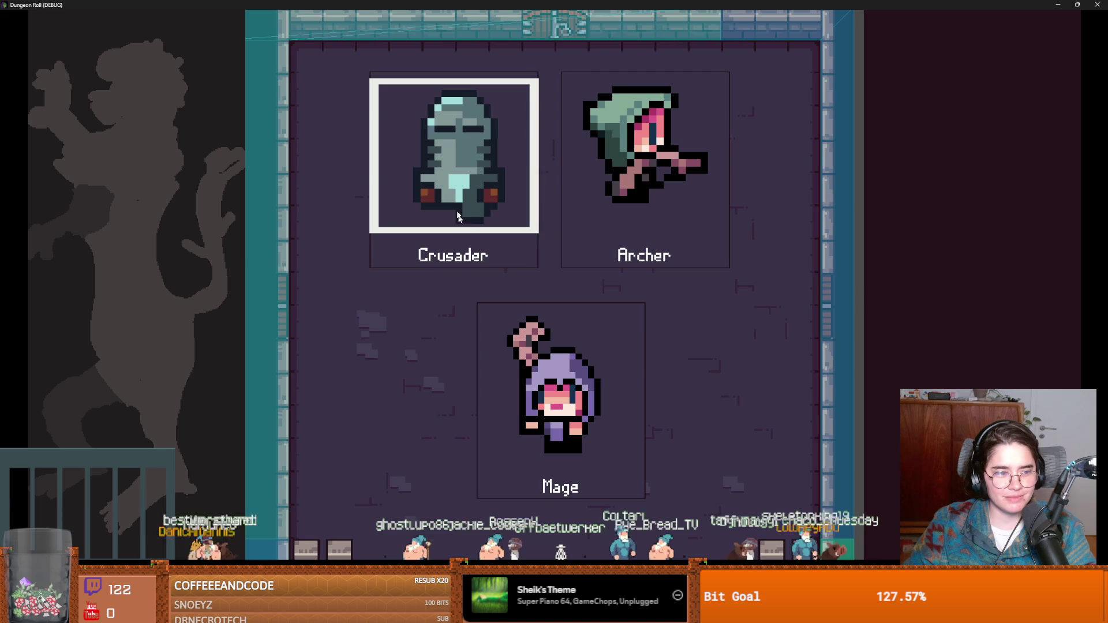
{"action": "key", "text": "Return"}
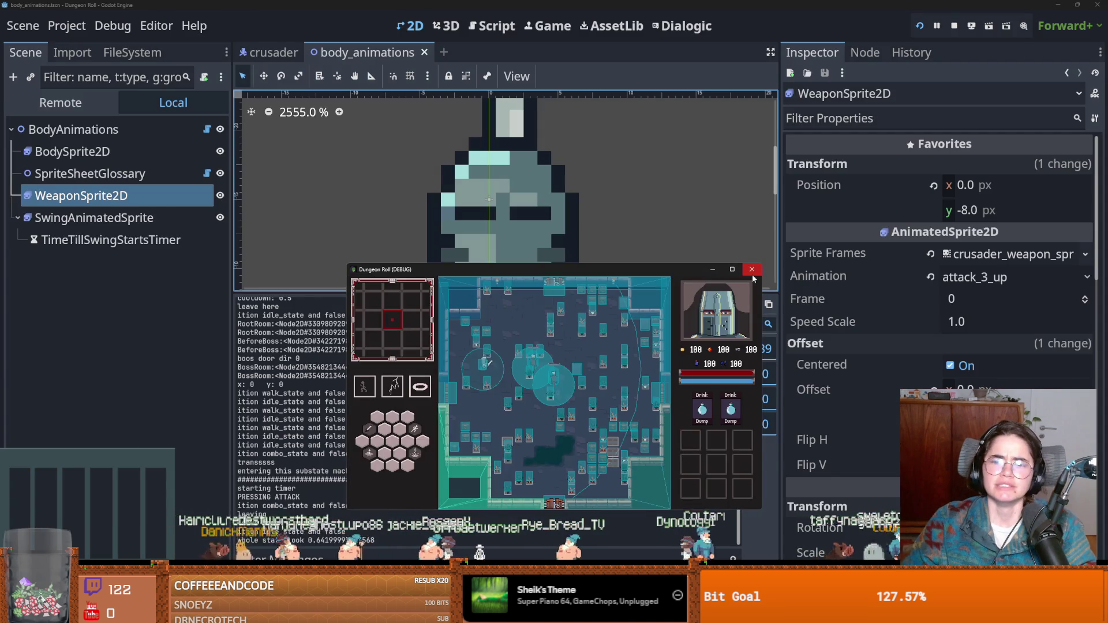
{"action": "left_click", "coordinate": [753, 274]}
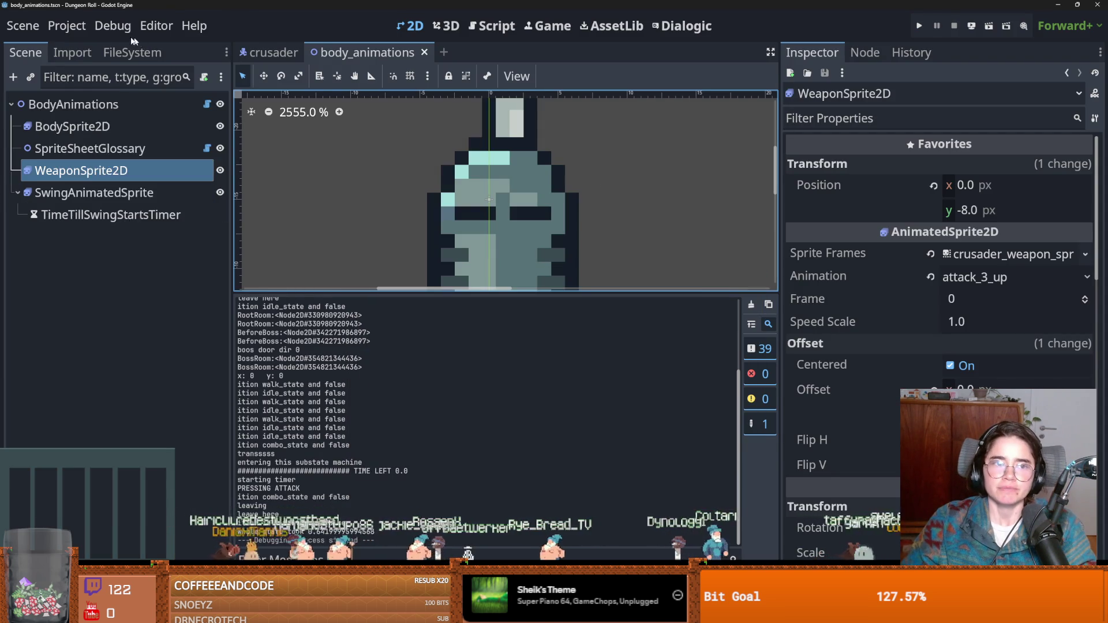
{"action": "left_click", "coordinate": [112, 26]}
{"action": "left_click", "coordinate": [121, 93]}
{"action": "left_click", "coordinate": [921, 29]}
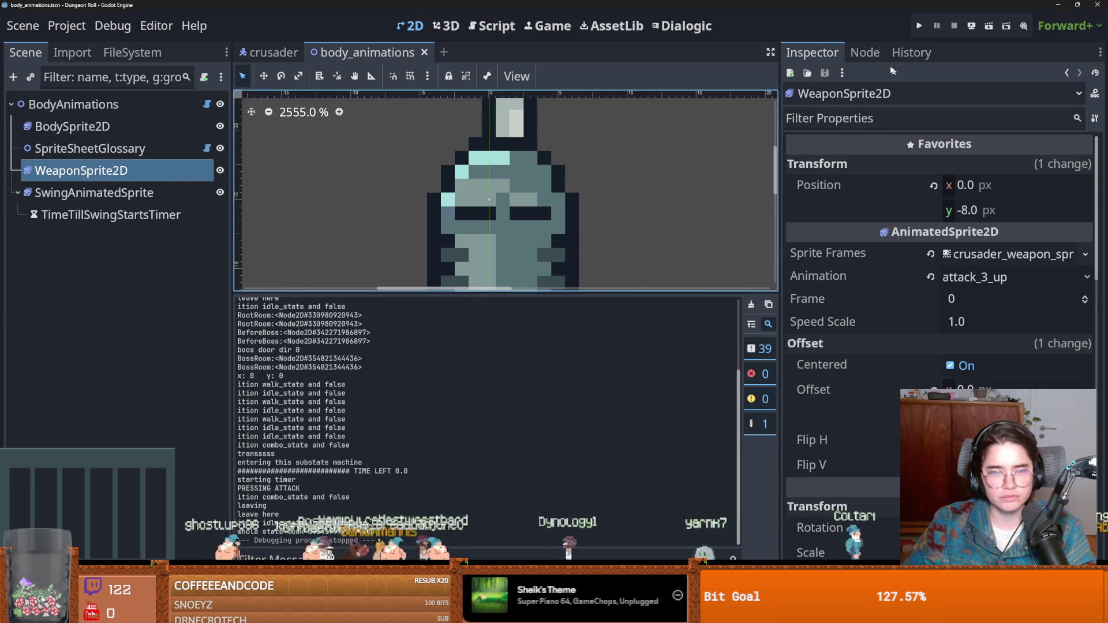
Rerun as the Crusader, test left and right swings, close the game, and select SwingAnimatedSprite
{"action": "left_click", "coordinate": [921, 26]}
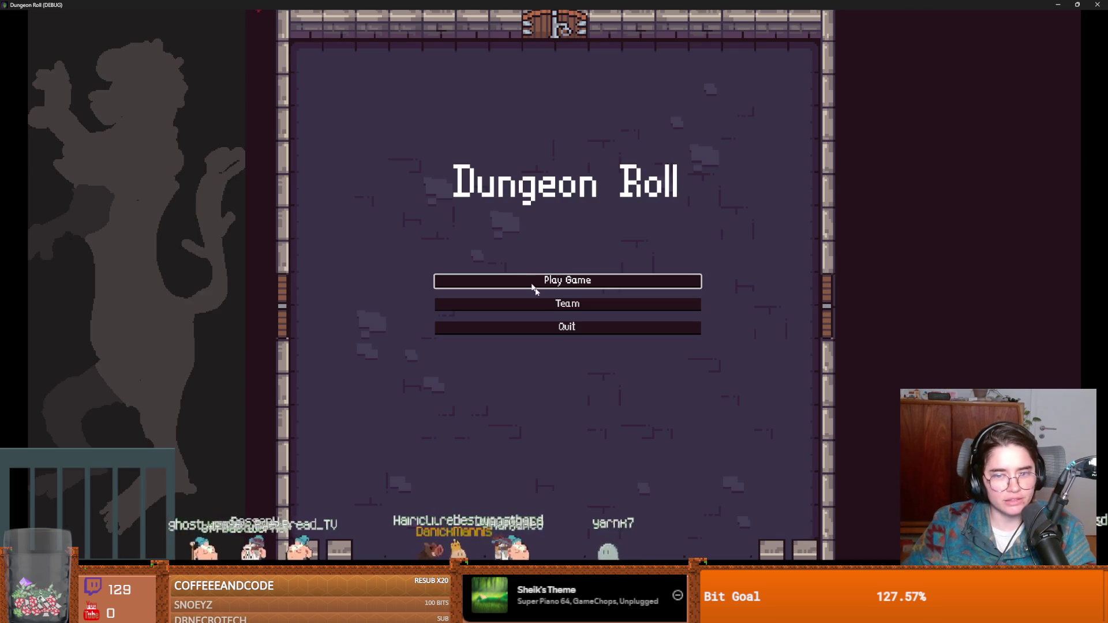
{"action": "left_click", "coordinate": [534, 287]}
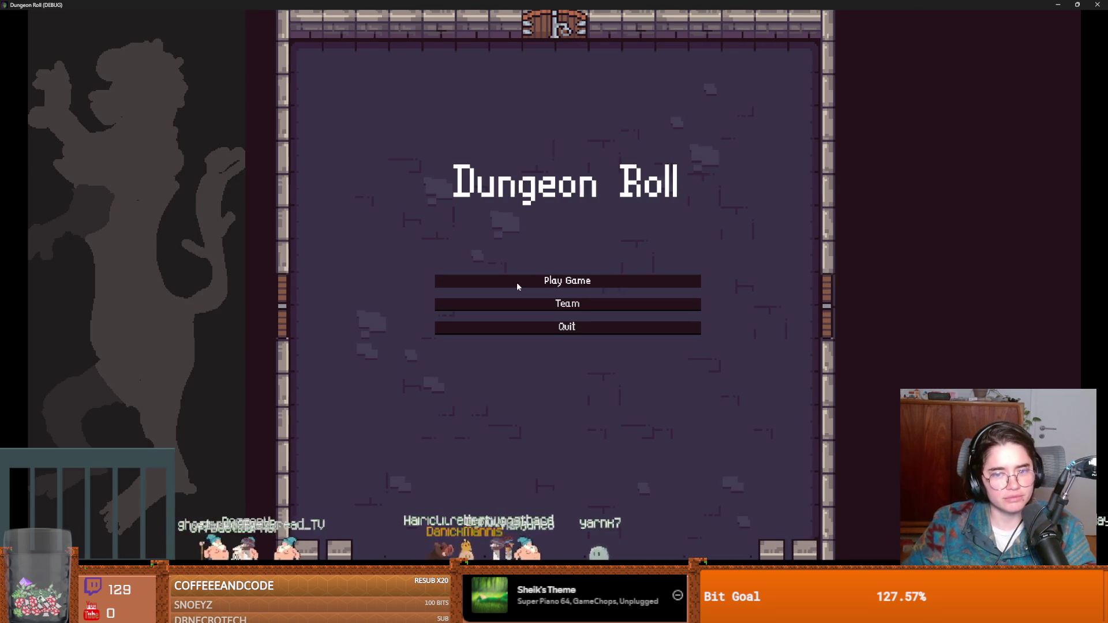
{"action": "key", "text": "Return"}
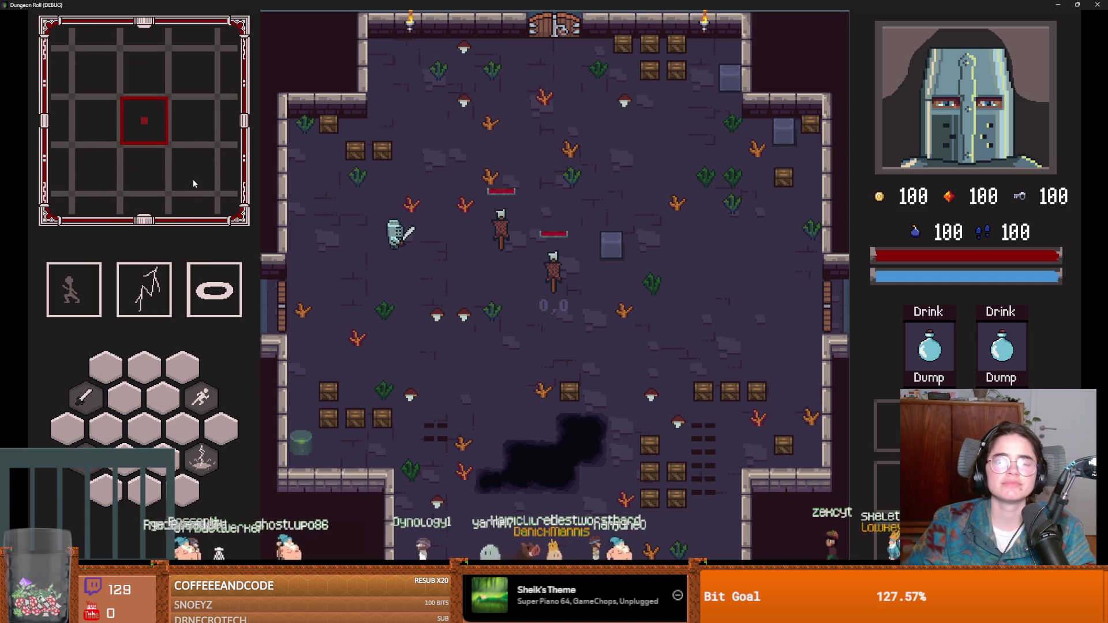
{"action": "left_click", "coordinate": [194, 182]}
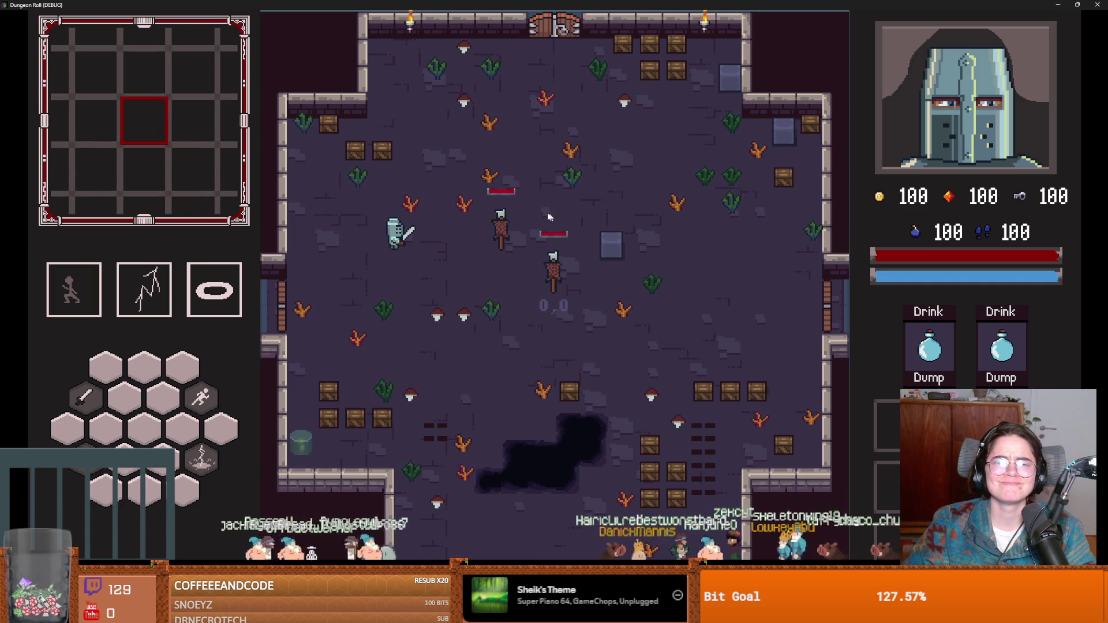
{"action": "left_click", "coordinate": [587, 220]}
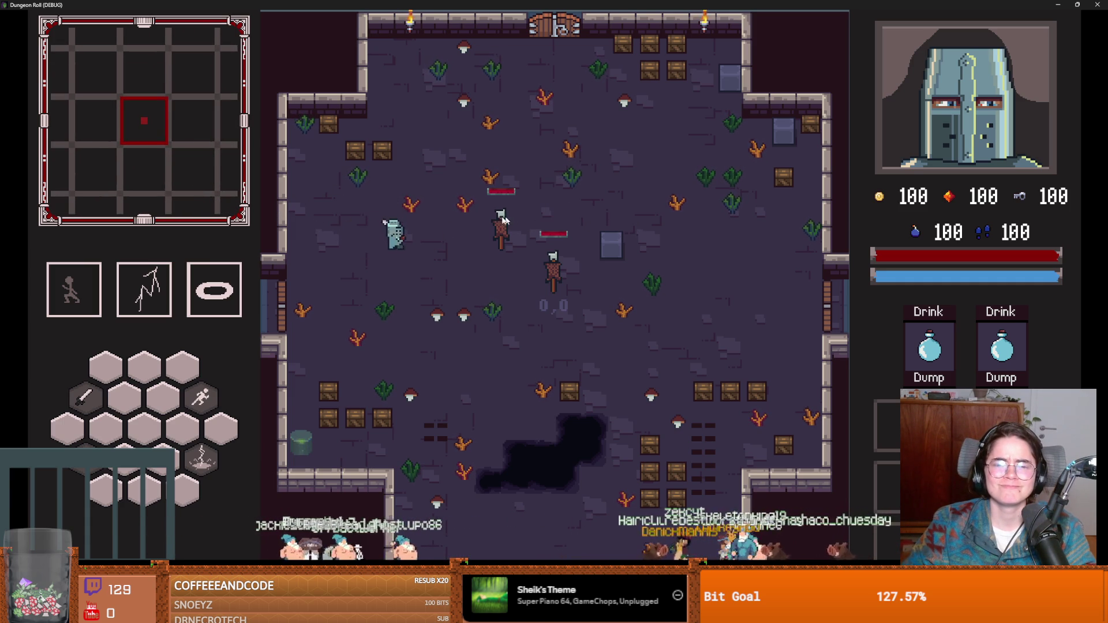
{"action": "left_click_drag", "start_coordinate": [386, 4], "coordinate": [430, 247]}
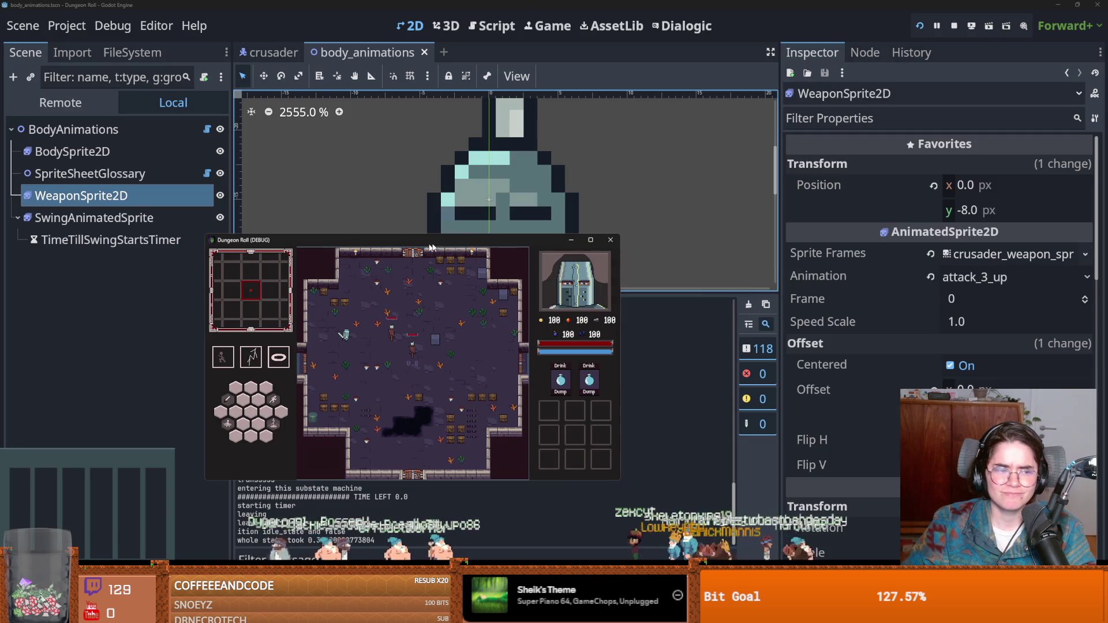
{"action": "left_click", "coordinate": [607, 243]}
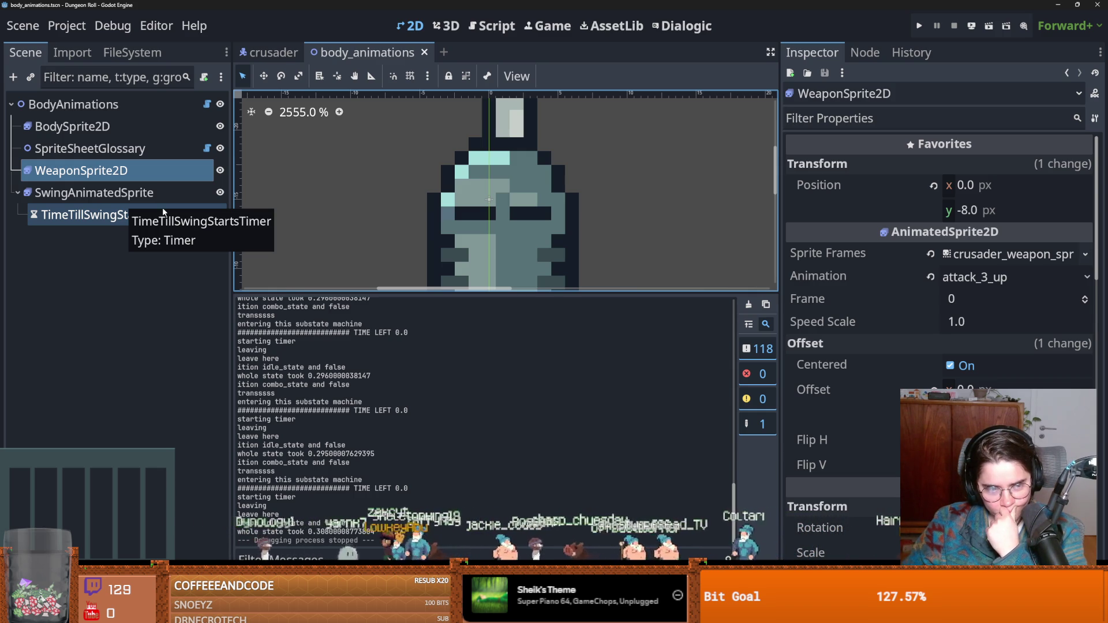
{"action": "left_click", "coordinate": [150, 194]}
Compare the swing sprite's attack_1_up and attack_1_sideways animation frames
{"action": "left_click", "coordinate": [315, 383]}
{"action": "key", "text": "Down"}
{"action": "left_click", "coordinate": [323, 384]}
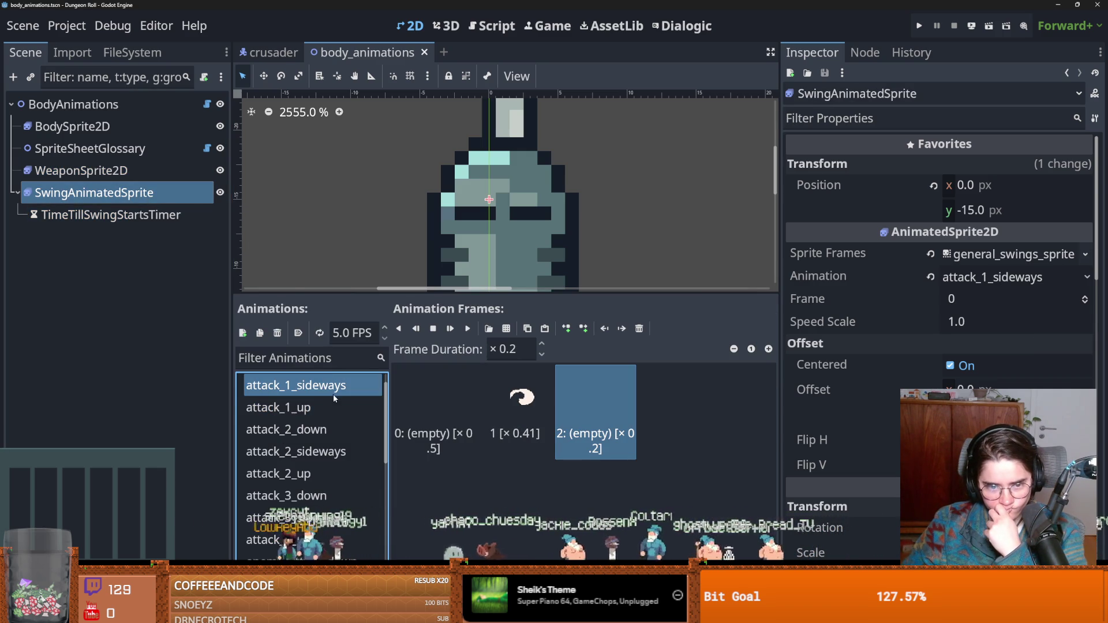
{"action": "left_click", "coordinate": [323, 402]}
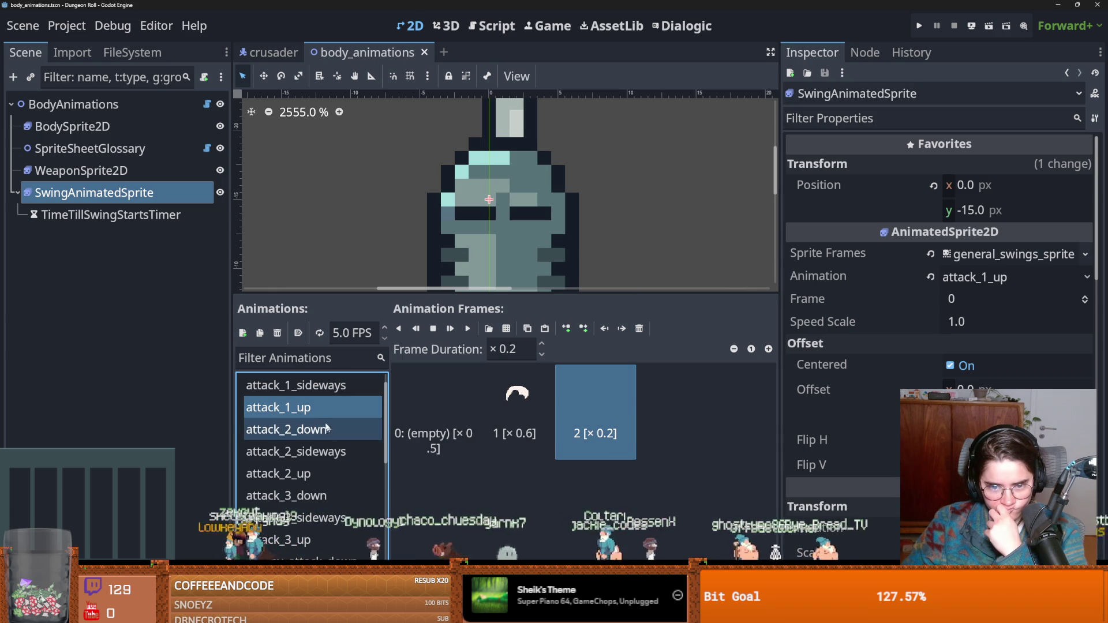
{"action": "left_click", "coordinate": [322, 391]}
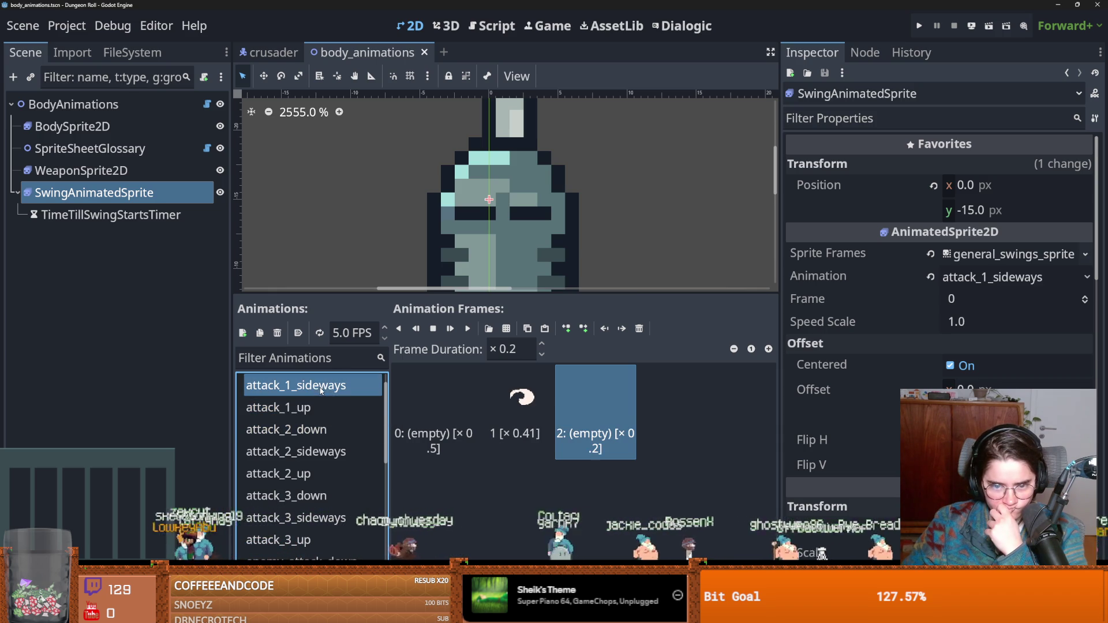
Delete the empty frame 0 from attack_1_sideways and save the scene
{"action": "left_click", "coordinate": [439, 404]}
{"action": "left_click", "coordinate": [518, 408]}
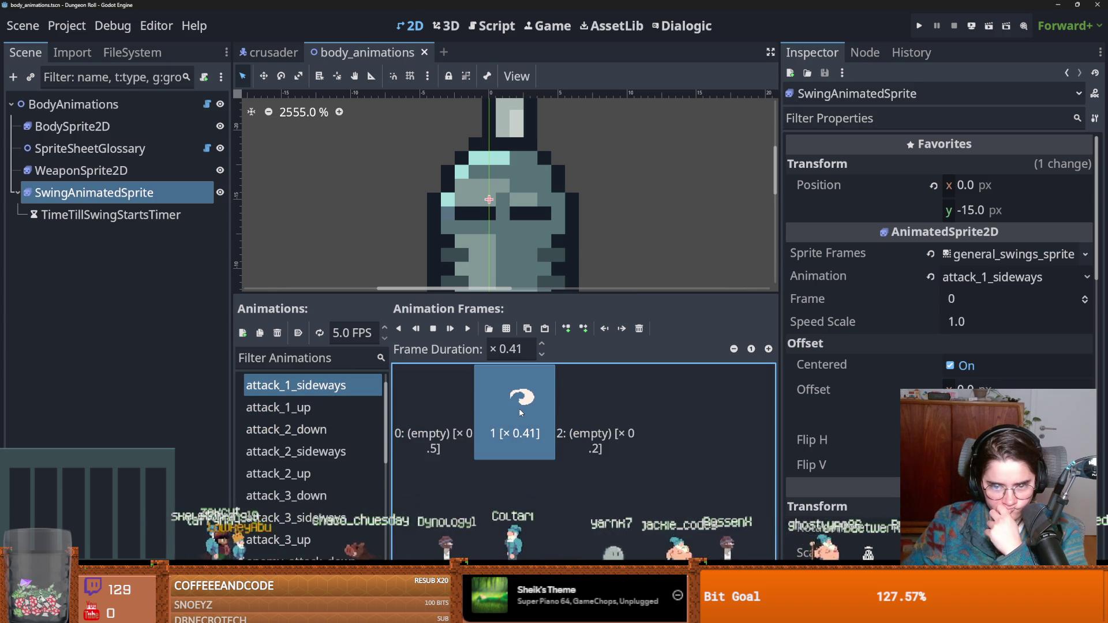
{"action": "left_click", "coordinate": [445, 402]}
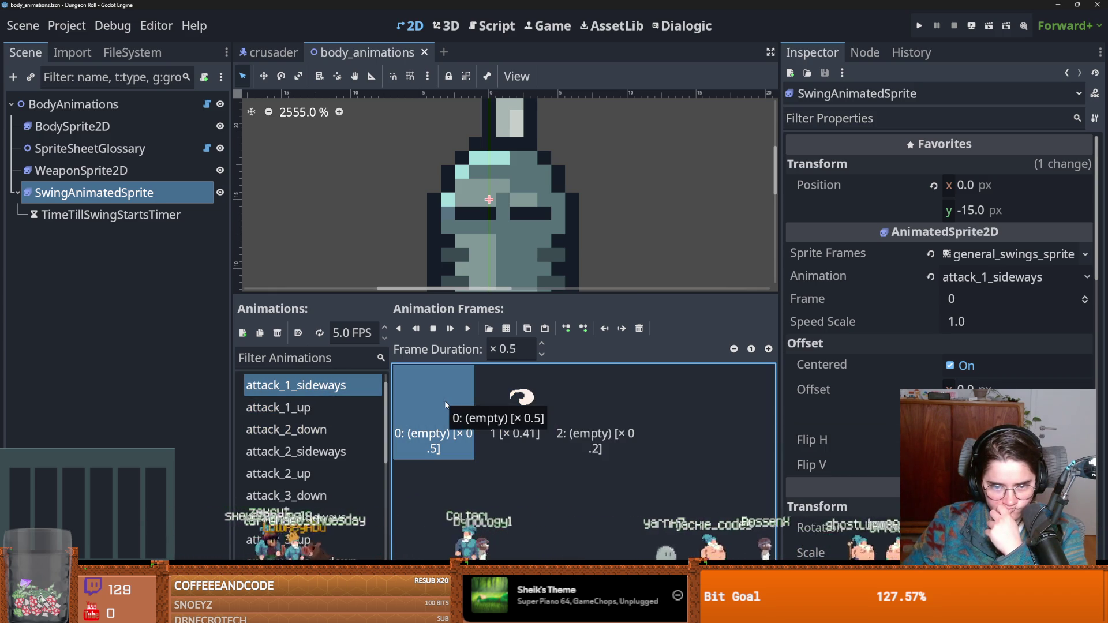
{"action": "left_click", "coordinate": [638, 329]}
{"action": "key", "text": "ctrl+s"}
Look over the attack_2_sideways and attack_1_down frames, then run the game with F5
{"action": "scroll", "coordinate": [331, 441], "scroll_direction": "down", "scroll_amount": 1}
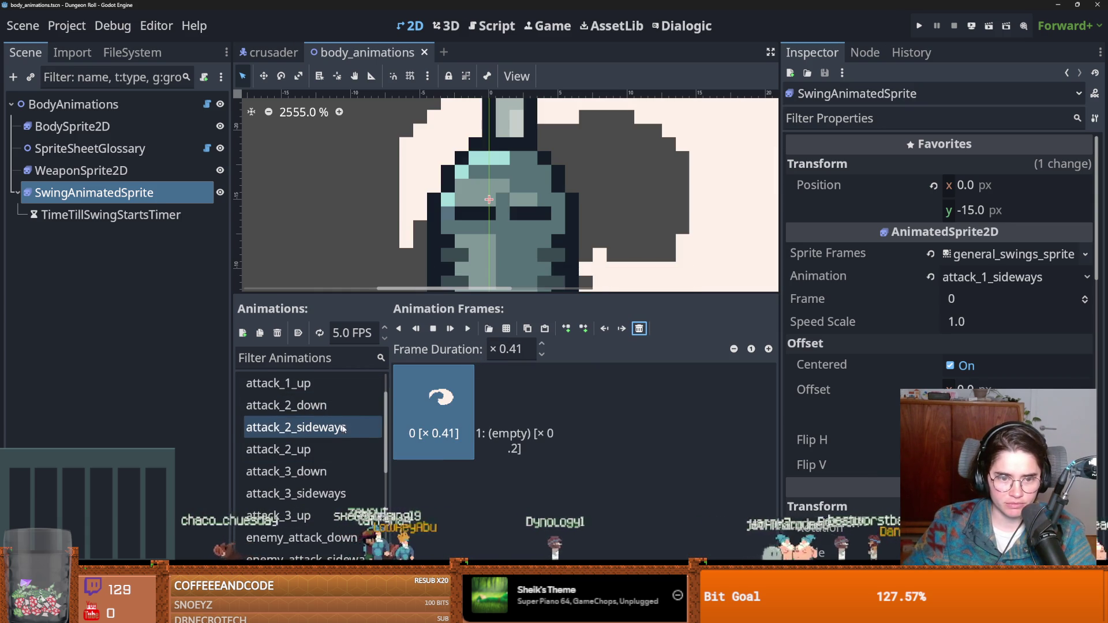
{"action": "left_click", "coordinate": [345, 433]}
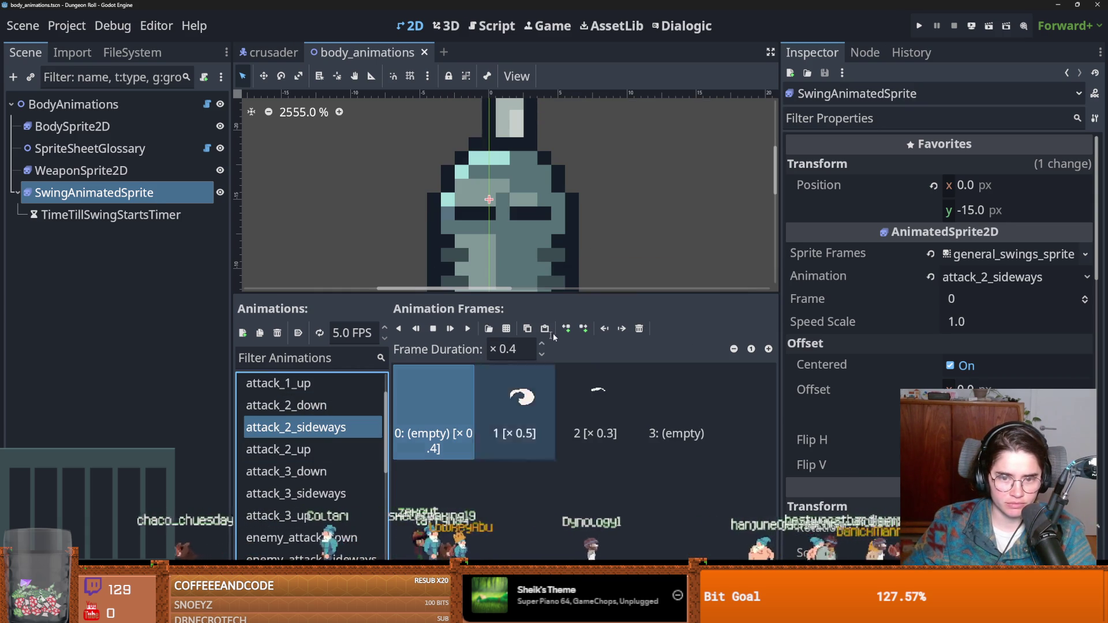
{"action": "scroll", "coordinate": [312, 439], "scroll_direction": "up", "scroll_amount": 2}
{"action": "left_click", "coordinate": [286, 385]}
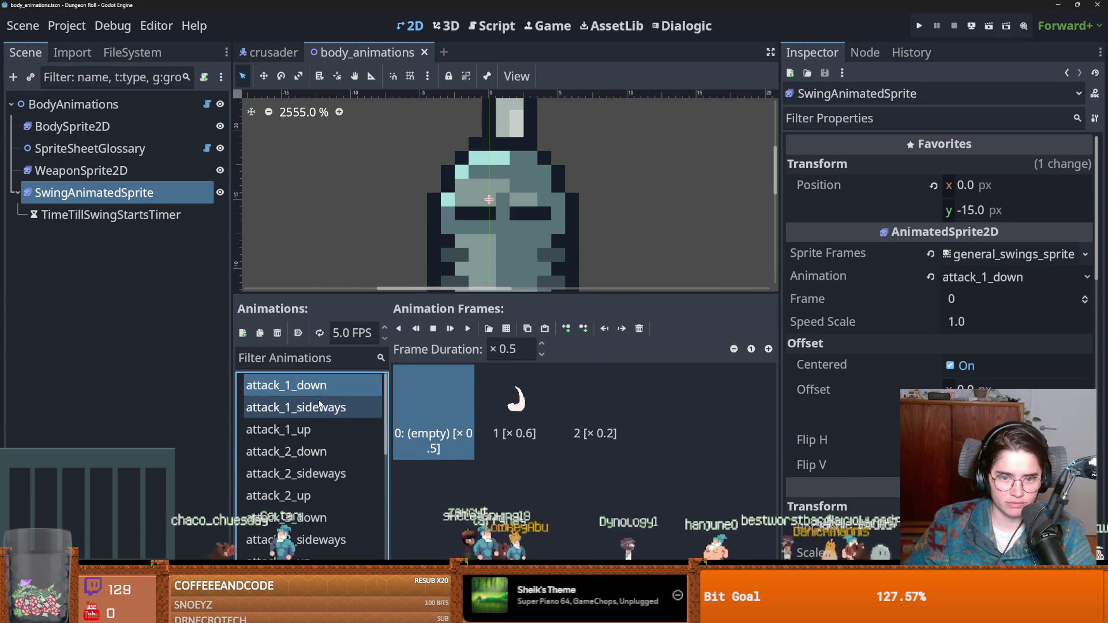
{"action": "left_click", "coordinate": [296, 408]}
{"action": "key", "text": "F5"}
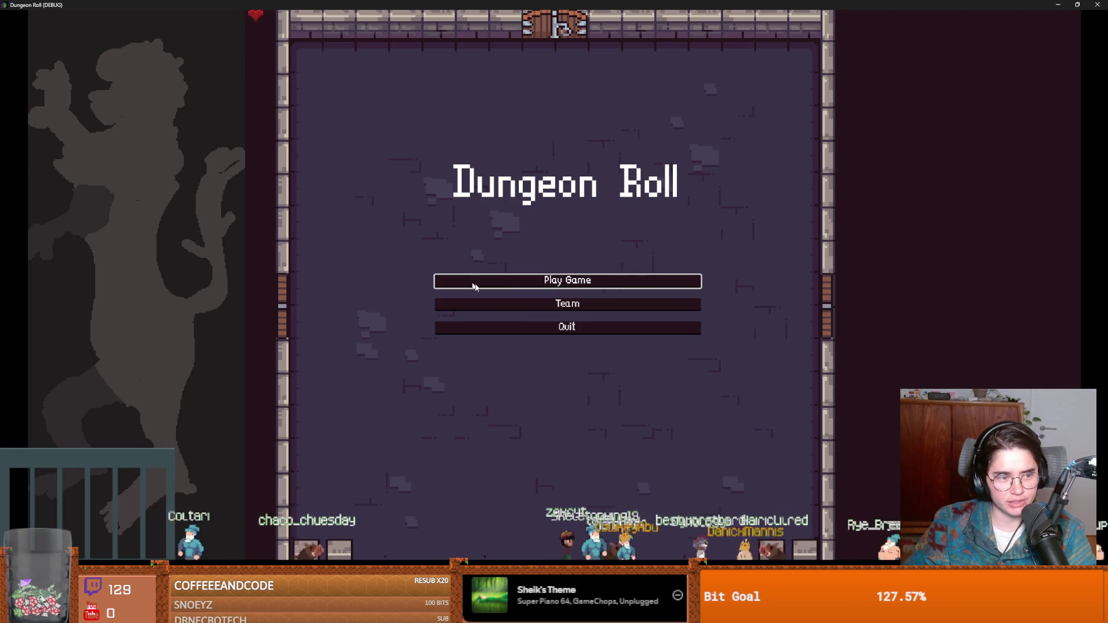
Start a Crusader game, chain sword swings left and right, then stop the run with F8
{"action": "left_click", "coordinate": [508, 286]}
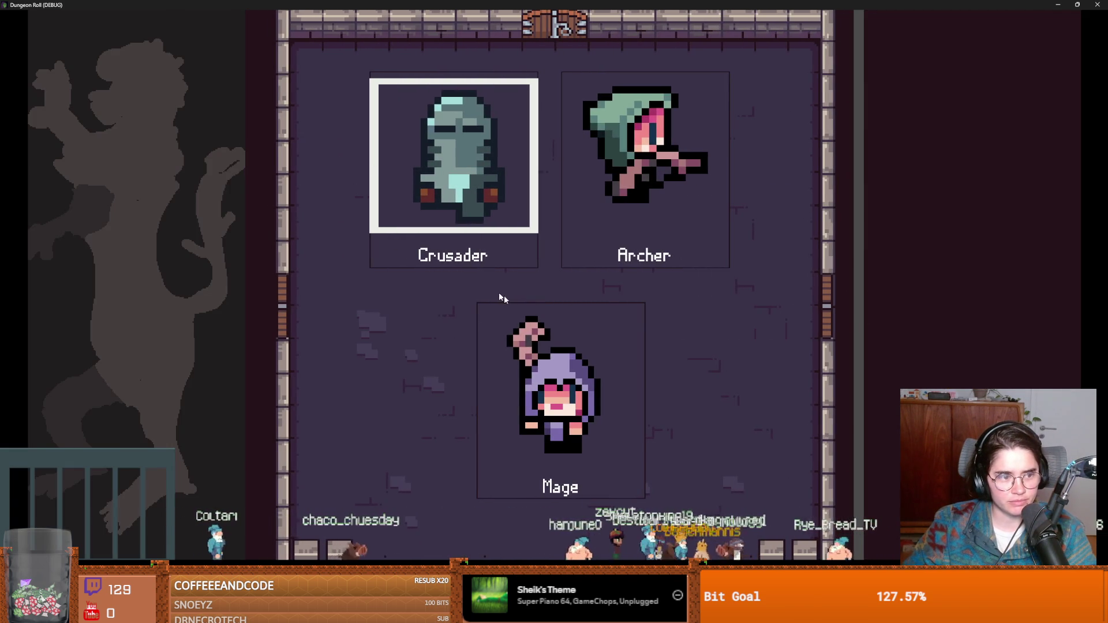
{"action": "key", "text": "Return"}
{"action": "left_click", "coordinate": [623, 231]}
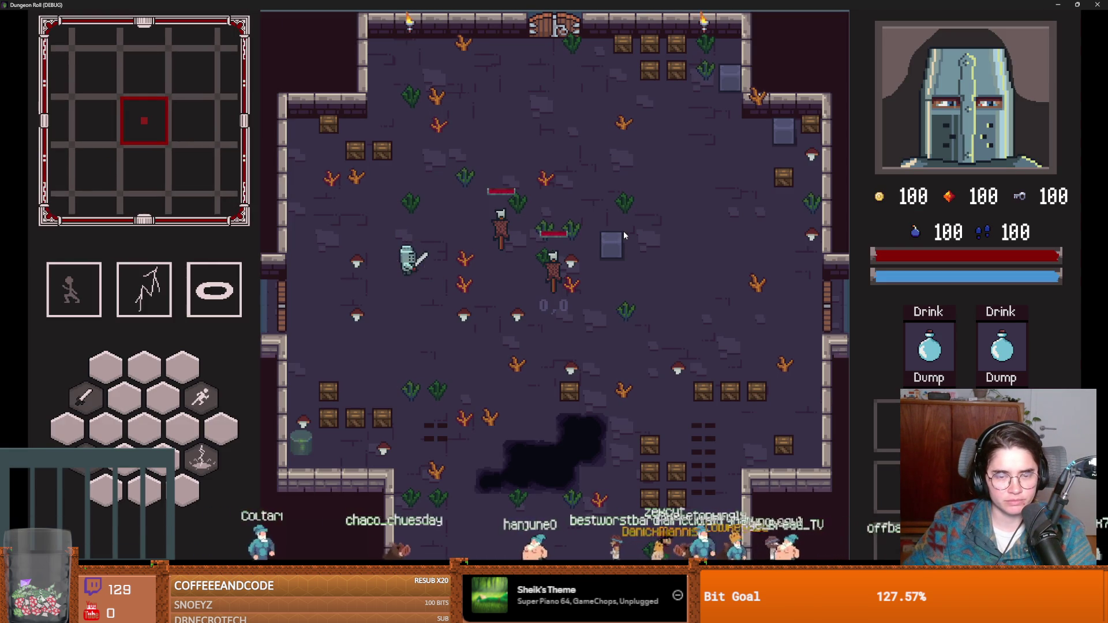
{"action": "left_click", "coordinate": [624, 234]}
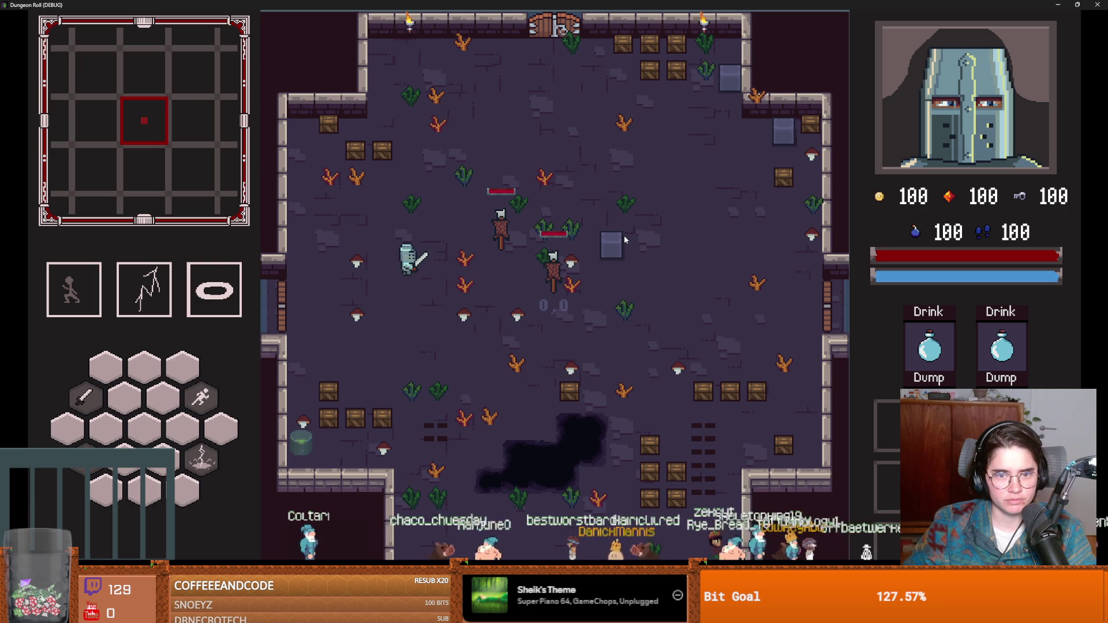
{"action": "left_click", "coordinate": [624, 235]}
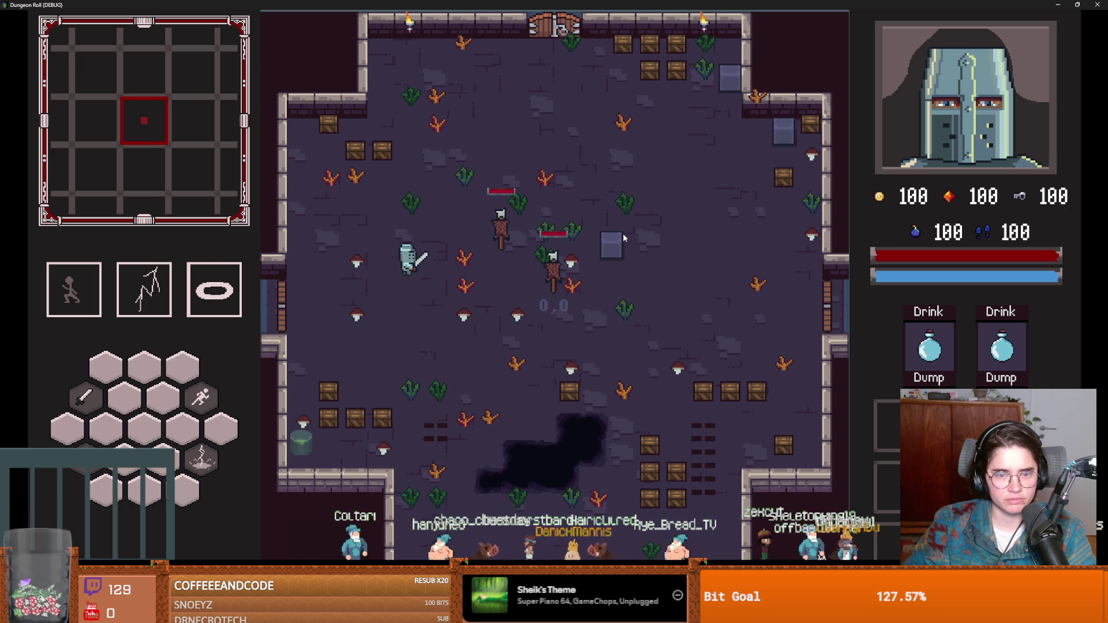
{"action": "left_click", "coordinate": [215, 251]}
{"action": "left_click", "coordinate": [216, 250]}
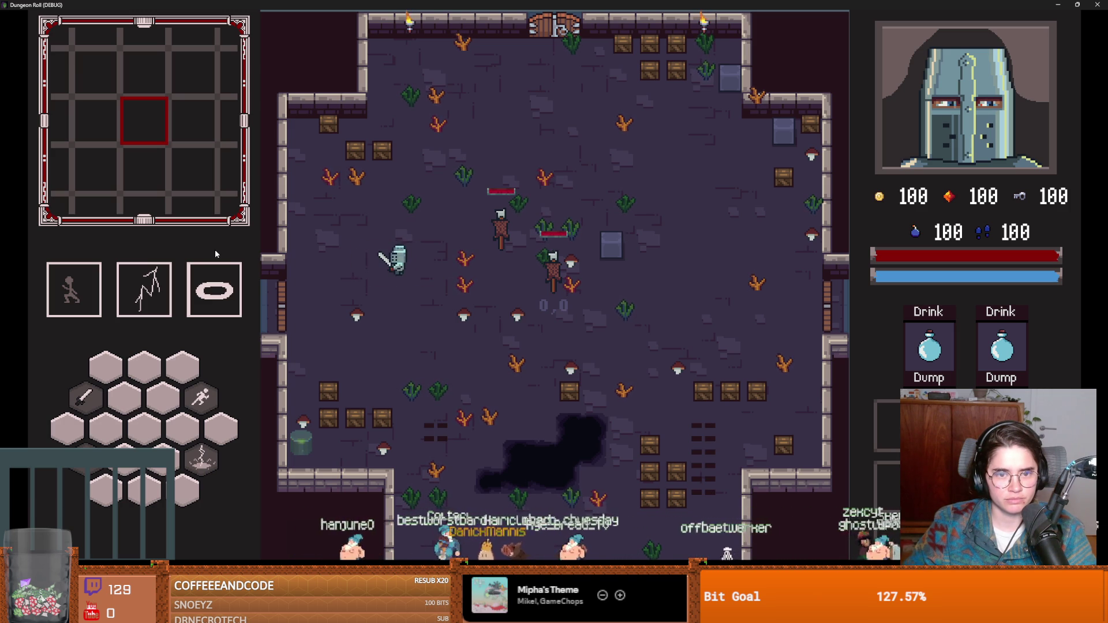
{"action": "left_click", "coordinate": [552, 283]}
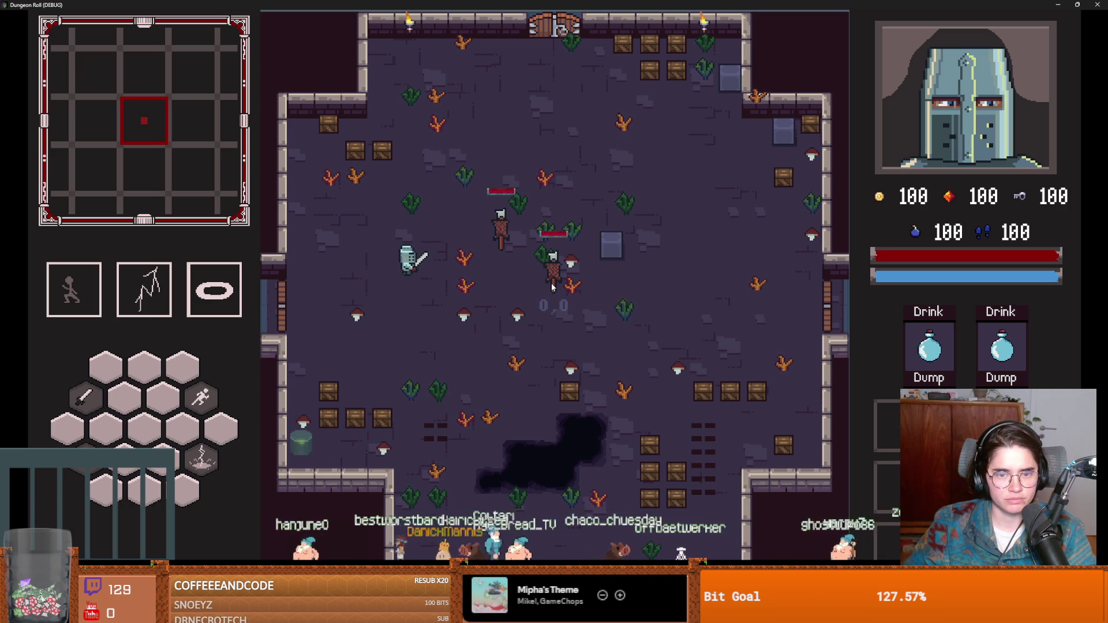
{"action": "key", "text": "a"}
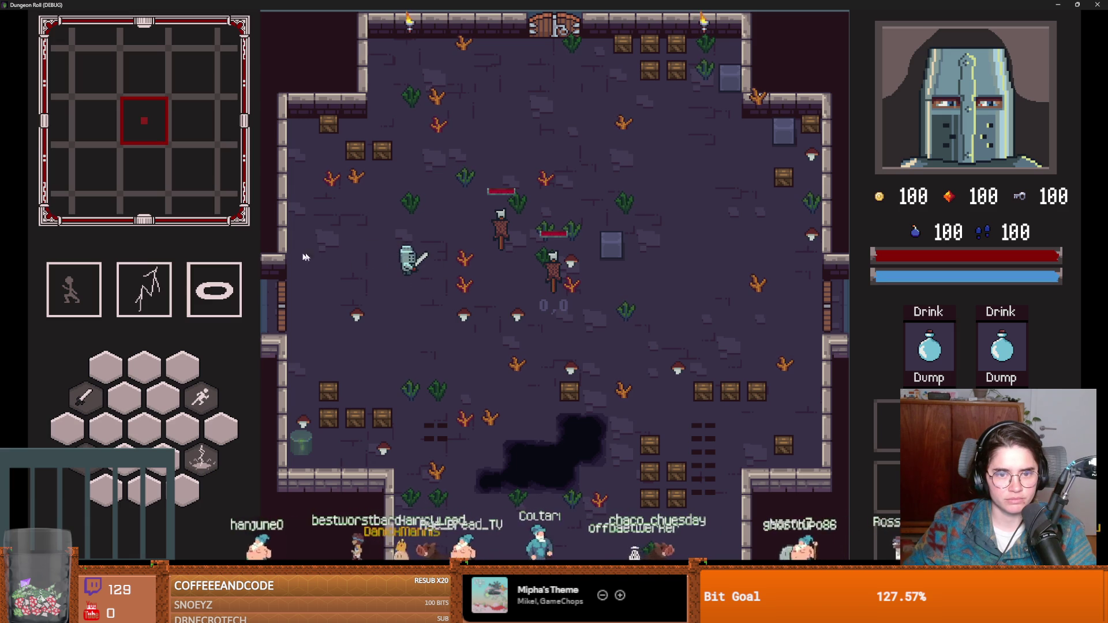
{"action": "left_click", "coordinate": [288, 253]}
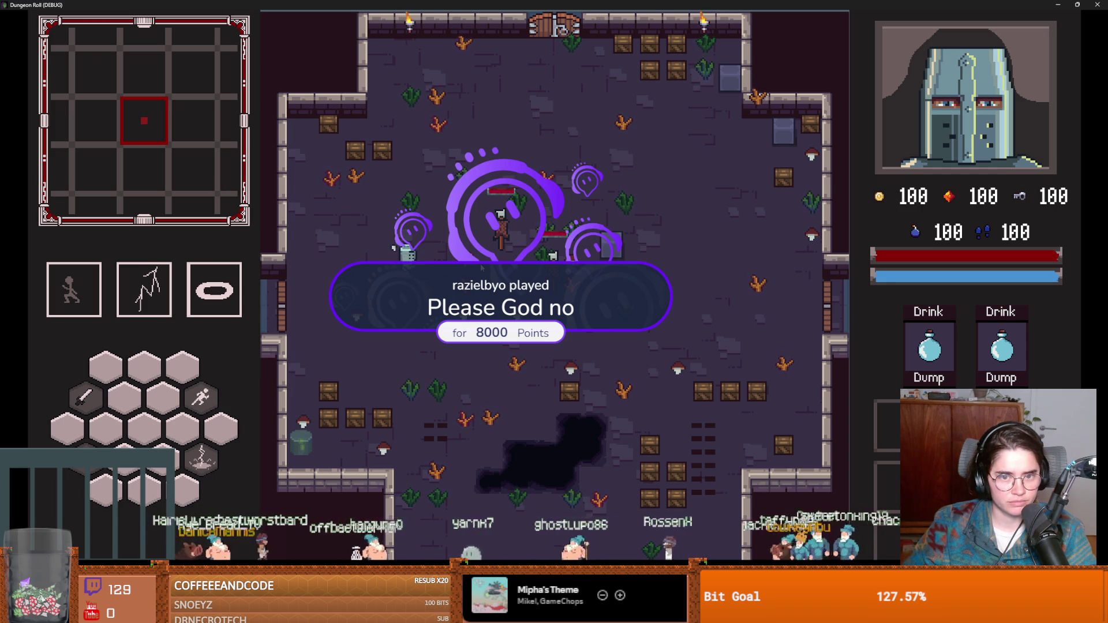
{"action": "key", "text": "F8"}
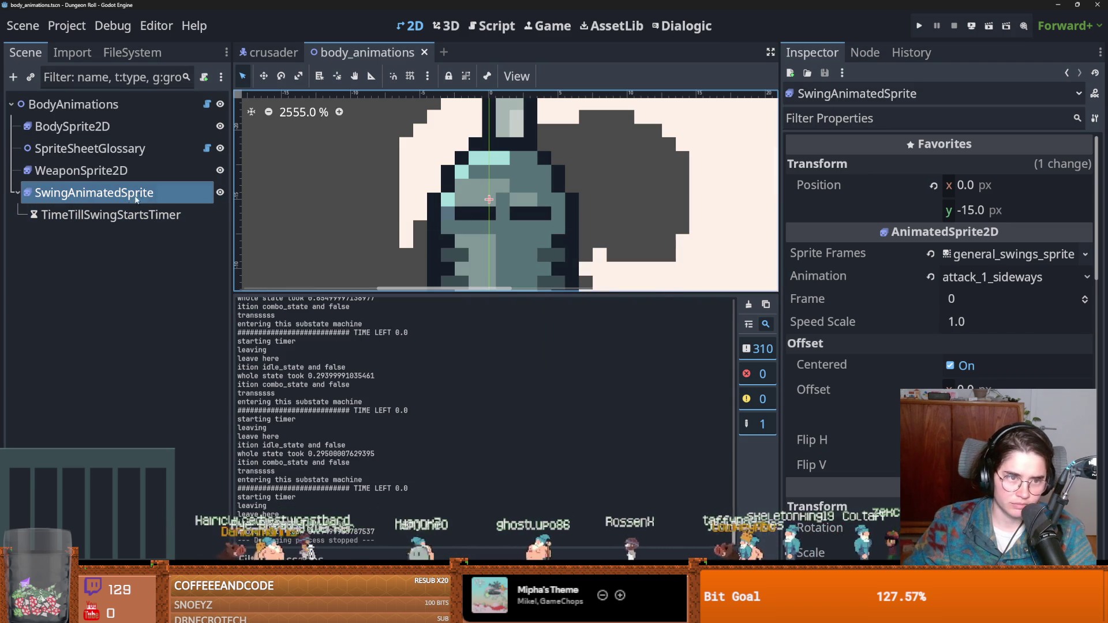
Insert an empty 0.5-duration frame before attack_1_sideways' swing frame, then go back to the crusader tab
{"action": "left_click", "coordinate": [137, 199]}
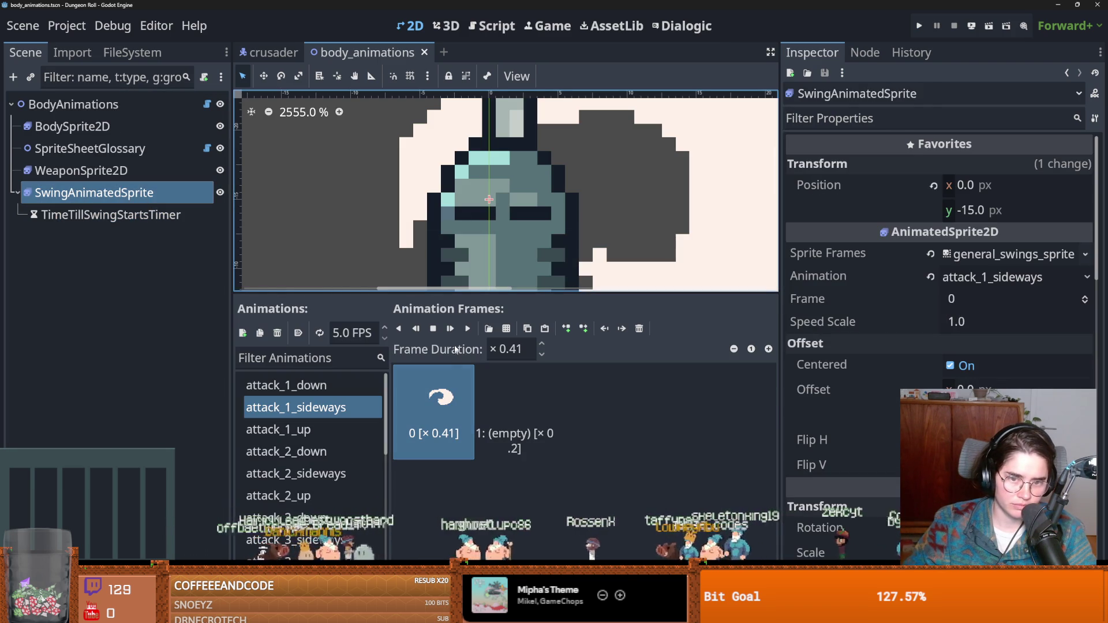
{"action": "left_click", "coordinate": [566, 328]}
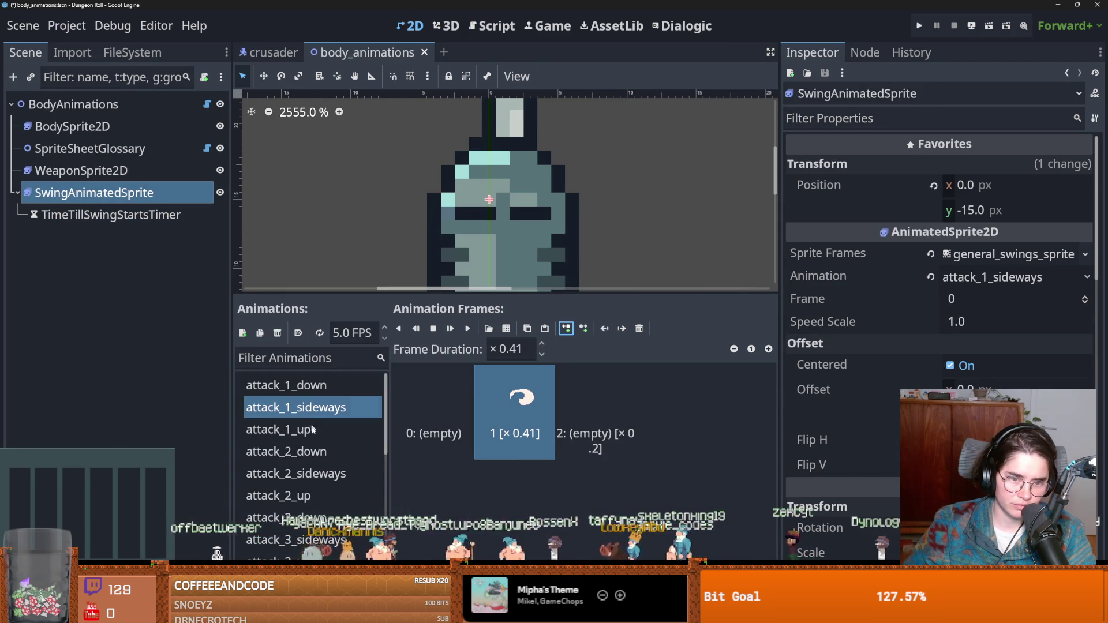
{"action": "left_click", "coordinate": [433, 412]}
{"action": "left_click", "coordinate": [511, 349]}
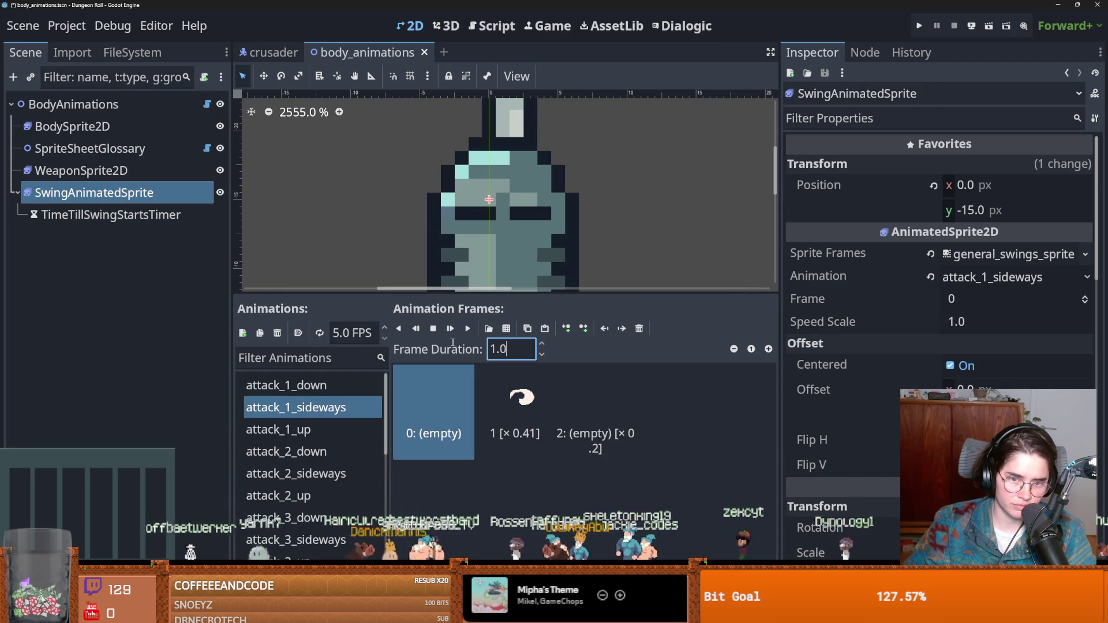
{"action": "type", "text": "× 0.5"}
{"action": "key", "text": "Return"}
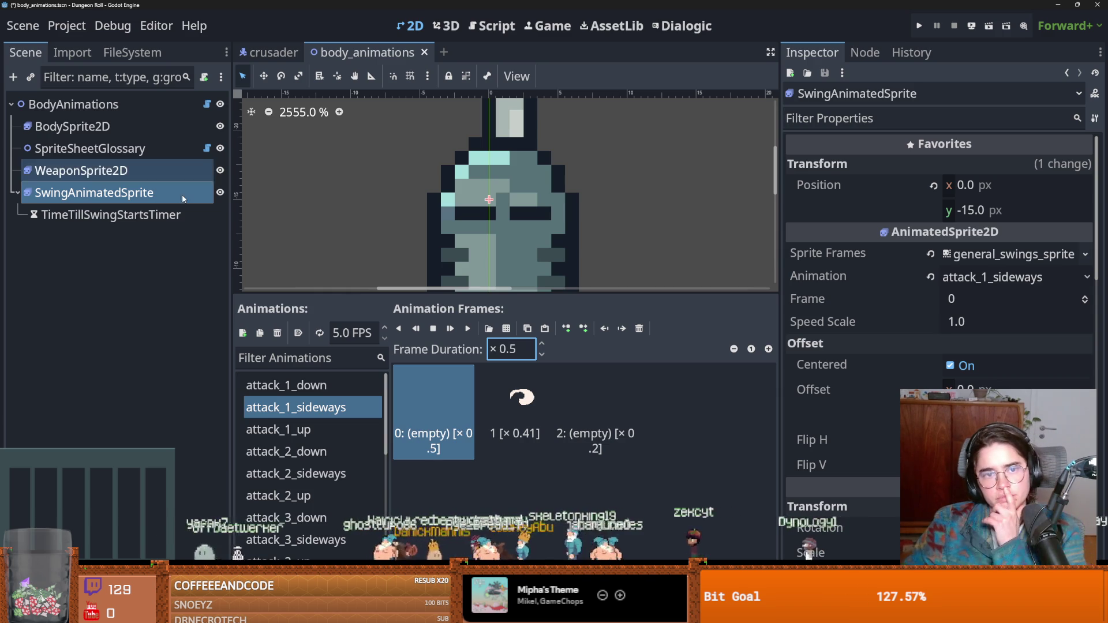
{"action": "left_click", "coordinate": [289, 51]}
{"action": "scroll", "coordinate": [111, 314], "scroll_direction": "down", "scroll_amount": 5}
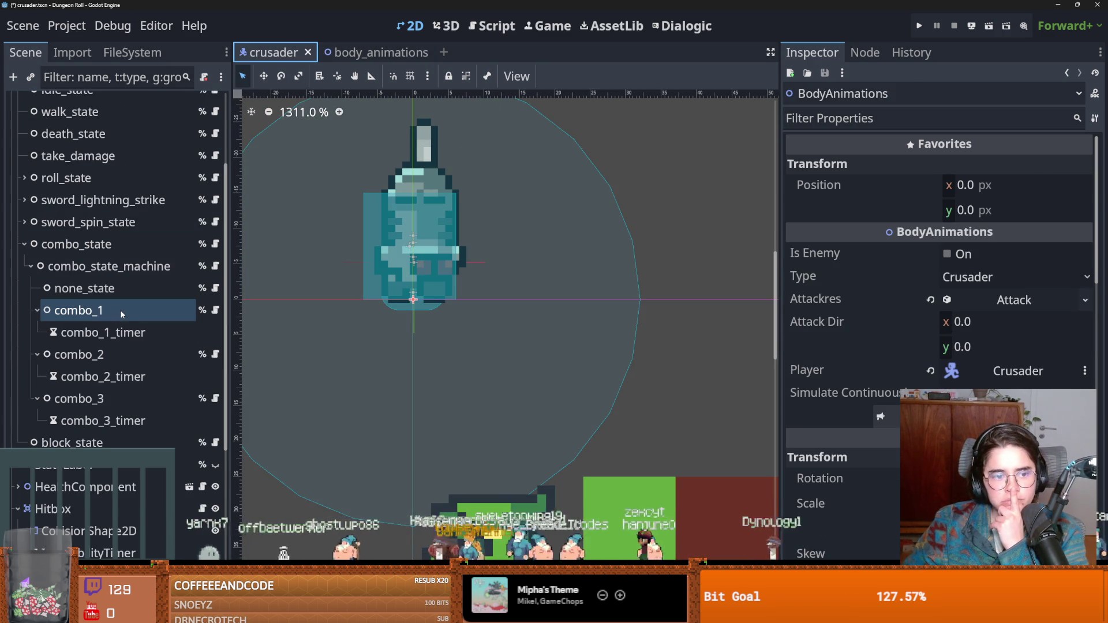
Open the BodyAnimations script body_animations.gd and scroll to its attack_animations code
{"action": "left_click", "coordinate": [131, 292]}
{"action": "scroll", "coordinate": [165, 282], "scroll_direction": "up", "scroll_amount": 5}
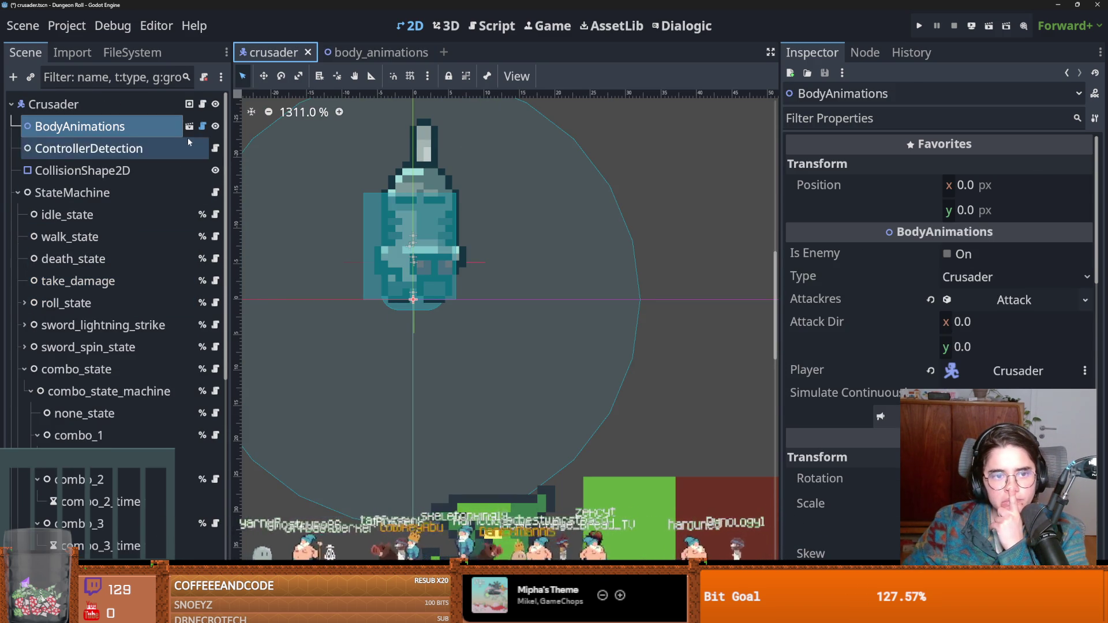
{"action": "left_click", "coordinate": [202, 125]}
{"action": "scroll", "coordinate": [508, 310], "scroll_direction": "up", "scroll_amount": 1}
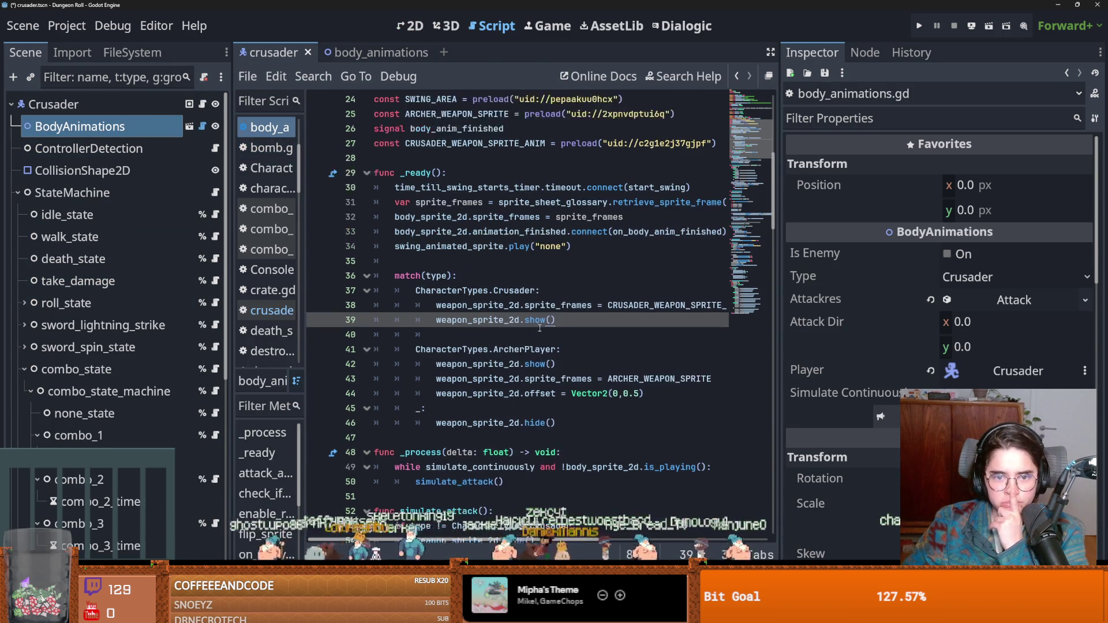
{"action": "scroll", "coordinate": [456, 394], "scroll_direction": "down", "scroll_amount": 3}
{"action": "scroll", "coordinate": [495, 379], "scroll_direction": "up", "scroll_amount": 5}
{"action": "scroll", "coordinate": [502, 369], "scroll_direction": "down", "scroll_amount": 11}
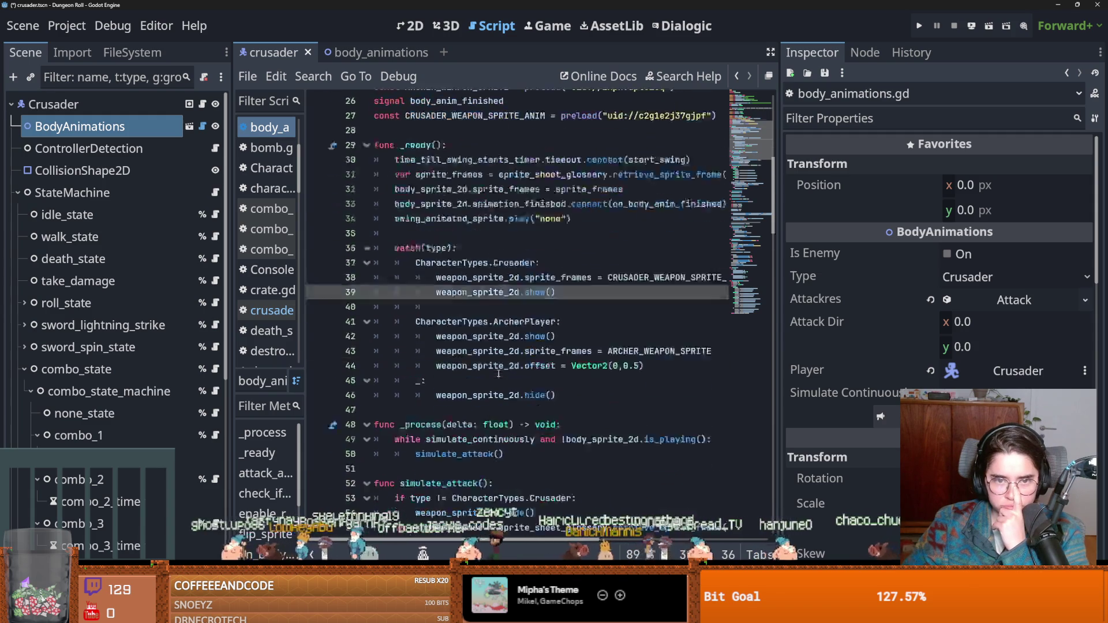
{"action": "scroll", "coordinate": [506, 360], "scroll_direction": "down", "scroll_amount": 4}
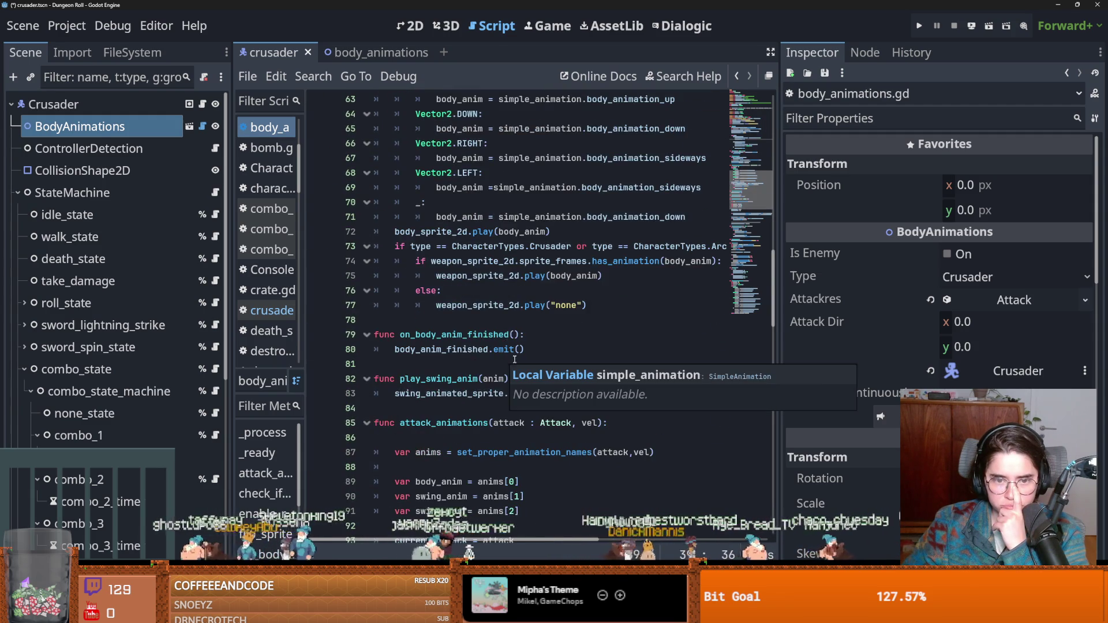
{"action": "scroll", "coordinate": [513, 360], "scroll_direction": "down", "scroll_amount": 5}
Highlight check_if_should_attack uses at the line 96 frame_changed check, then show combo_1's properties
{"action": "left_click", "coordinate": [437, 232]}
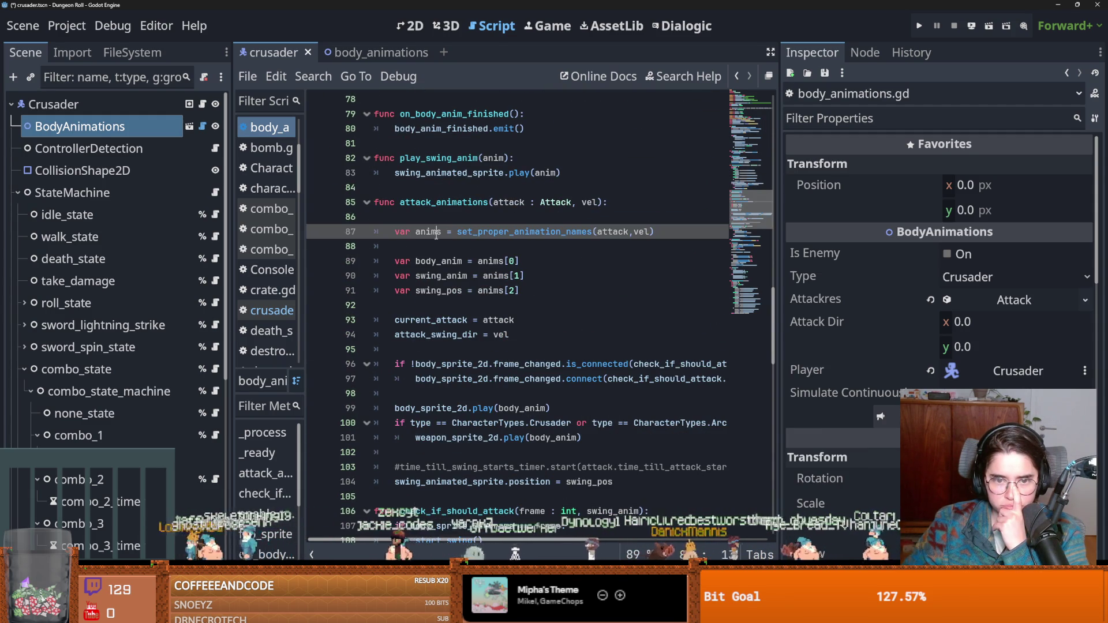
{"action": "left_click", "coordinate": [436, 364]}
{"action": "double_click", "coordinate": [654, 364]}
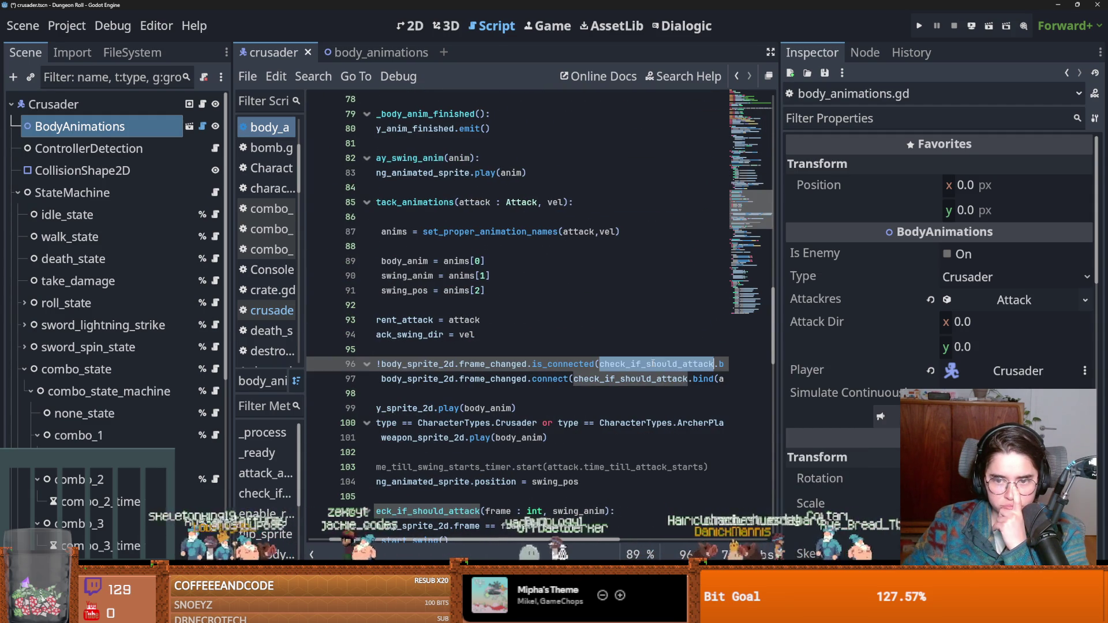
{"action": "scroll", "coordinate": [668, 376], "scroll_direction": "right", "scroll_amount": 3}
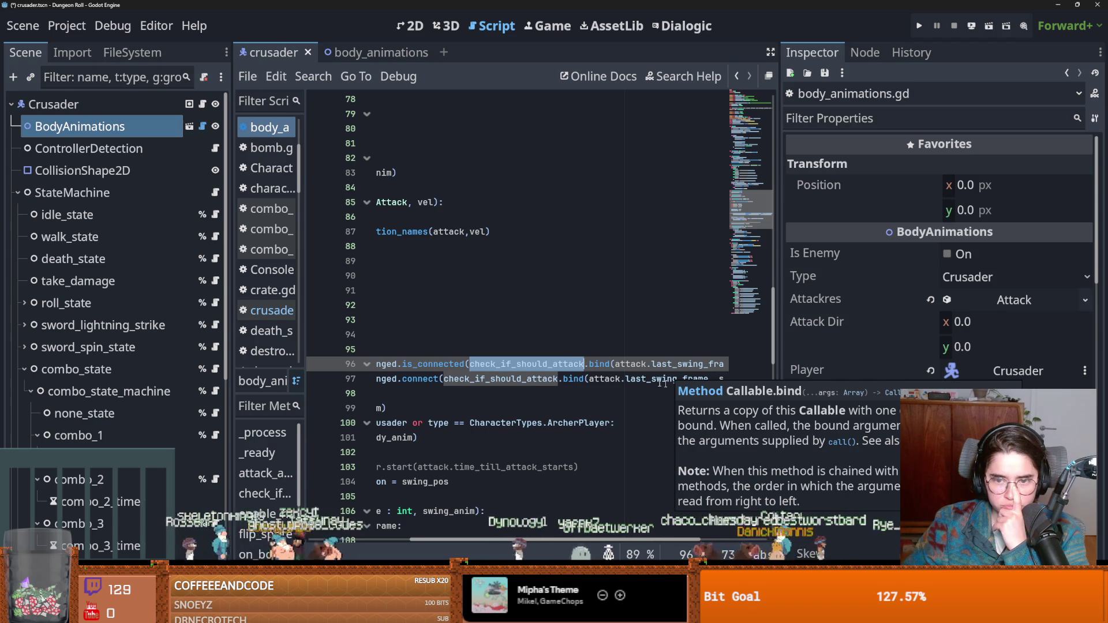
{"action": "scroll", "coordinate": [663, 384], "scroll_direction": "left", "scroll_amount": 3}
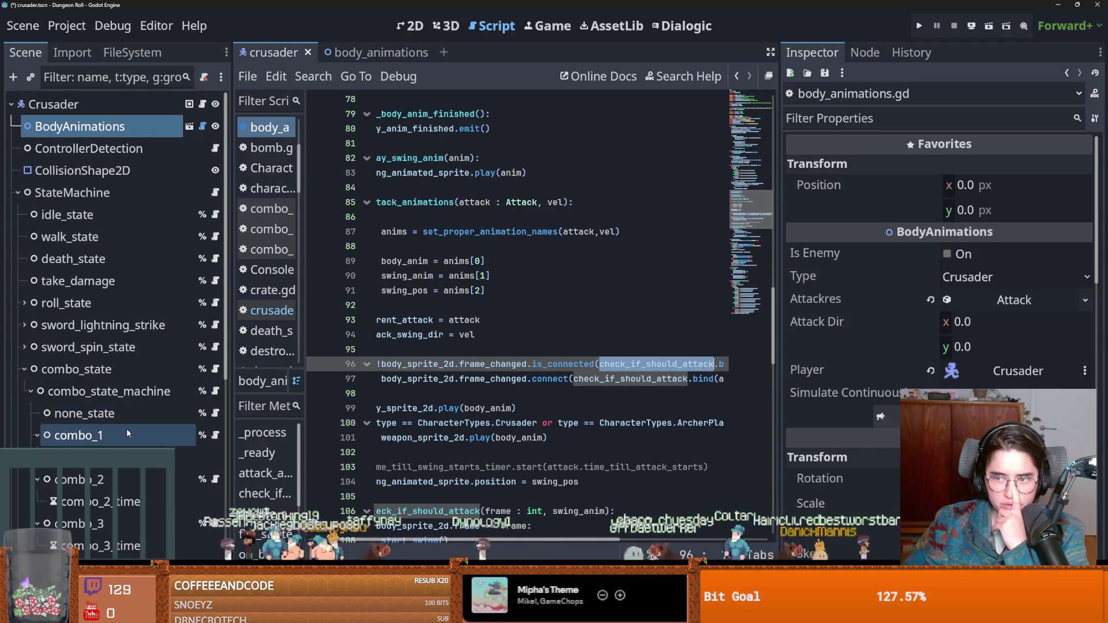
{"action": "left_click", "coordinate": [127, 432]}
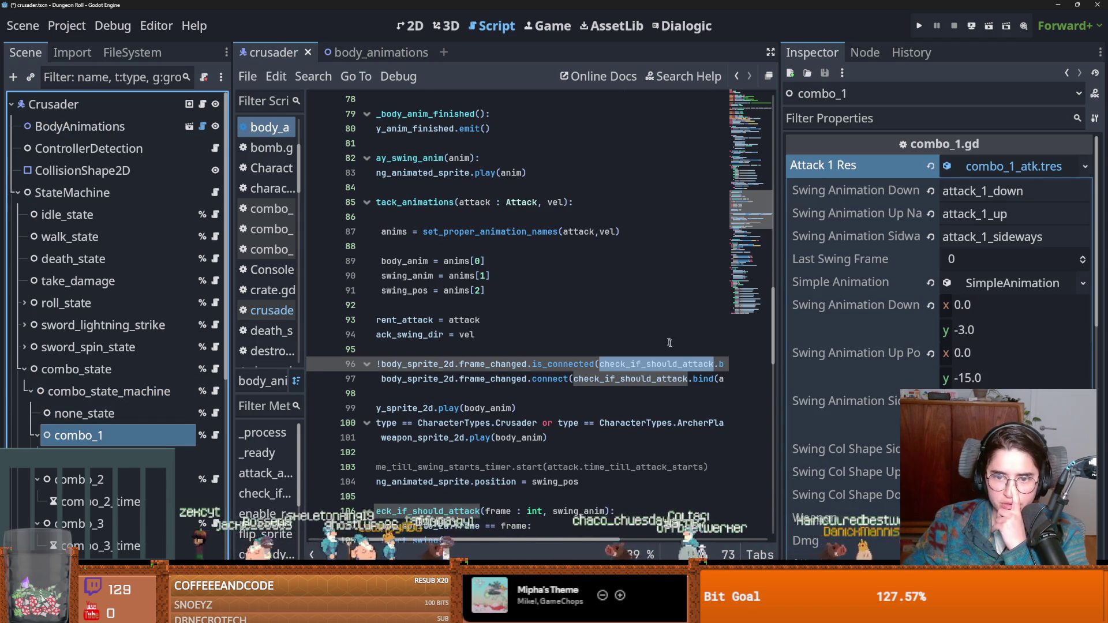
{"action": "scroll", "coordinate": [665, 341], "scroll_direction": "right", "scroll_amount": 3}
{"action": "scroll", "coordinate": [683, 341], "scroll_direction": "right", "scroll_amount": 2}
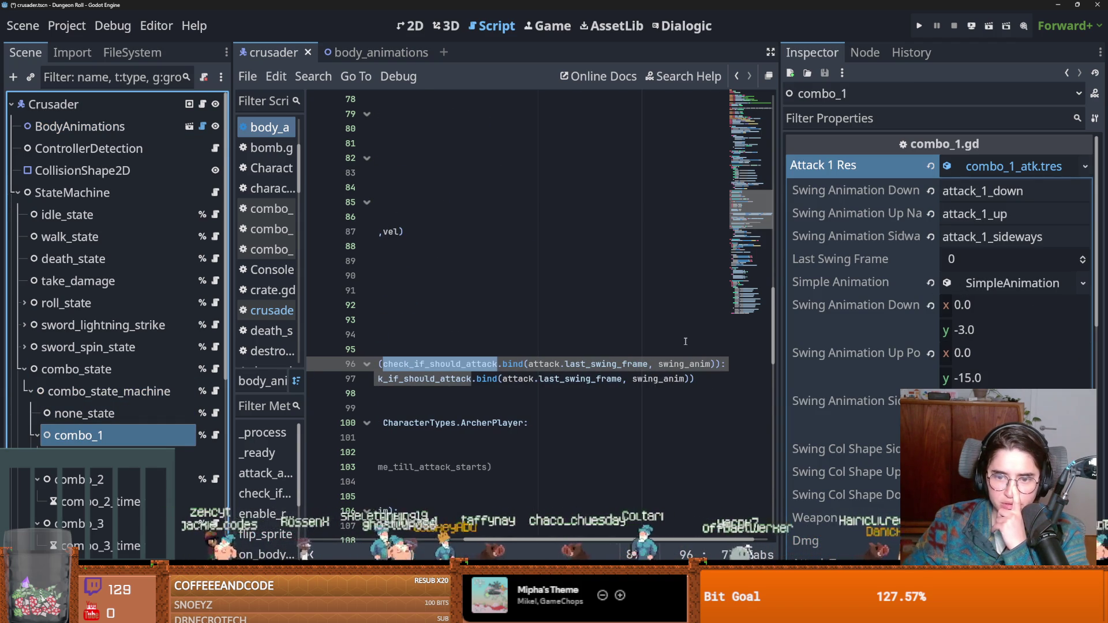
{"action": "scroll", "coordinate": [686, 341], "scroll_direction": "left", "scroll_amount": 4}
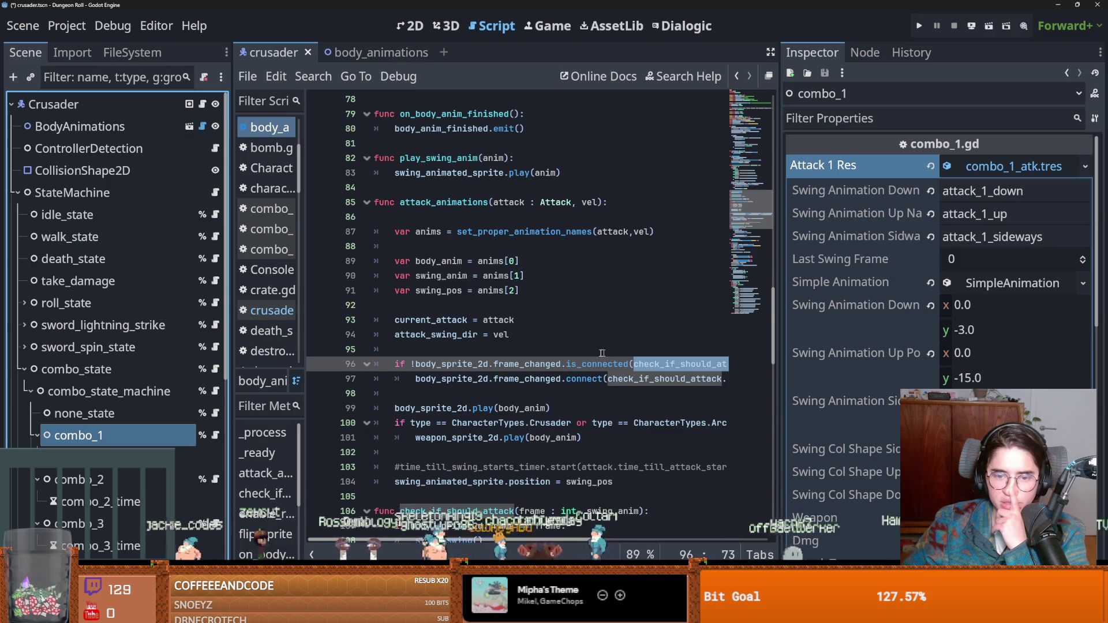
{"action": "scroll", "coordinate": [554, 347], "scroll_direction": "down", "scroll_amount": 1}
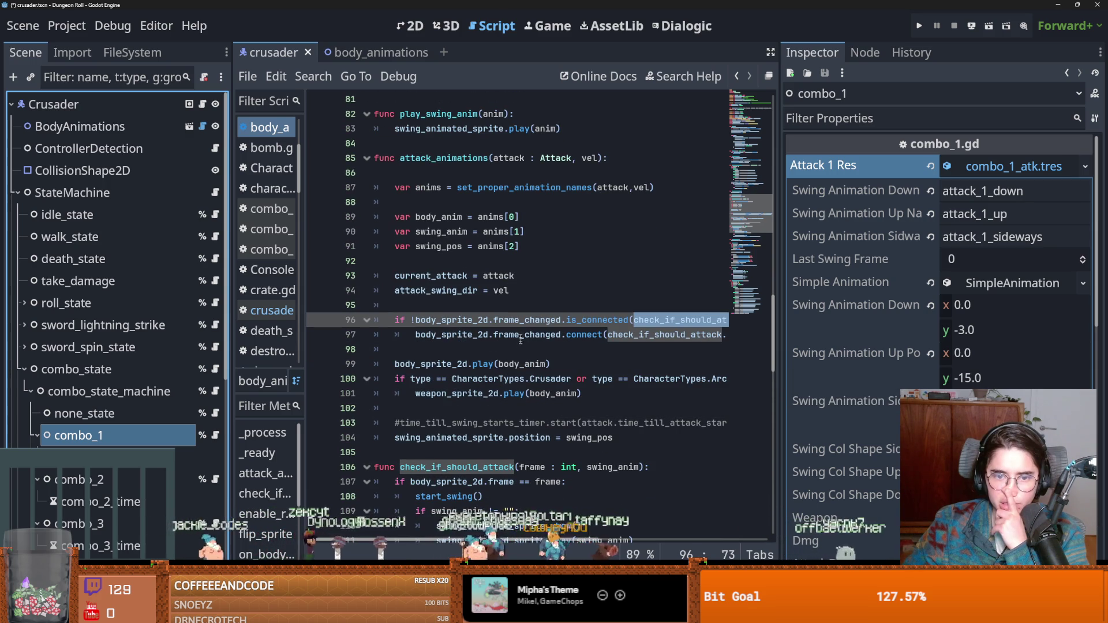
{"action": "double_click", "coordinate": [452, 320]}
{"action": "scroll", "coordinate": [537, 354], "scroll_direction": "down", "scroll_amount": 1}
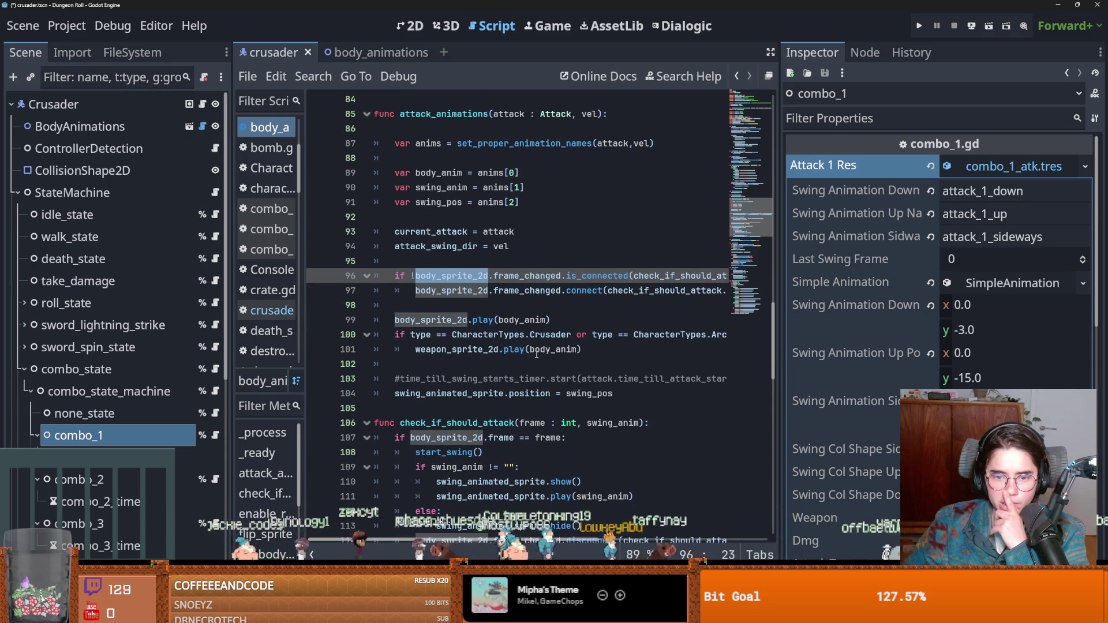
{"action": "scroll", "coordinate": [535, 351], "scroll_direction": "down", "scroll_amount": 1}
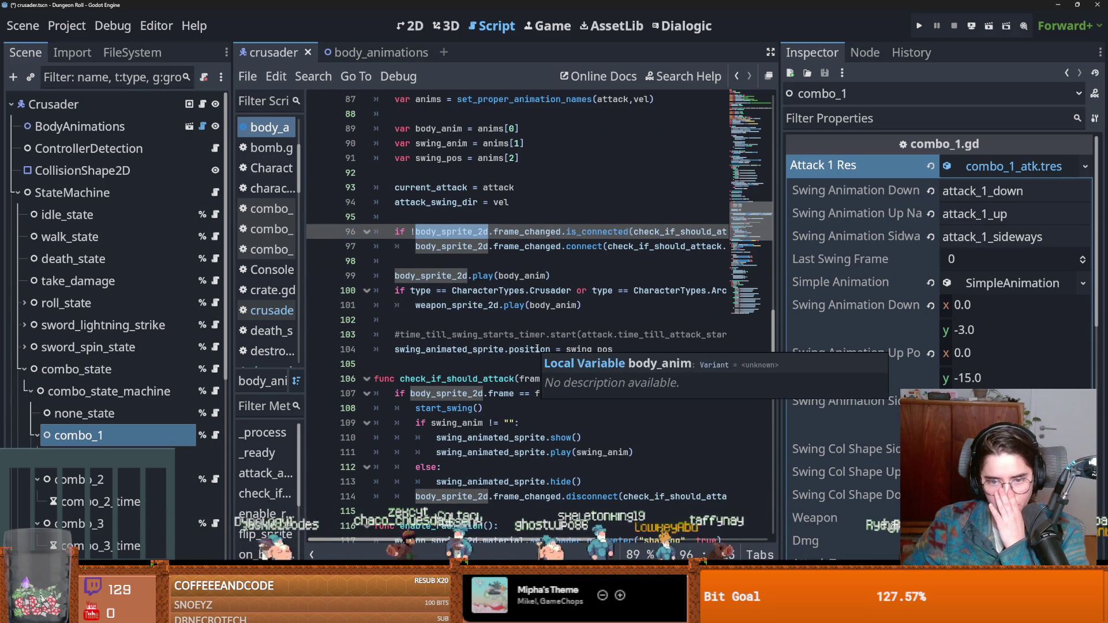
{"action": "double_click", "coordinate": [496, 439]}
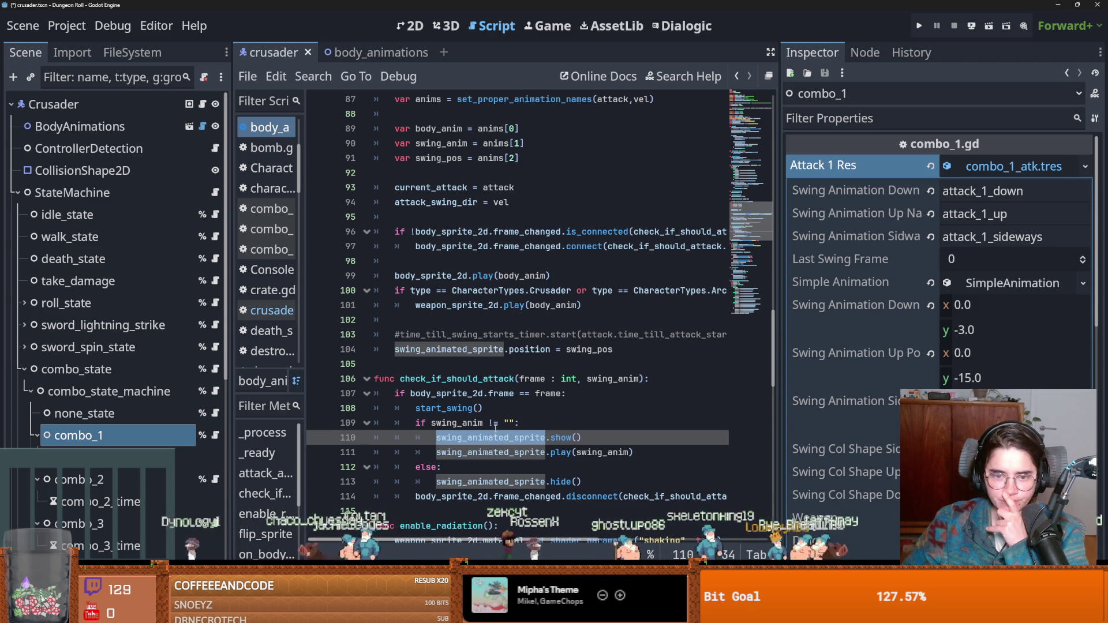
{"action": "mouse_move", "coordinate": [522, 351]}
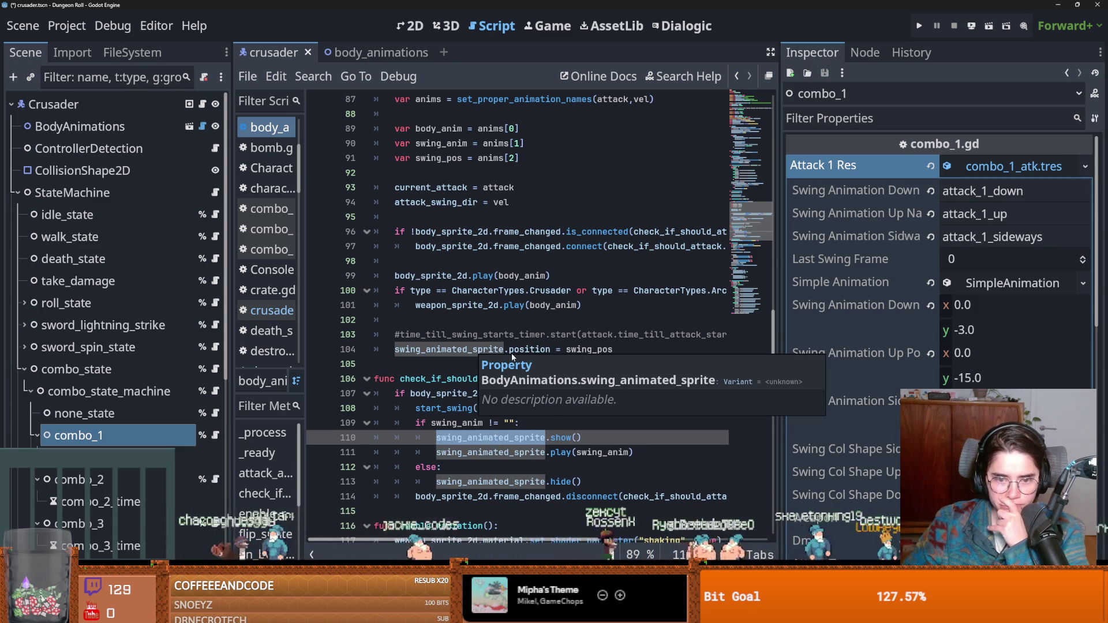
{"action": "scroll", "coordinate": [488, 378], "scroll_direction": "up", "scroll_amount": 4}
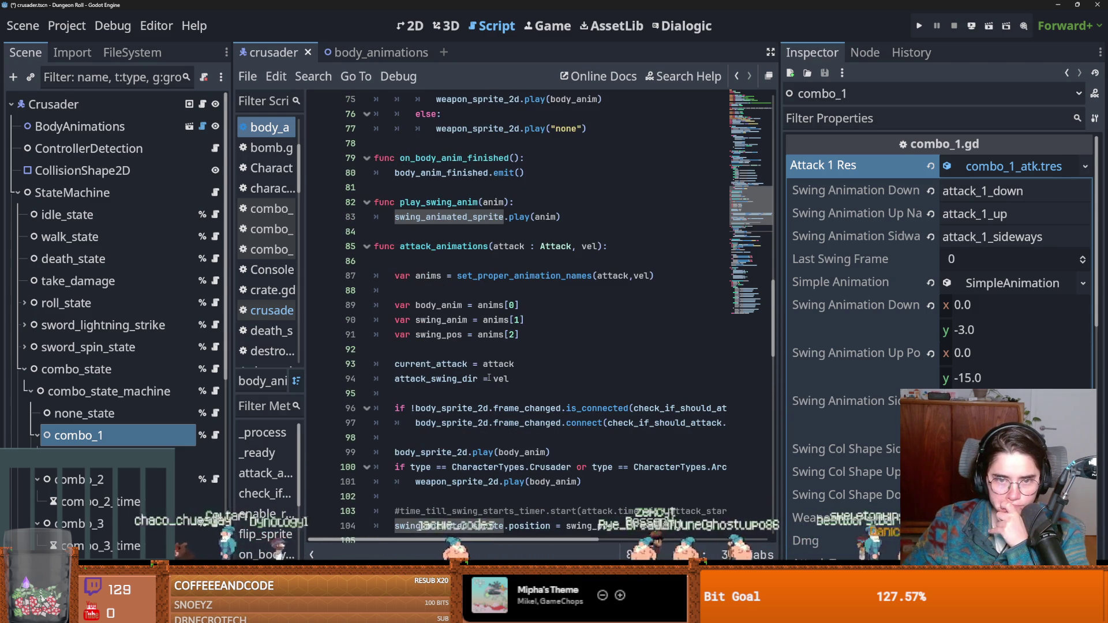
{"action": "scroll", "coordinate": [488, 378], "scroll_direction": "down", "scroll_amount": 3}
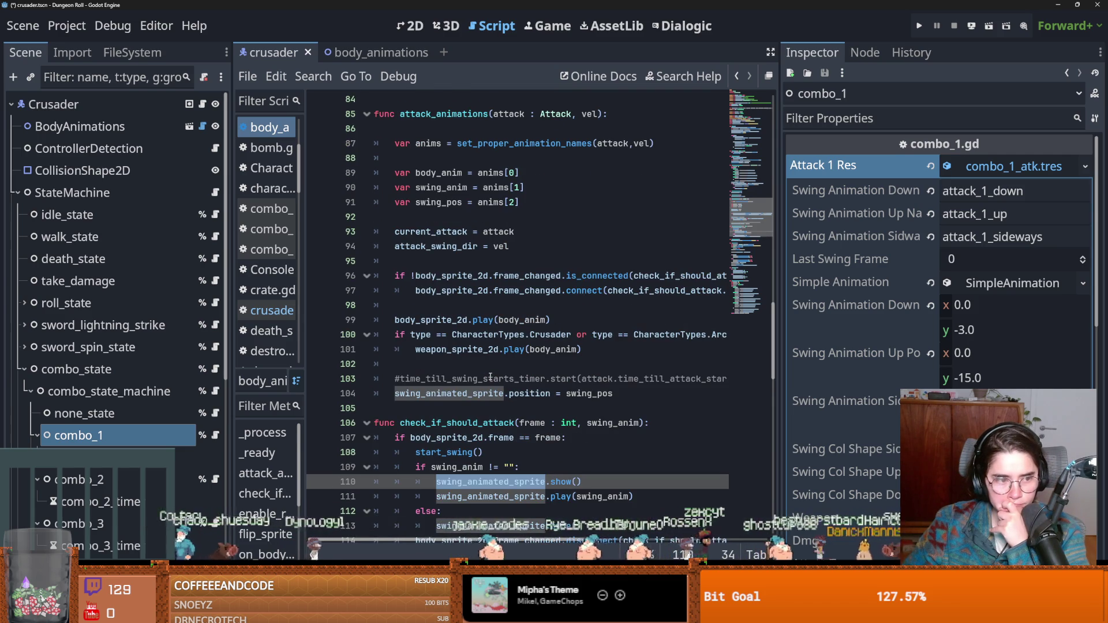
{"action": "scroll", "coordinate": [490, 376], "scroll_direction": "down", "scroll_amount": 4}
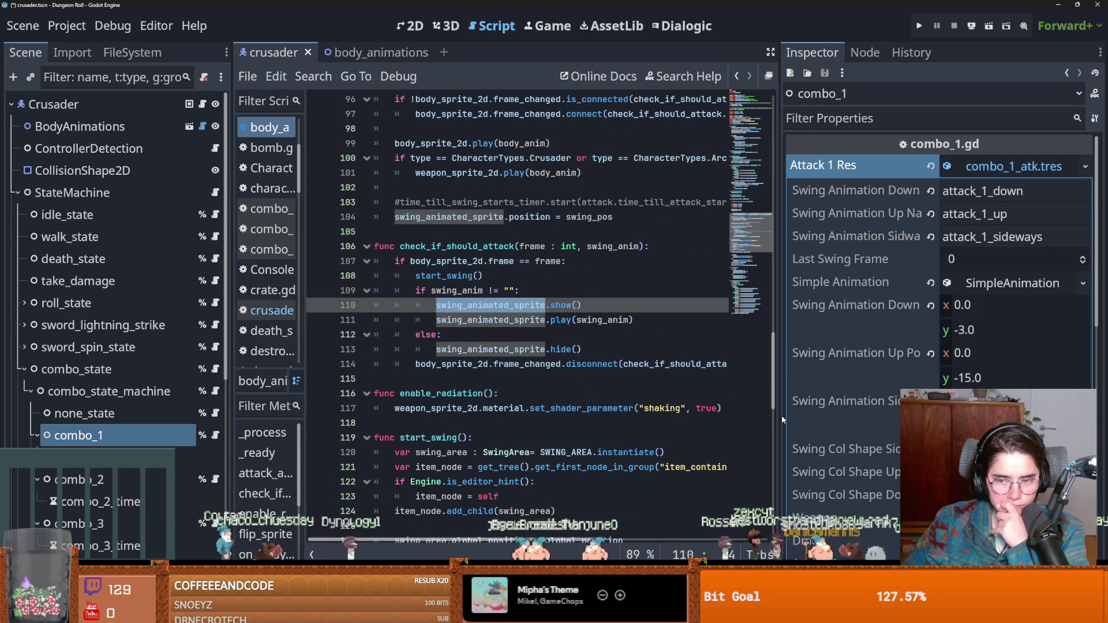
{"action": "left_click_drag", "start_coordinate": [782, 419], "coordinate": [963, 419]}
{"action": "scroll", "coordinate": [627, 427], "scroll_direction": "down", "scroll_amount": 1}
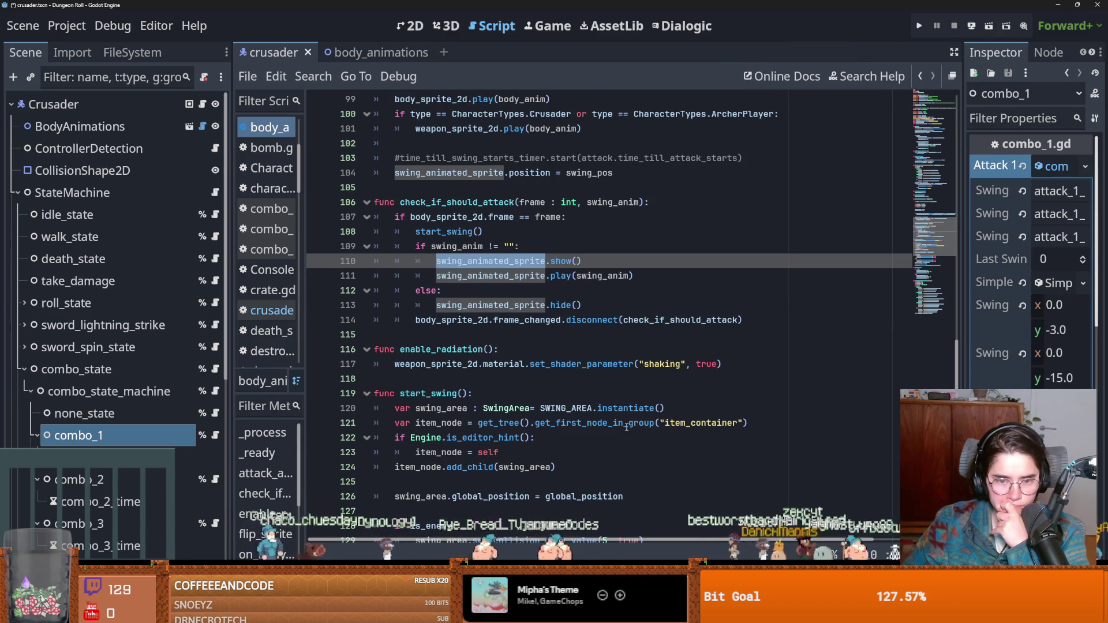
{"action": "scroll", "coordinate": [627, 427], "scroll_direction": "down", "scroll_amount": 1}
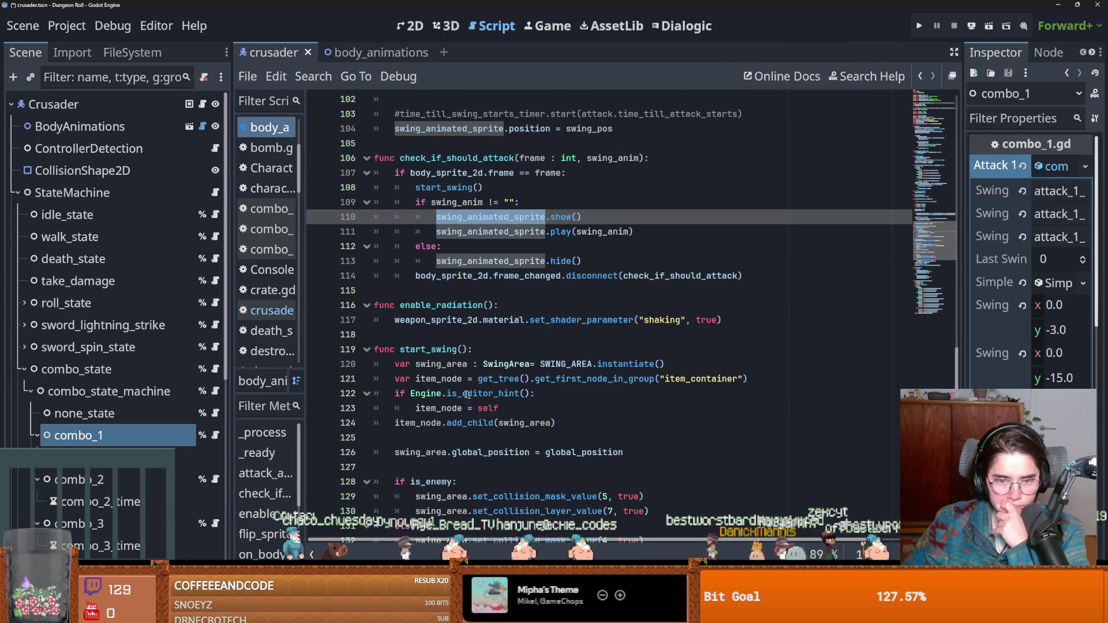
{"action": "left_click", "coordinate": [438, 350]}
{"action": "double_click", "coordinate": [438, 351]}
{"action": "scroll", "coordinate": [536, 407], "scroll_direction": "up", "scroll_amount": 4}
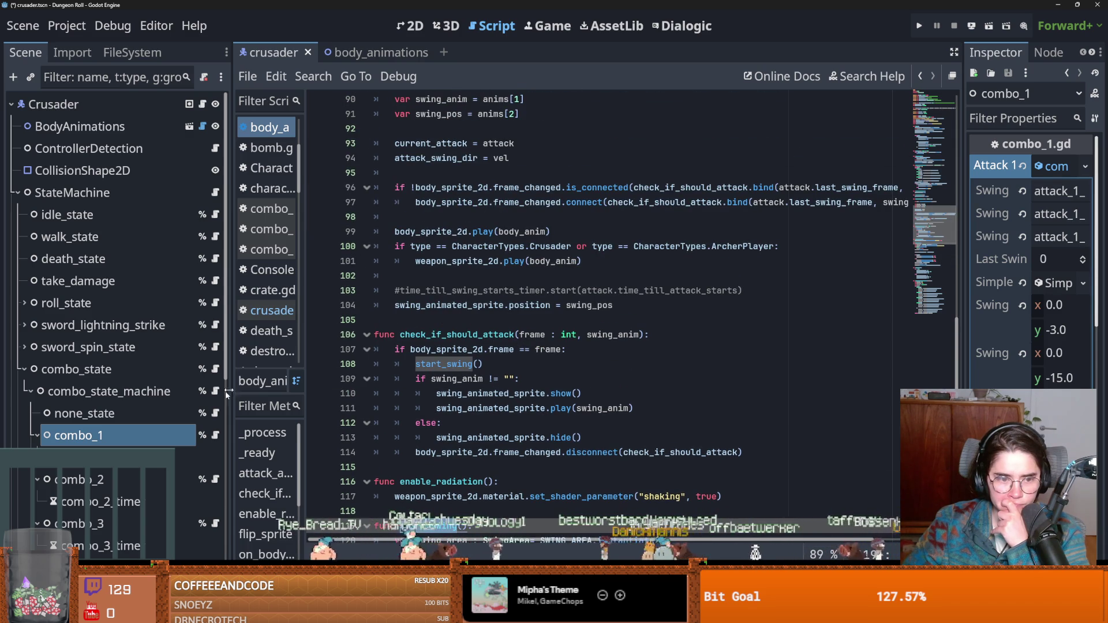
{"action": "left_click_drag", "start_coordinate": [964, 314], "coordinate": [684, 314]}
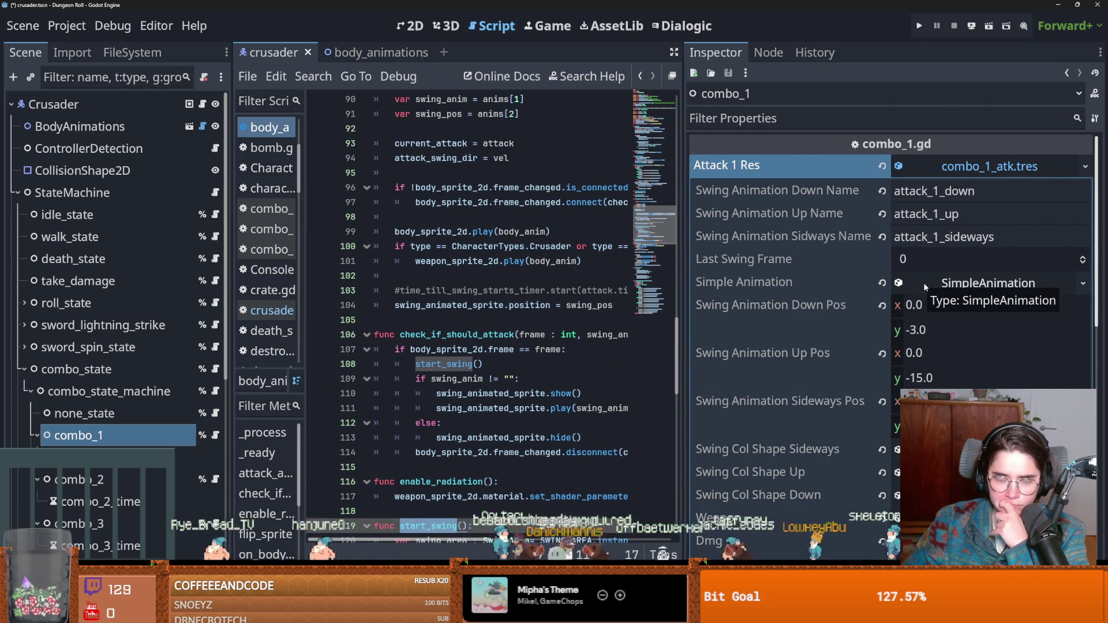
{"action": "scroll", "coordinate": [557, 343], "scroll_direction": "up", "scroll_amount": 5}
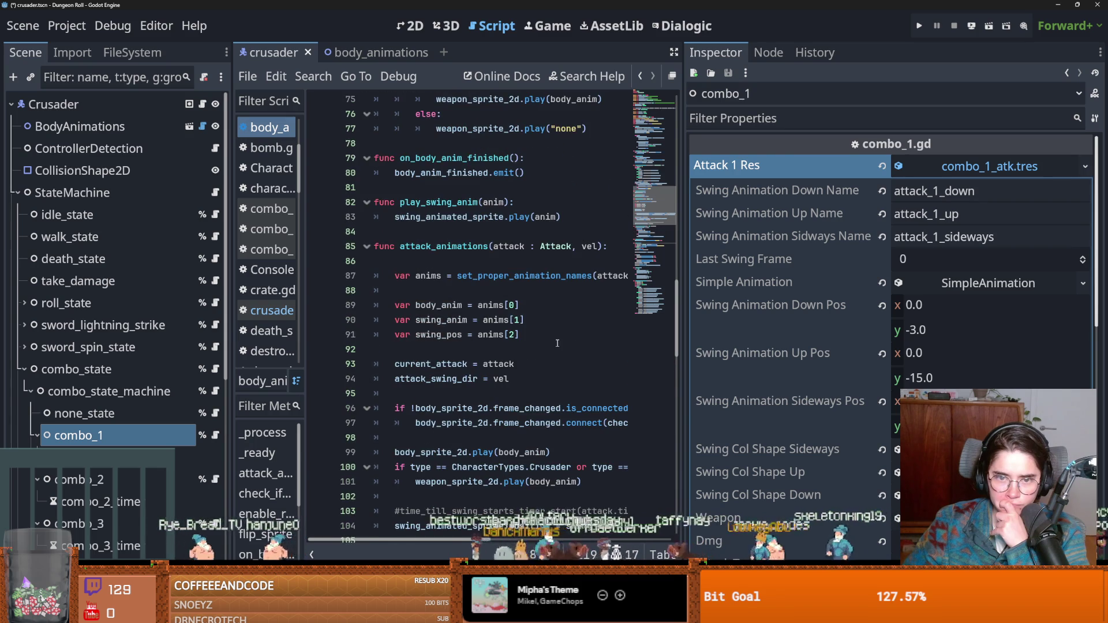
{"action": "scroll", "coordinate": [558, 343], "scroll_direction": "down", "scroll_amount": 1}
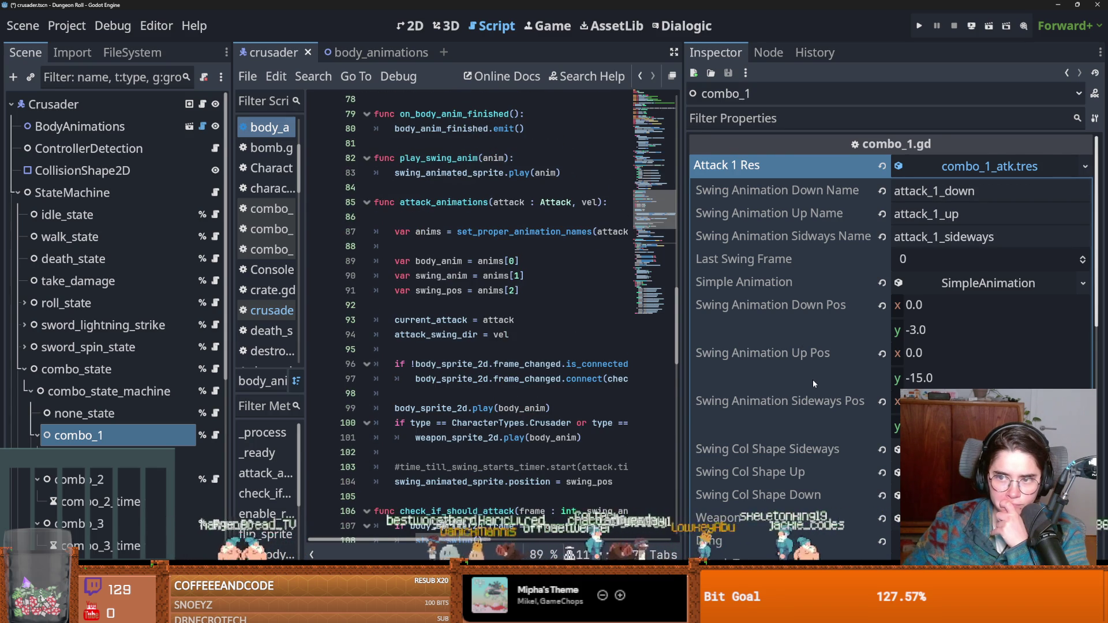
{"action": "scroll", "coordinate": [814, 380], "scroll_direction": "down", "scroll_amount": 3}
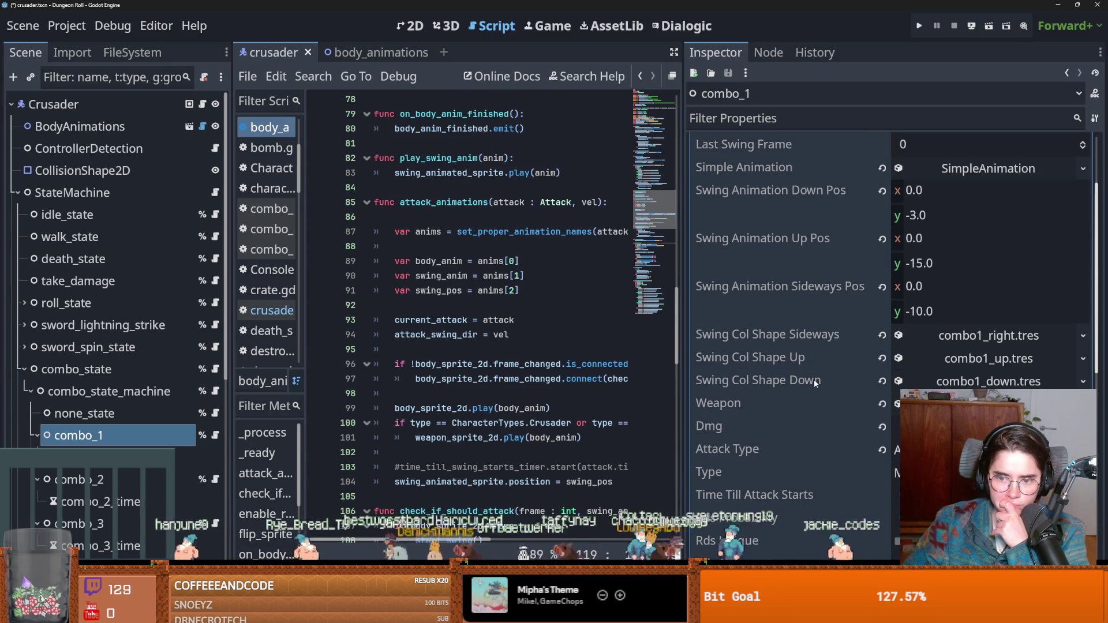